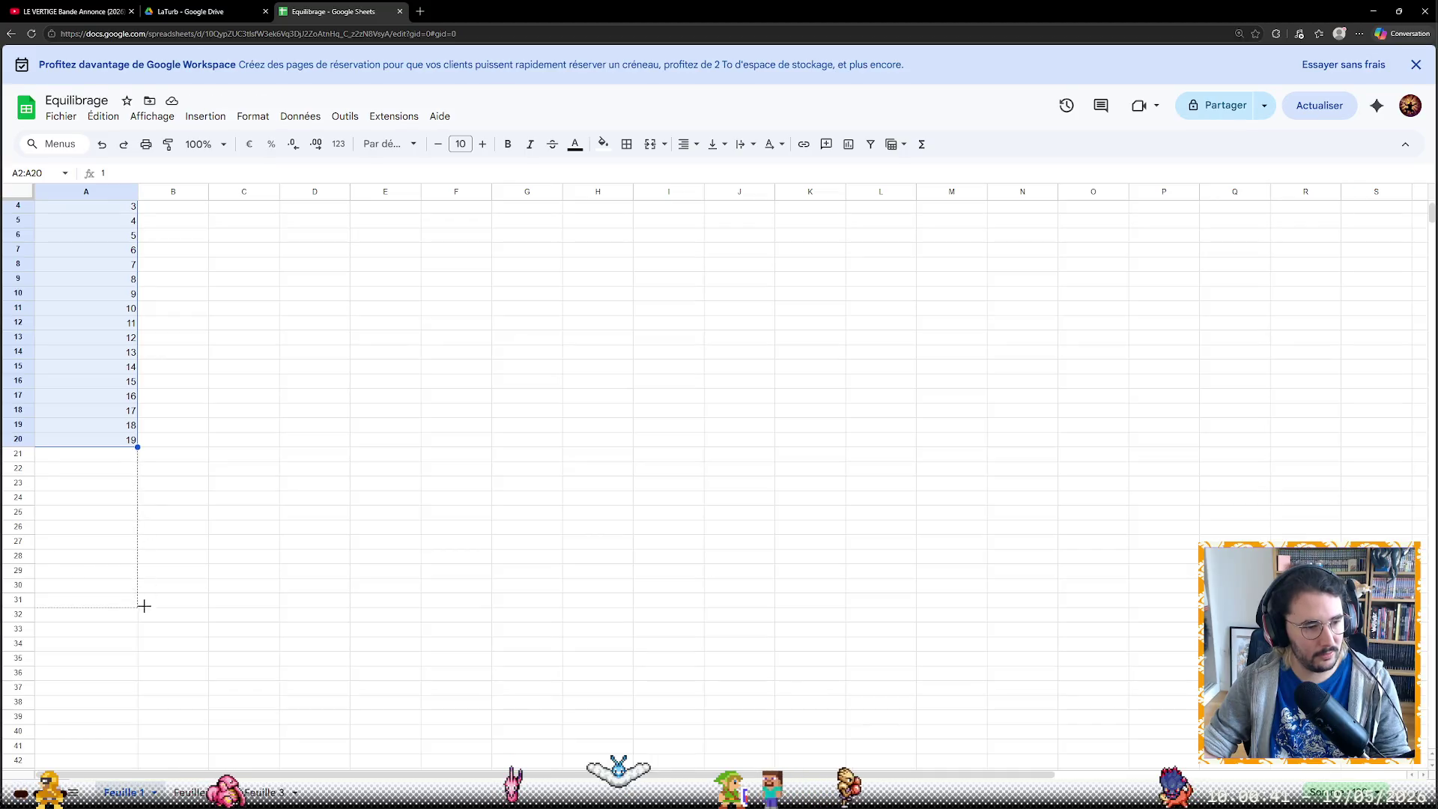
Extend the column A level series down so it runs from 1 to 51 in row 52
{"action": "left_click_drag", "start_coordinate": [137, 512], "coordinate": [137, 747]}
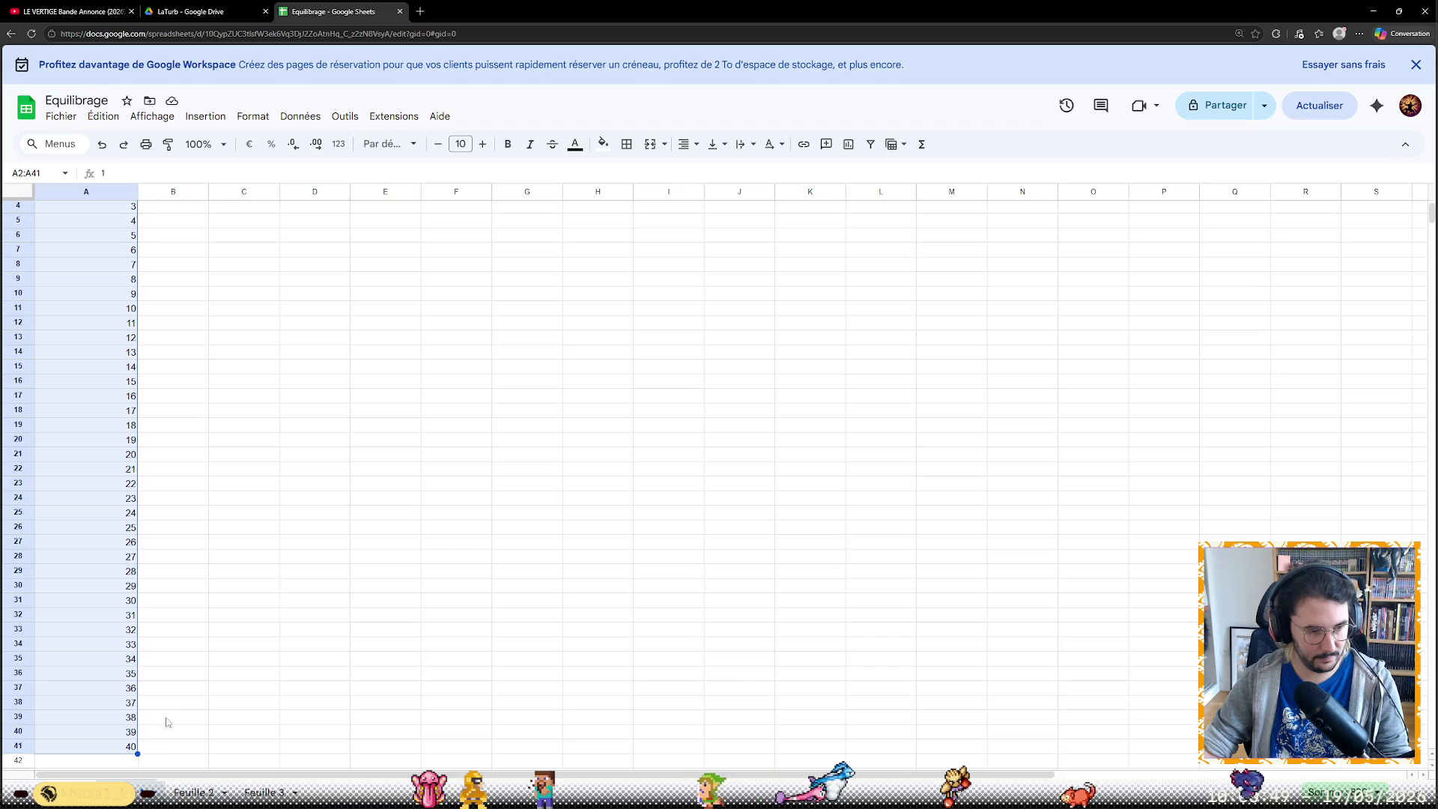
{"action": "scroll", "coordinate": [169, 714], "scroll_direction": "down", "scroll_amount": 3}
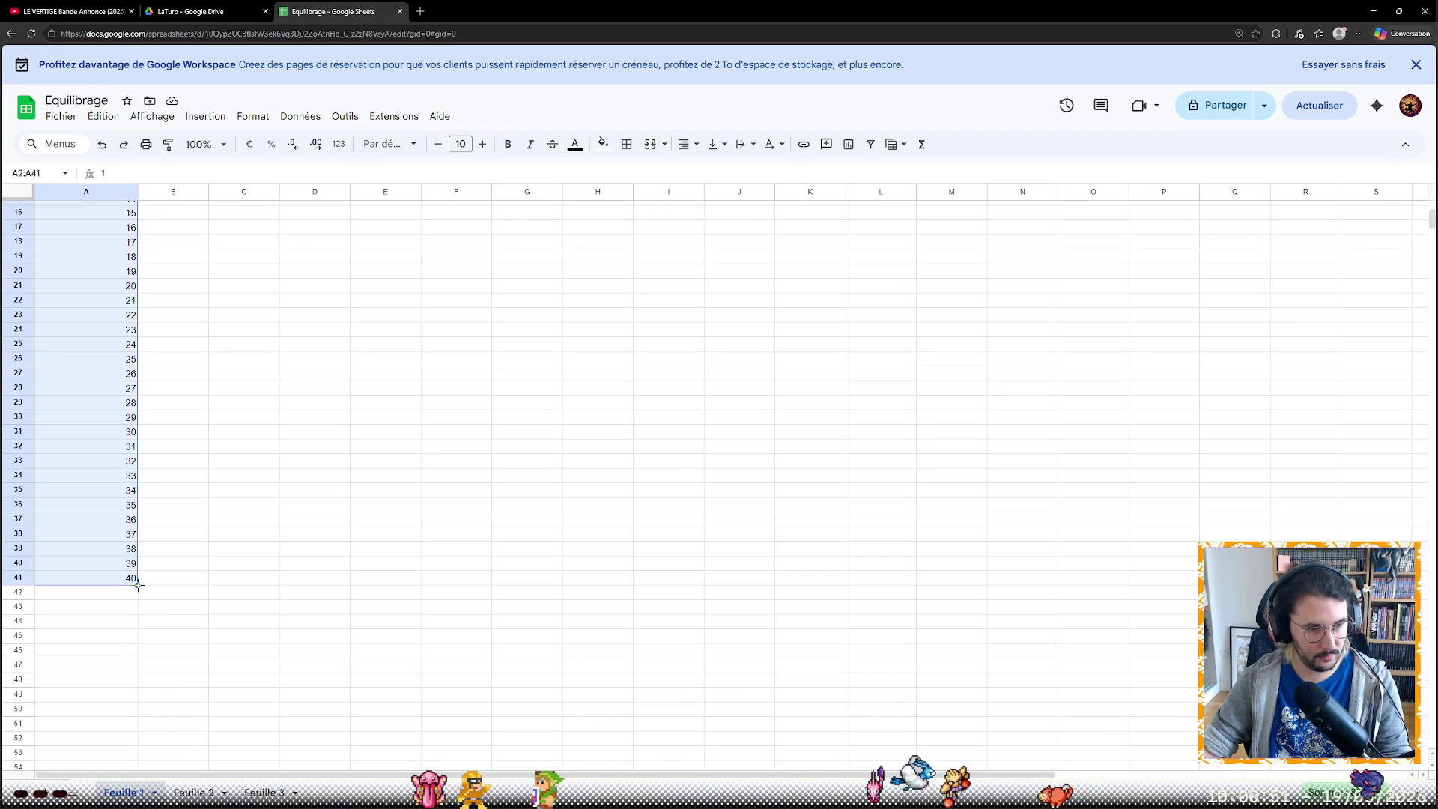
{"action": "left_click_drag", "start_coordinate": [138, 583], "coordinate": [140, 743]}
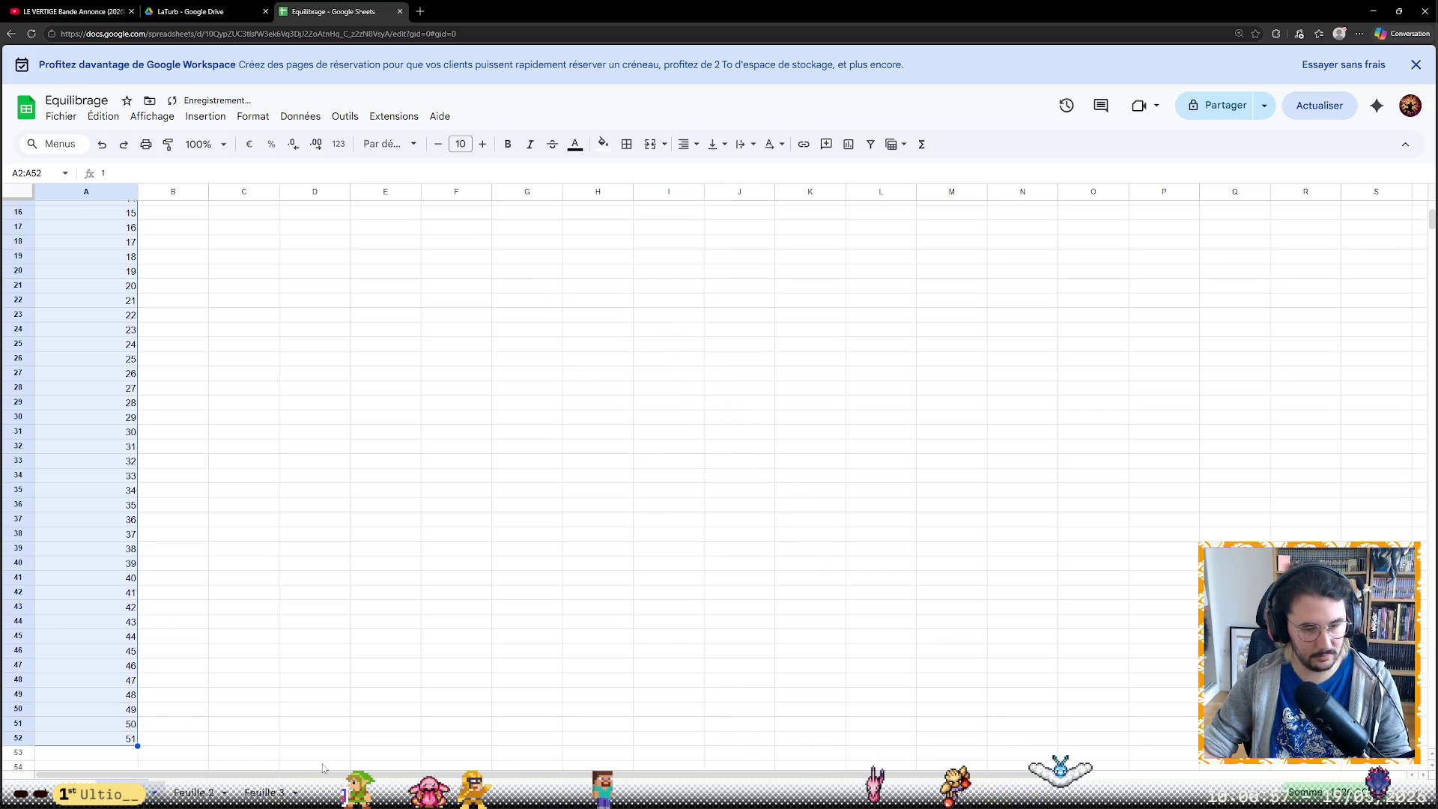
{"action": "scroll", "coordinate": [321, 768], "scroll_direction": "up", "scroll_amount": 3}
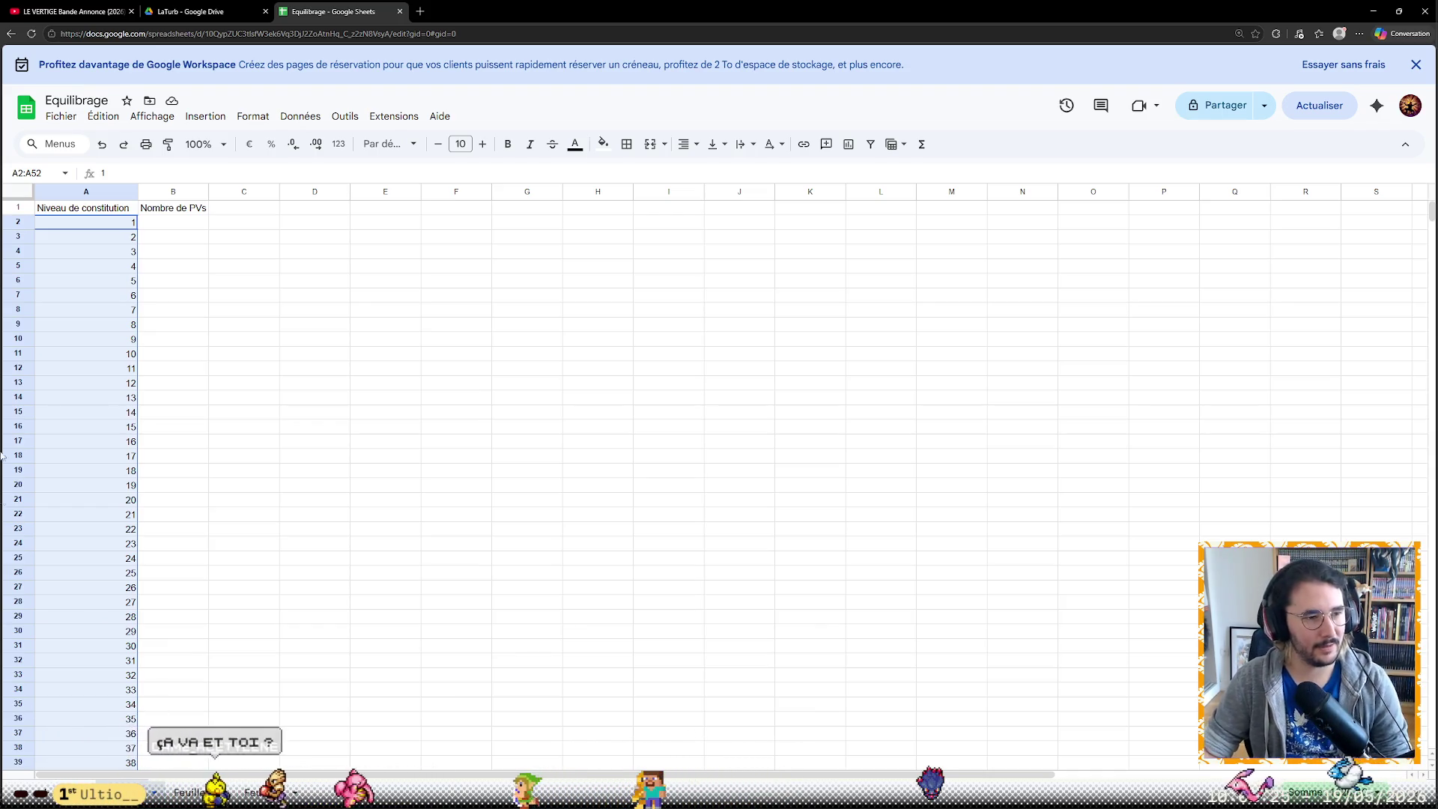
Select cell B2, widen column B slightly and zoom the browser in to 175%
{"action": "left_click", "coordinate": [180, 223]}
{"action": "left_click_drag", "start_coordinate": [208, 191], "coordinate": [215, 193]}
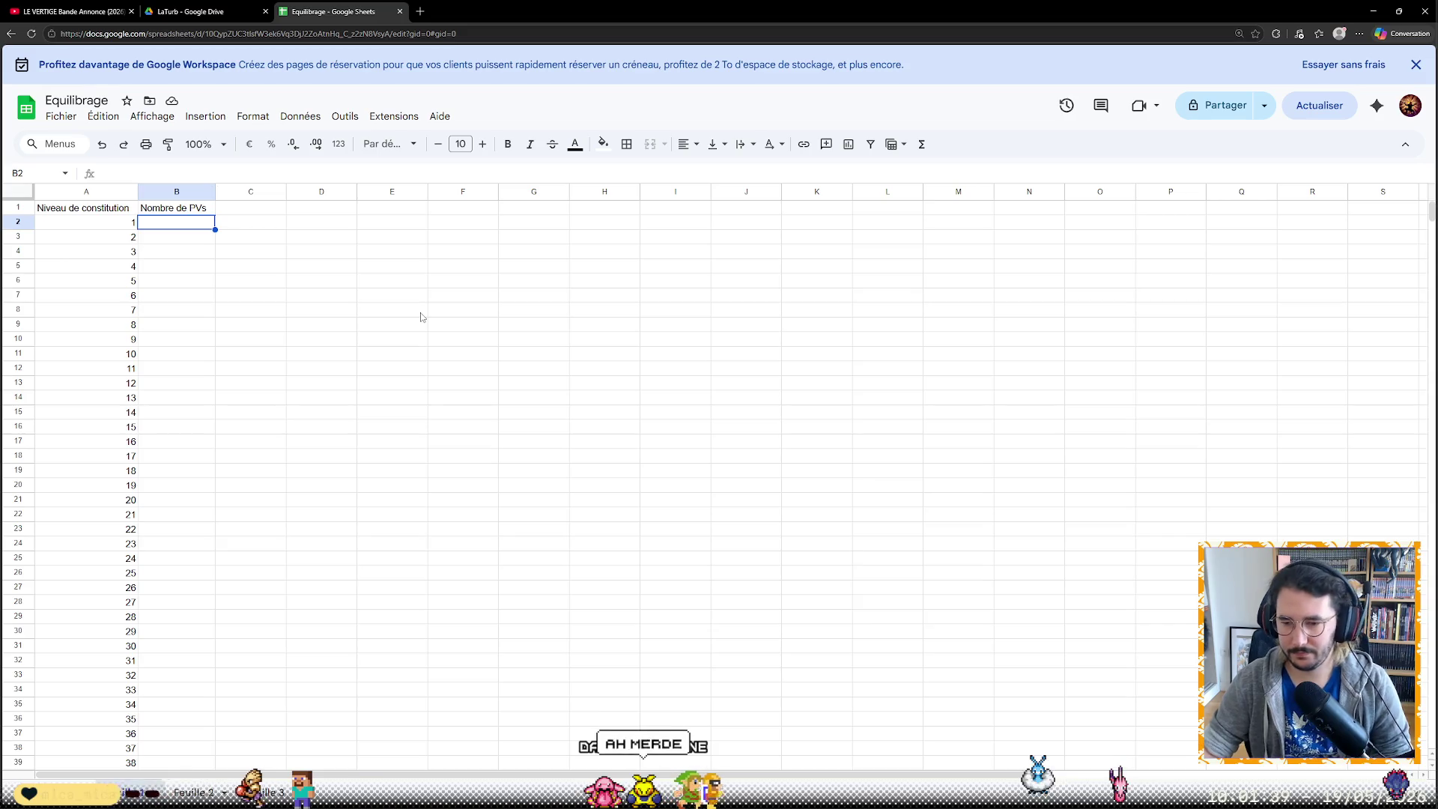
{"action": "left_click", "coordinate": [135, 172]}
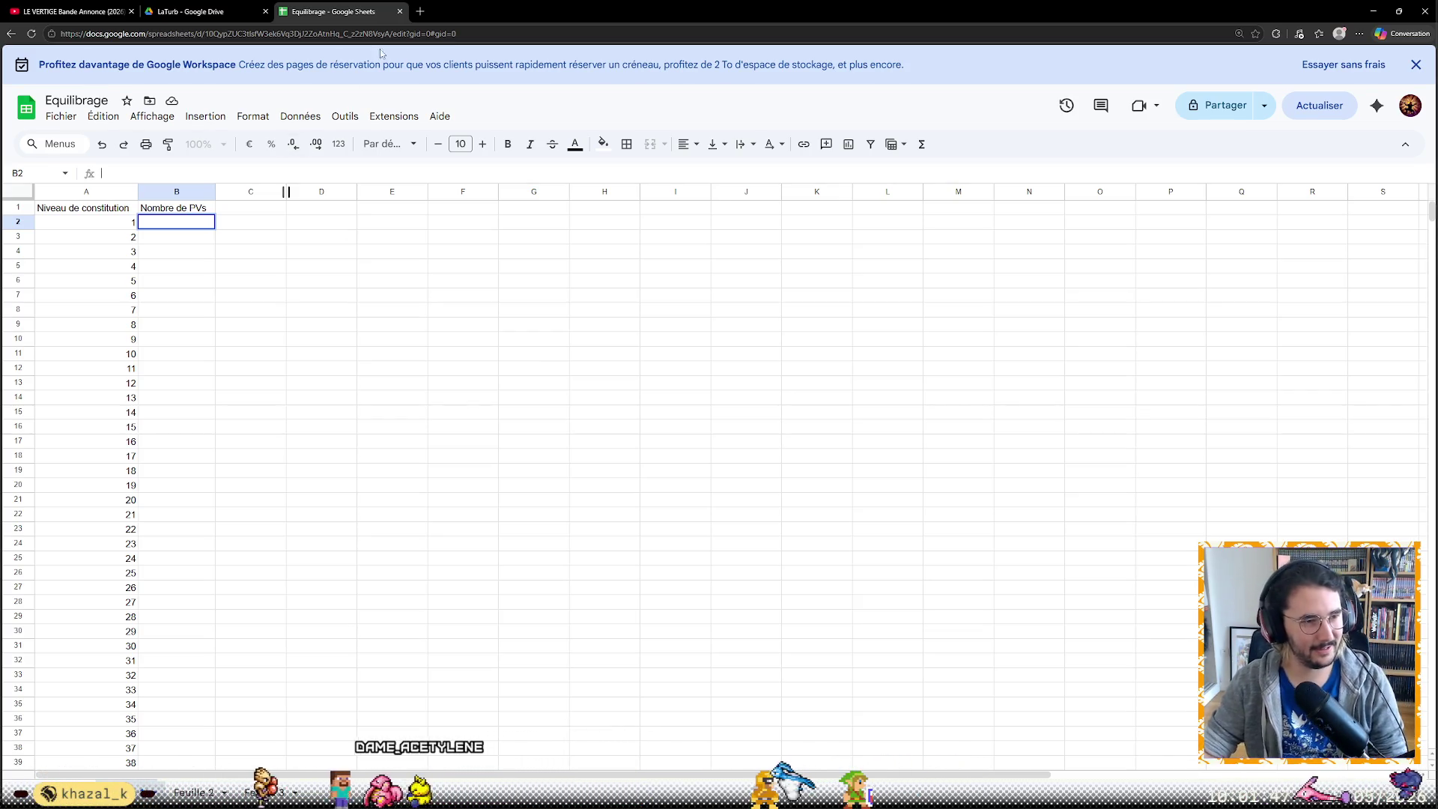
{"action": "key", "text": "ctrl+plus"}
{"action": "key", "text": "ctrl+plus"}
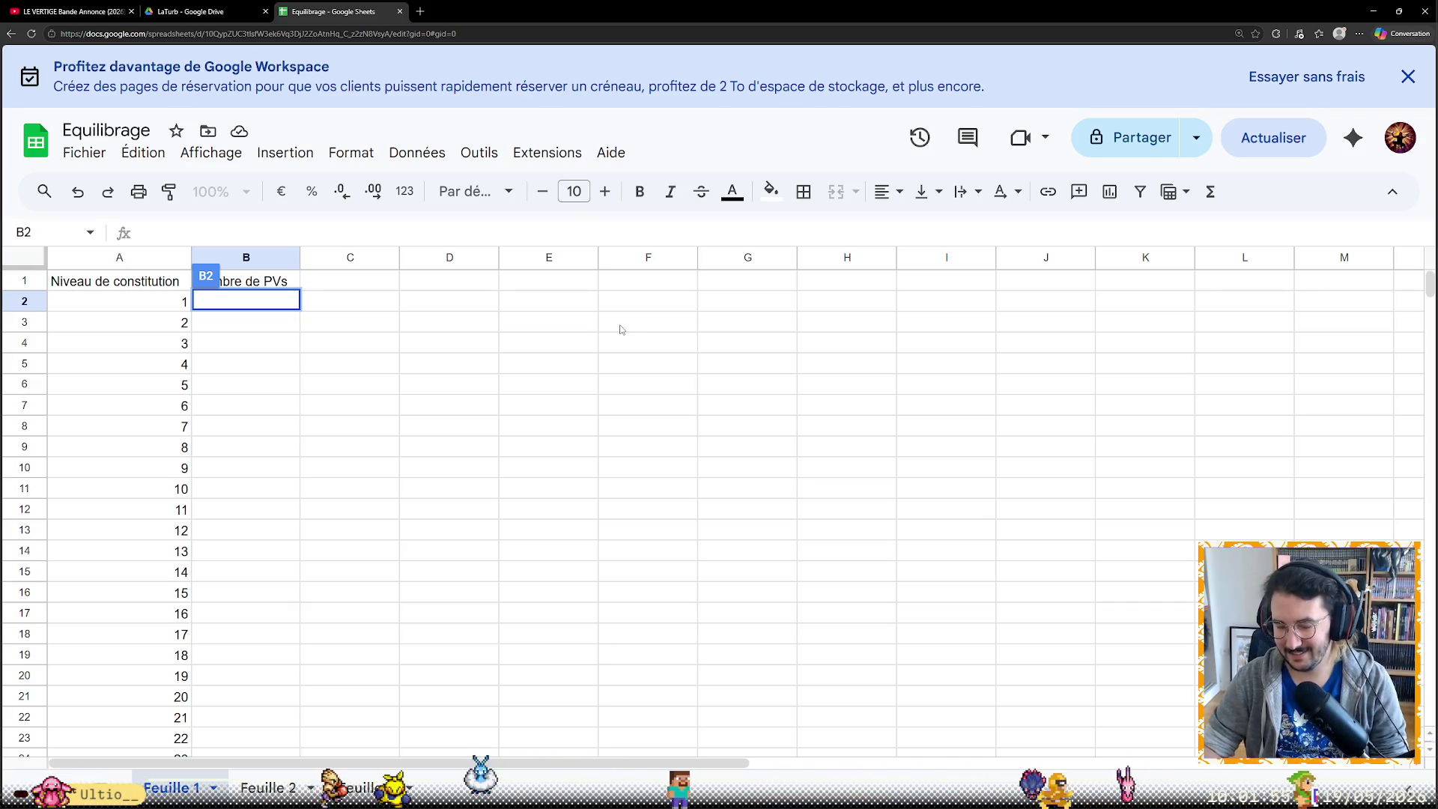
{"action": "type", "text": "="}
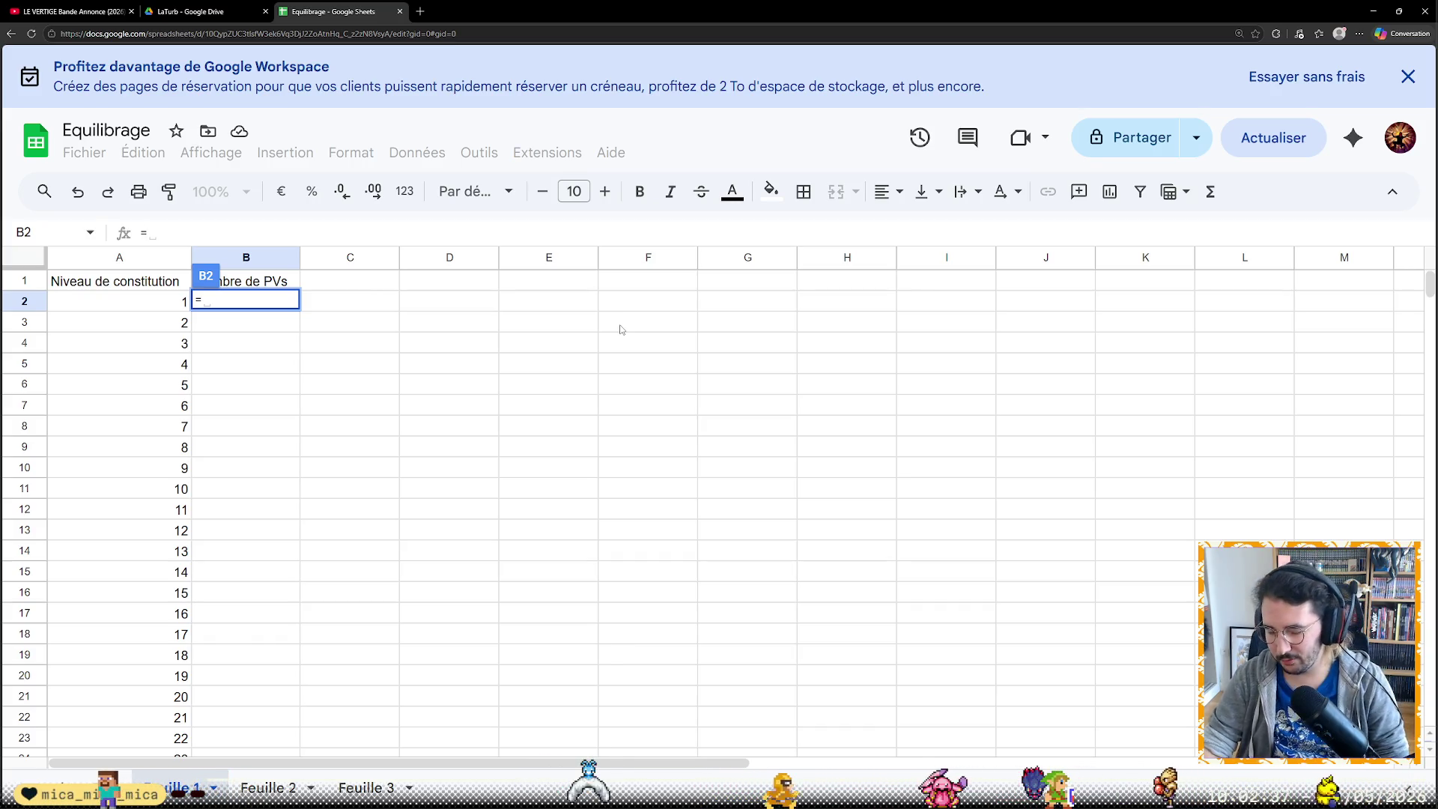
{"action": "type", "text": "10"}
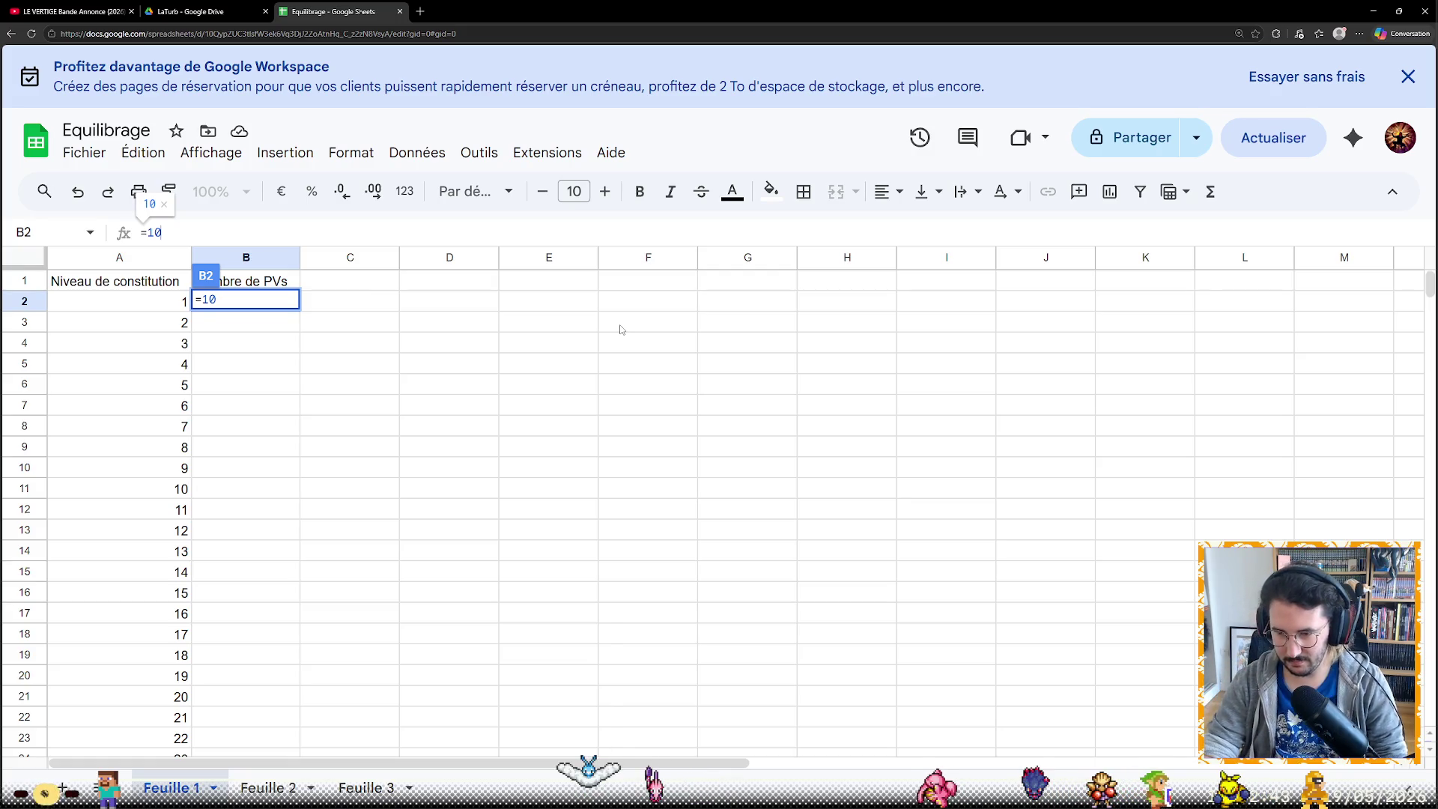
{"action": "type", "text": "+"}
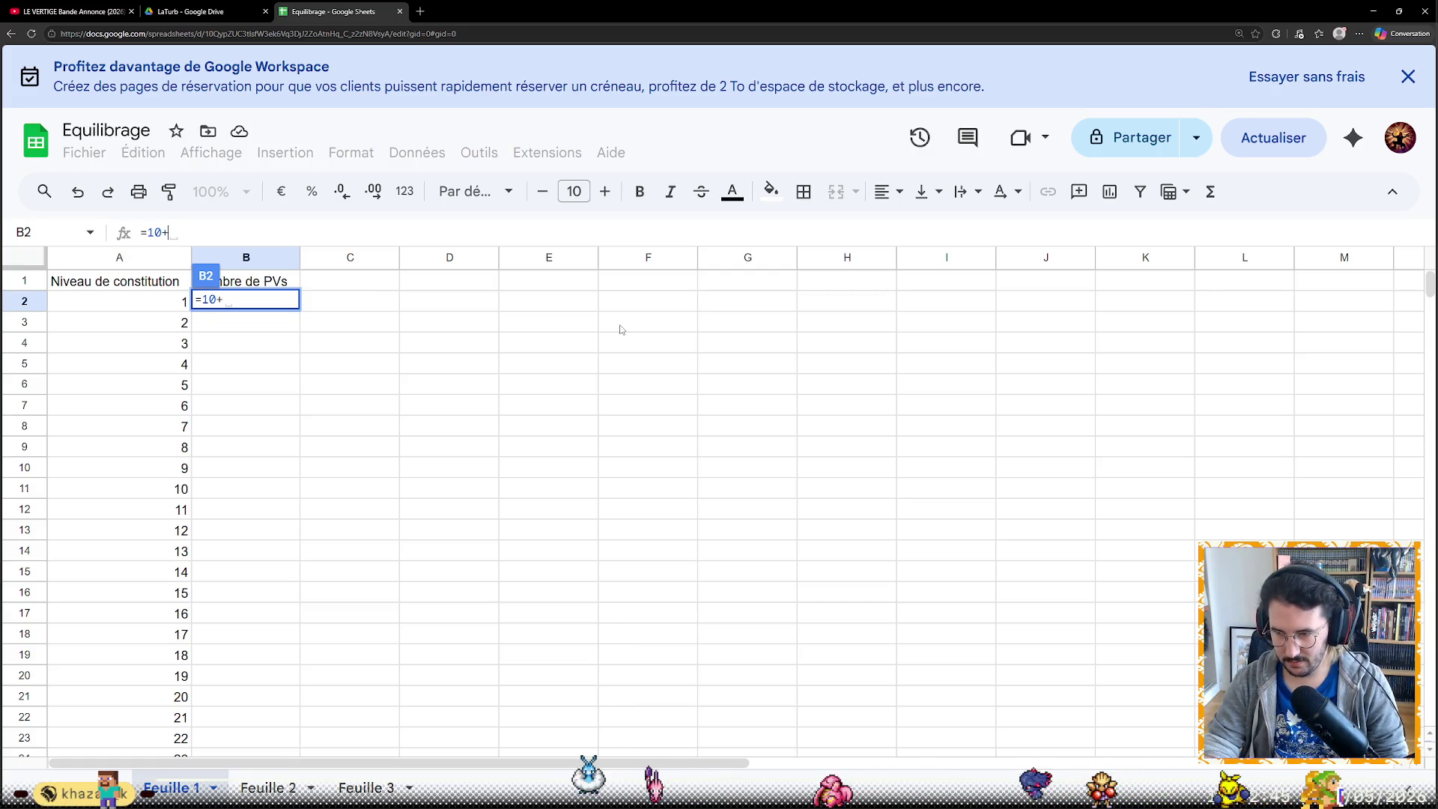
{"action": "type", "text": "2*"}
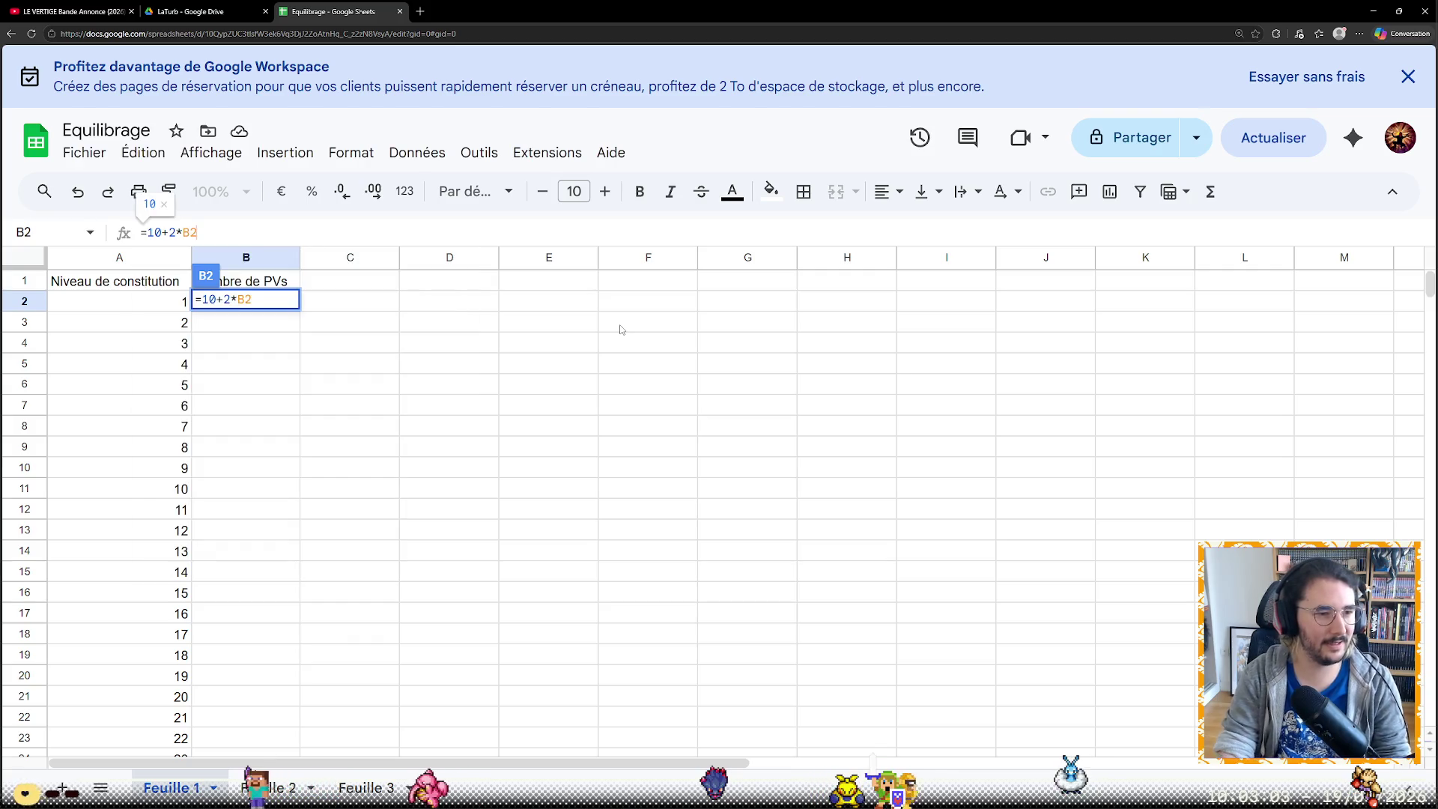
{"action": "type", "text": "B1"}
Enter =10+2*B1 in B2, then correct the reference from B1 to A1
{"action": "key", "text": "Return"}
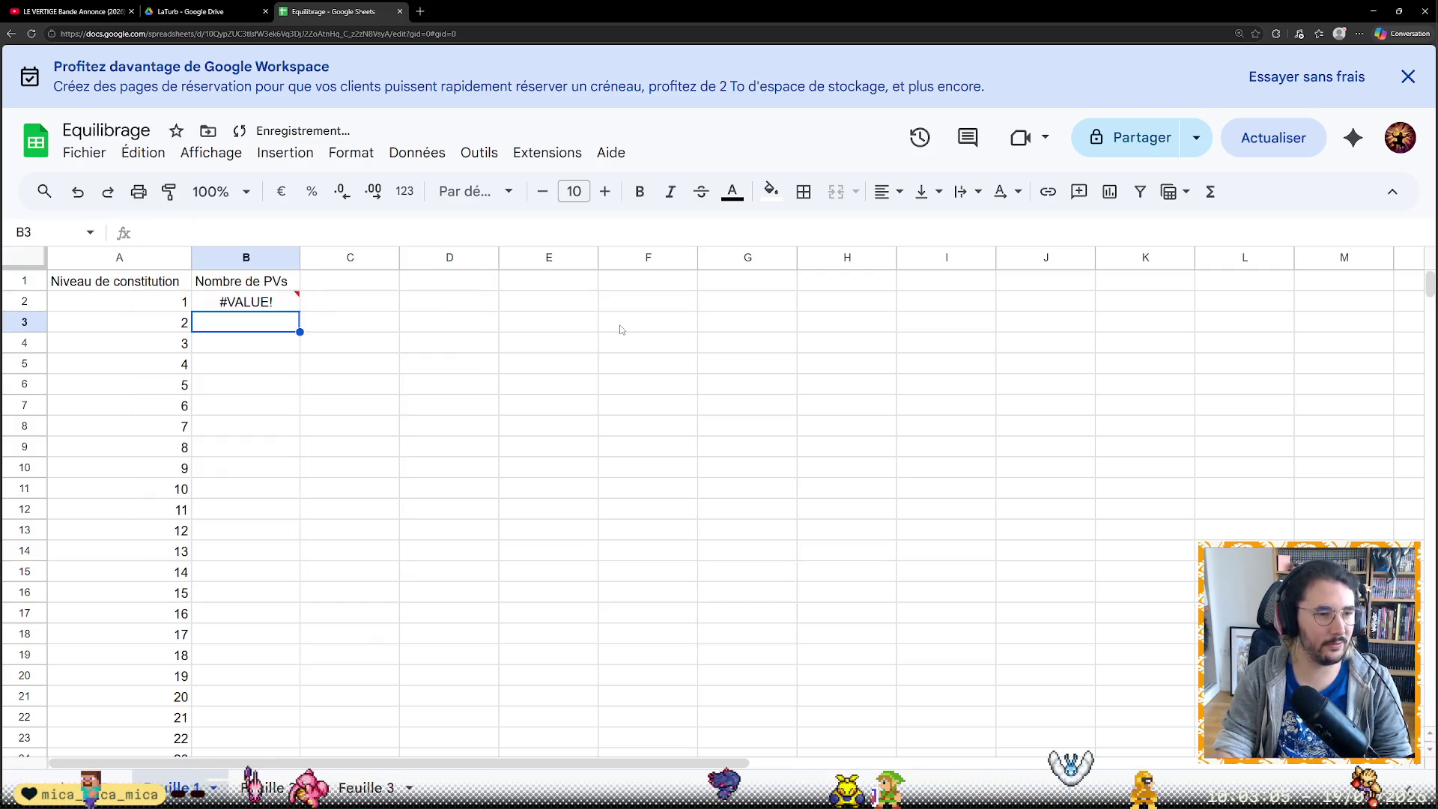
{"action": "key", "text": "Up"}
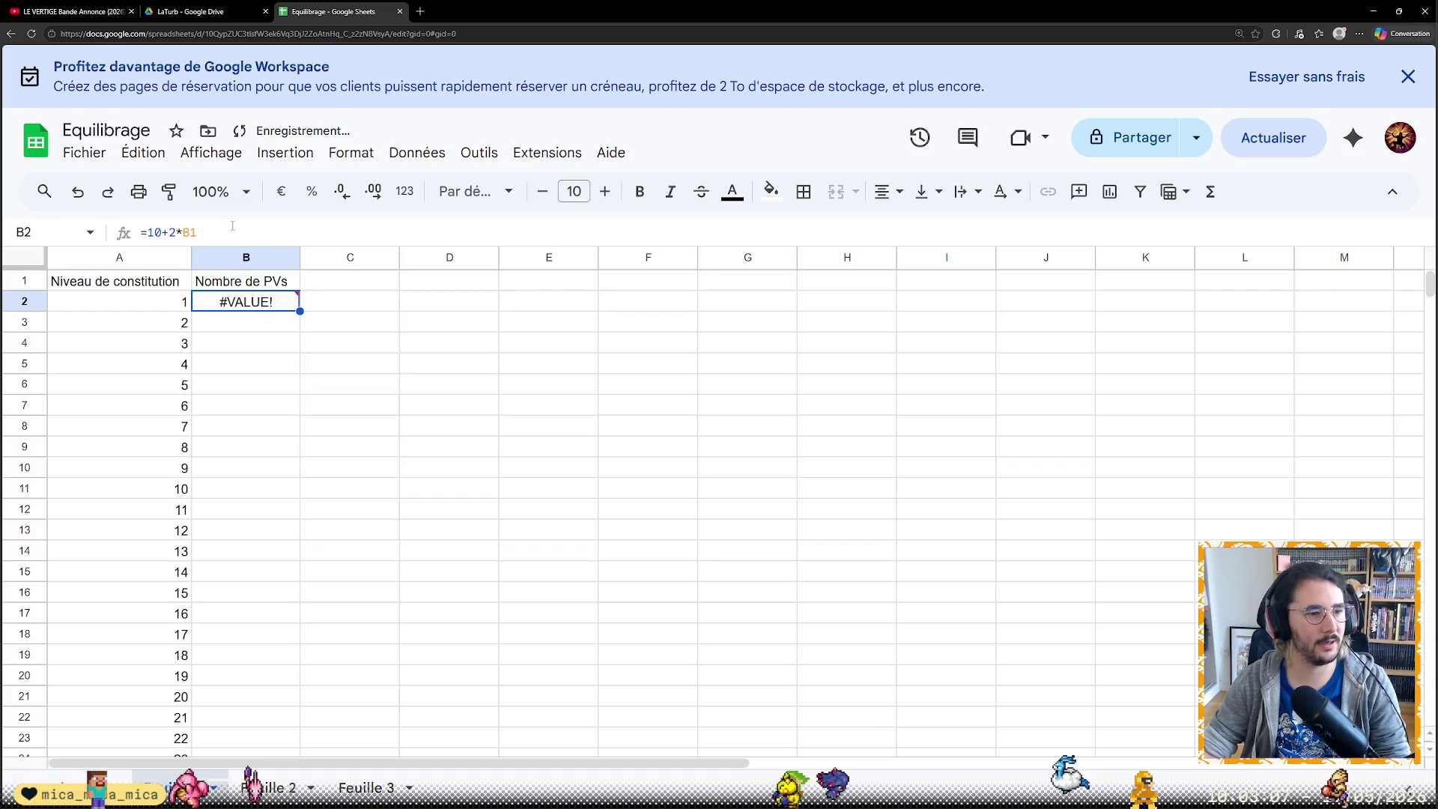
{"action": "left_click", "coordinate": [232, 226]}
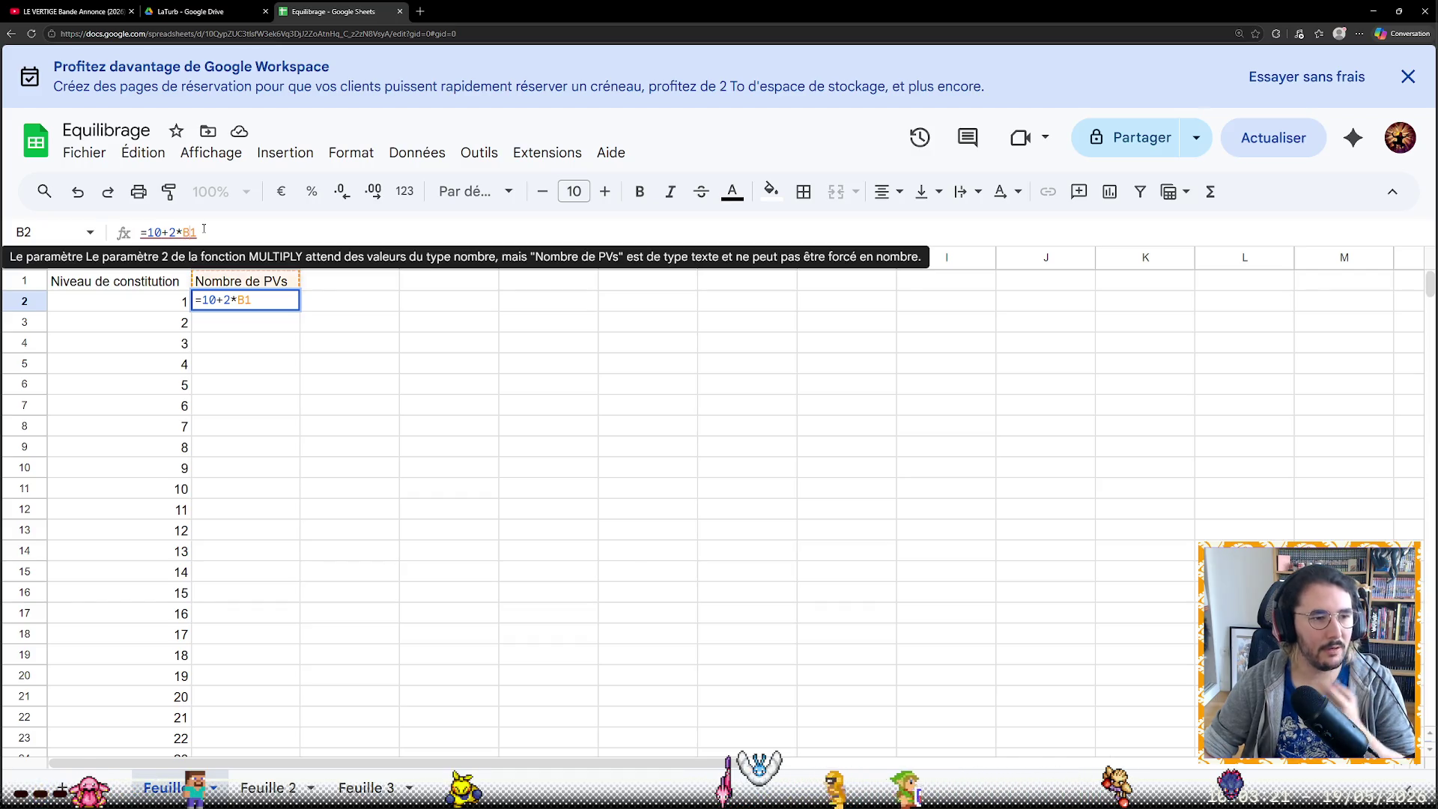
{"action": "key", "text": "BackSpace"}
{"action": "key", "text": "BackSpace"}
{"action": "type", "text": "A1"}
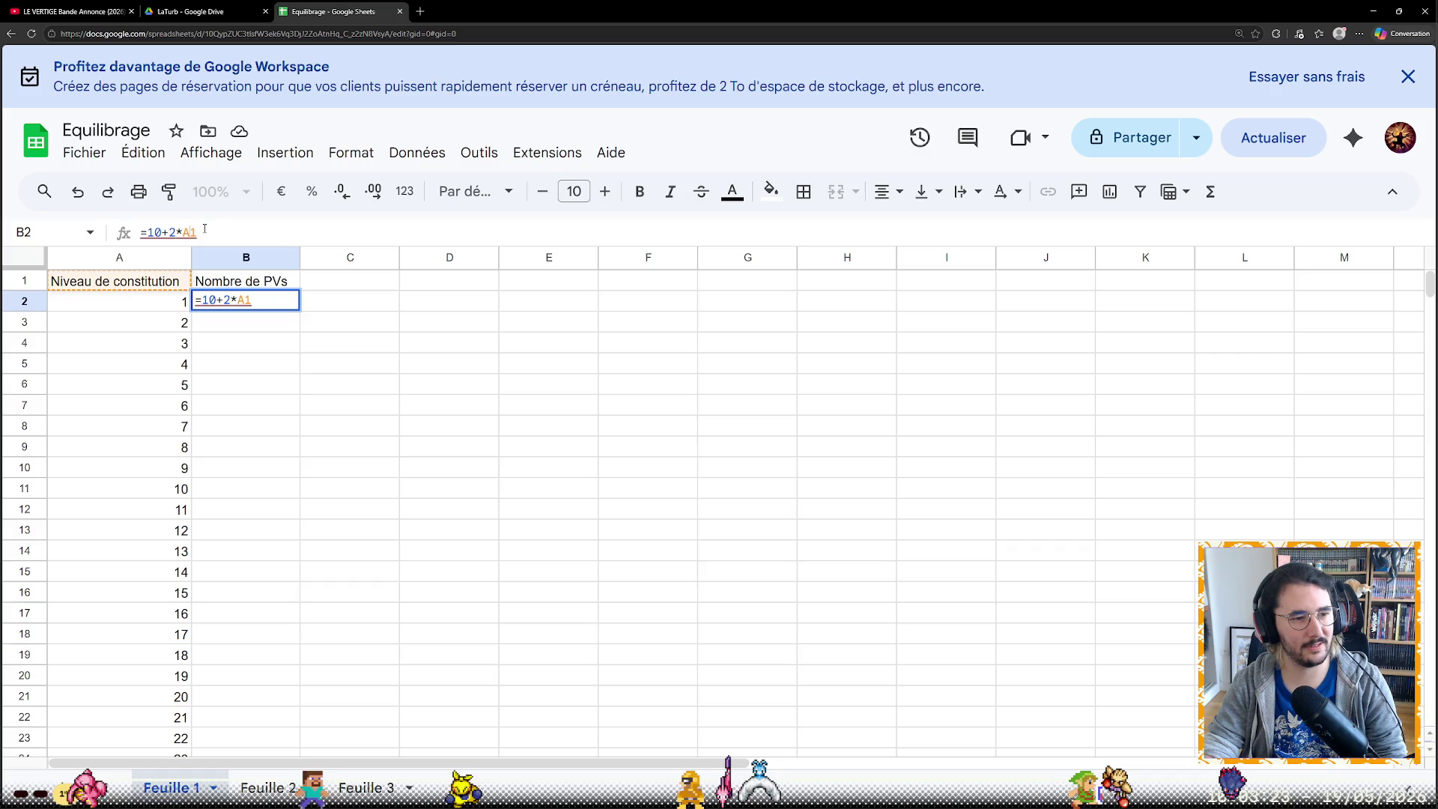
{"action": "key", "text": "Return"}
Fix the B2 formula to reference A2 so it yields 12 for level 1
{"action": "left_click", "coordinate": [252, 301]}
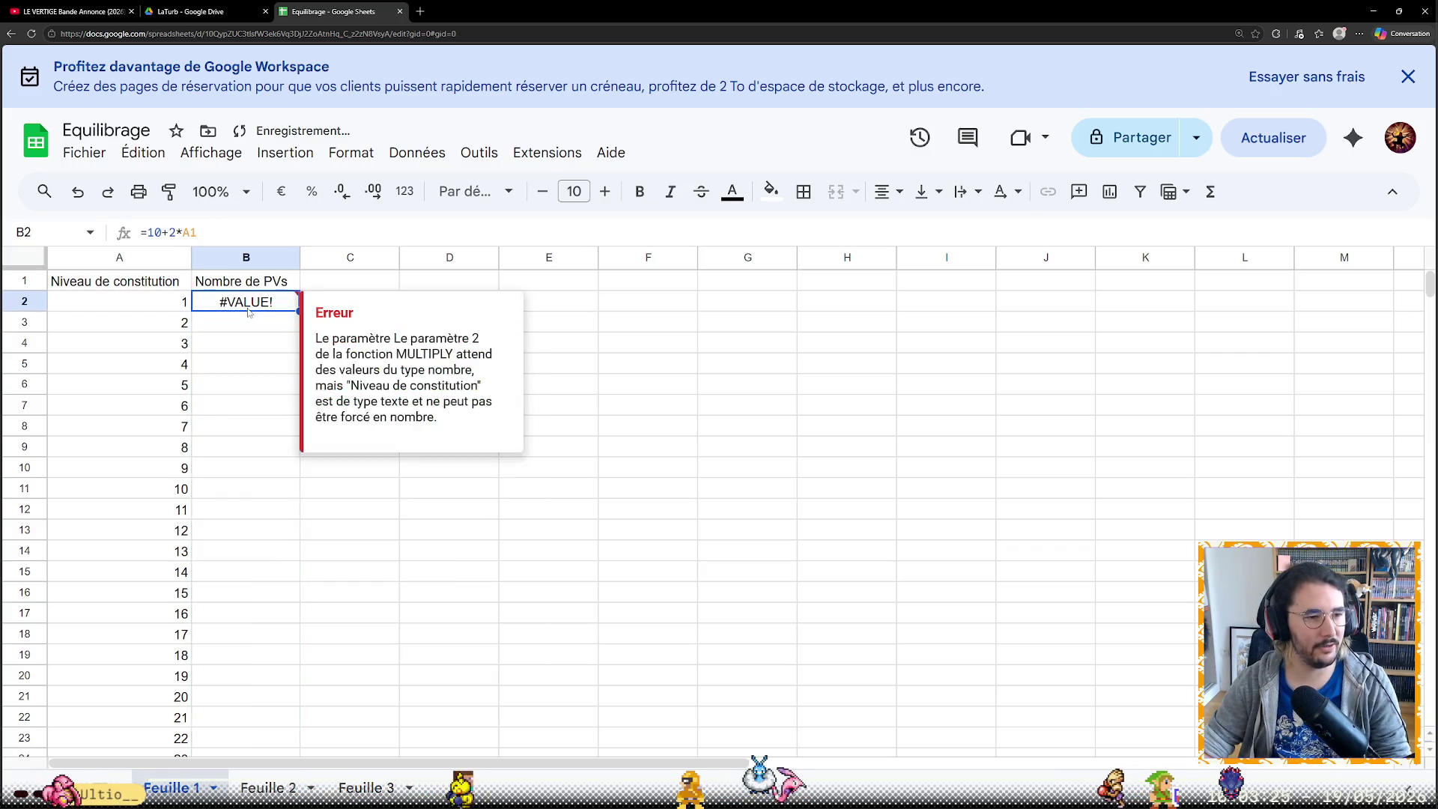
{"action": "left_click", "coordinate": [241, 238]}
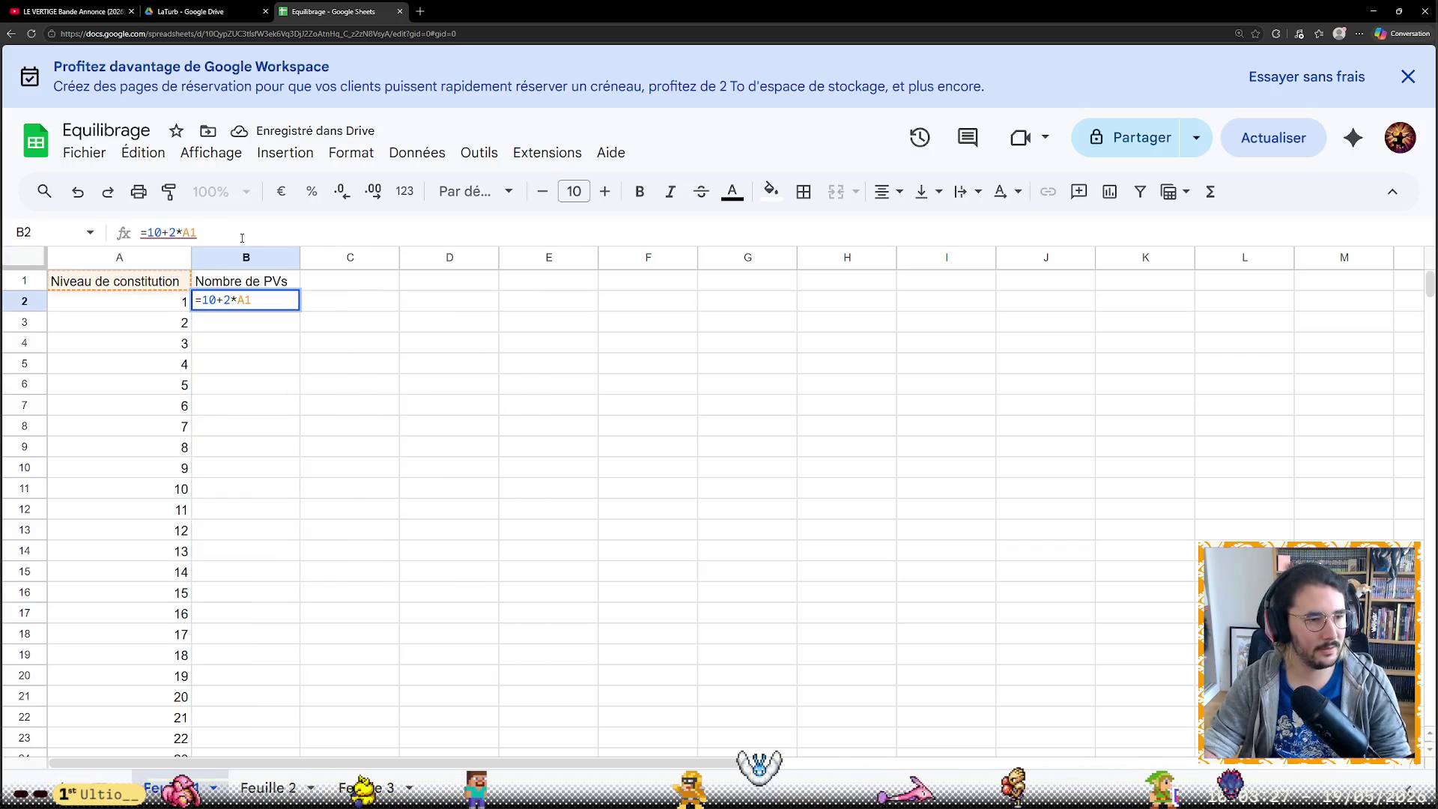
{"action": "type", "text": "2"}
{"action": "key", "text": "Return"}
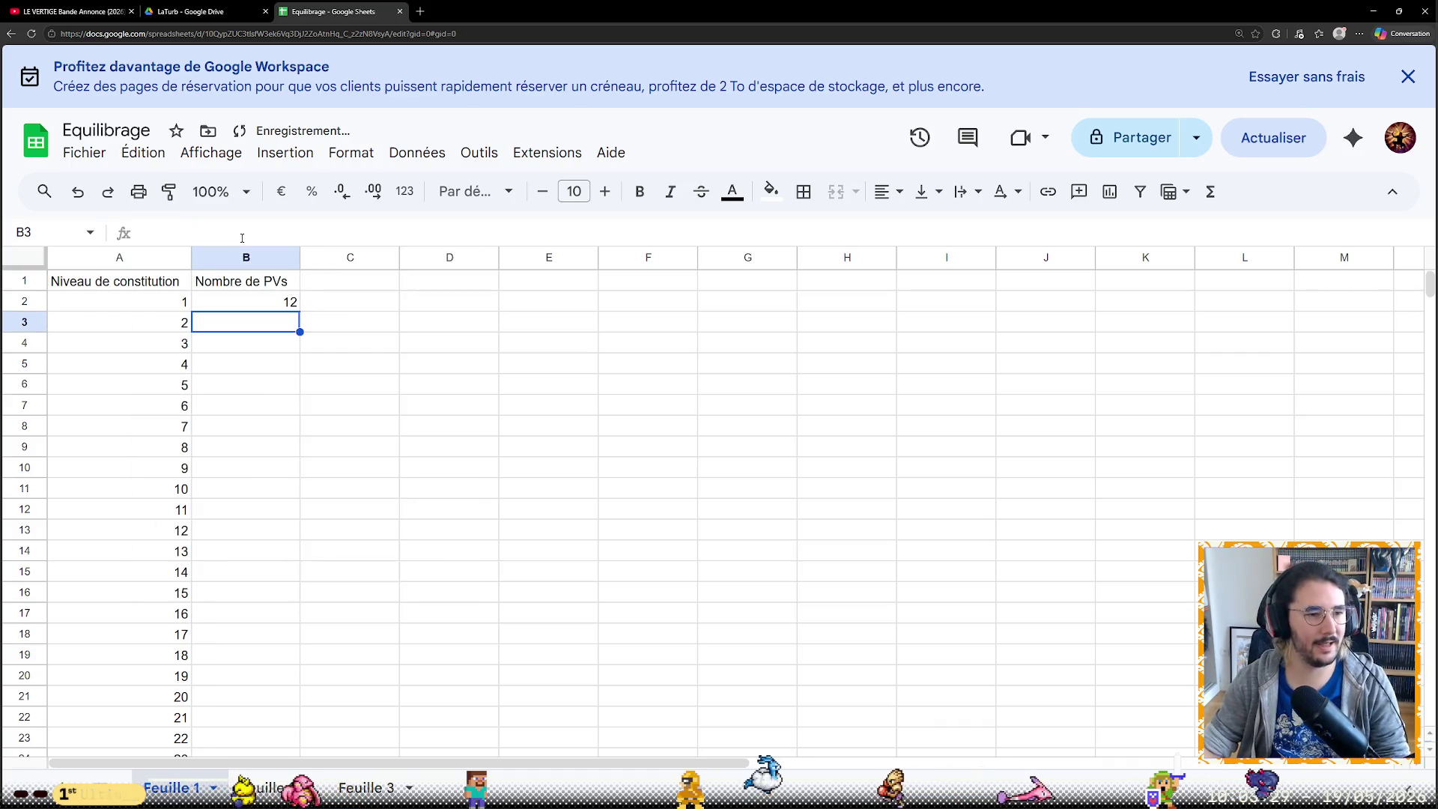
{"action": "left_click", "coordinate": [294, 304]}
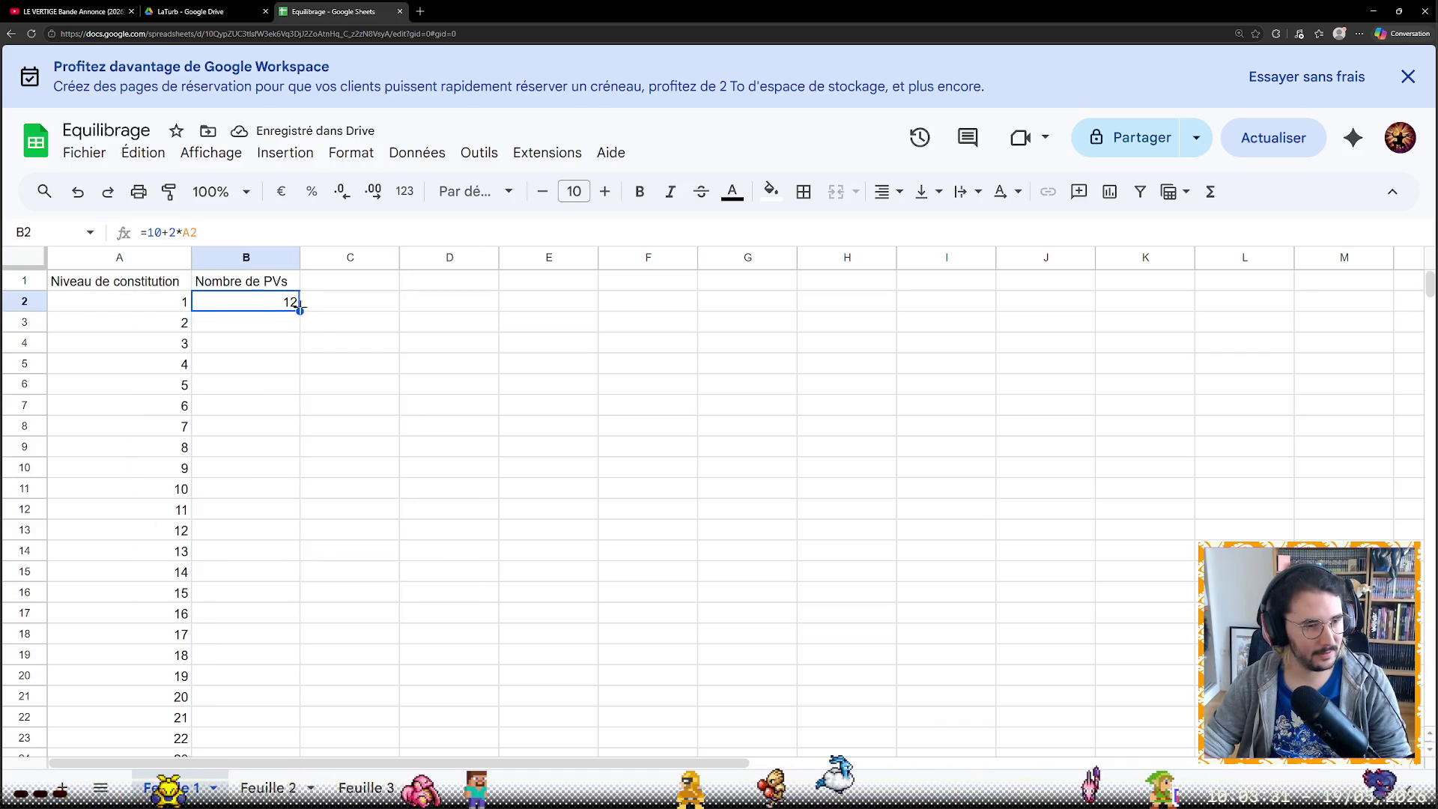
Fill B2 down to row 13, then revise B2 to =10+A2*A2
{"action": "left_click_drag", "start_coordinate": [299, 307], "coordinate": [282, 526]}
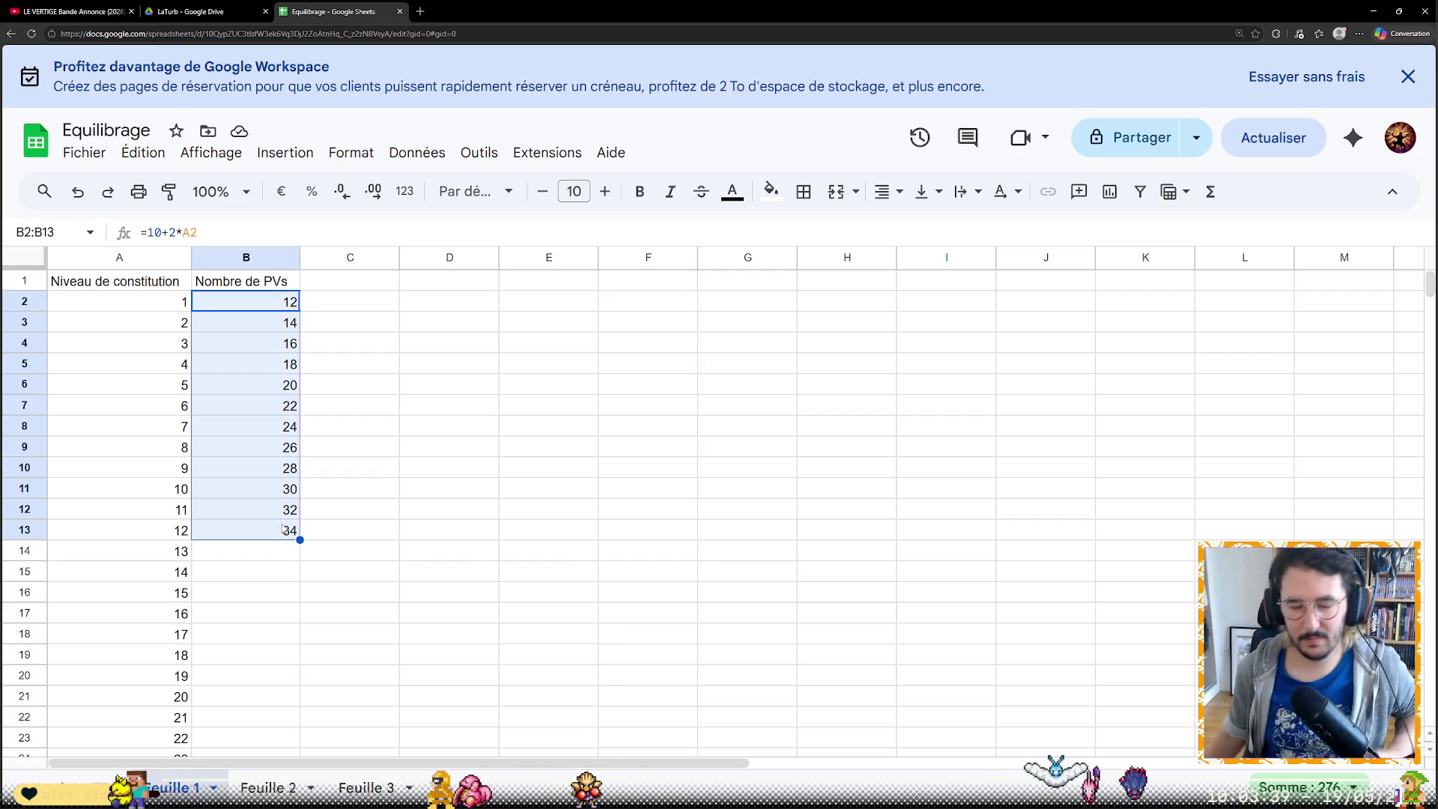
{"action": "left_click", "coordinate": [229, 235]}
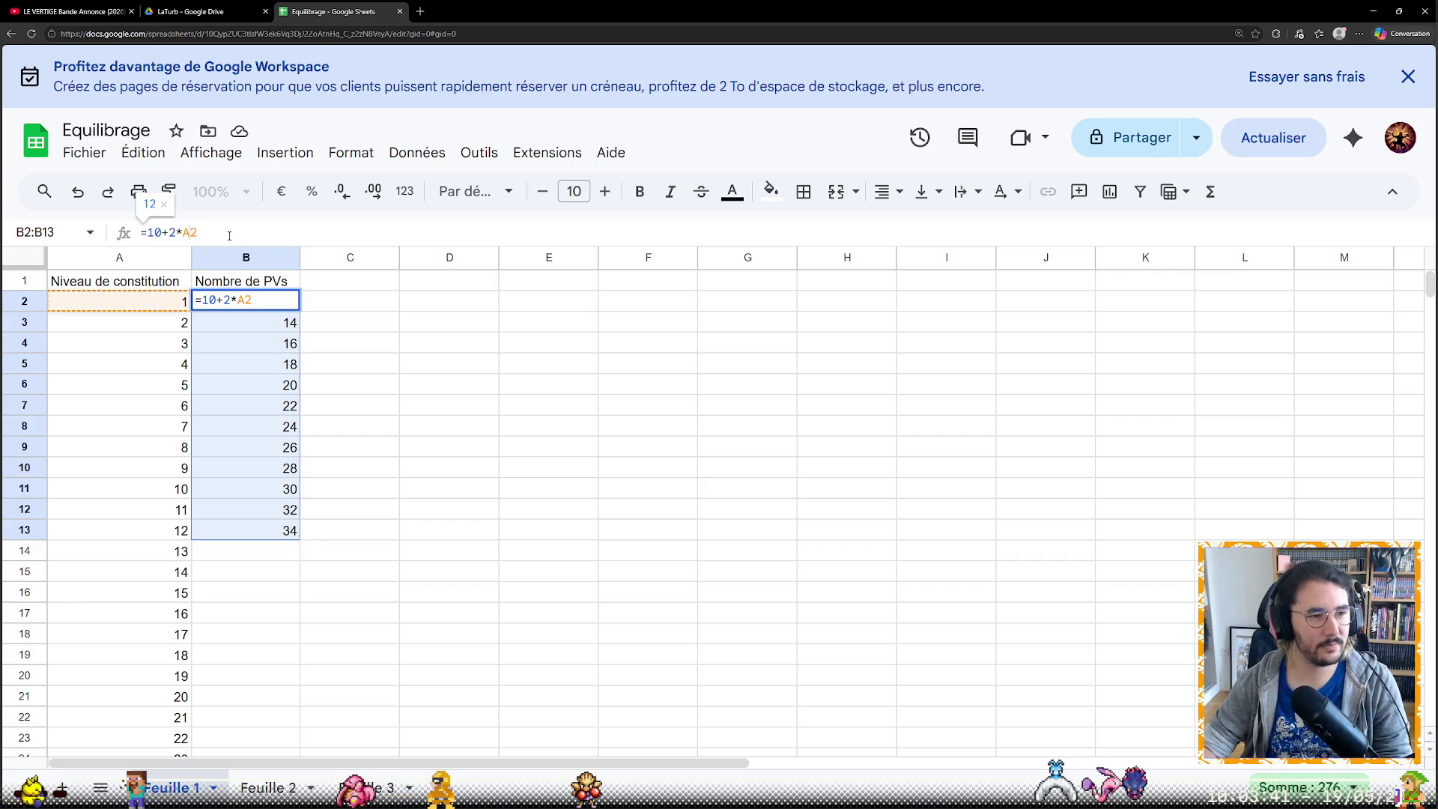
{"action": "key", "text": "shift+Left"}
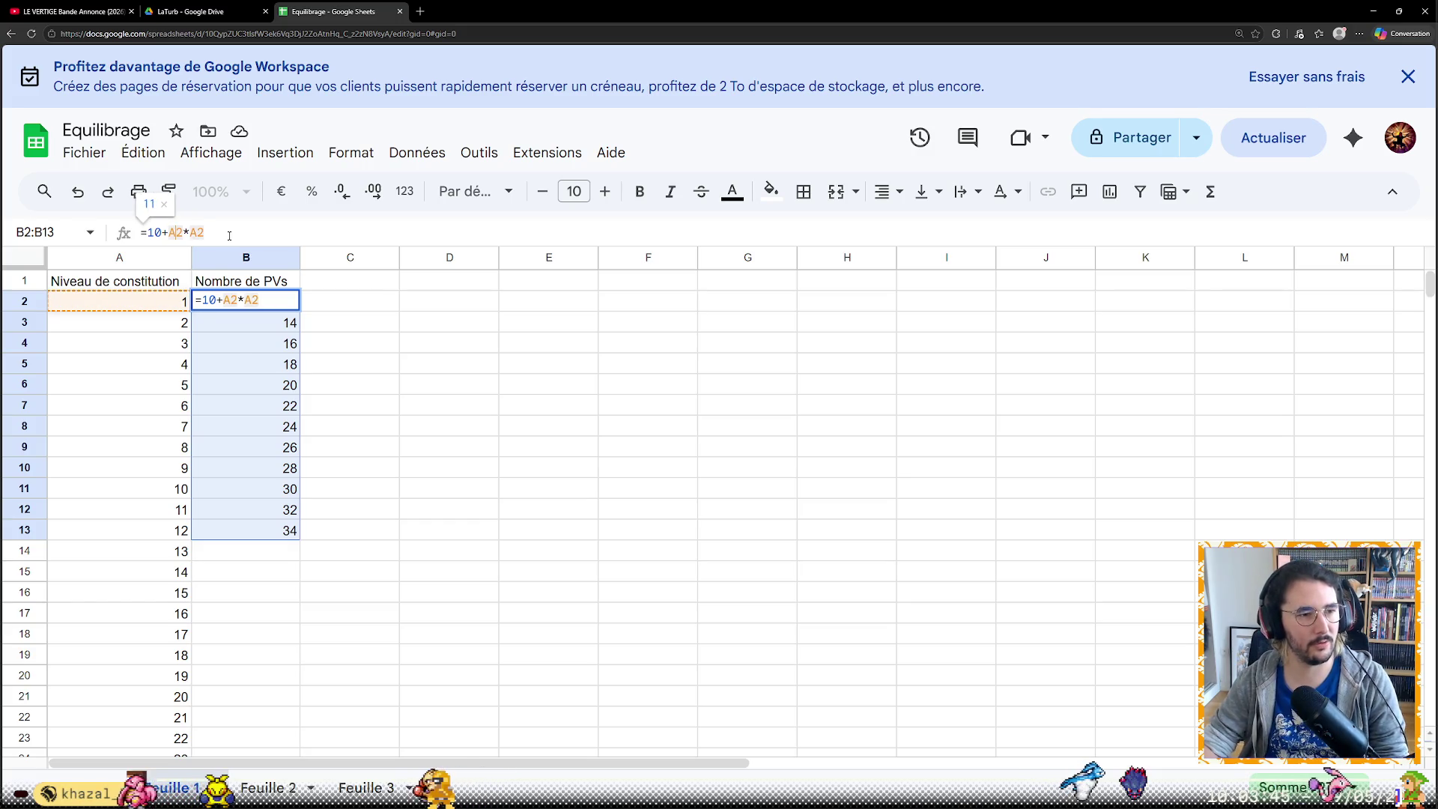
{"action": "left_click", "coordinate": [371, 460]}
{"action": "left_click", "coordinate": [248, 310]}
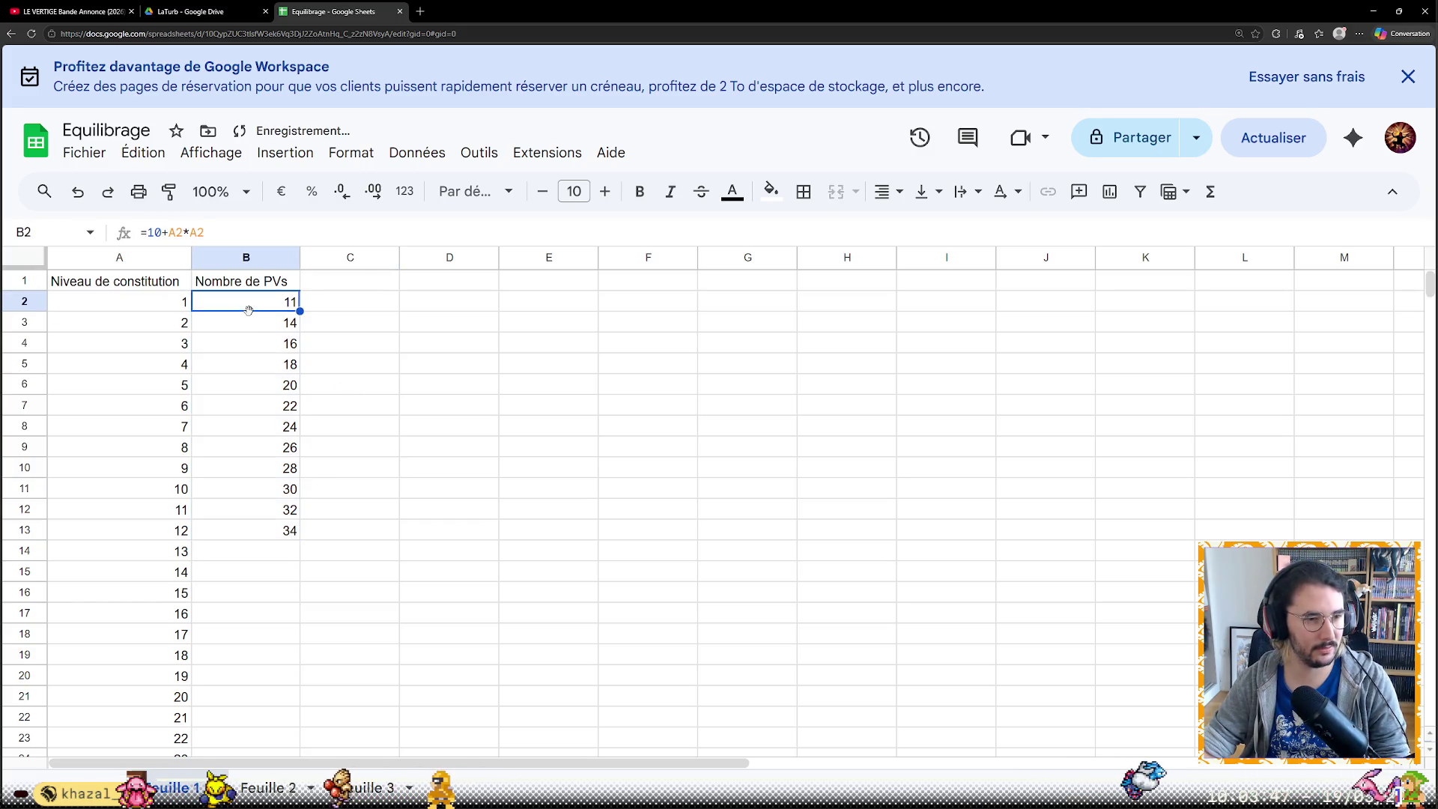
Fill the revised formula down B2:B52 for levels 1–51, giving 11 to 2611
{"action": "left_click", "coordinate": [260, 529], "text": "shift"}
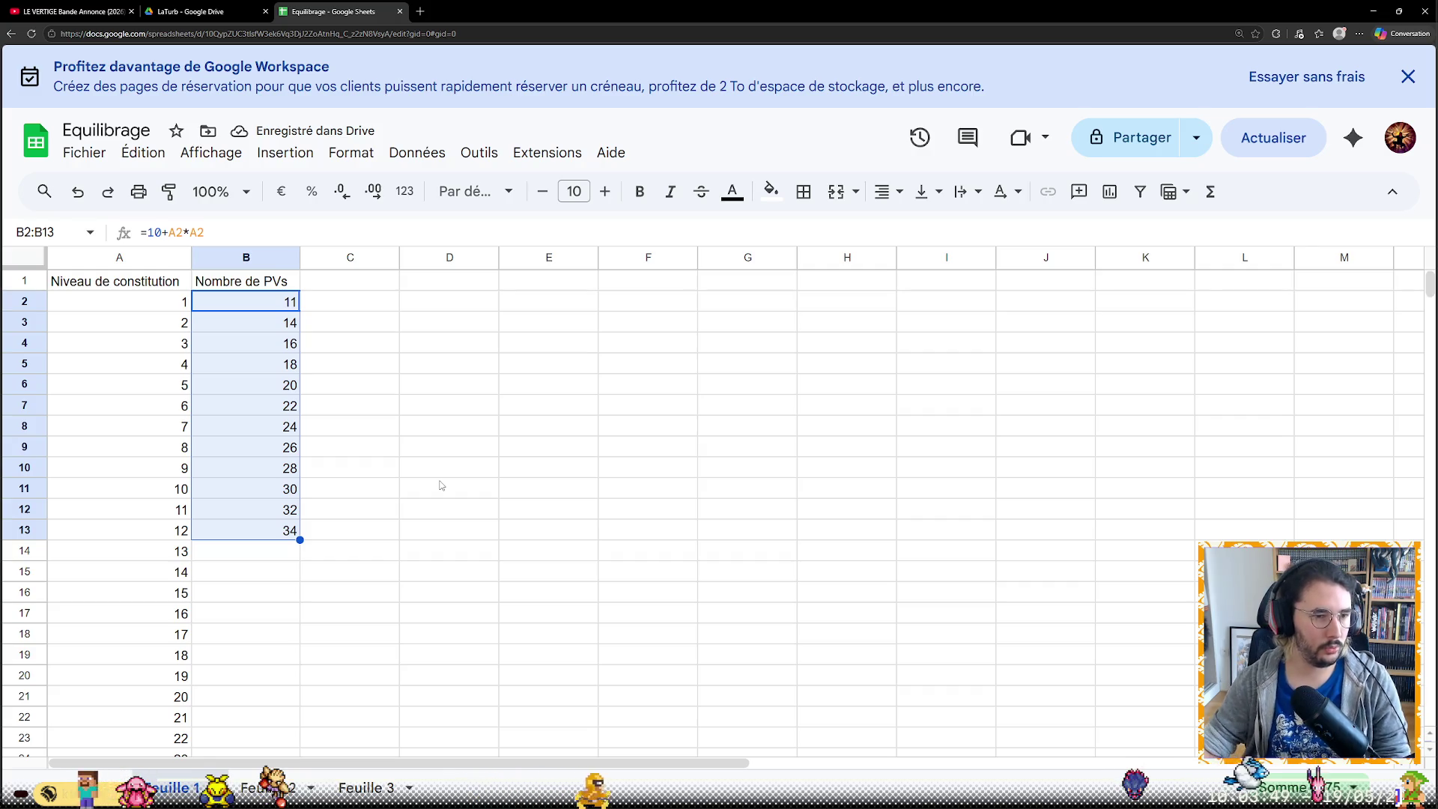
{"action": "scroll", "coordinate": [302, 547], "scroll_direction": "down", "scroll_amount": 2}
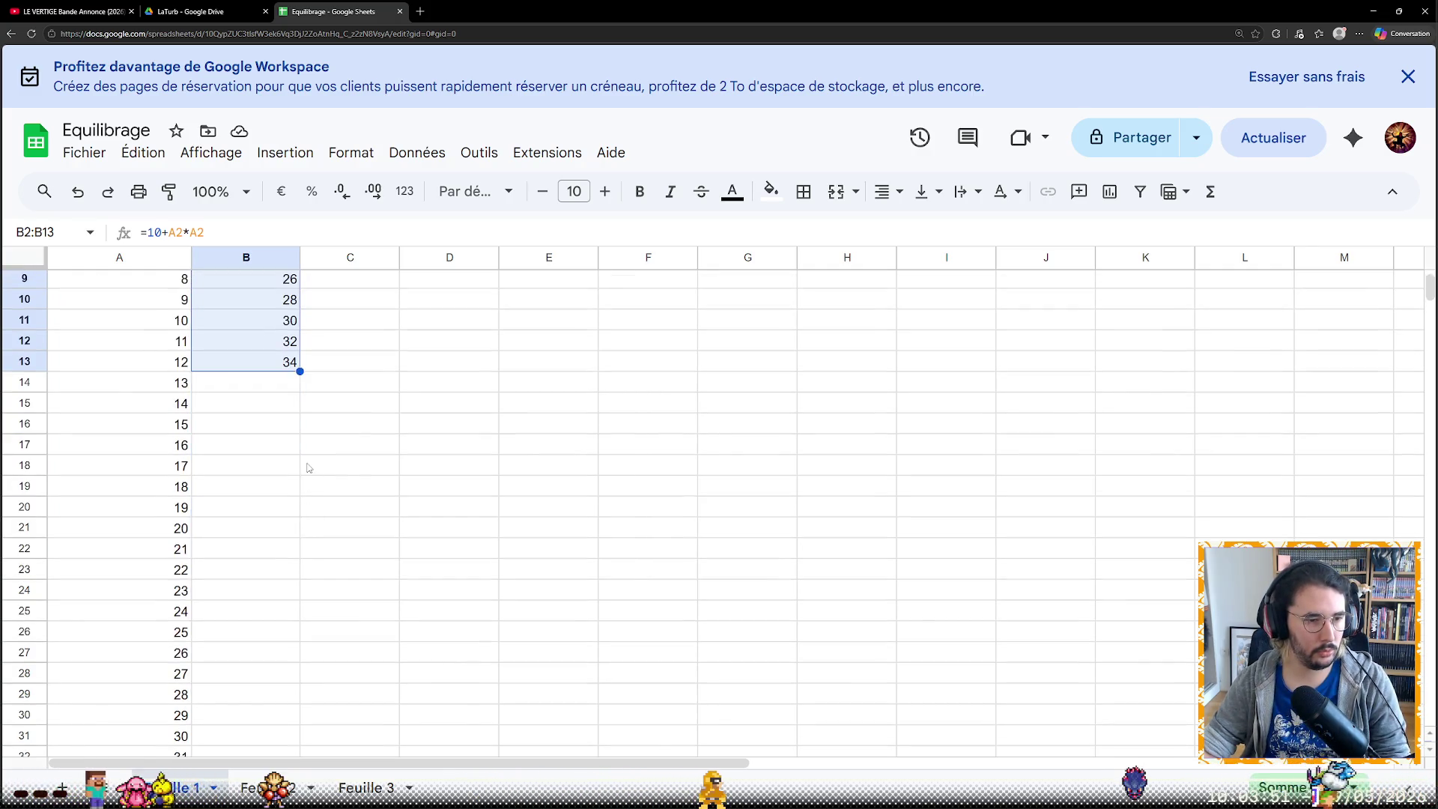
{"action": "key", "text": "ctrl+minus"}
{"action": "left_click_drag", "start_coordinate": [253, 322], "coordinate": [253, 607]}
{"action": "scroll", "coordinate": [256, 618], "scroll_direction": "up", "scroll_amount": 5}
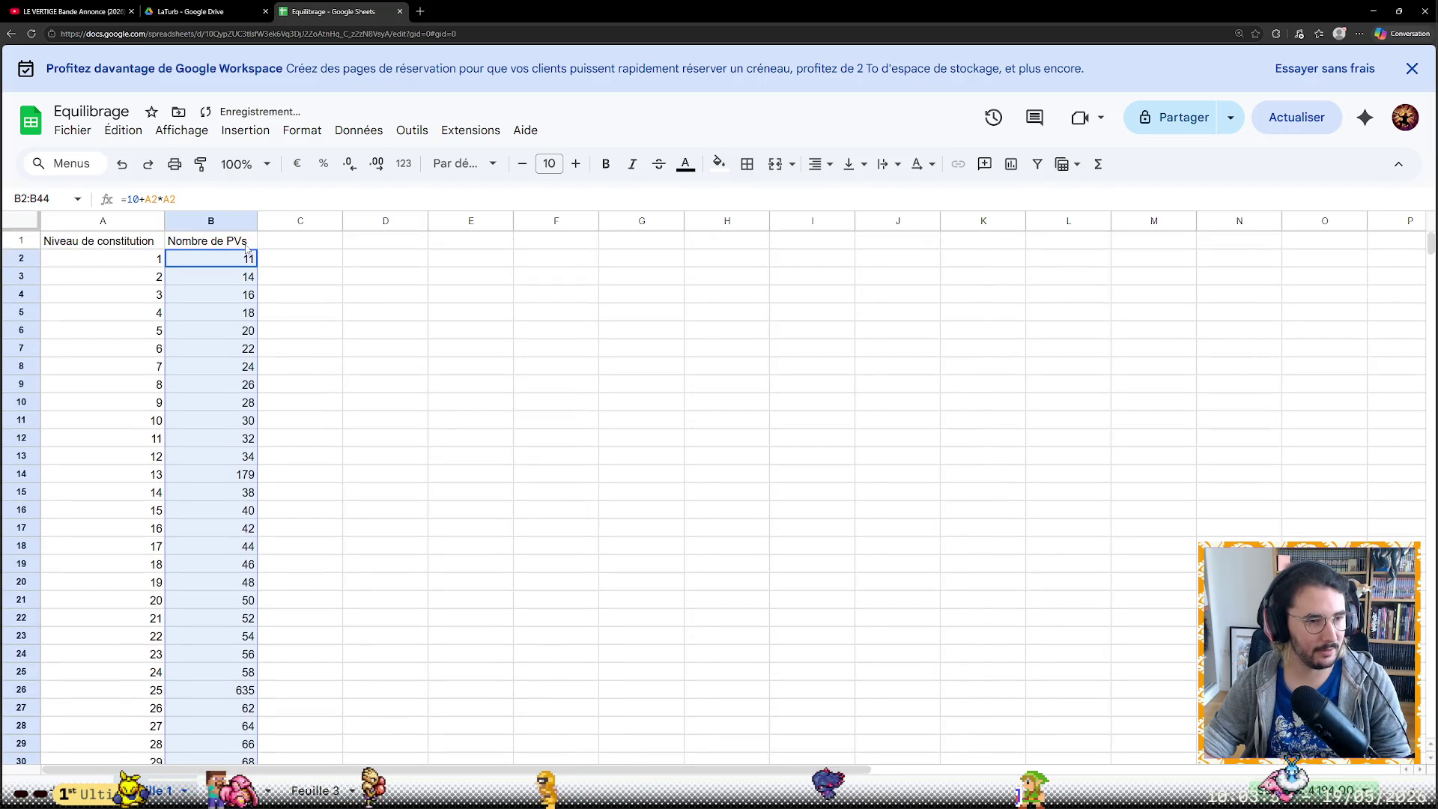
{"action": "key", "text": "Escape"}
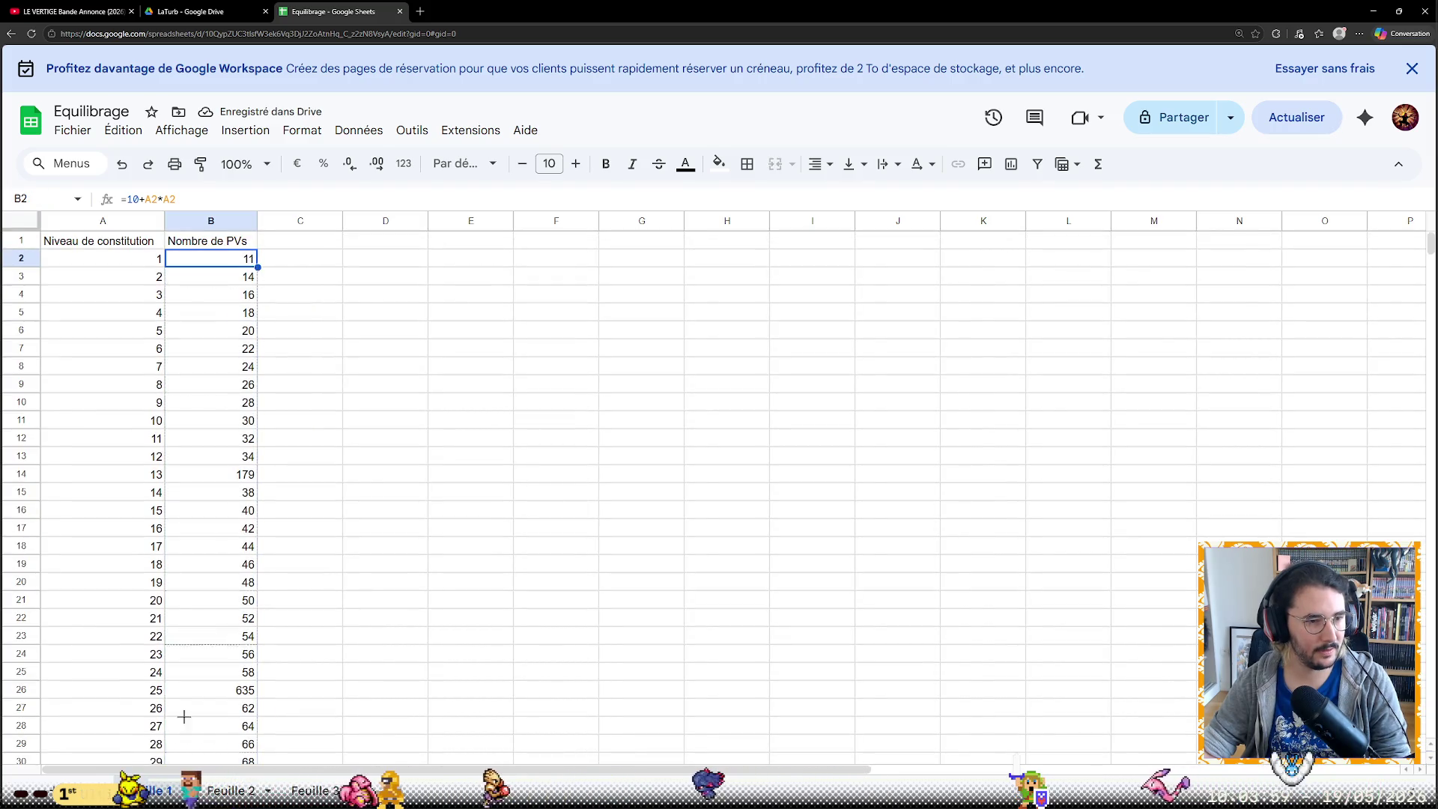
{"action": "scroll", "coordinate": [196, 624], "scroll_direction": "down", "scroll_amount": 2}
{"action": "scroll", "coordinate": [192, 518], "scroll_direction": "down", "scroll_amount": 1}
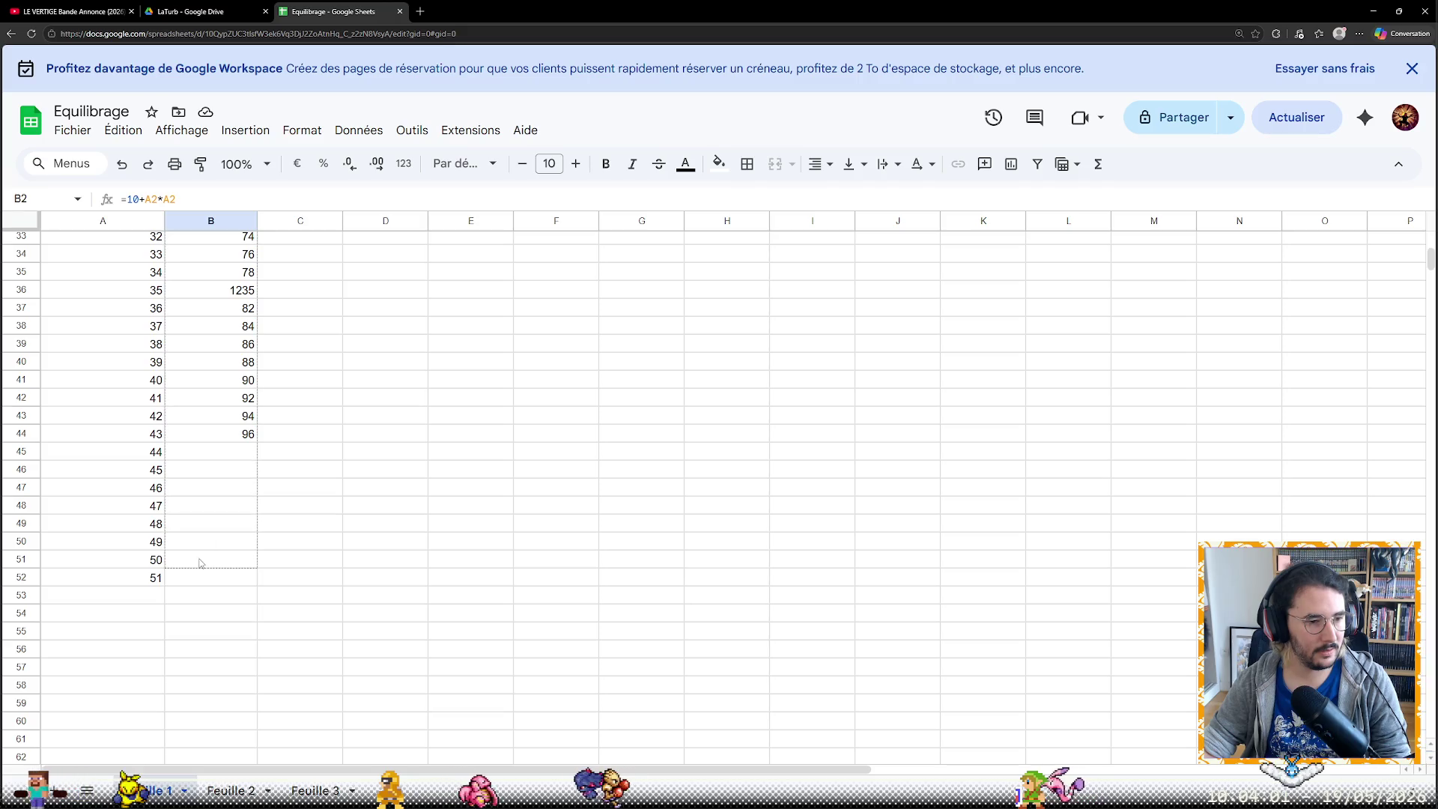
{"action": "left_click_drag", "start_coordinate": [198, 579], "coordinate": [198, 579]}
{"action": "scroll", "coordinate": [225, 618], "scroll_direction": "up", "scroll_amount": 5}
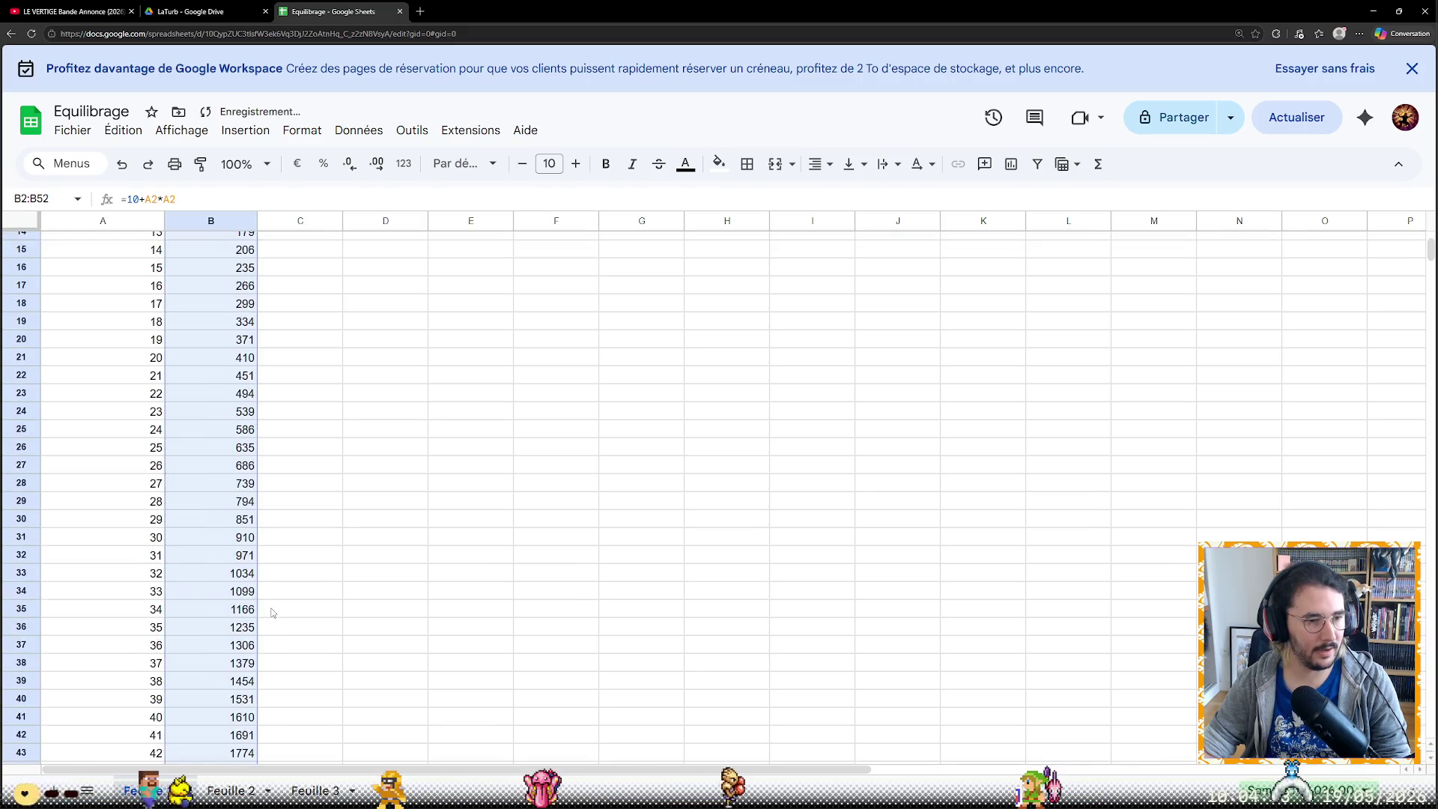
{"action": "scroll", "coordinate": [254, 653], "scroll_direction": "down", "scroll_amount": 5}
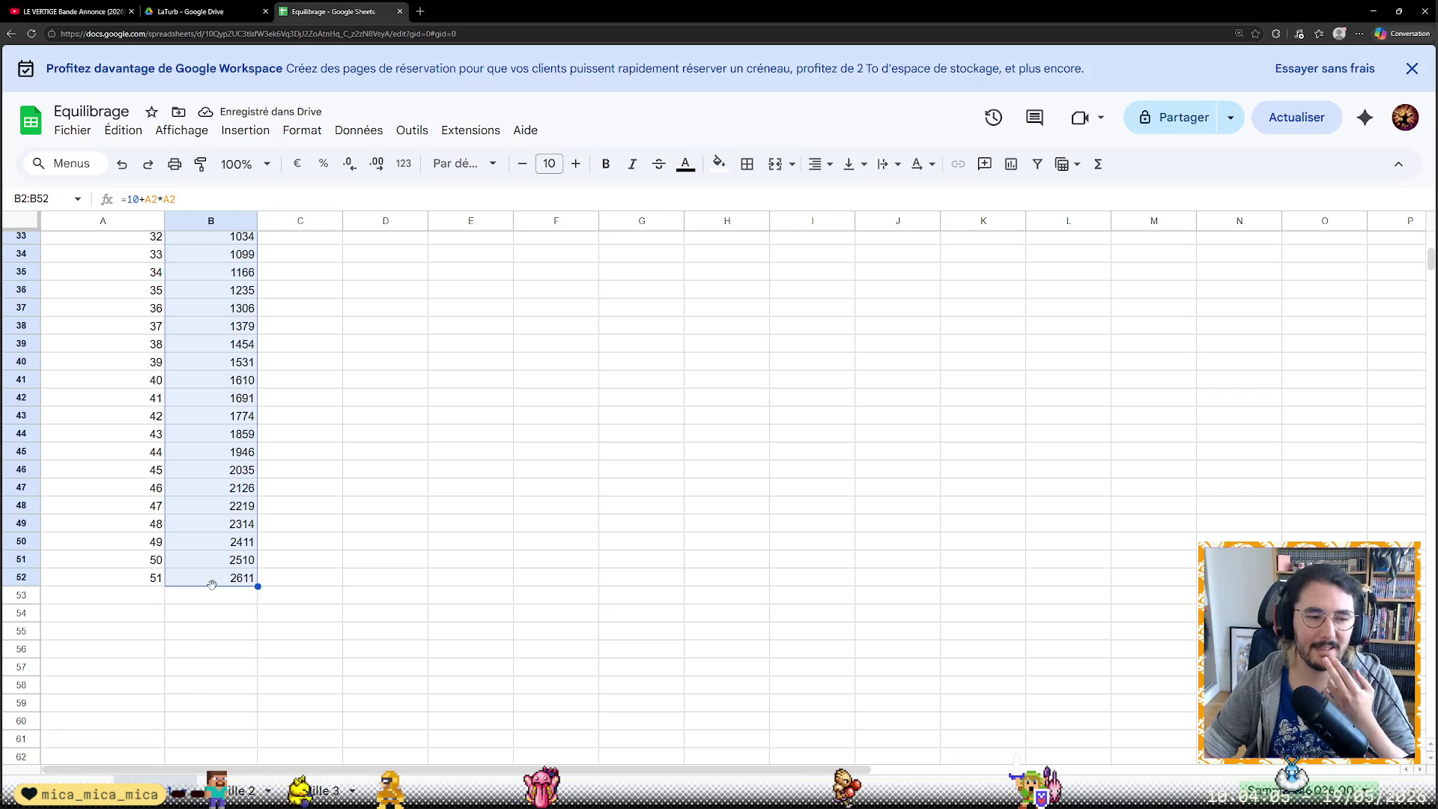
{"action": "scroll", "coordinate": [246, 578], "scroll_direction": "up", "scroll_amount": 5}
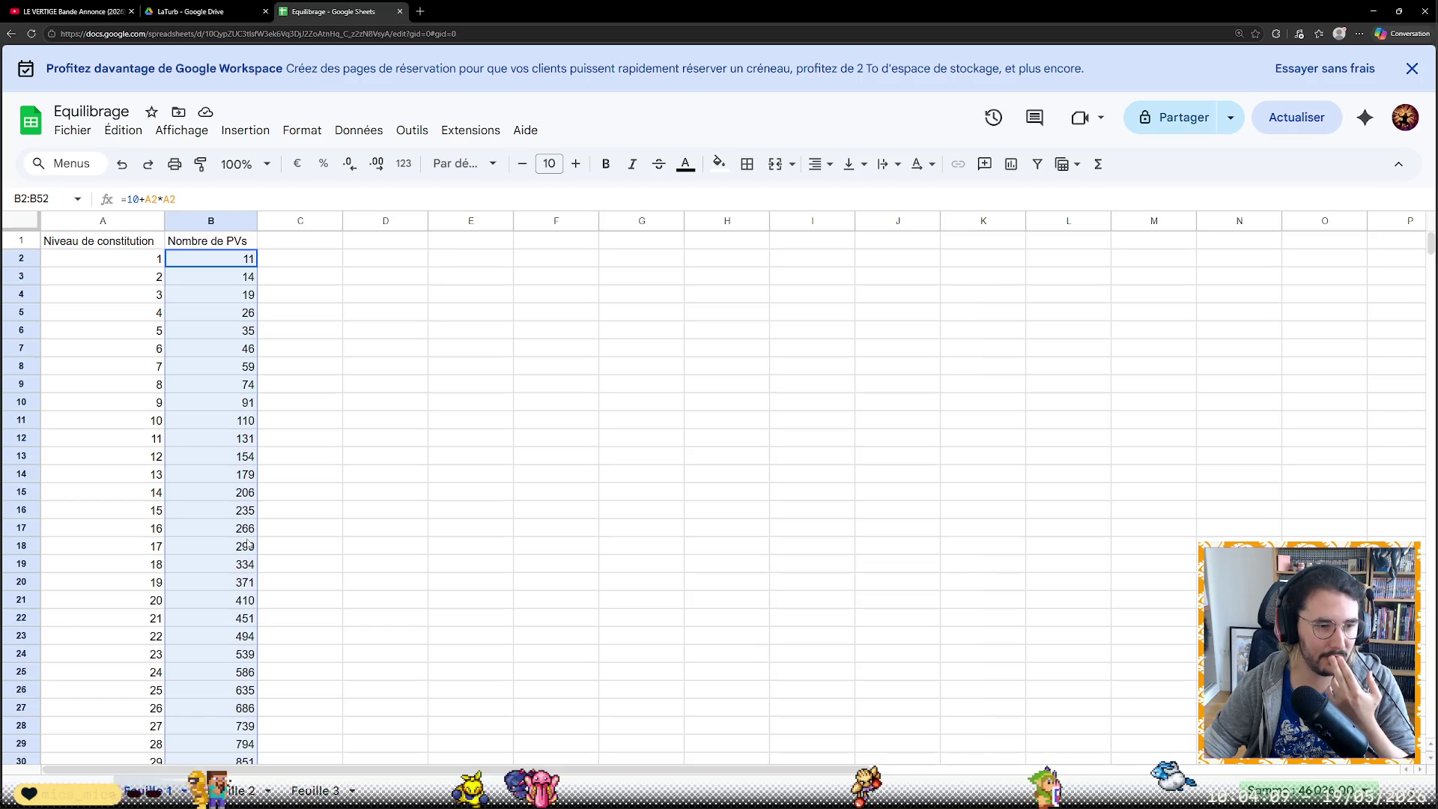
{"action": "left_click", "coordinate": [298, 312]}
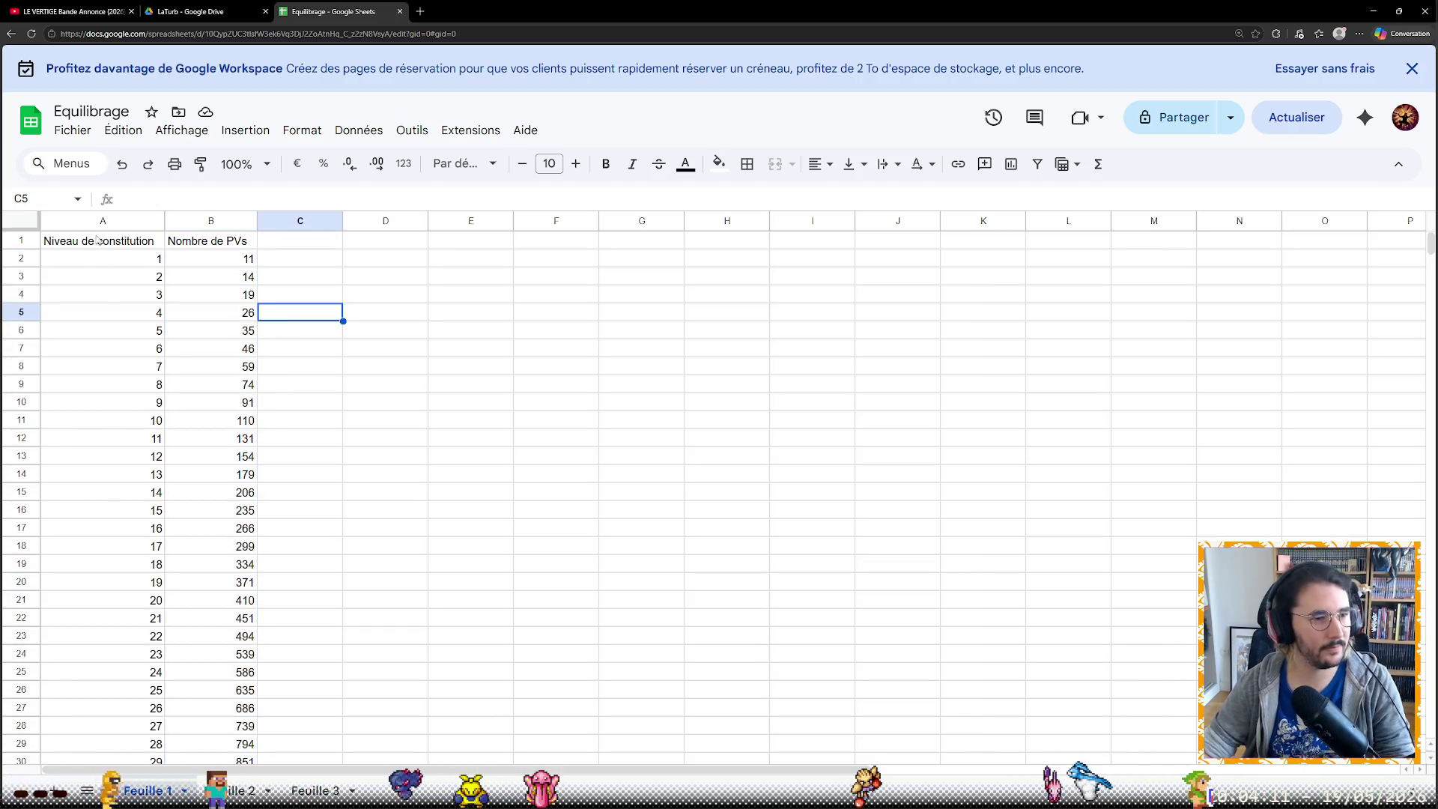
Insert a line chart of columns A and B via Insertion > Graphique
{"action": "left_click", "coordinate": [118, 221]}
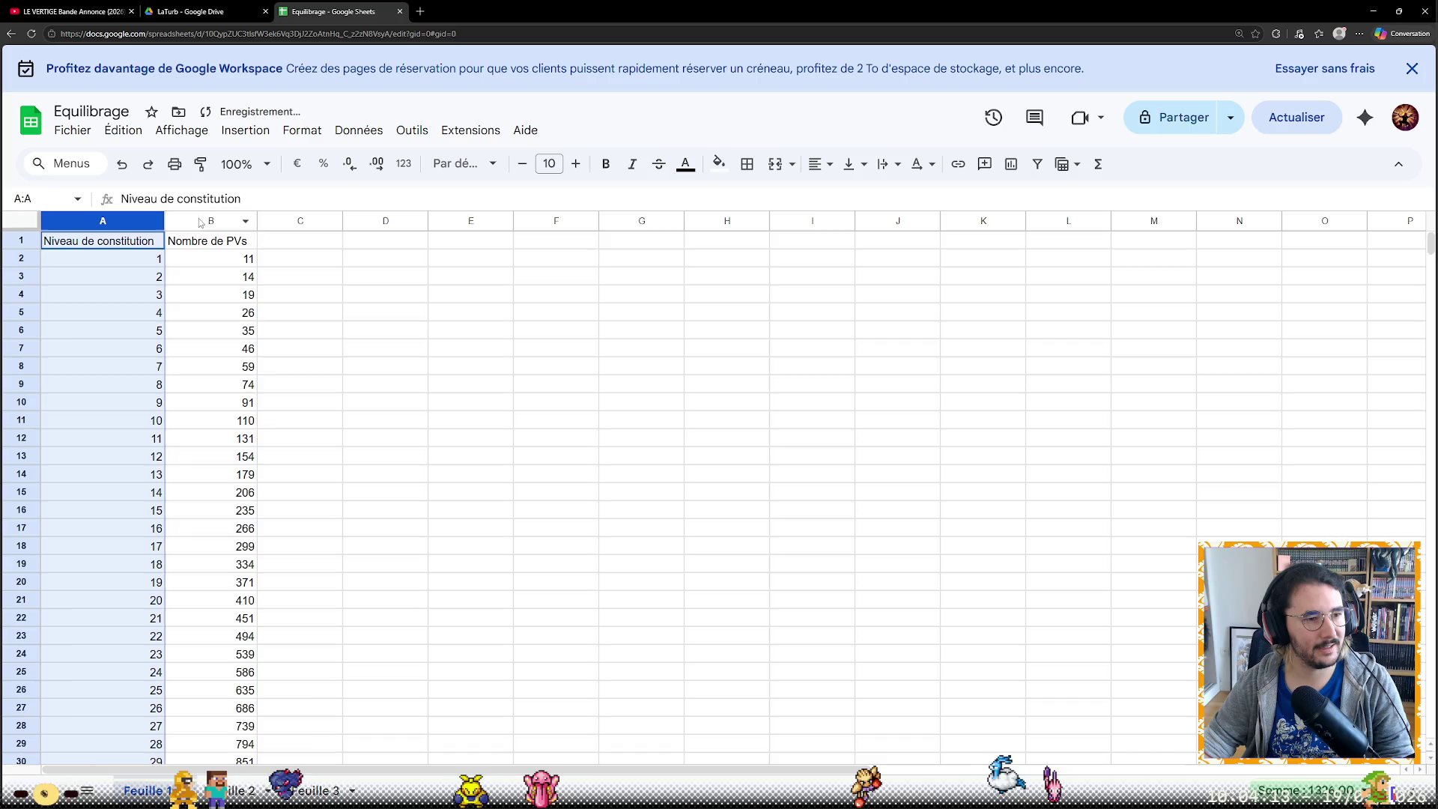
{"action": "left_click", "coordinate": [210, 220], "text": "shift"}
{"action": "left_click", "coordinate": [245, 130]}
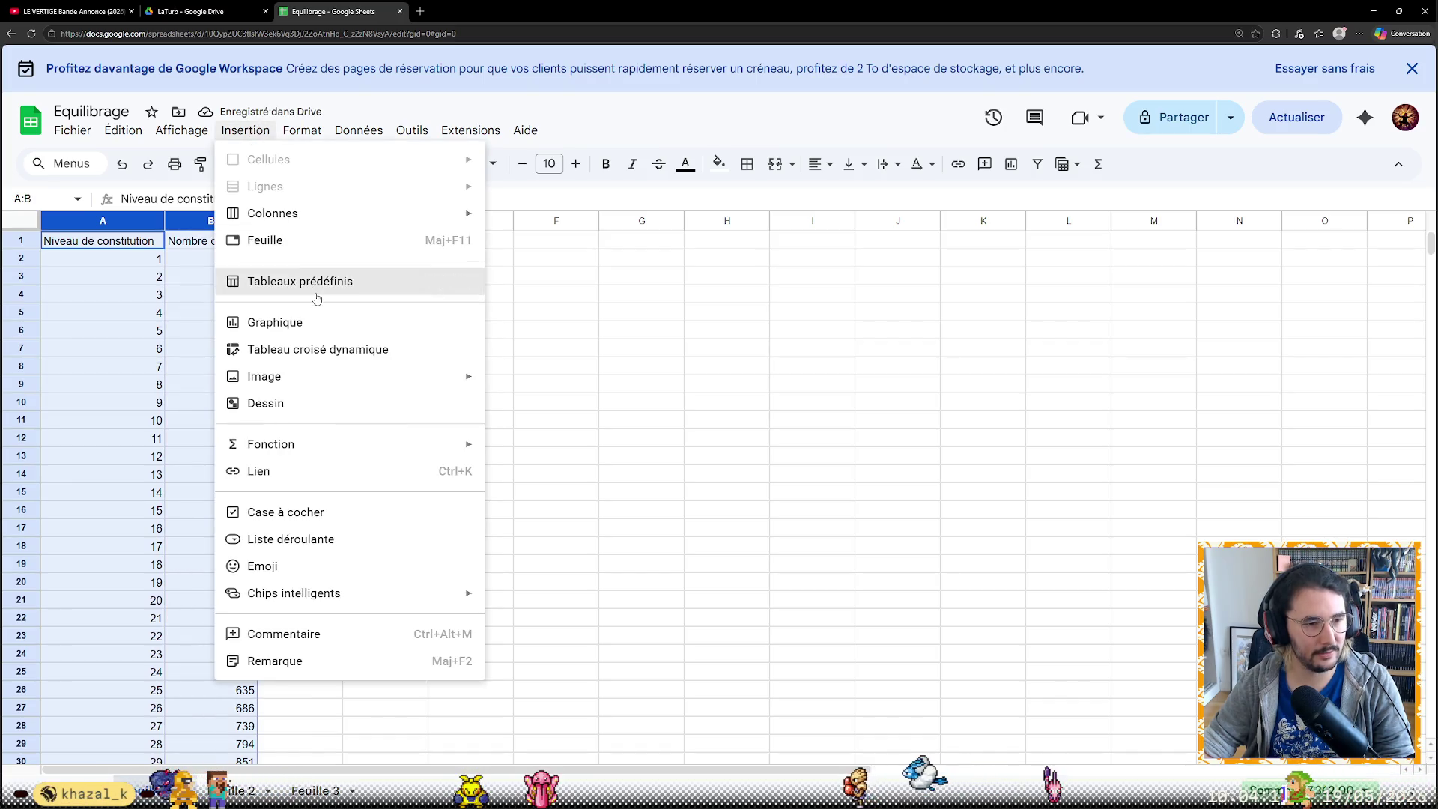
{"action": "left_click", "coordinate": [312, 321]}
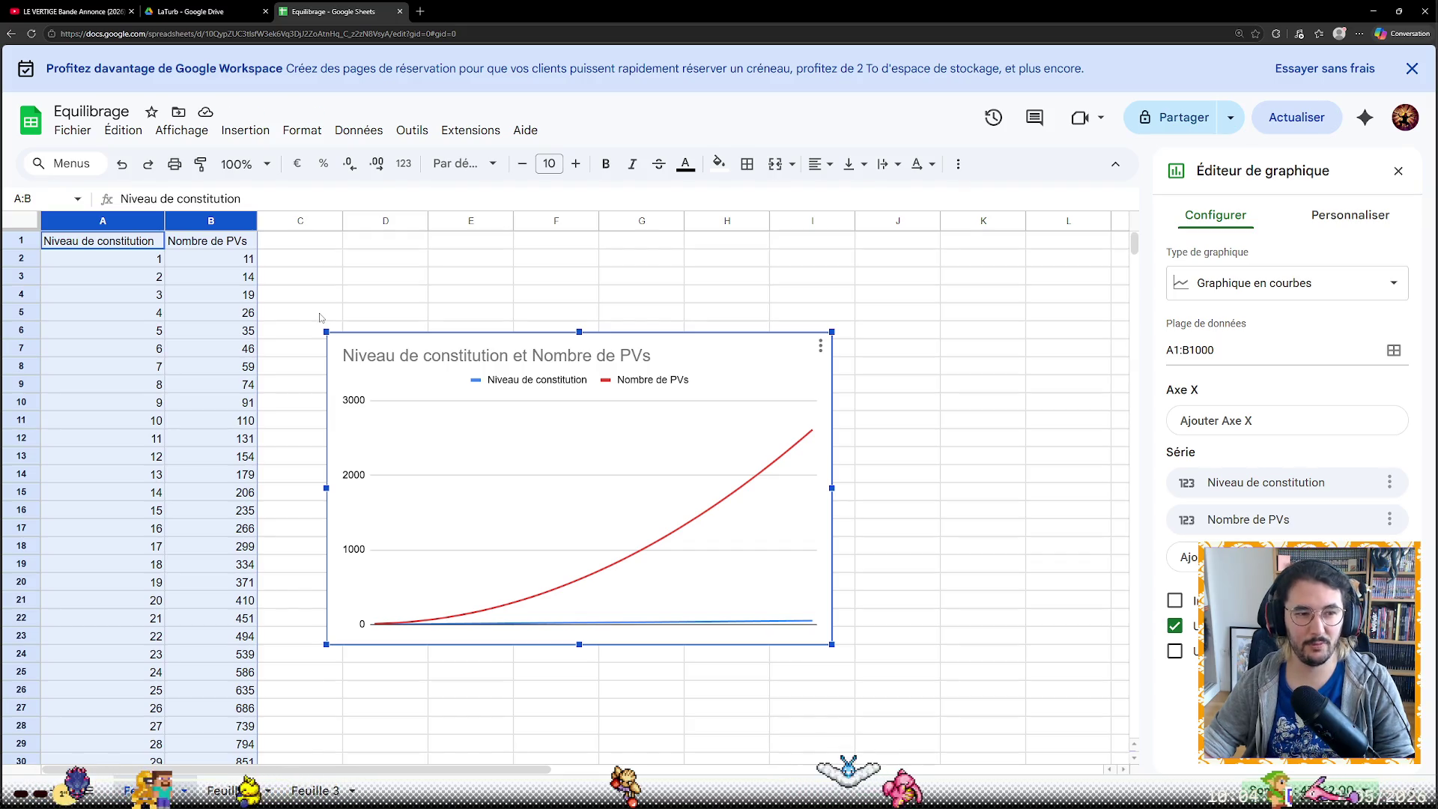
{"action": "scroll", "coordinate": [115, 454], "scroll_direction": "down", "scroll_amount": 3}
{"action": "scroll", "coordinate": [126, 455], "scroll_direction": "down", "scroll_amount": 4}
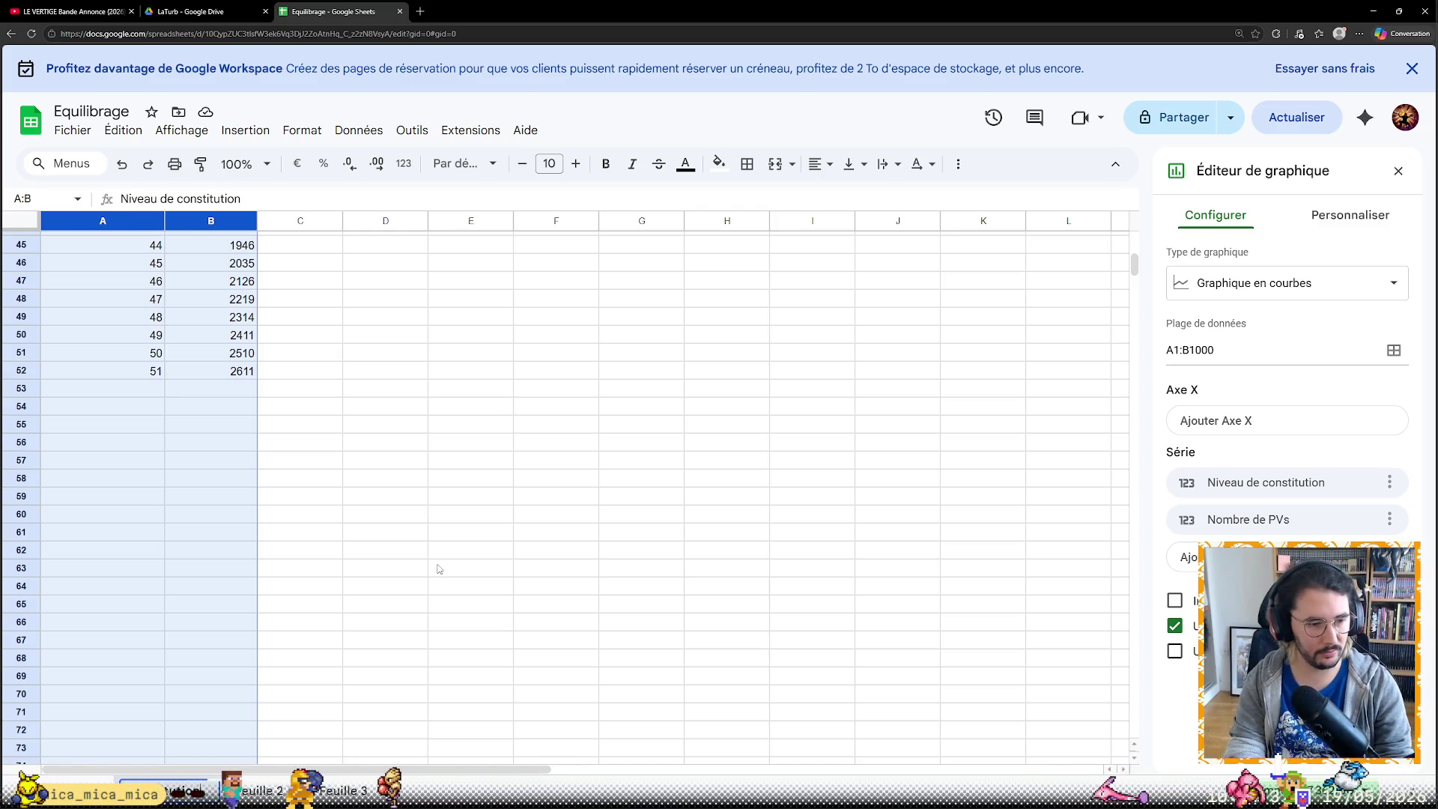
{"action": "scroll", "coordinate": [439, 569], "scroll_direction": "up", "scroll_amount": 3}
{"action": "scroll", "coordinate": [440, 566], "scroll_direction": "up", "scroll_amount": 10}
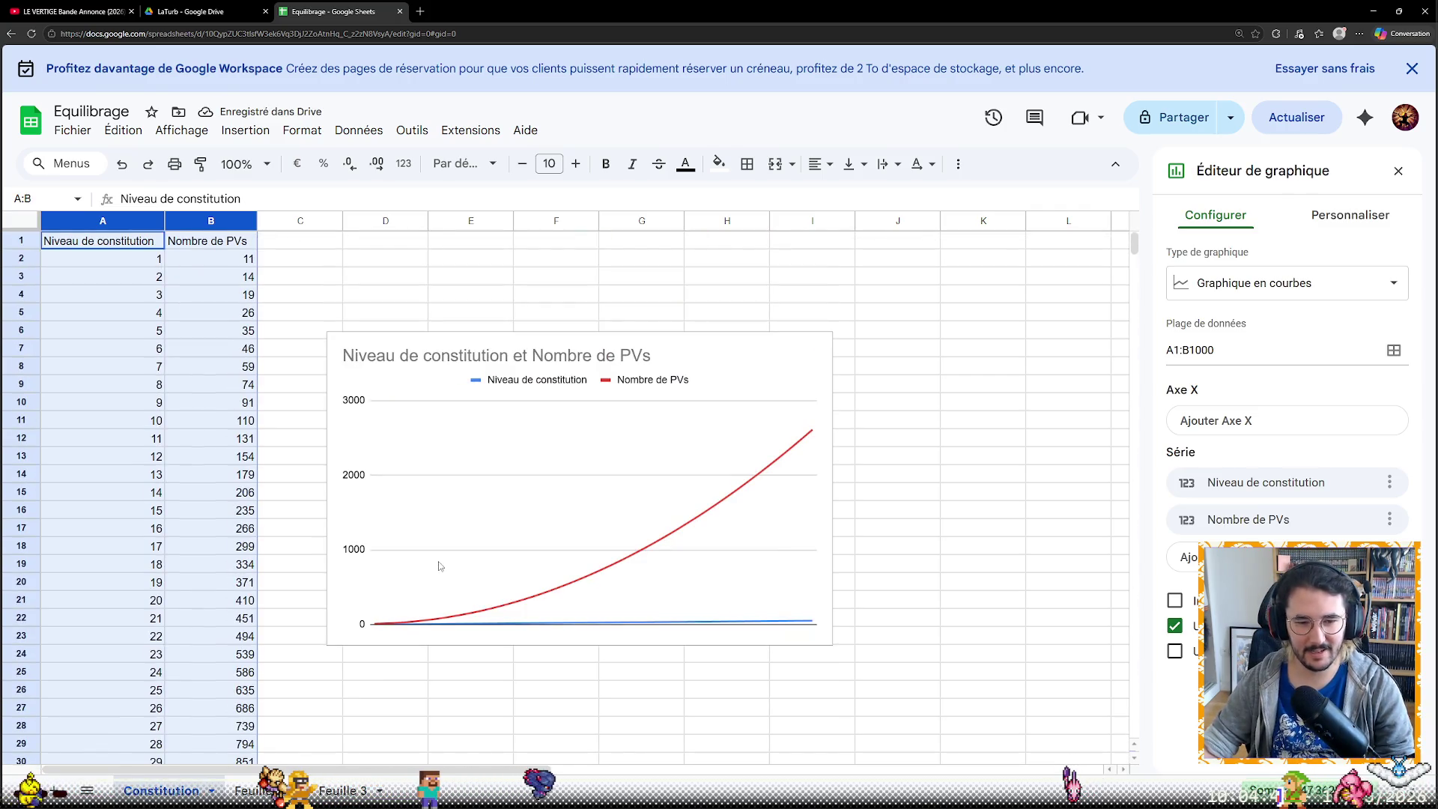
Browse the chart's Personnaliser sections: titles, style and the two series' formatting
{"action": "left_click", "coordinate": [532, 548]}
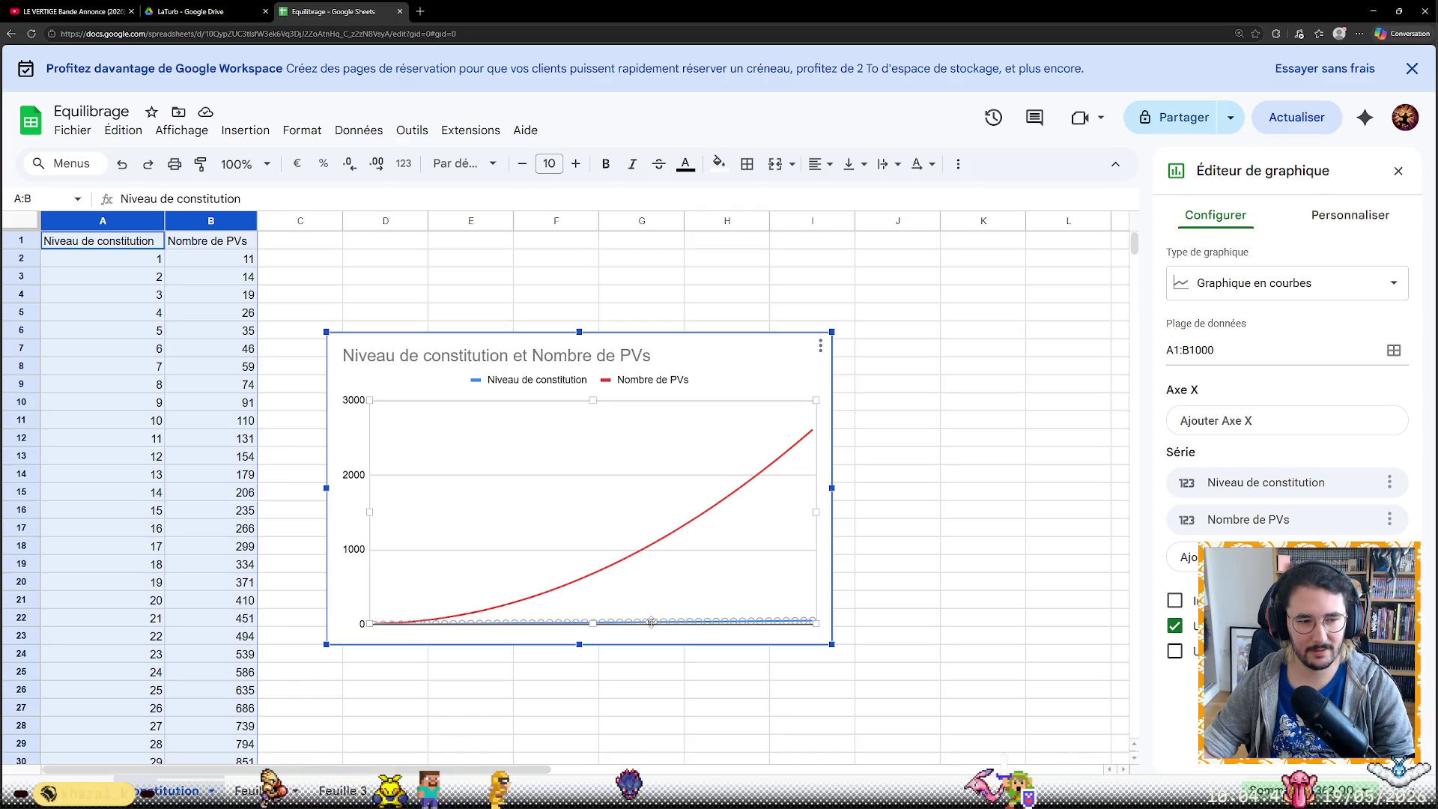
{"action": "left_click", "coordinate": [651, 621]}
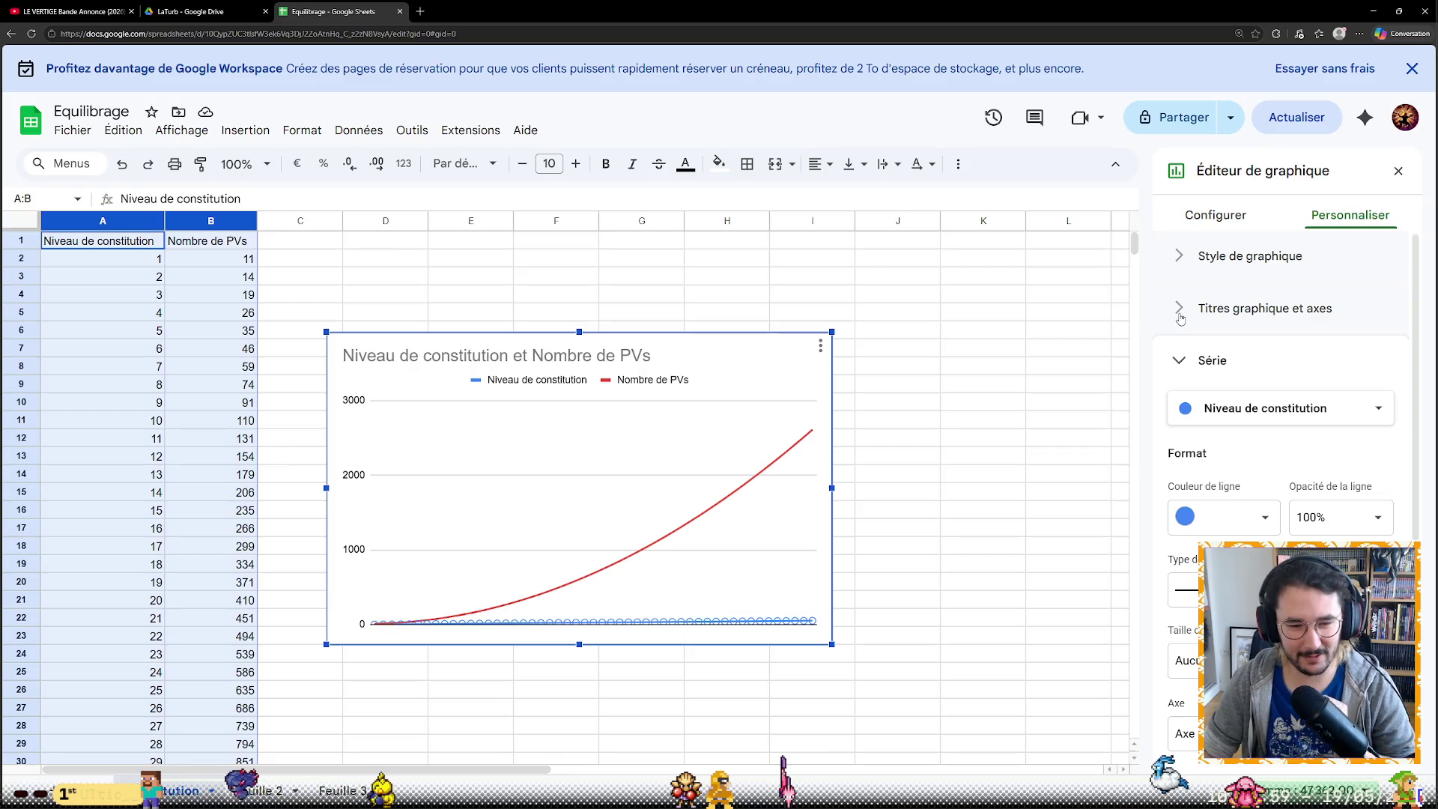
{"action": "left_click", "coordinate": [1180, 320]}
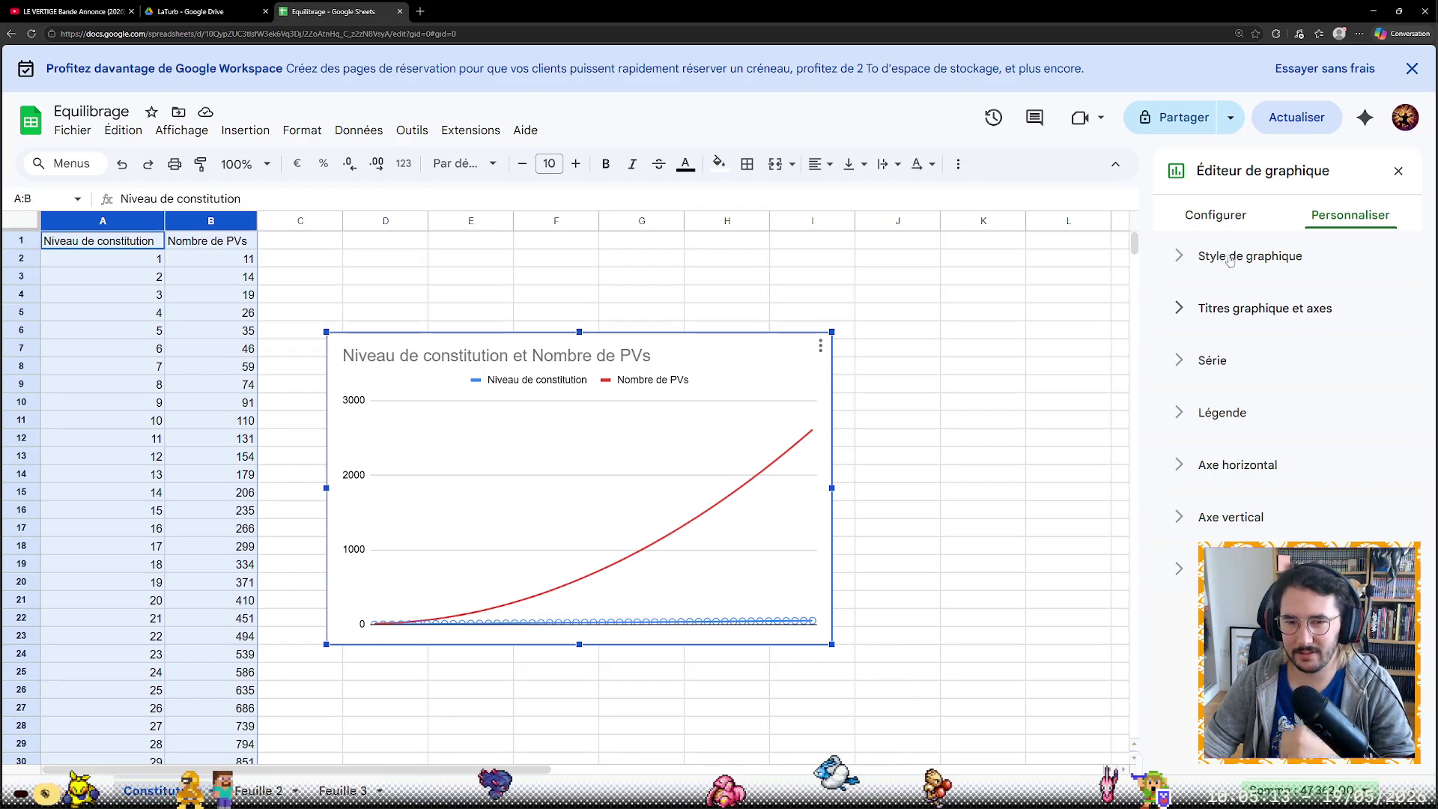
{"action": "left_click", "coordinate": [1190, 256]}
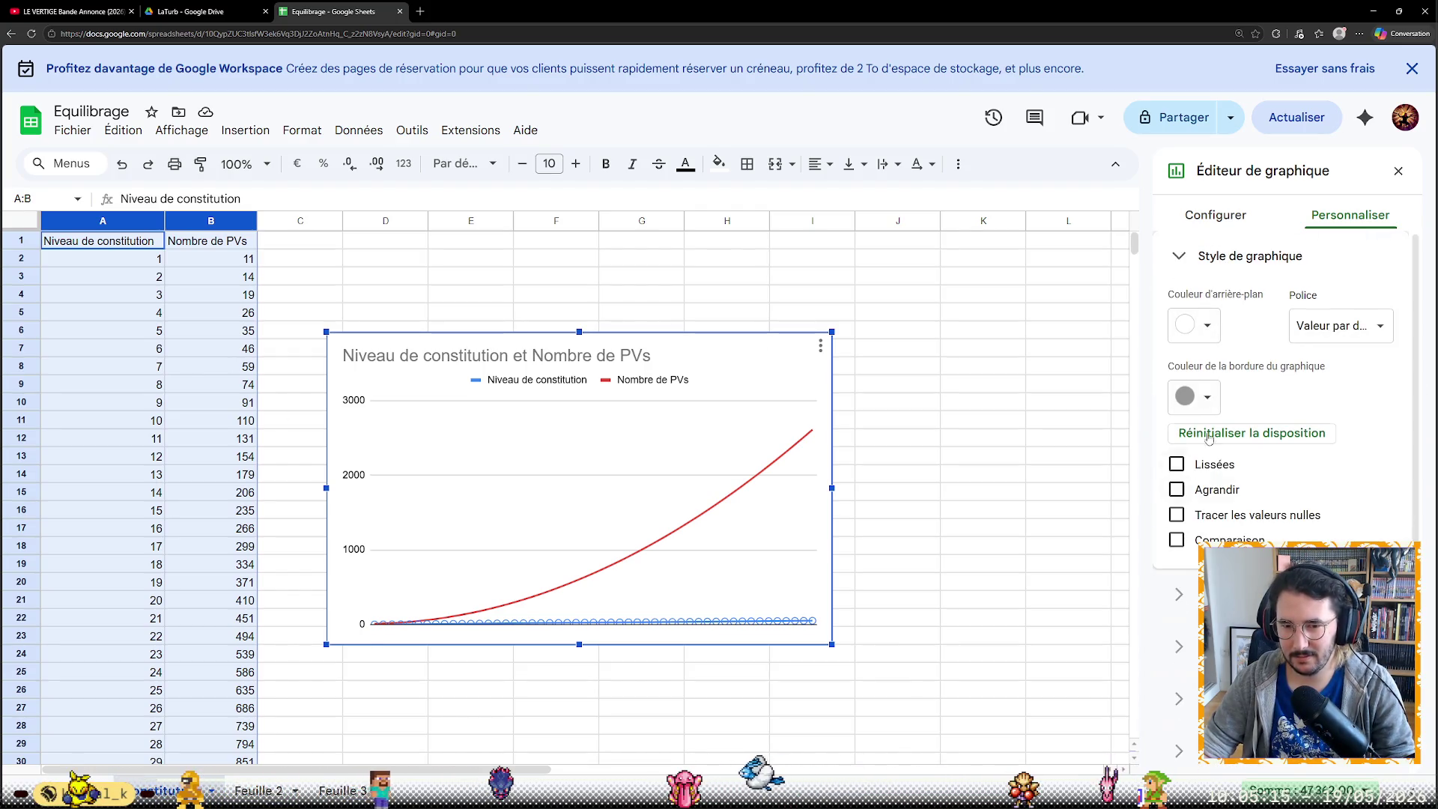
{"action": "left_click", "coordinate": [1179, 257]}
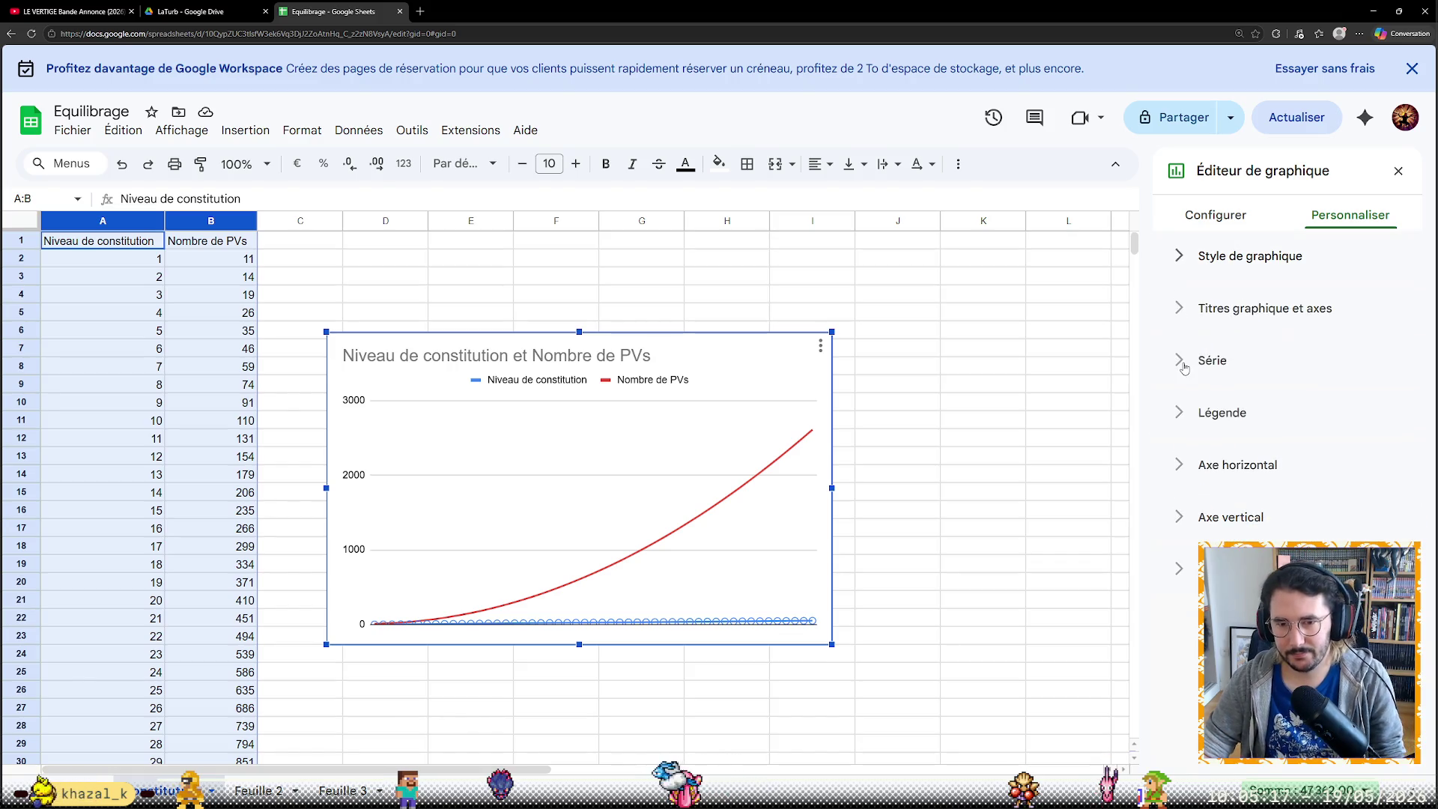
{"action": "left_click", "coordinate": [1184, 361]}
{"action": "left_click", "coordinate": [1259, 407]}
{"action": "left_click", "coordinate": [1249, 433]}
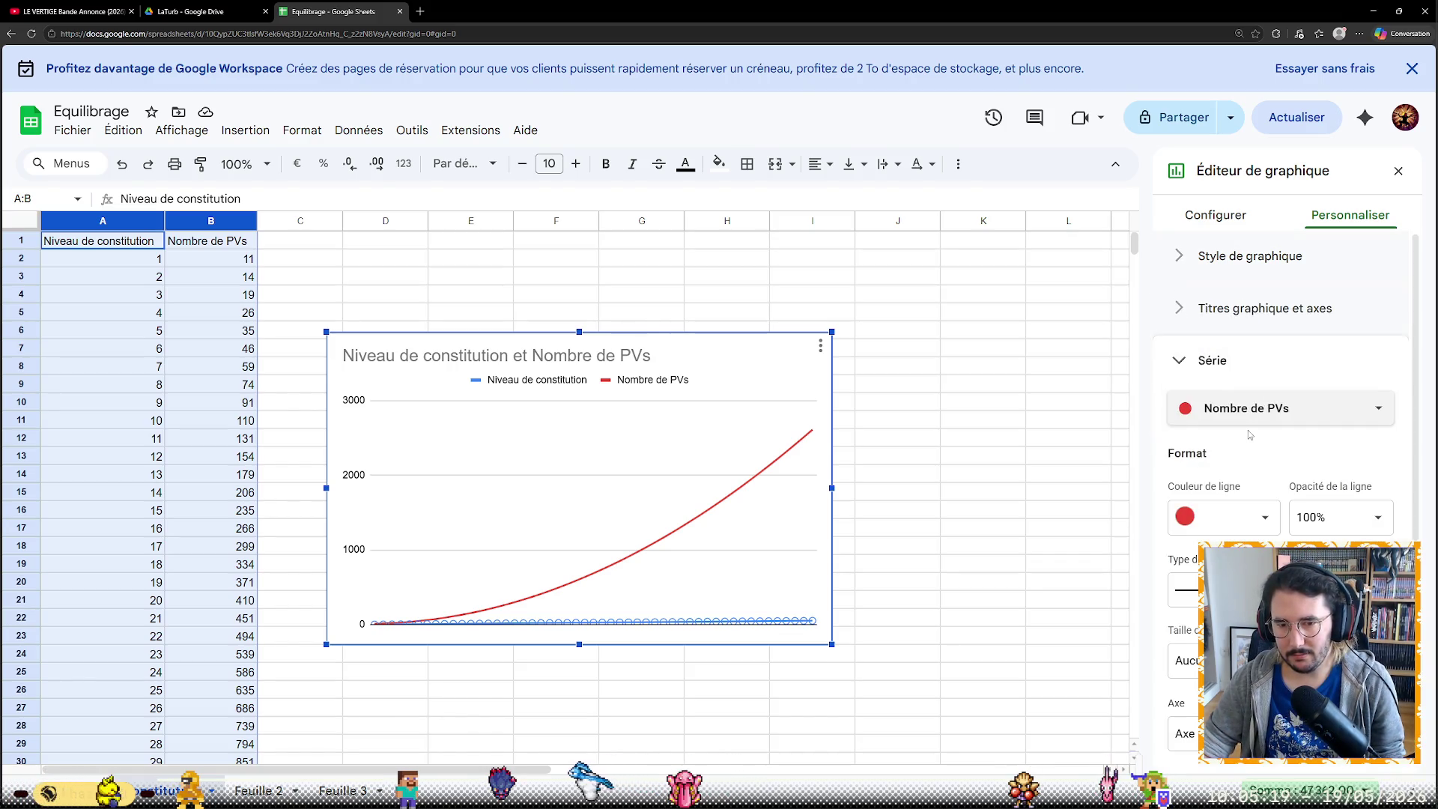
{"action": "left_click", "coordinate": [1259, 408]}
{"action": "left_click", "coordinate": [1247, 377]}
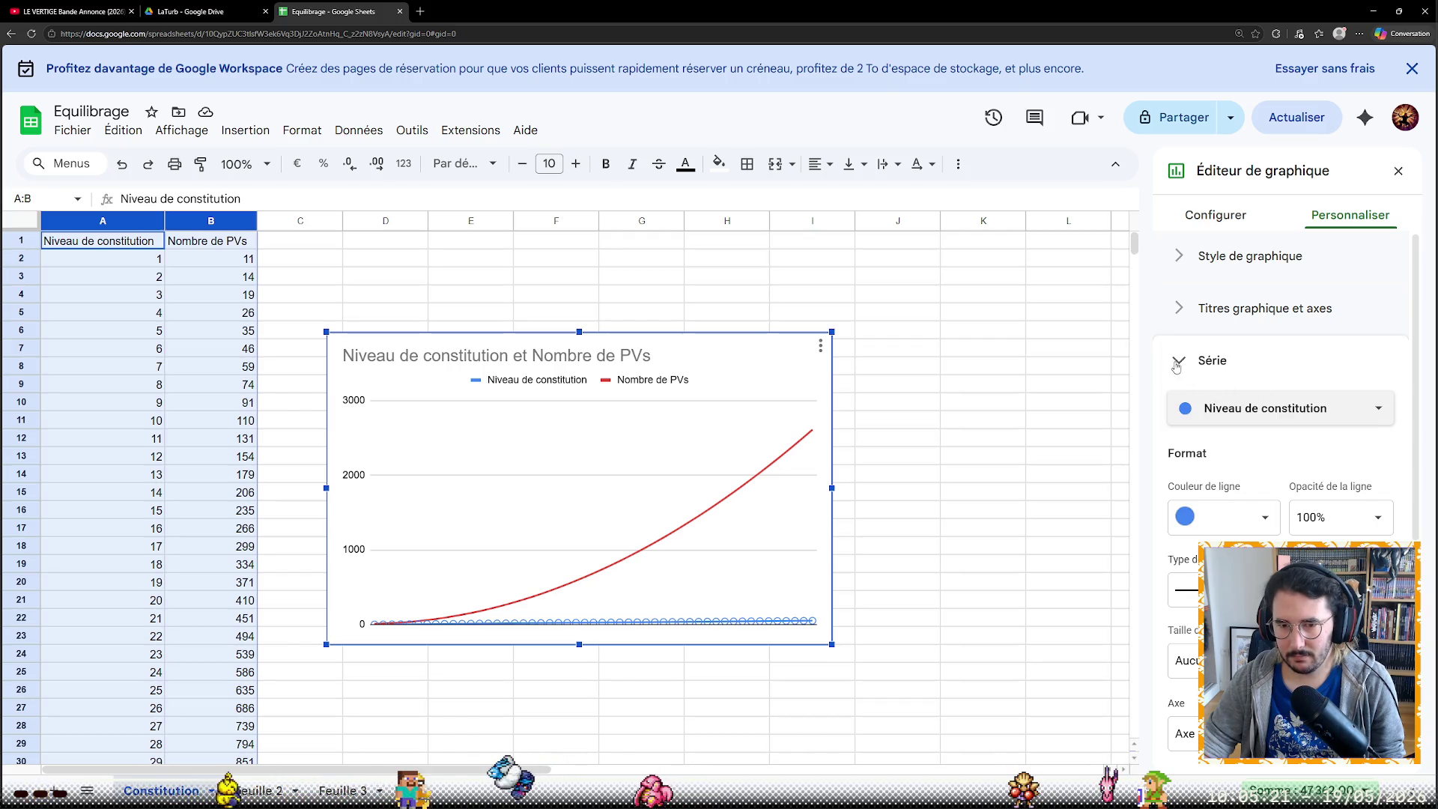
{"action": "scroll", "coordinate": [1176, 365], "scroll_direction": "down", "scroll_amount": 1}
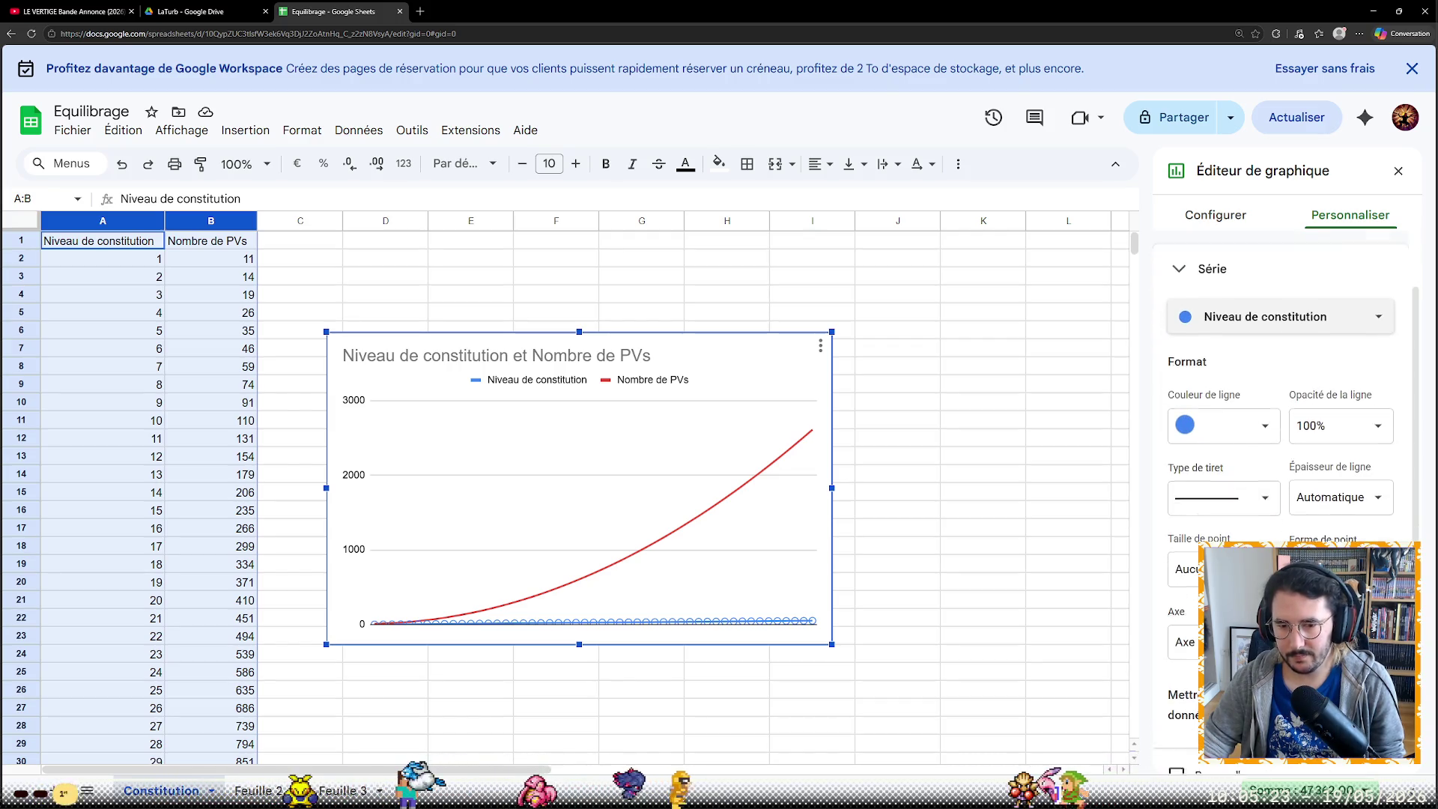
{"action": "scroll", "coordinate": [1281, 338], "scroll_direction": "up", "scroll_amount": 2}
In Configurer set Axe X to Niveau de constitution, remove that series and close the editor
{"action": "left_click", "coordinate": [1214, 215]}
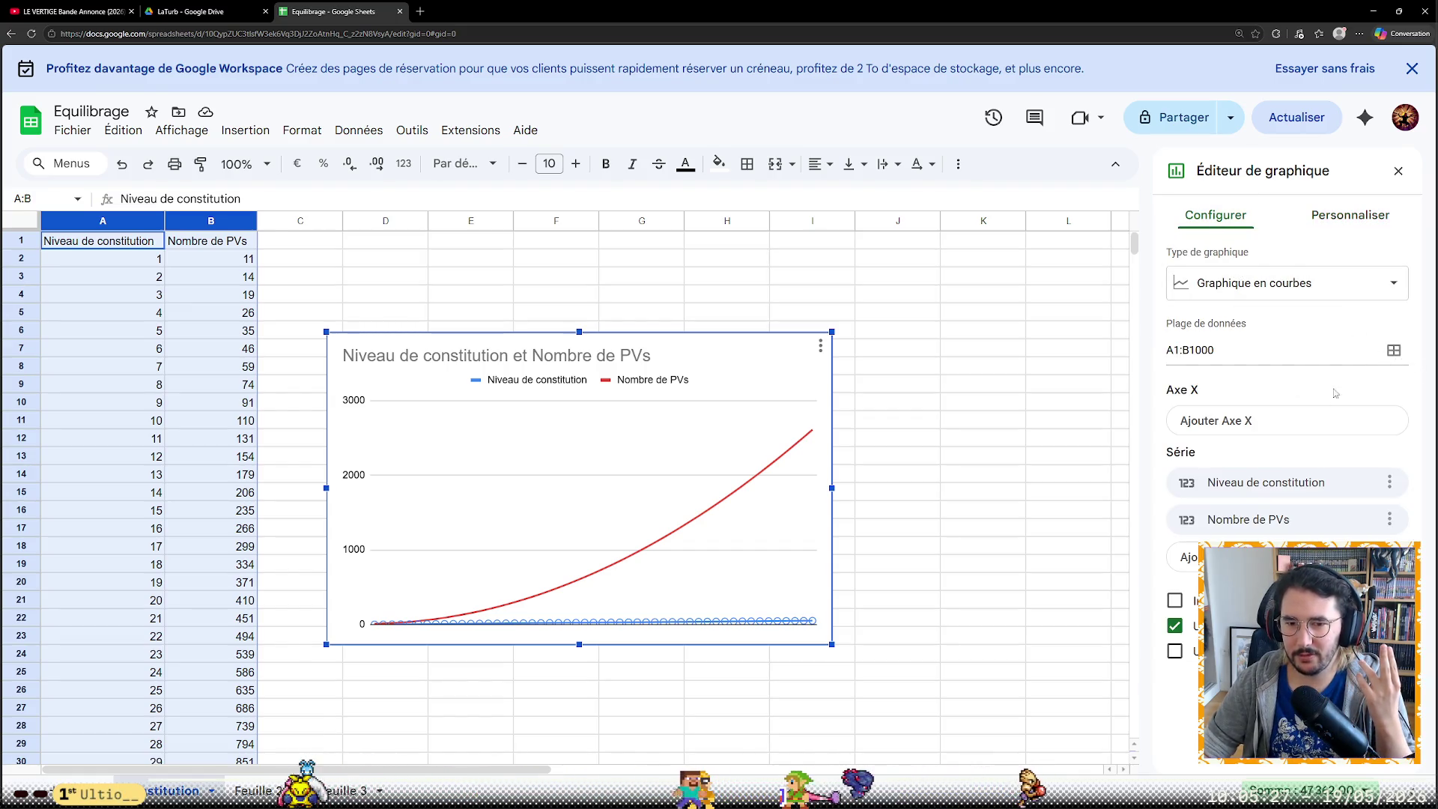
{"action": "left_click", "coordinate": [1292, 421]}
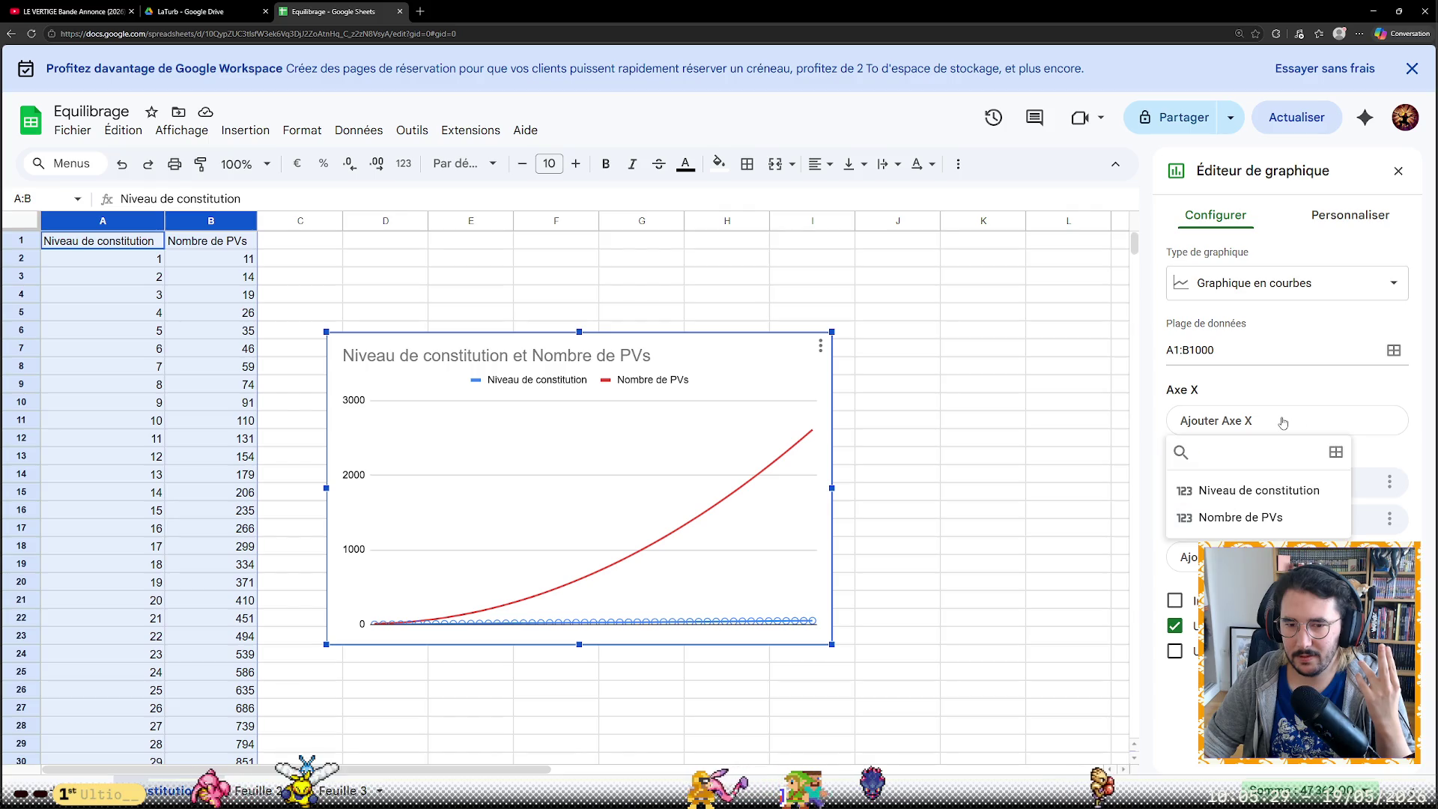
{"action": "left_click", "coordinate": [1274, 492]}
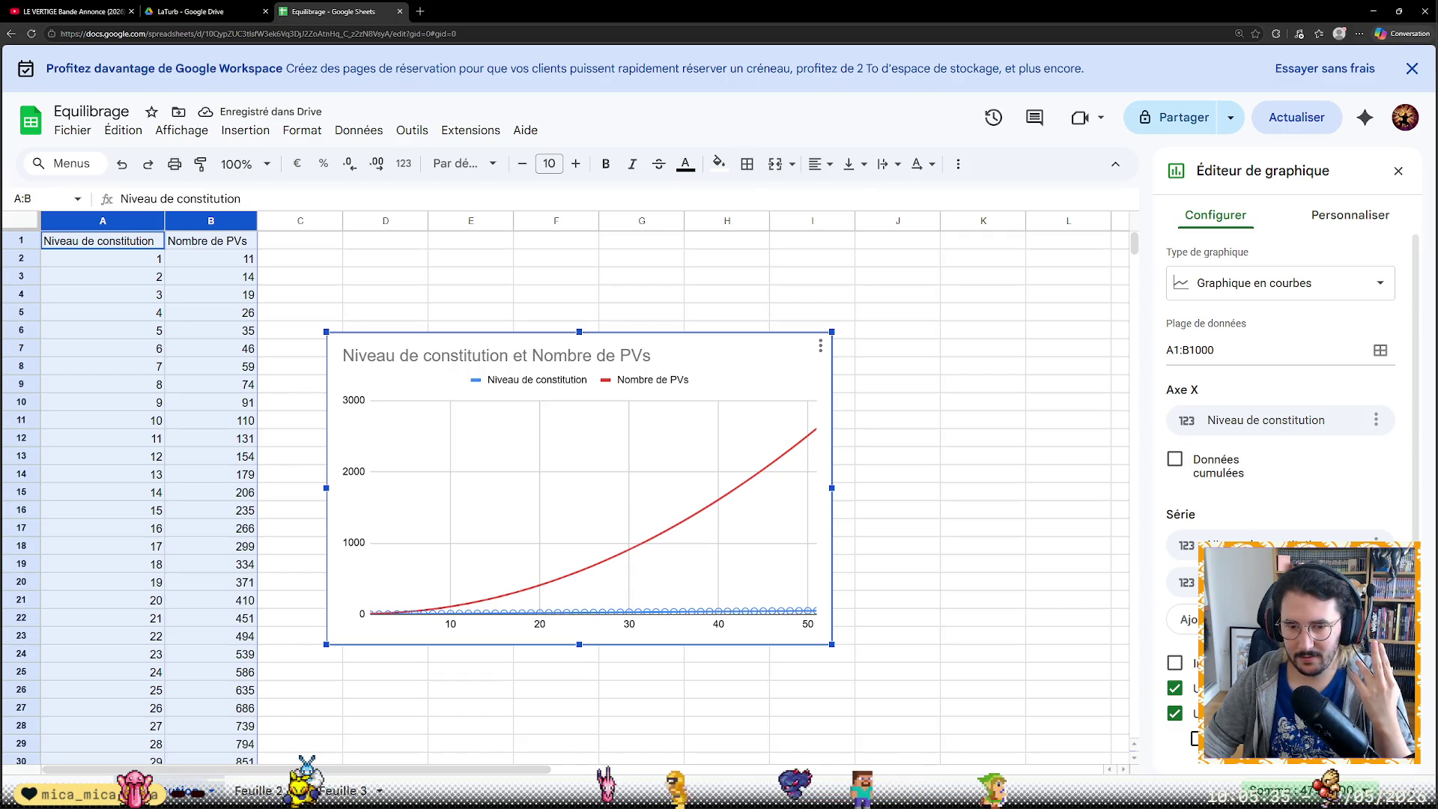
{"action": "left_click", "coordinate": [1326, 585]}
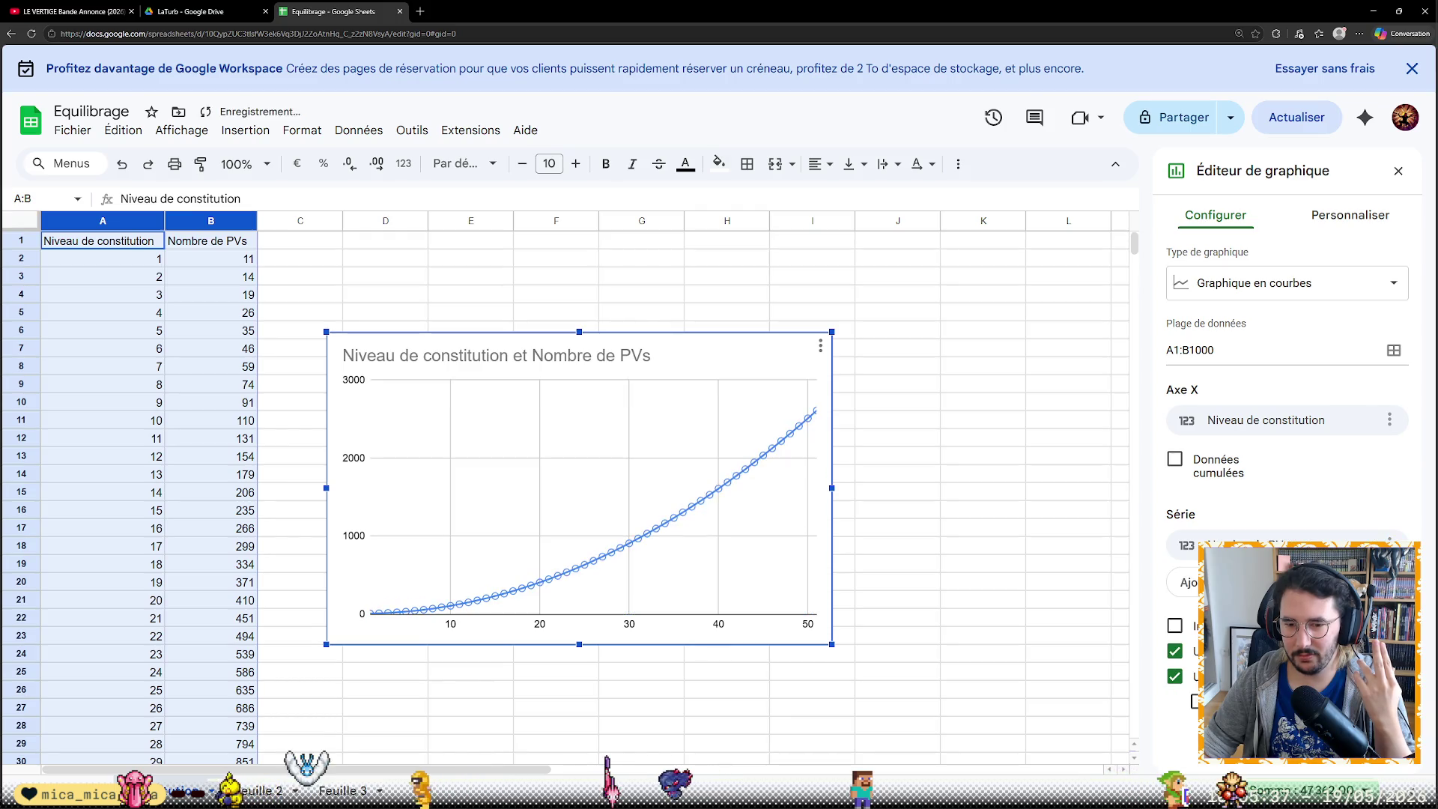
{"action": "left_click", "coordinate": [1019, 573]}
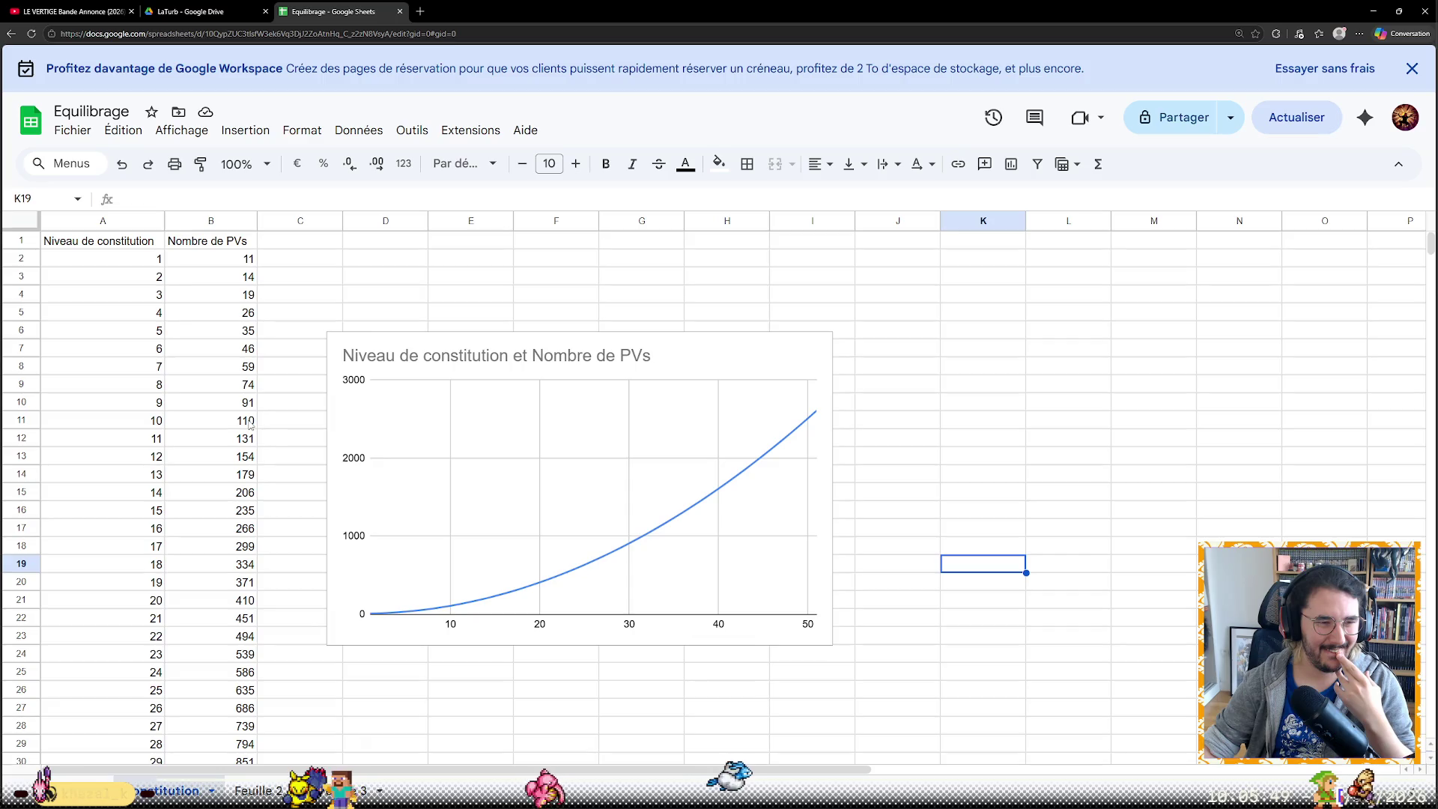
{"action": "left_click", "coordinate": [239, 260]}
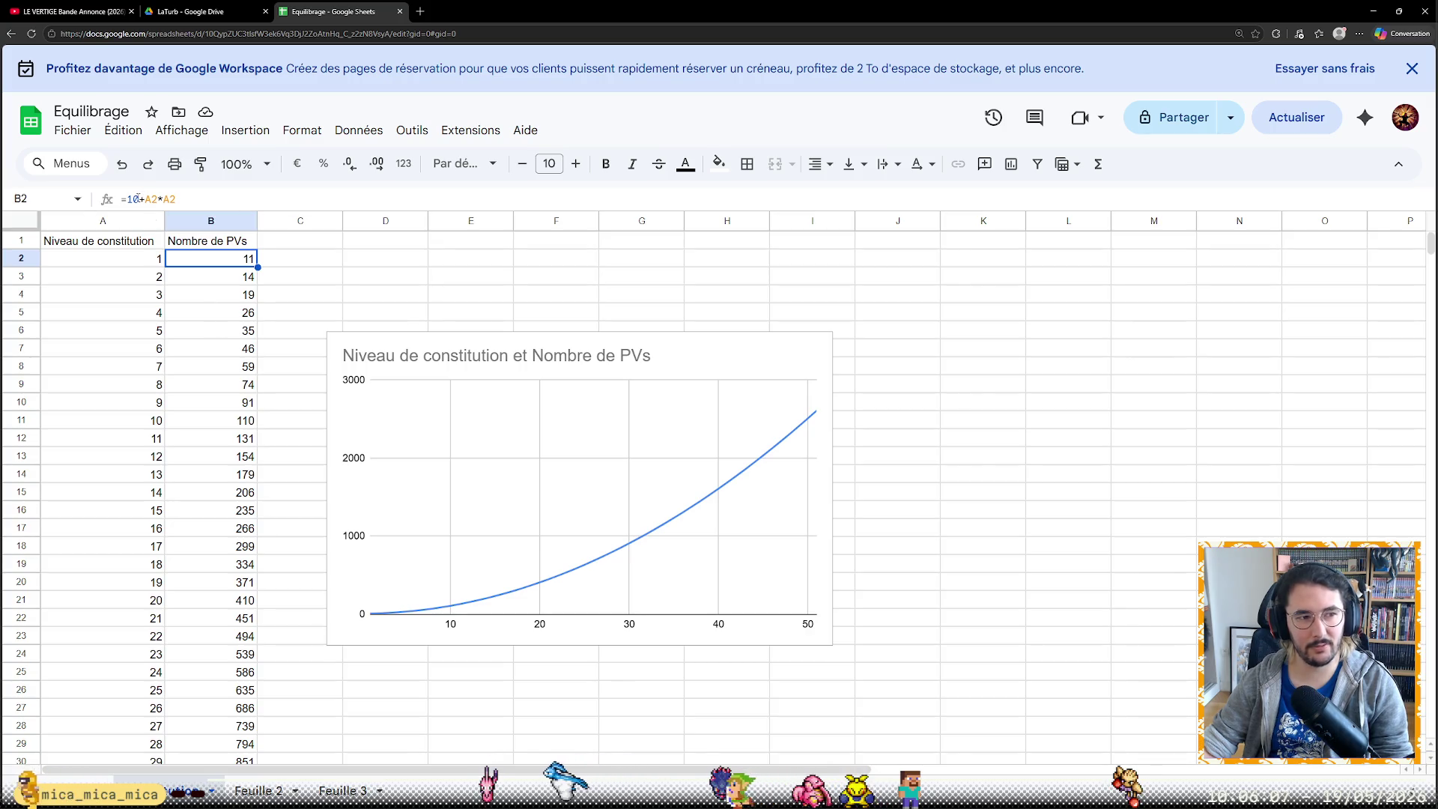
Change B2 to =100+A2*A2, fill it down to B52, check B11 and add a new blank sheet
{"action": "left_click", "coordinate": [135, 198]}
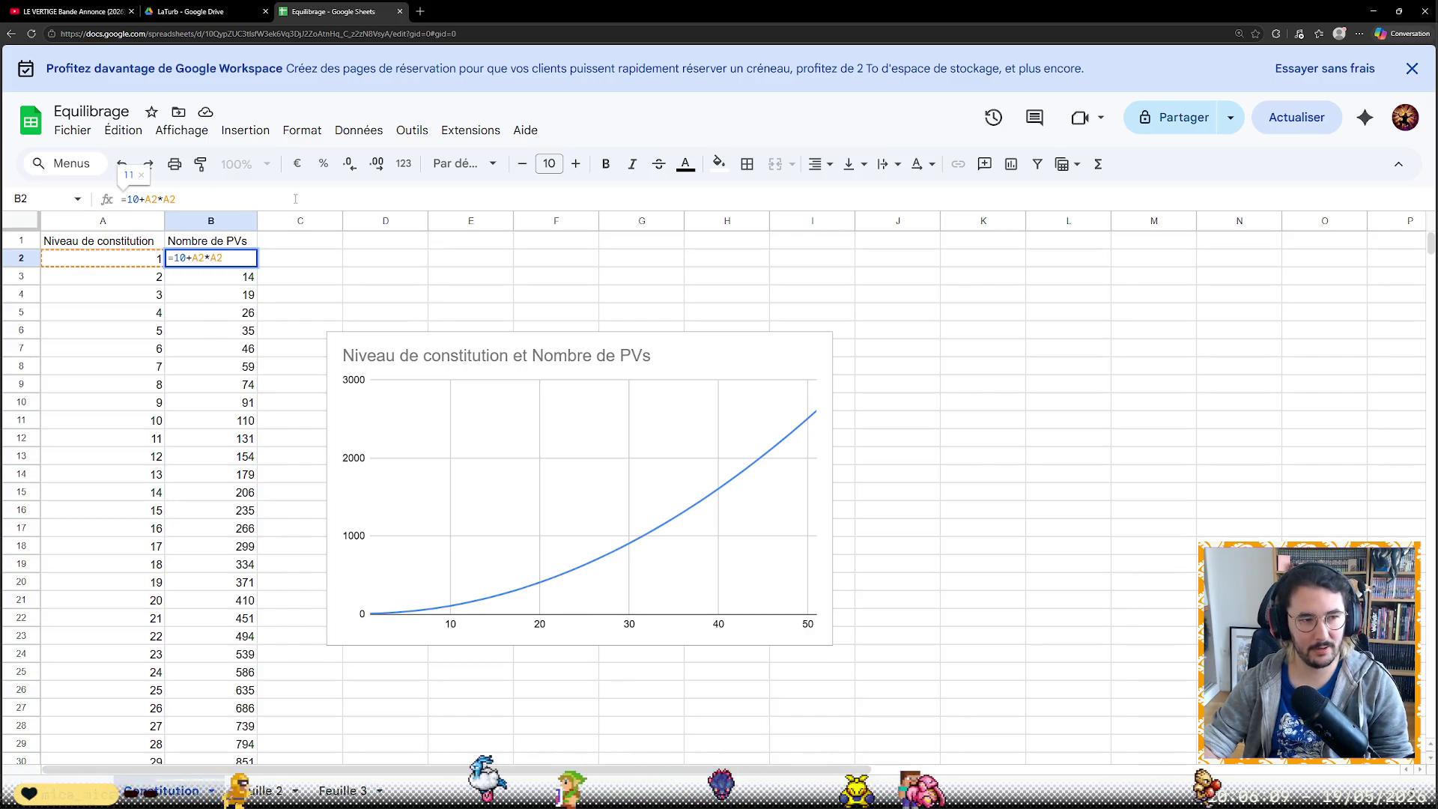
{"action": "type", "text": "0"}
{"action": "key", "text": "Return"}
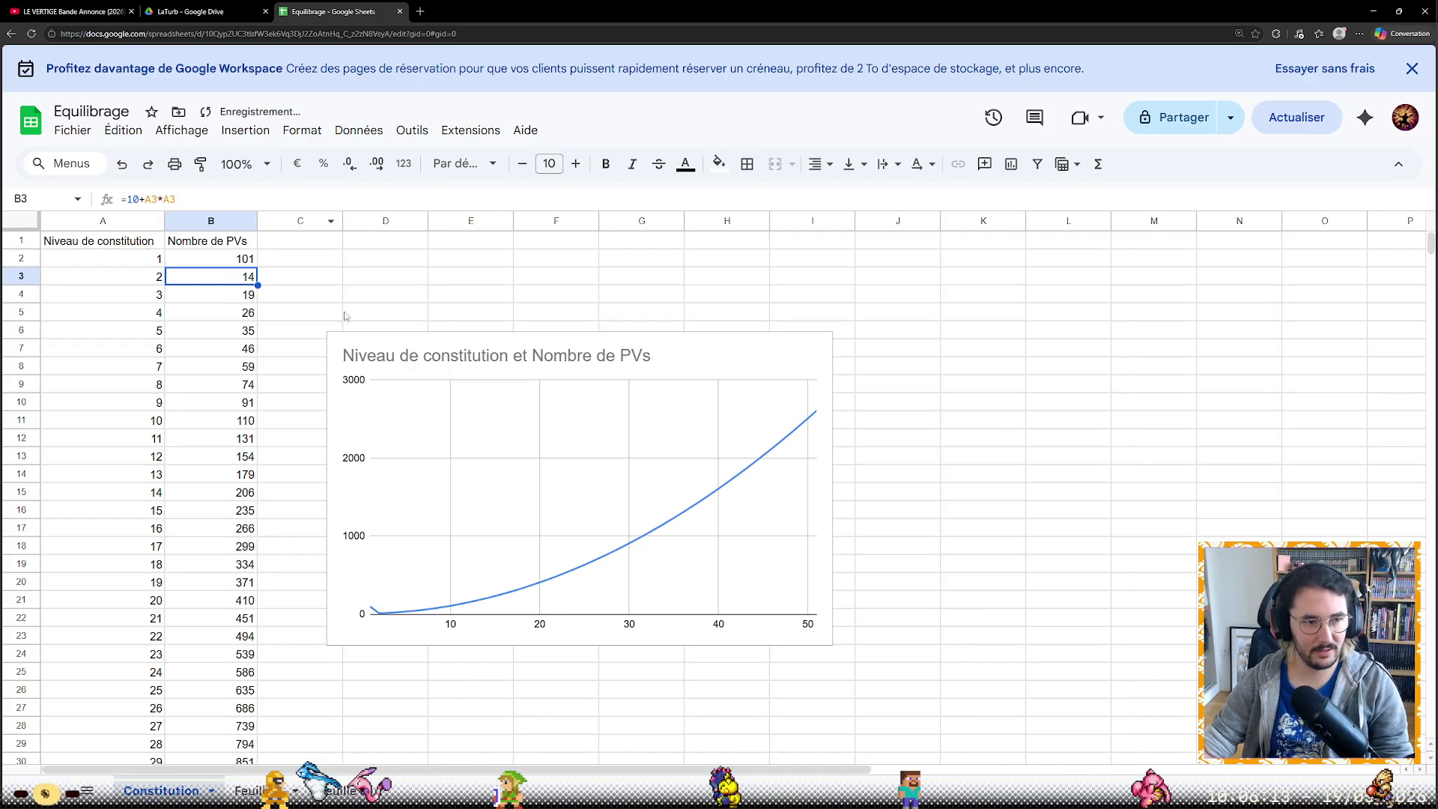
{"action": "left_click", "coordinate": [245, 259]}
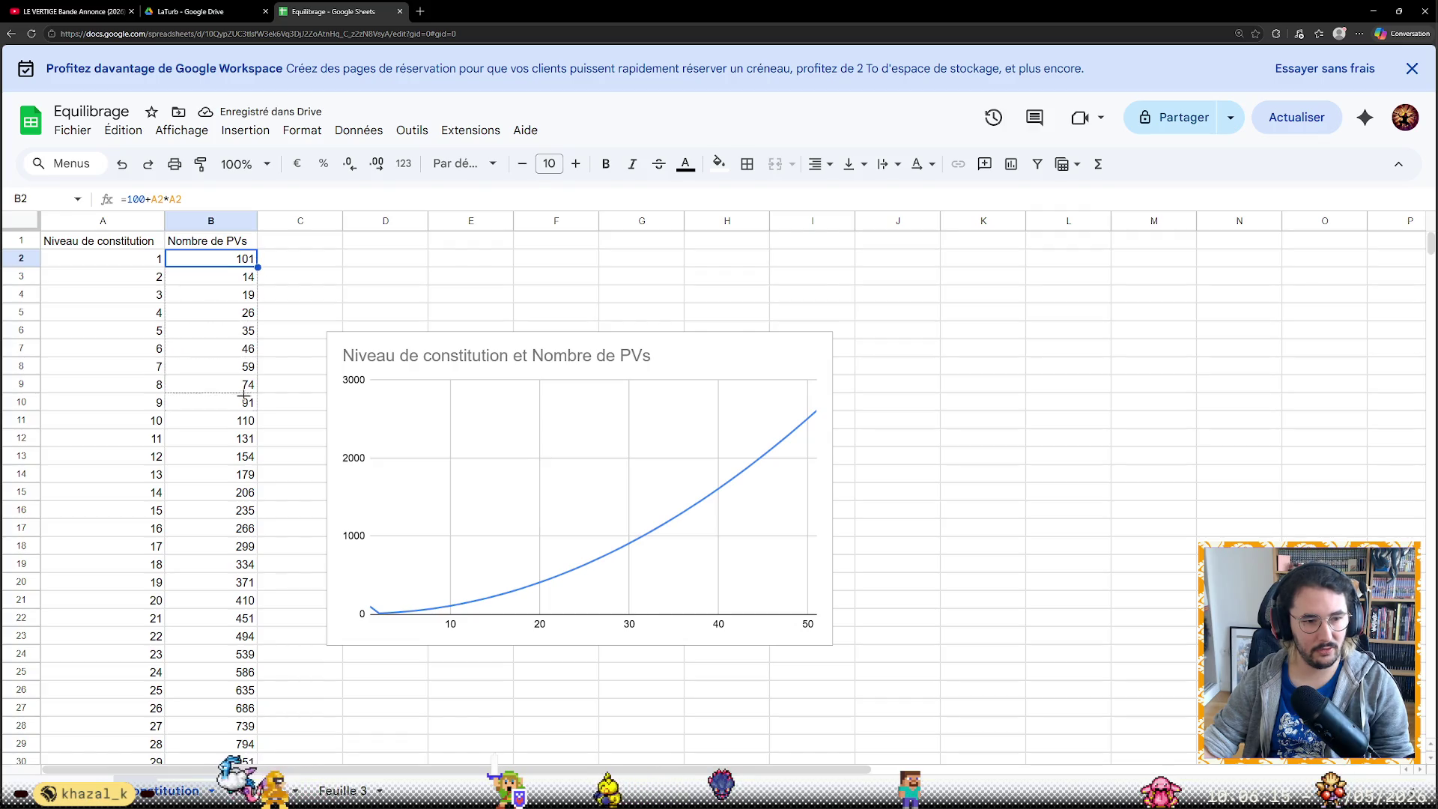
{"action": "scroll", "coordinate": [245, 472], "scroll_direction": "down", "scroll_amount": 5}
{"action": "left_click_drag", "start_coordinate": [246, 394], "coordinate": [243, 584]}
{"action": "scroll", "coordinate": [245, 596], "scroll_direction": "up", "scroll_amount": 10}
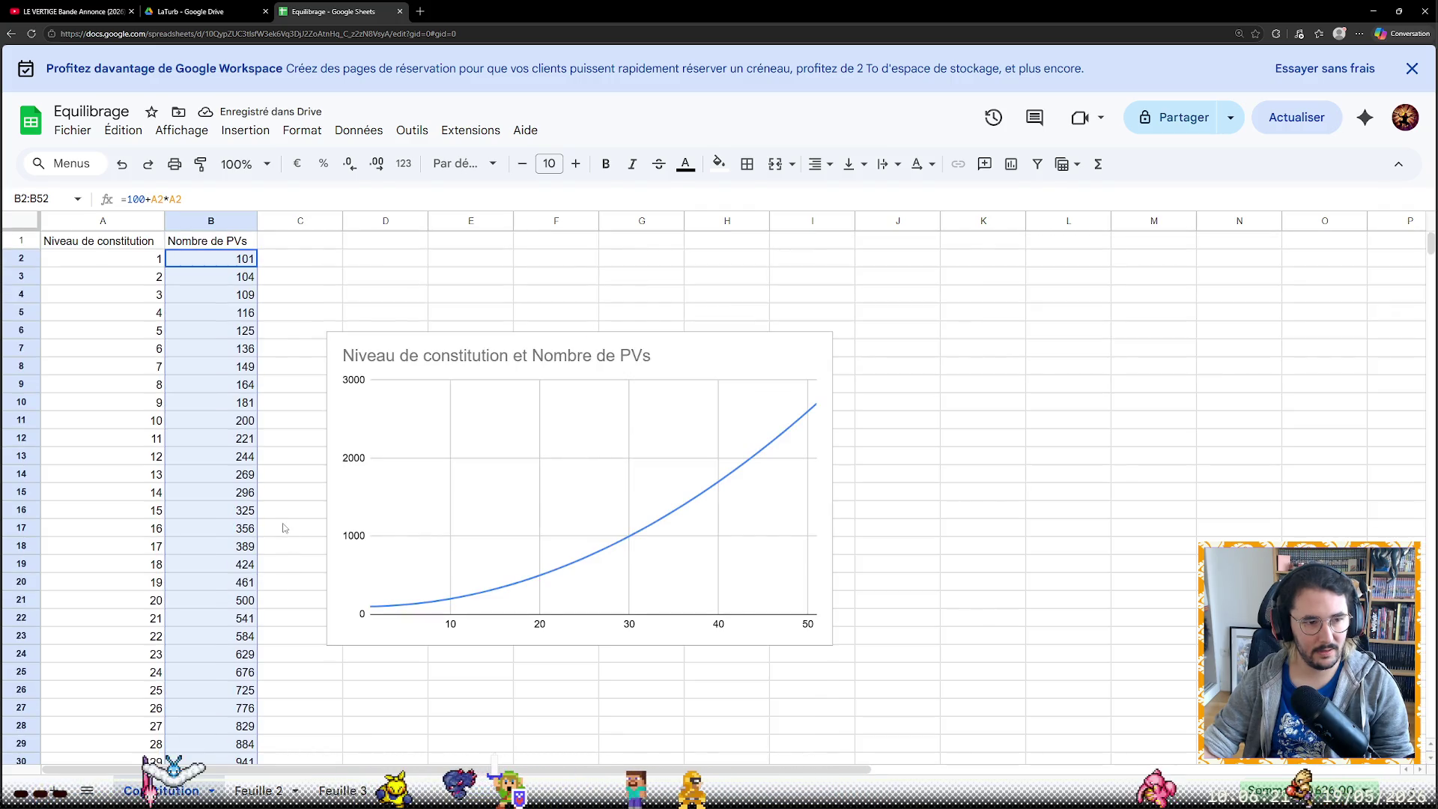
{"action": "left_click", "coordinate": [248, 423]}
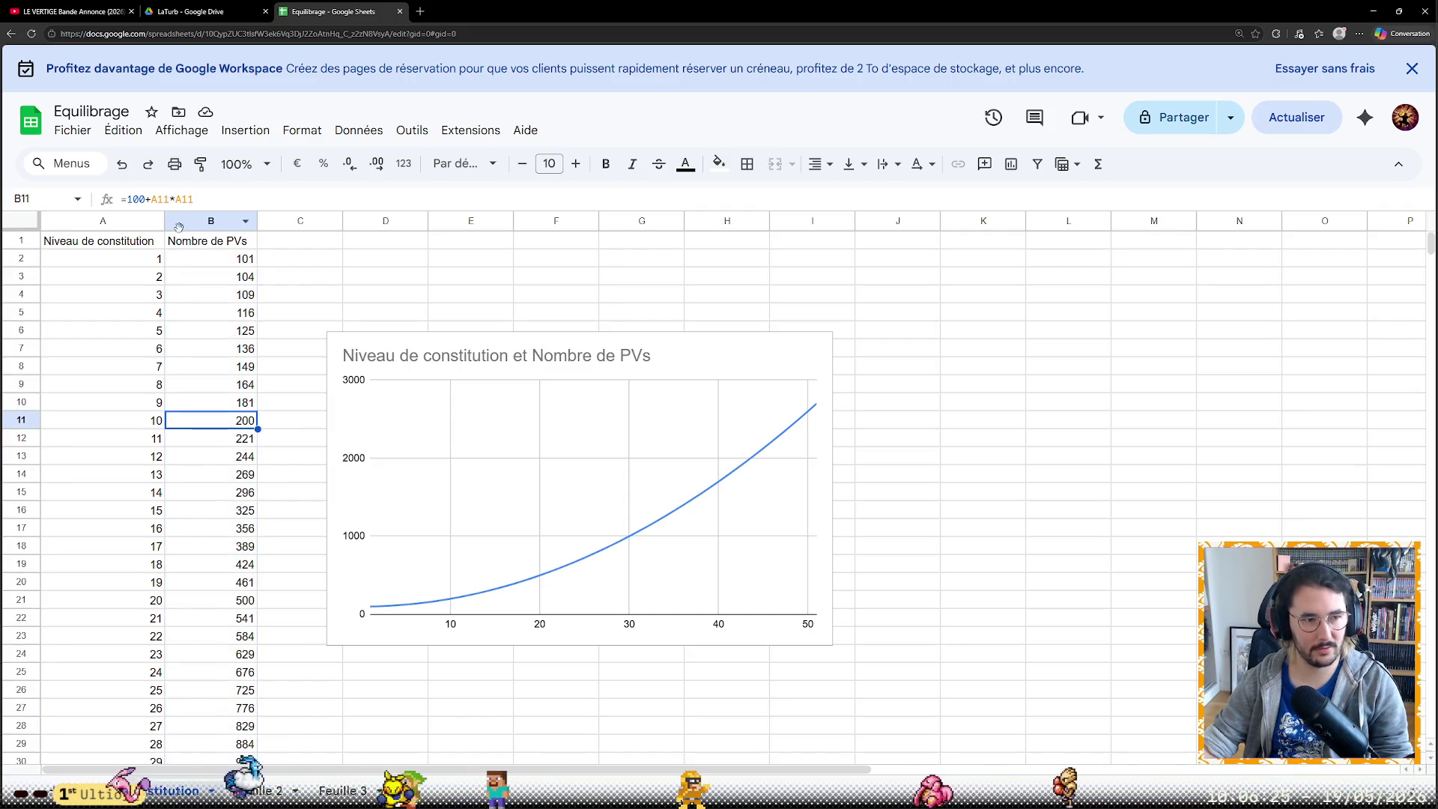
{"action": "left_click", "coordinate": [191, 200]}
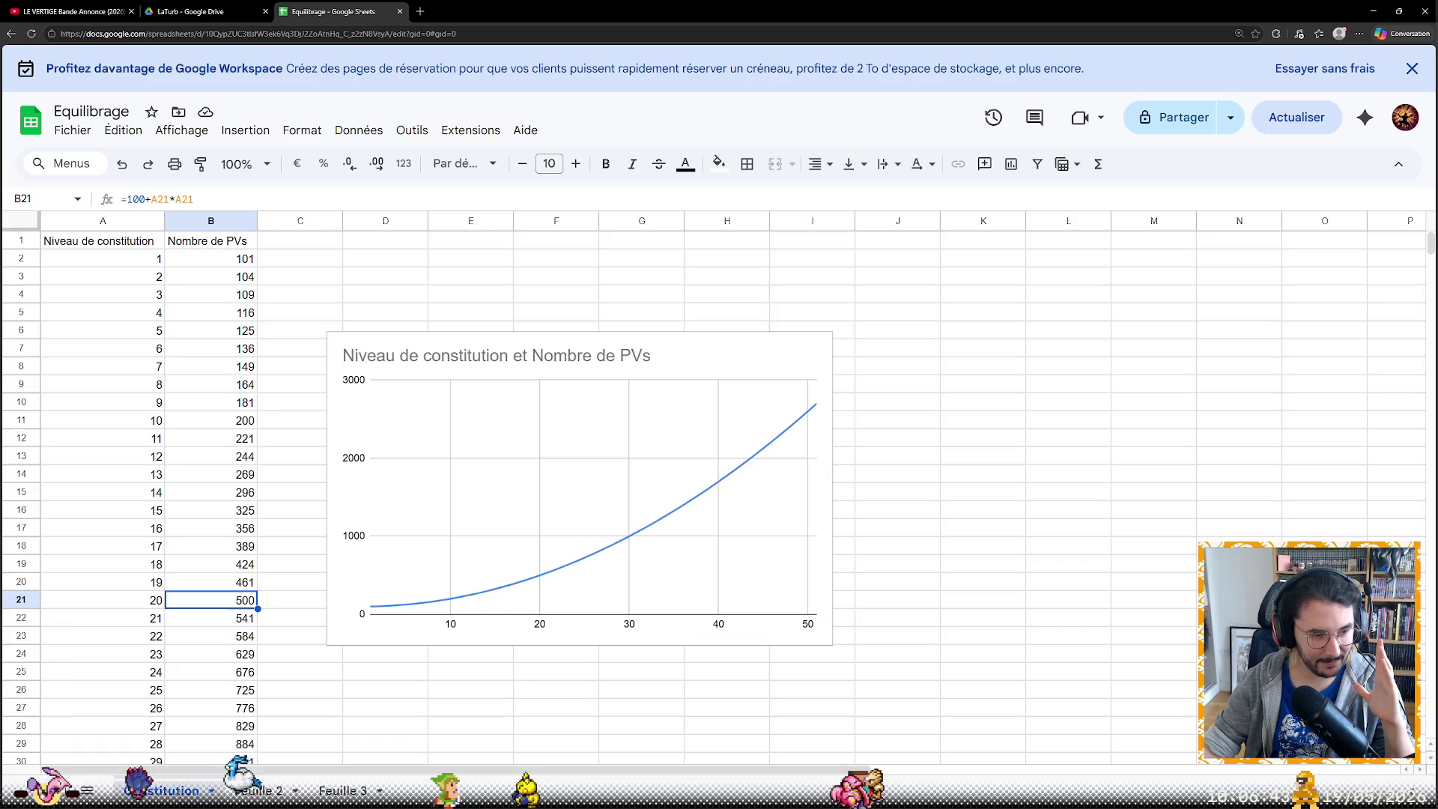
{"action": "left_click", "coordinate": [20, 791]}
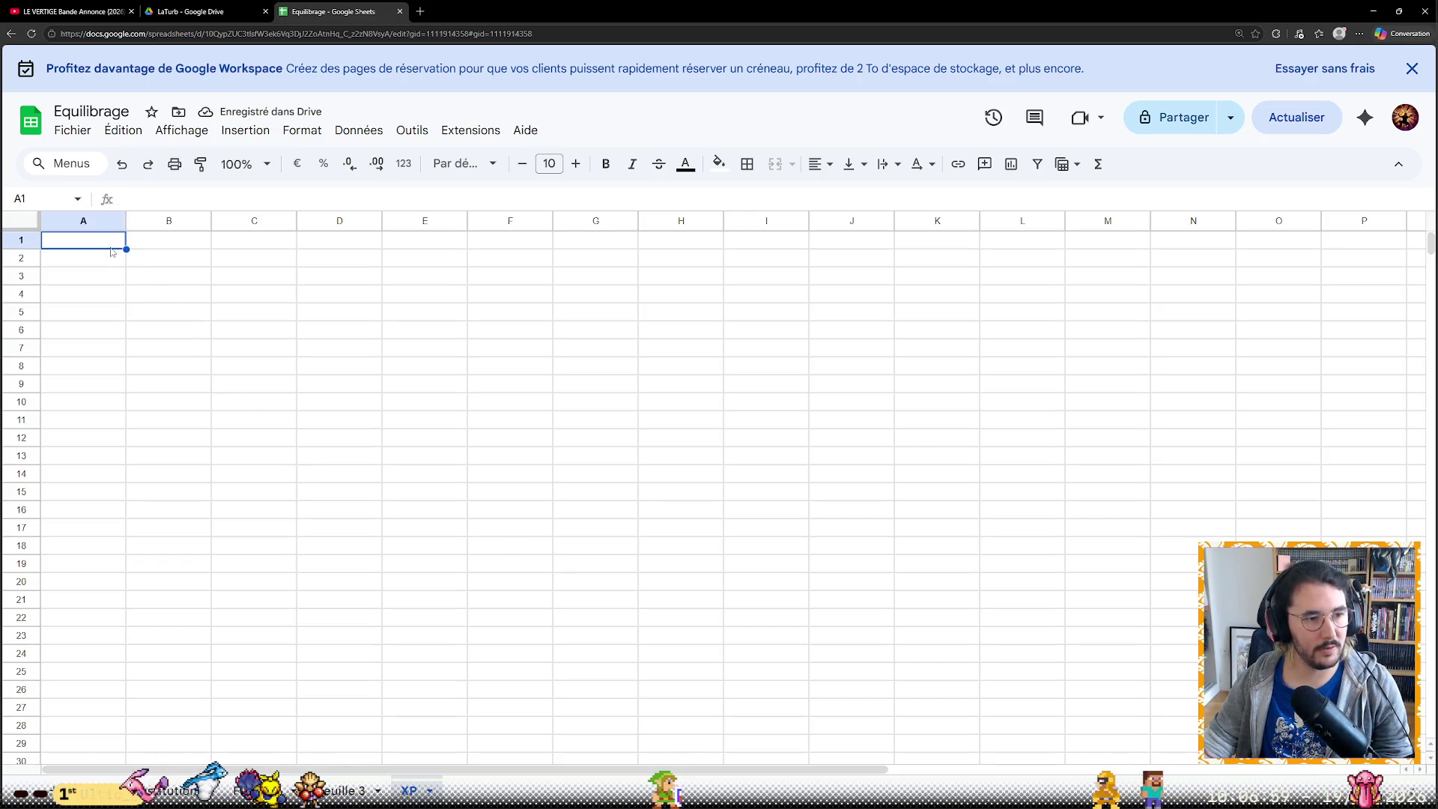
{"action": "type", "text": "1"}
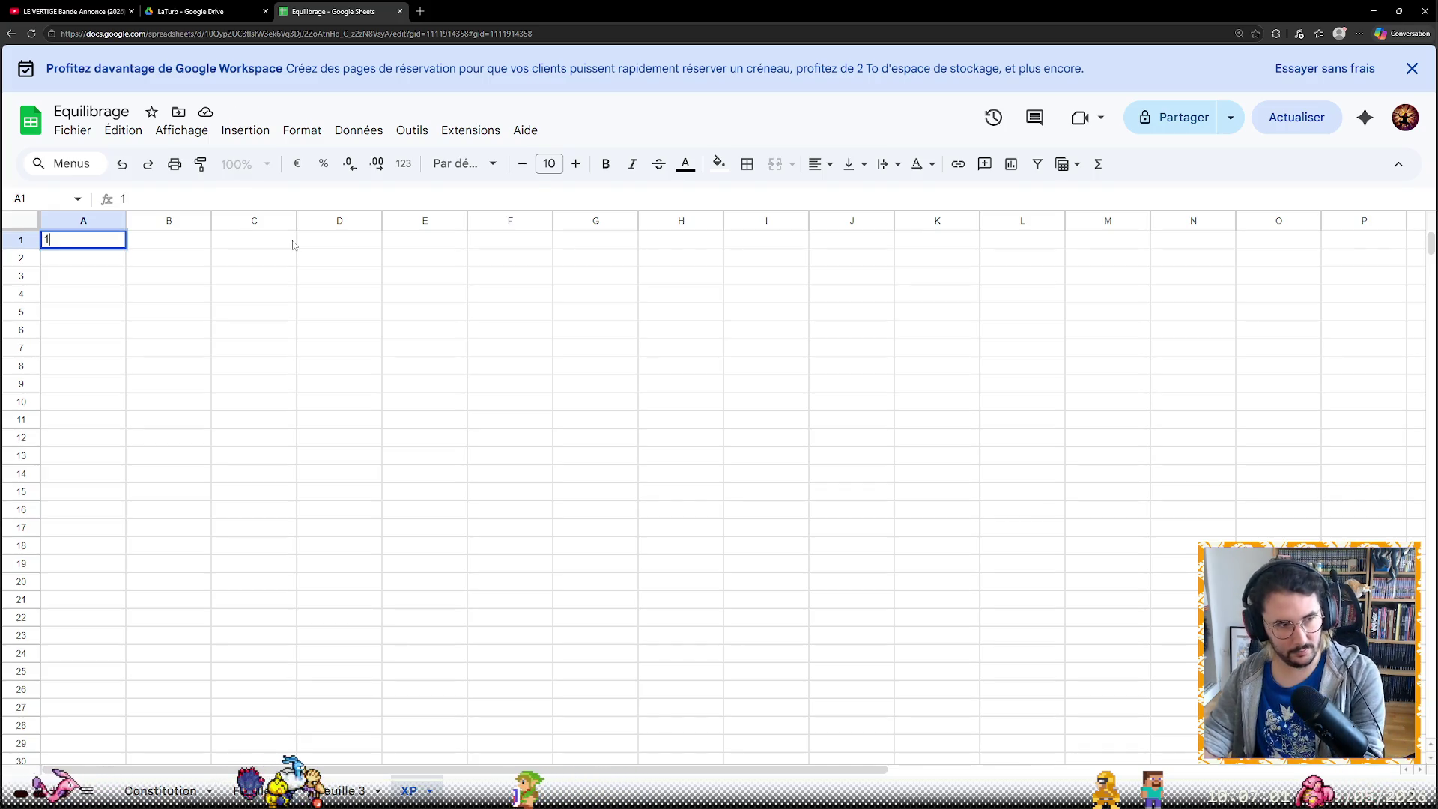
Build a level series 1 to 25 down column A of the XP sheet
{"action": "key", "text": "Return"}
{"action": "left_click", "coordinate": [114, 240]}
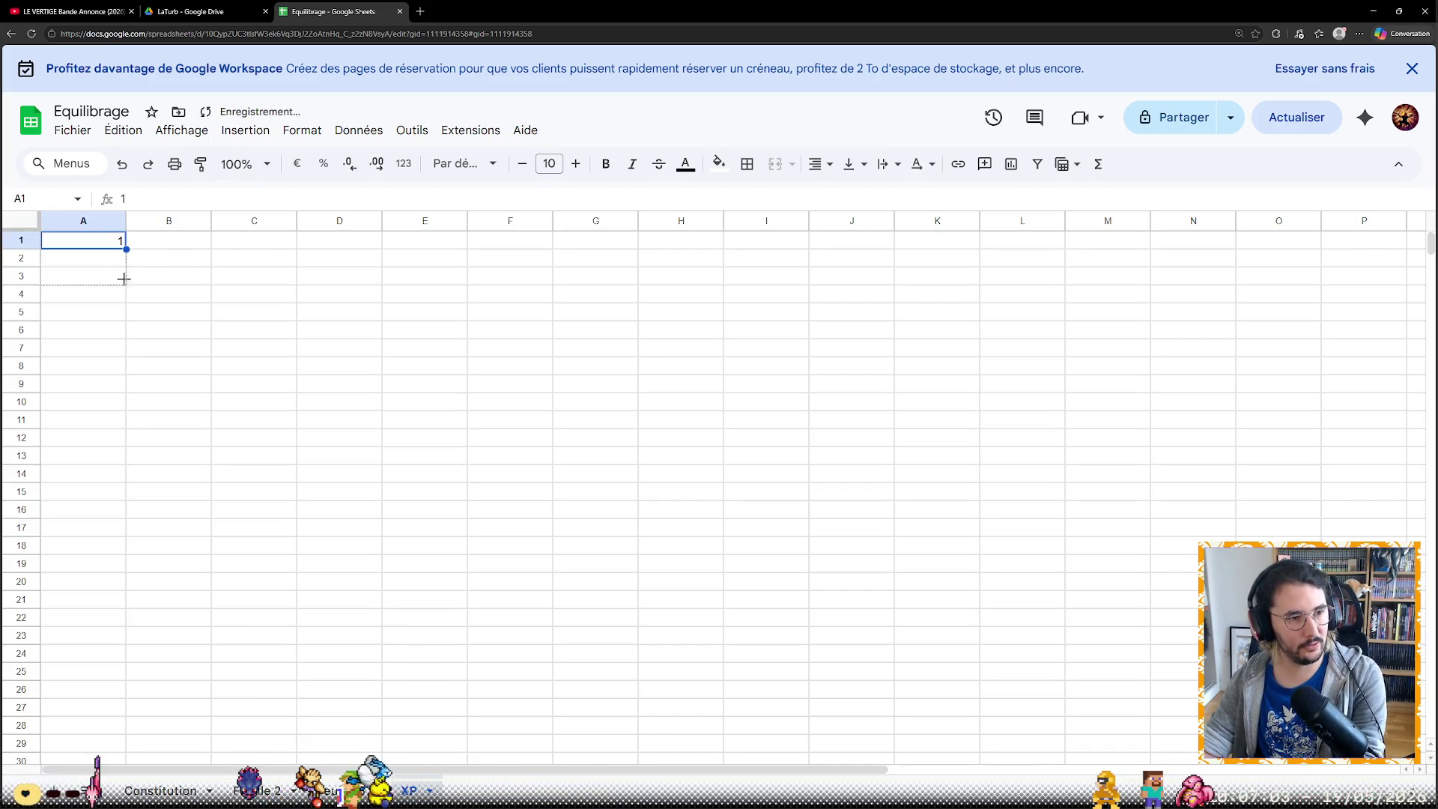
{"action": "left_click_drag", "start_coordinate": [124, 266], "coordinate": [111, 677]}
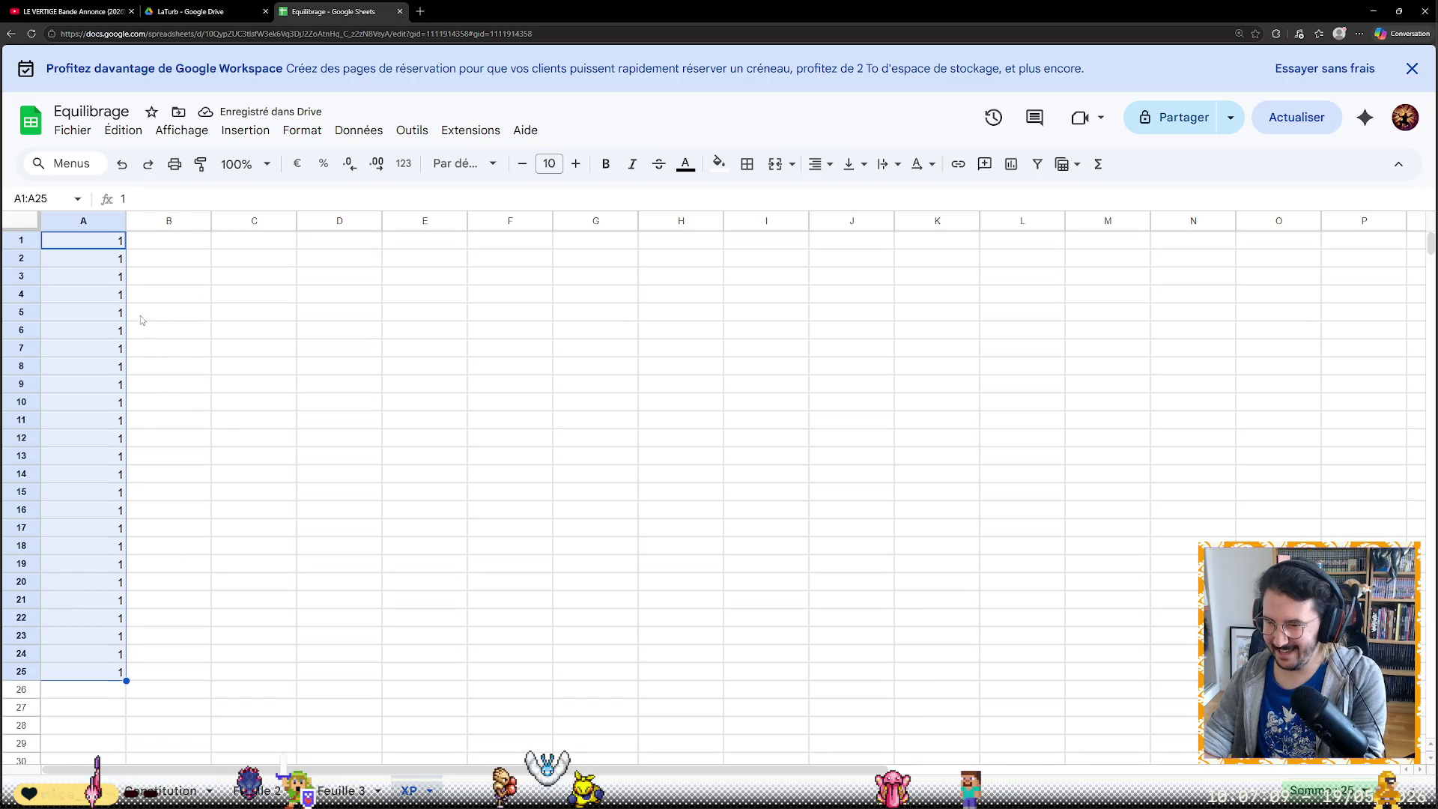
{"action": "left_click", "coordinate": [116, 266]}
{"action": "type", "text": "2"}
{"action": "key", "text": "Return"}
{"action": "type", "text": "3"}
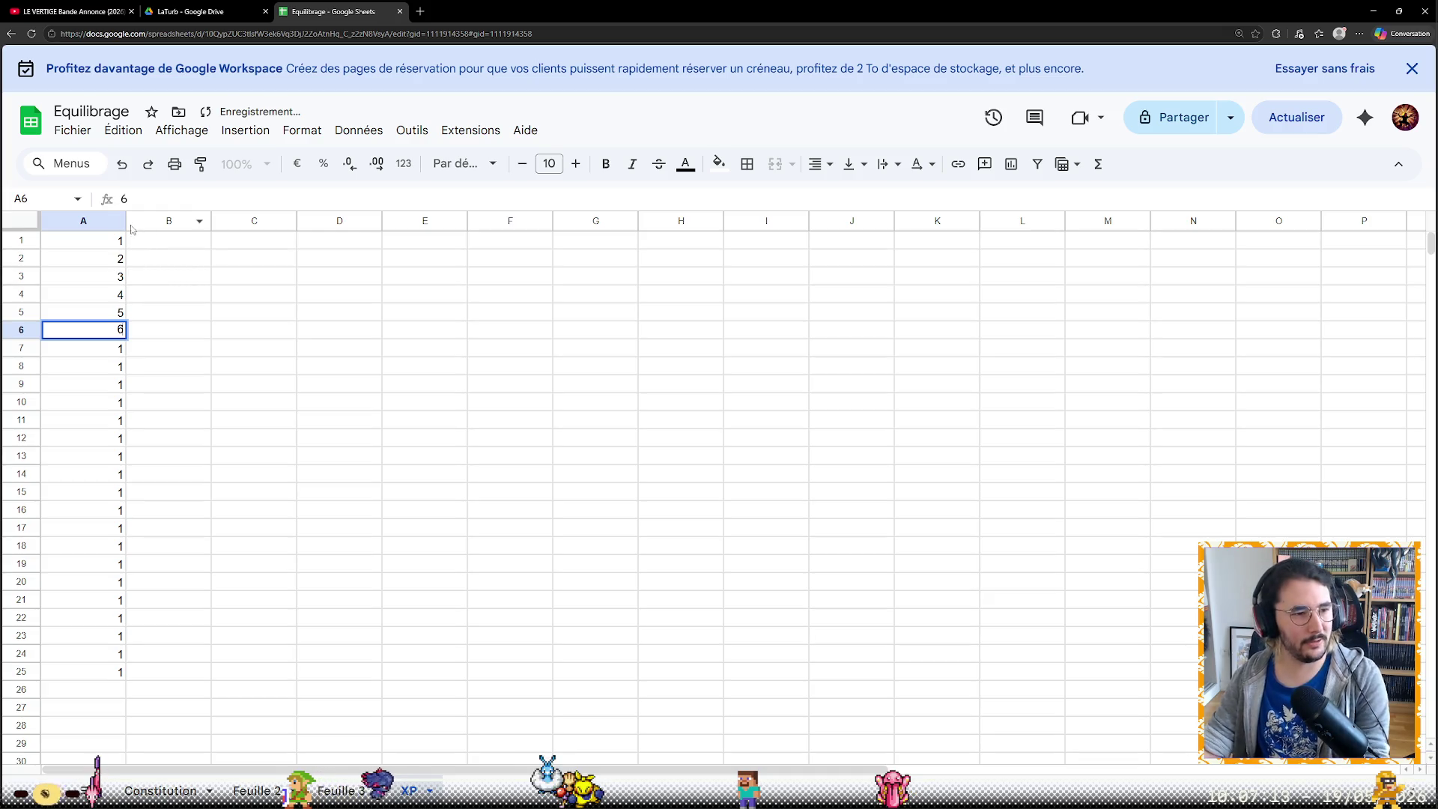
{"action": "left_click_drag", "start_coordinate": [124, 241], "coordinate": [123, 333]}
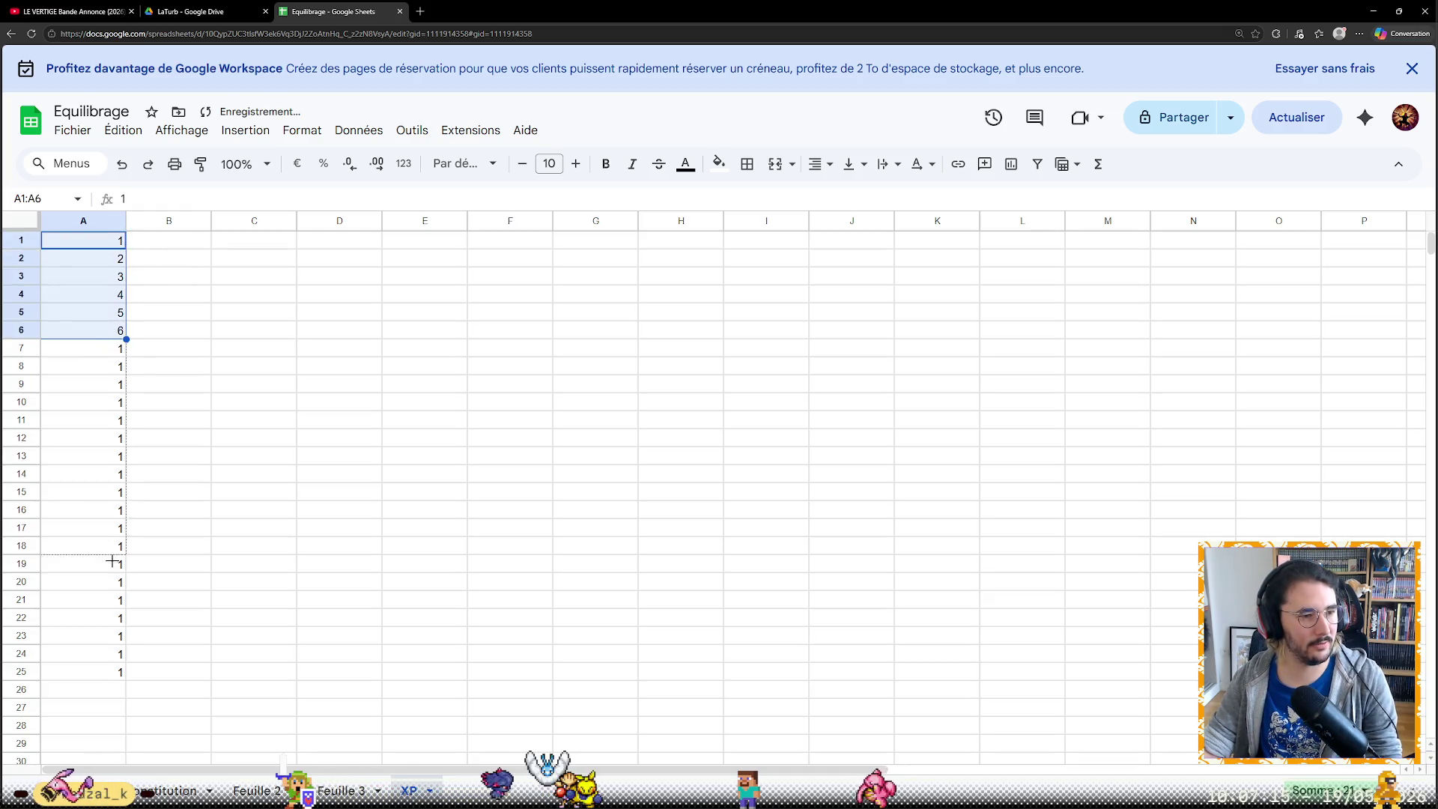
{"action": "left_click_drag", "start_coordinate": [118, 663], "coordinate": [119, 672]}
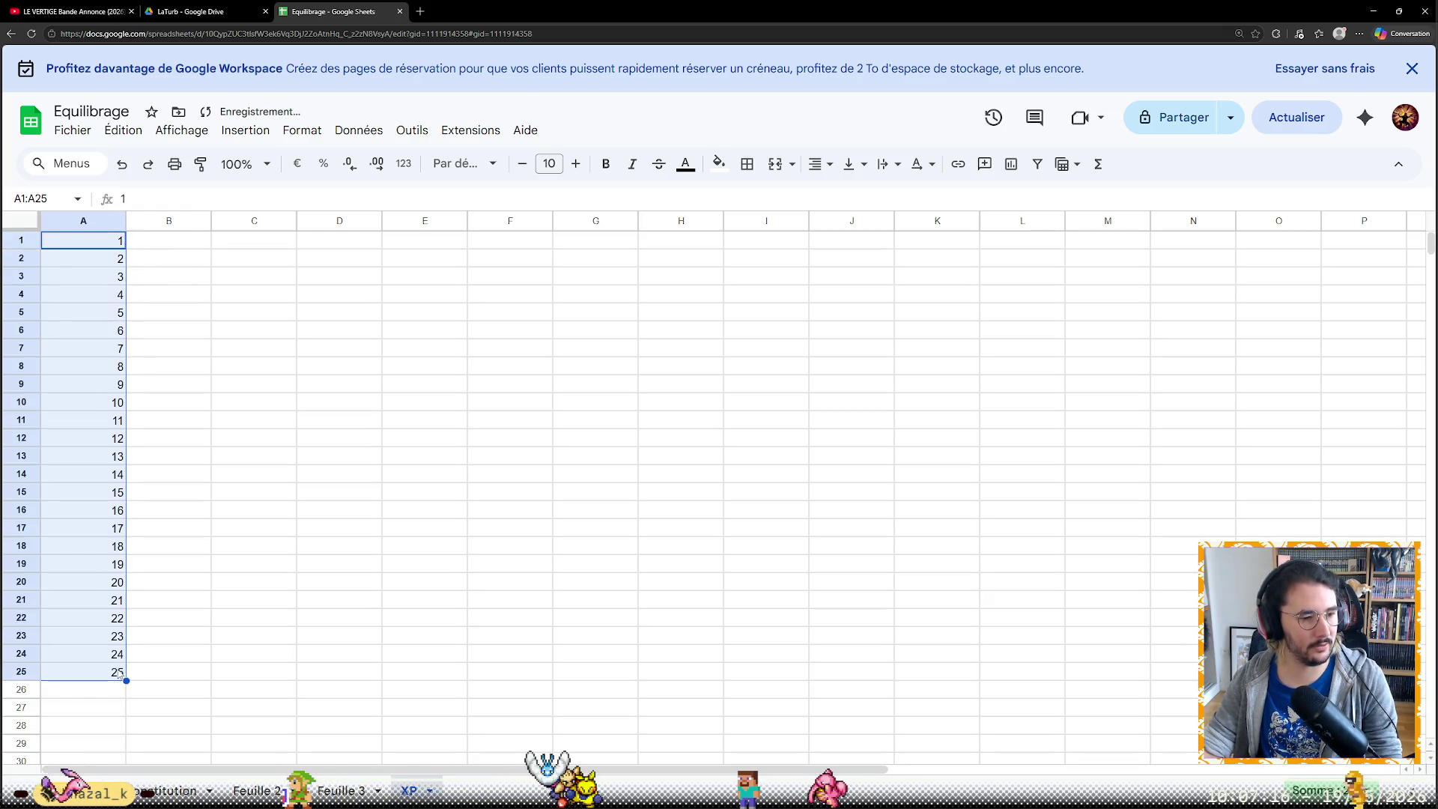
{"action": "left_click", "coordinate": [156, 626]}
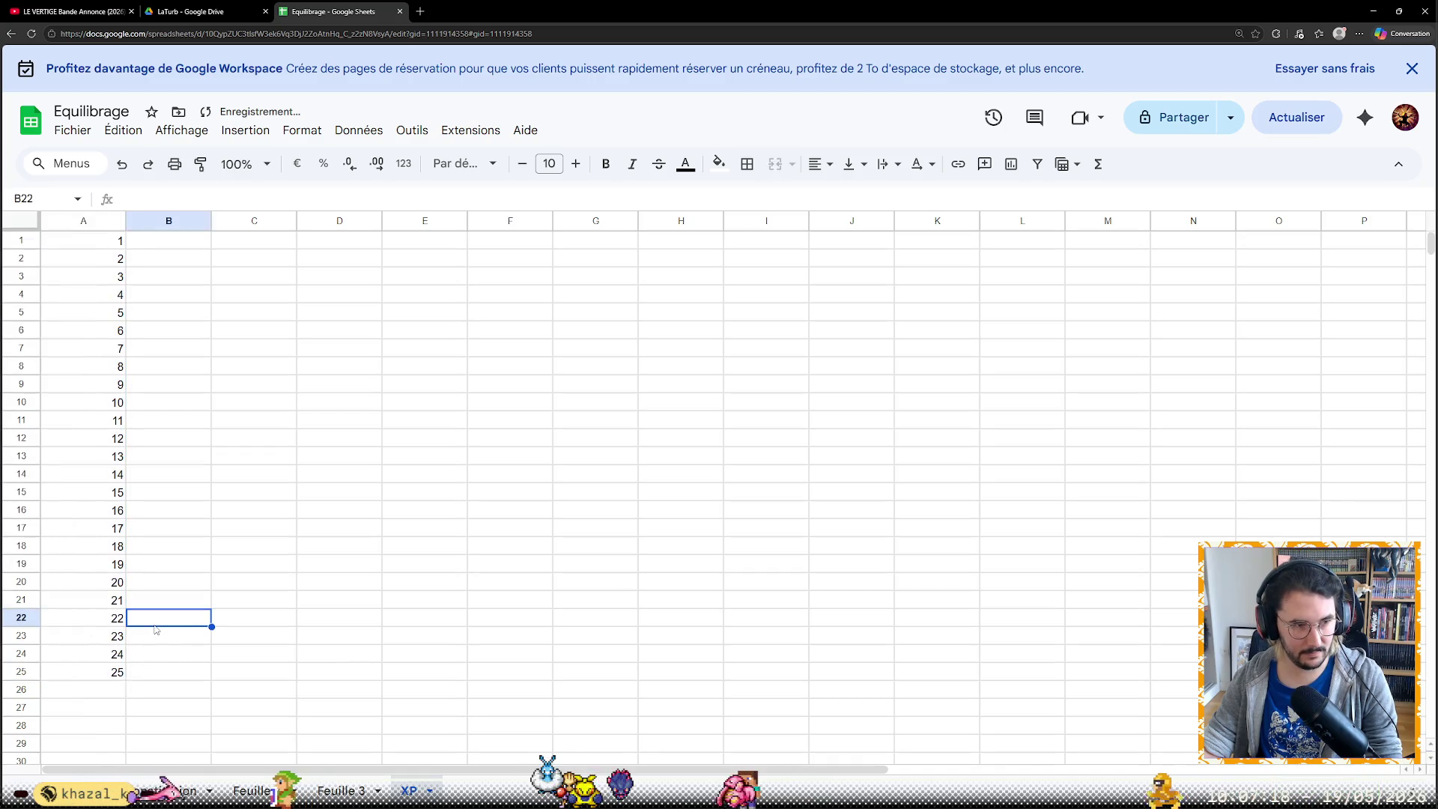
Move the list down a row and add headers Niveau Actuel and XP pour level up
{"action": "left_click", "coordinate": [120, 674]}
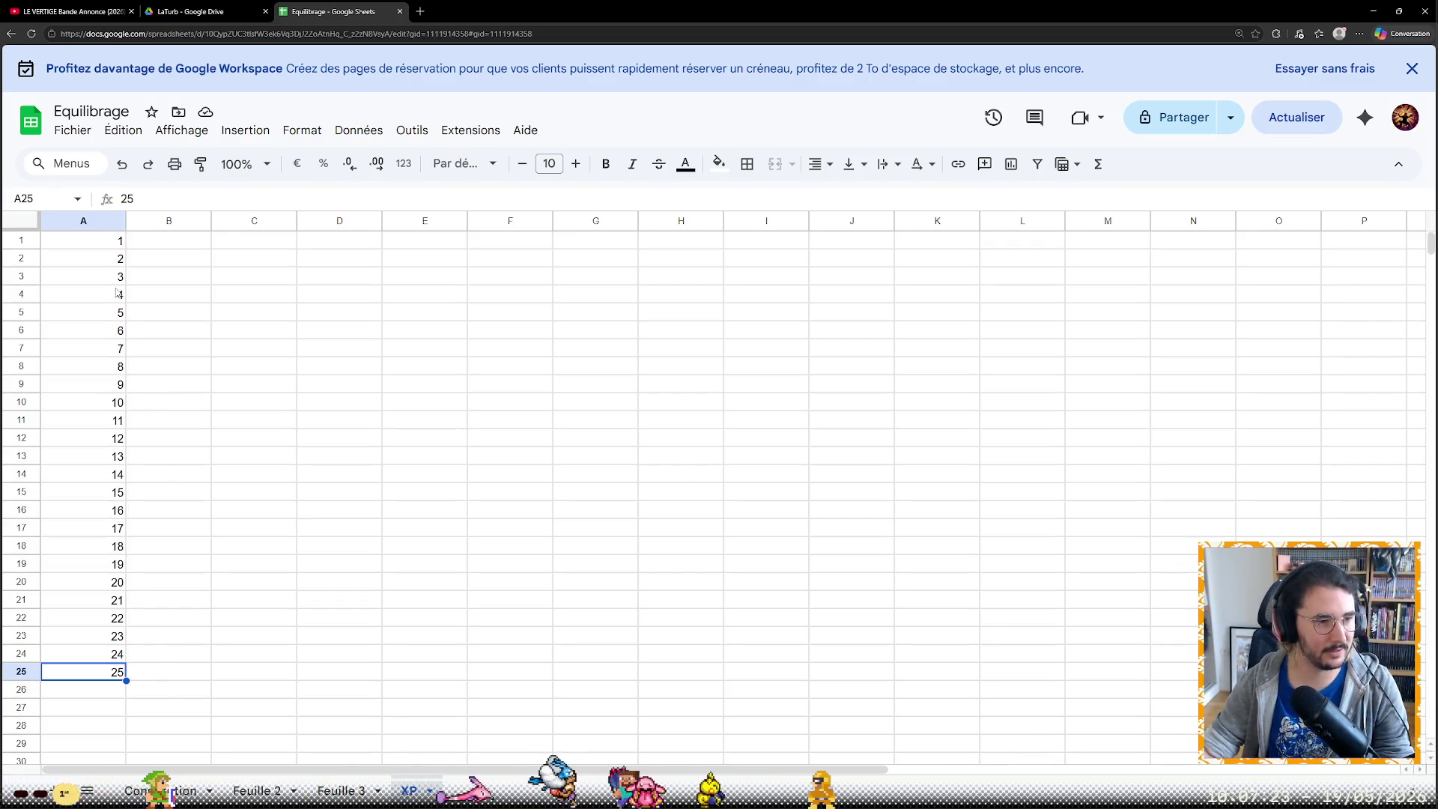
{"action": "key", "text": "ctrl+Up"}
{"action": "key", "text": "ctrl+shift+Down"}
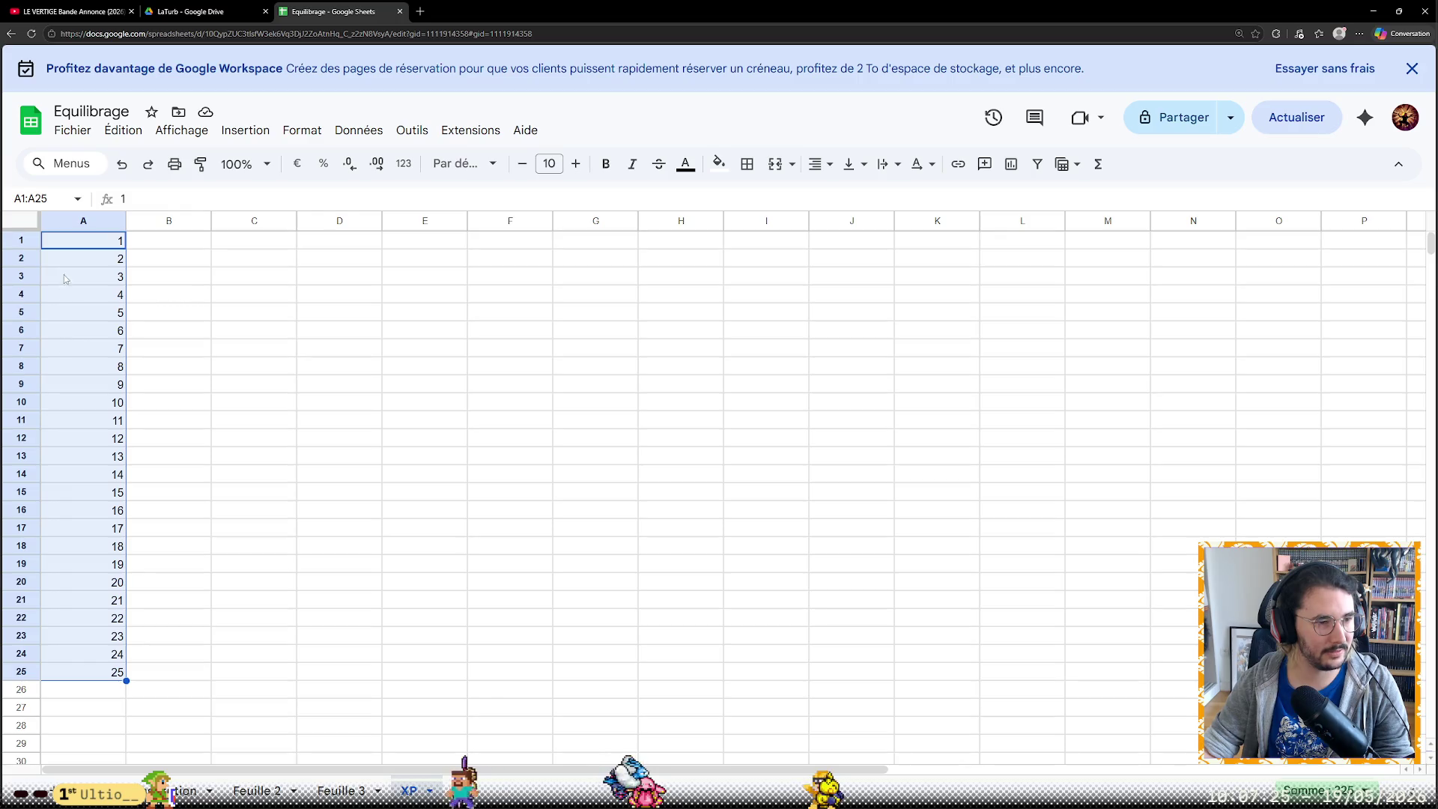
{"action": "left_click_drag", "start_coordinate": [130, 252], "coordinate": [142, 264]}
{"action": "key", "text": "Up"}
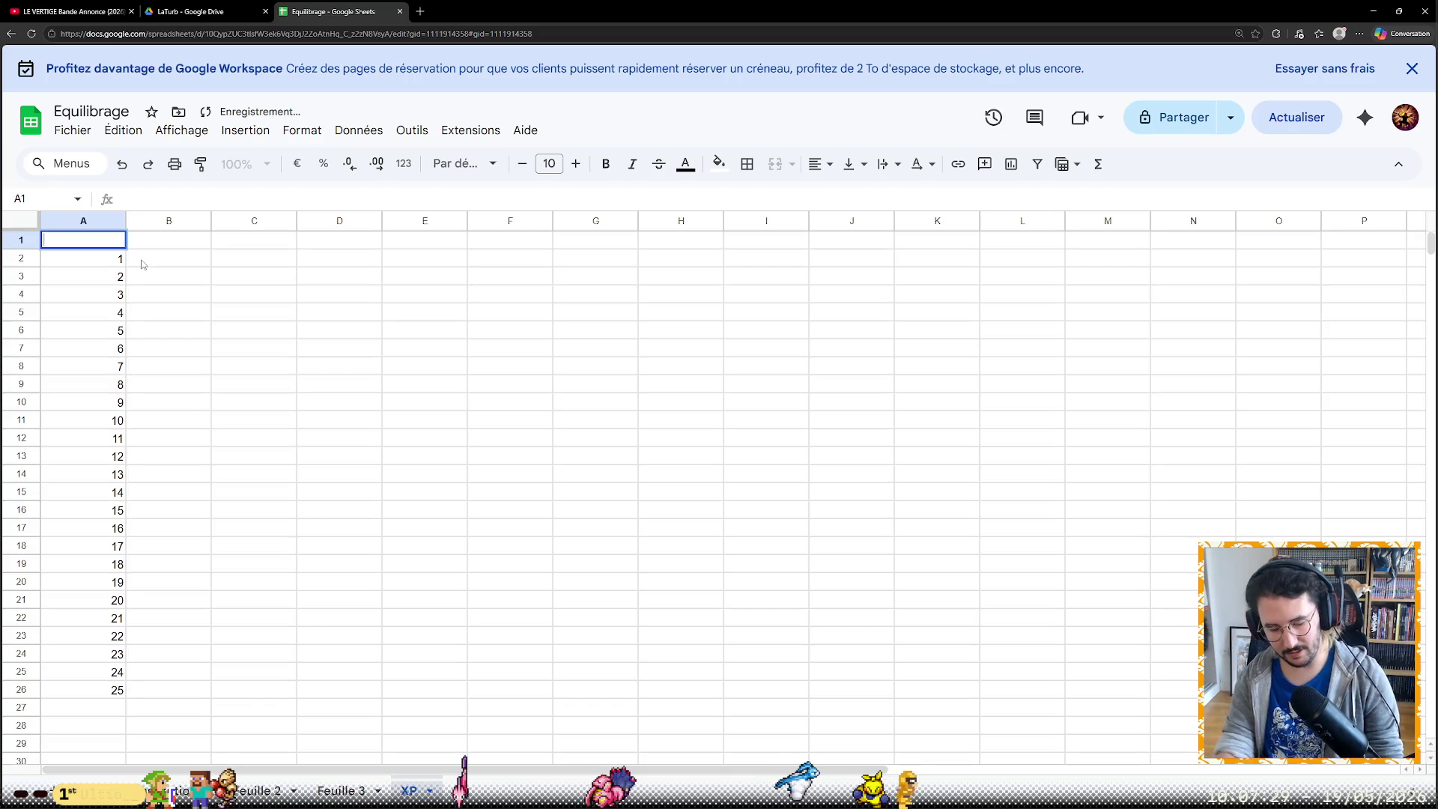
{"action": "type", "text": "Niveau Actuel"}
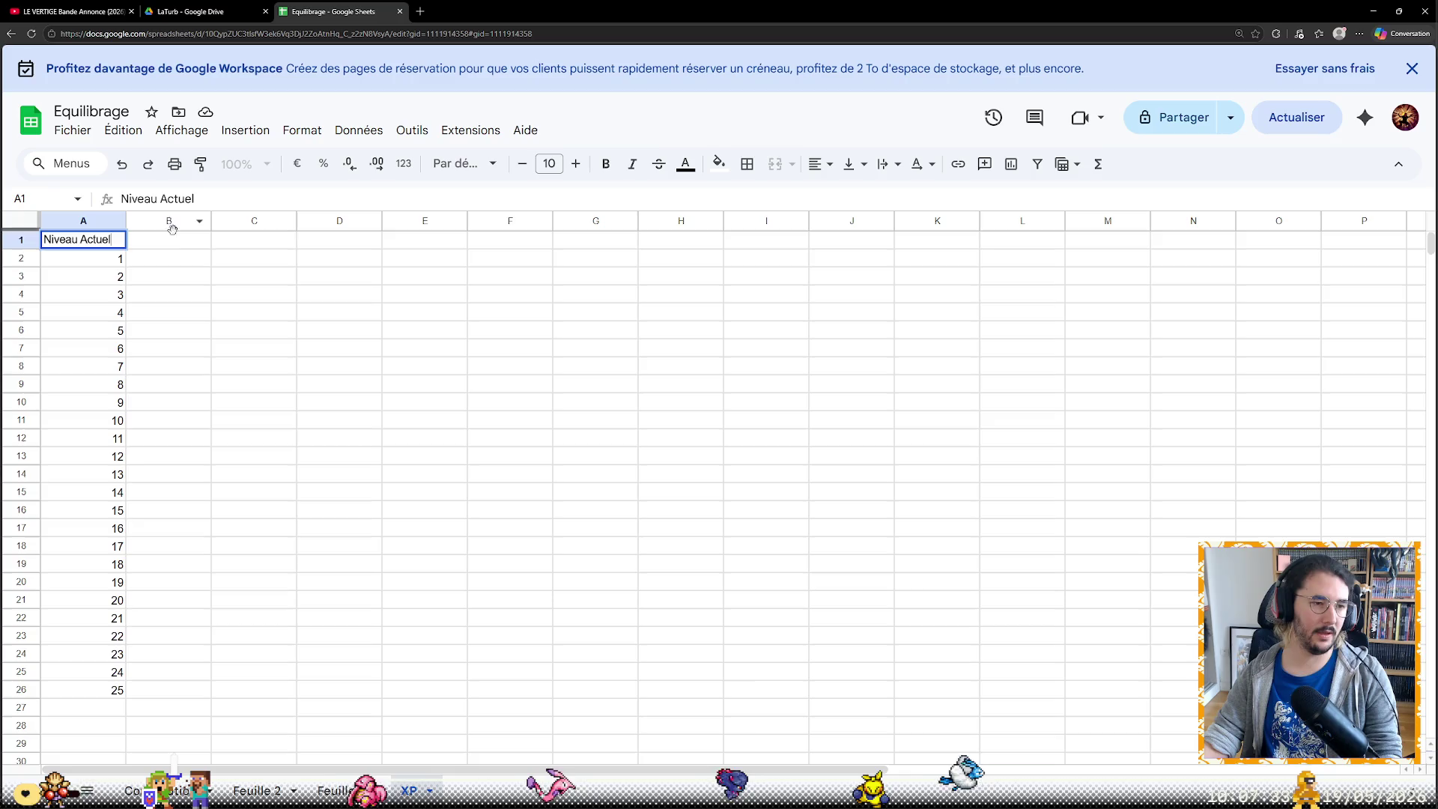
{"action": "key", "text": "Tab"}
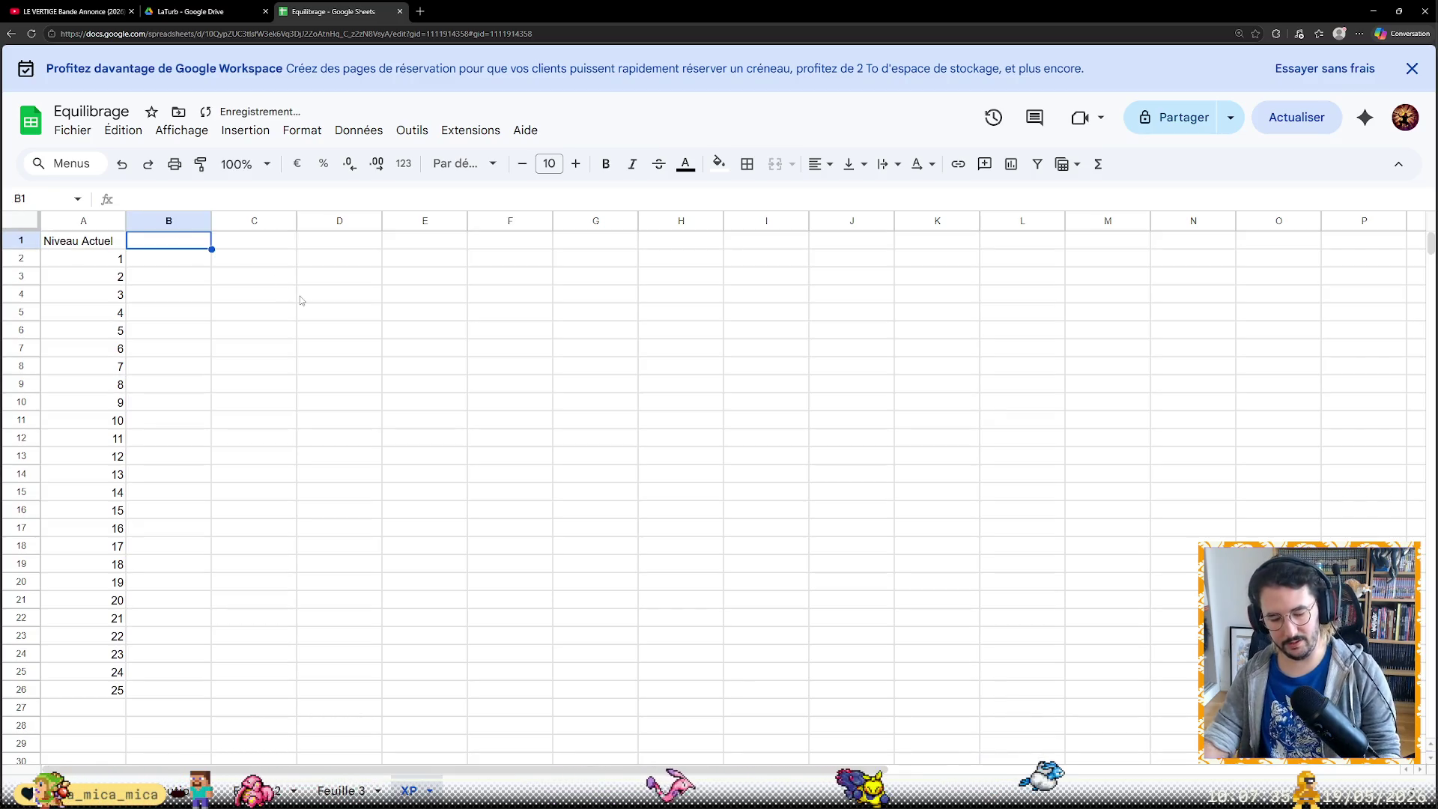
{"action": "type", "text": "XP pour"}
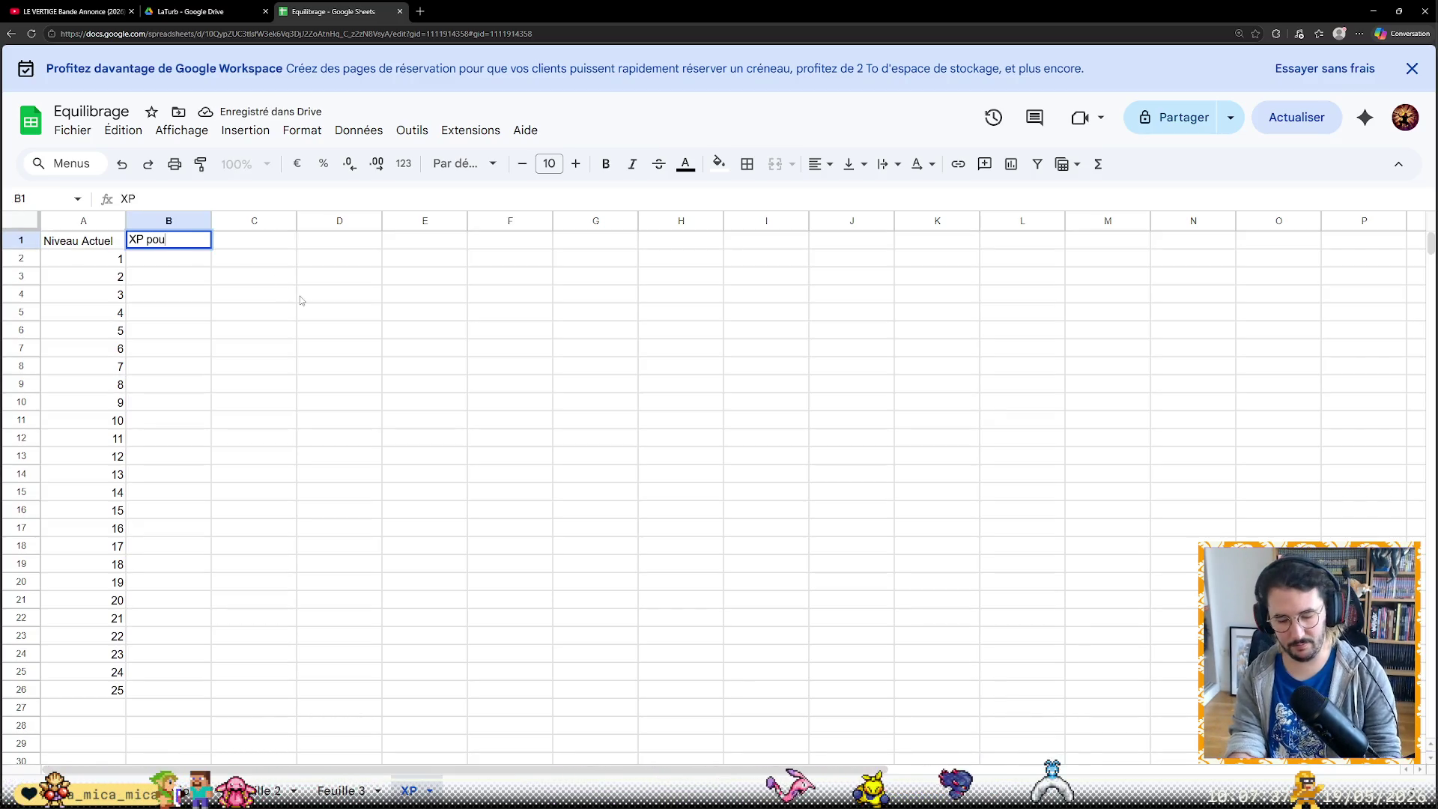
{"action": "type", "text": " level up"}
{"action": "key", "text": "Return"}
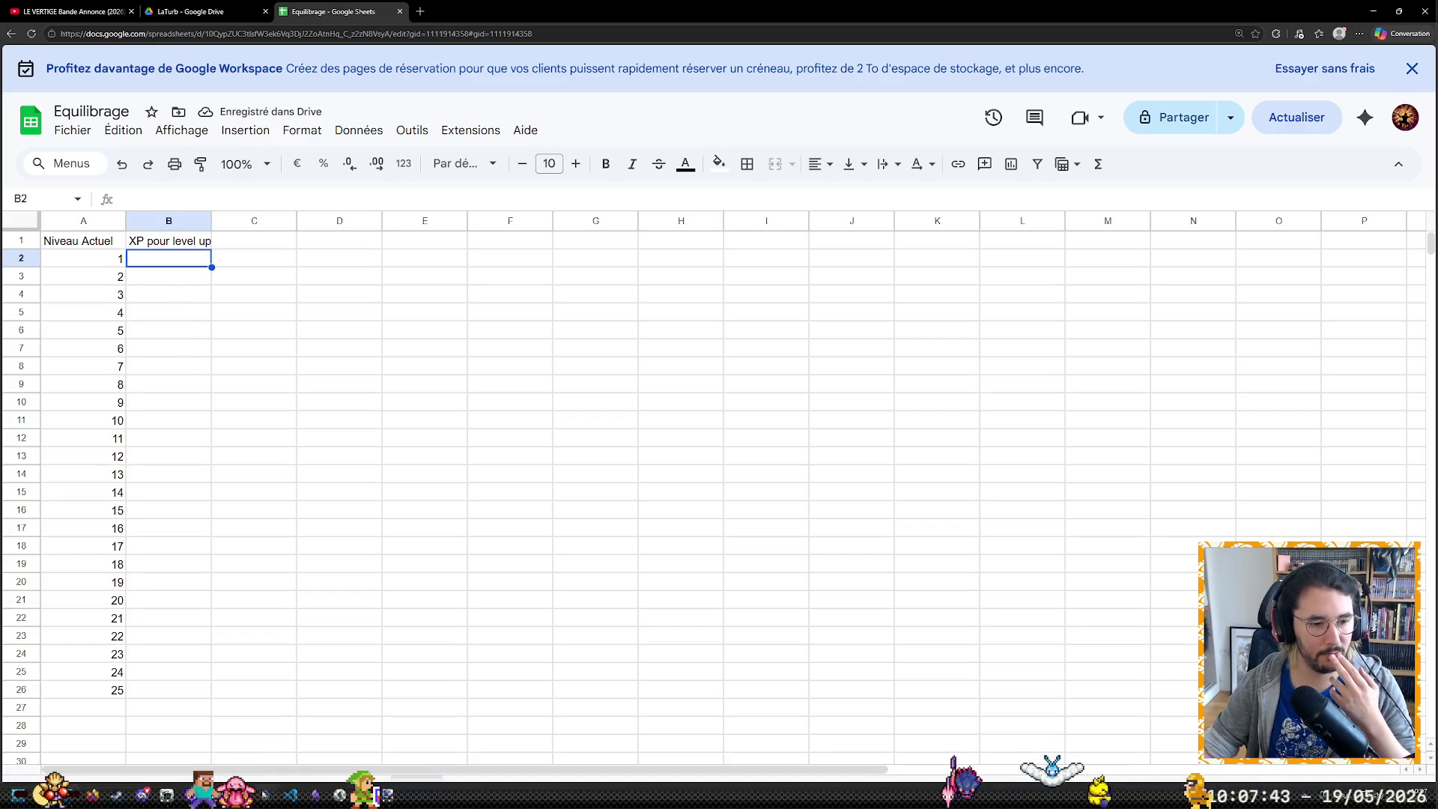
{"action": "left_click", "coordinate": [290, 795]}
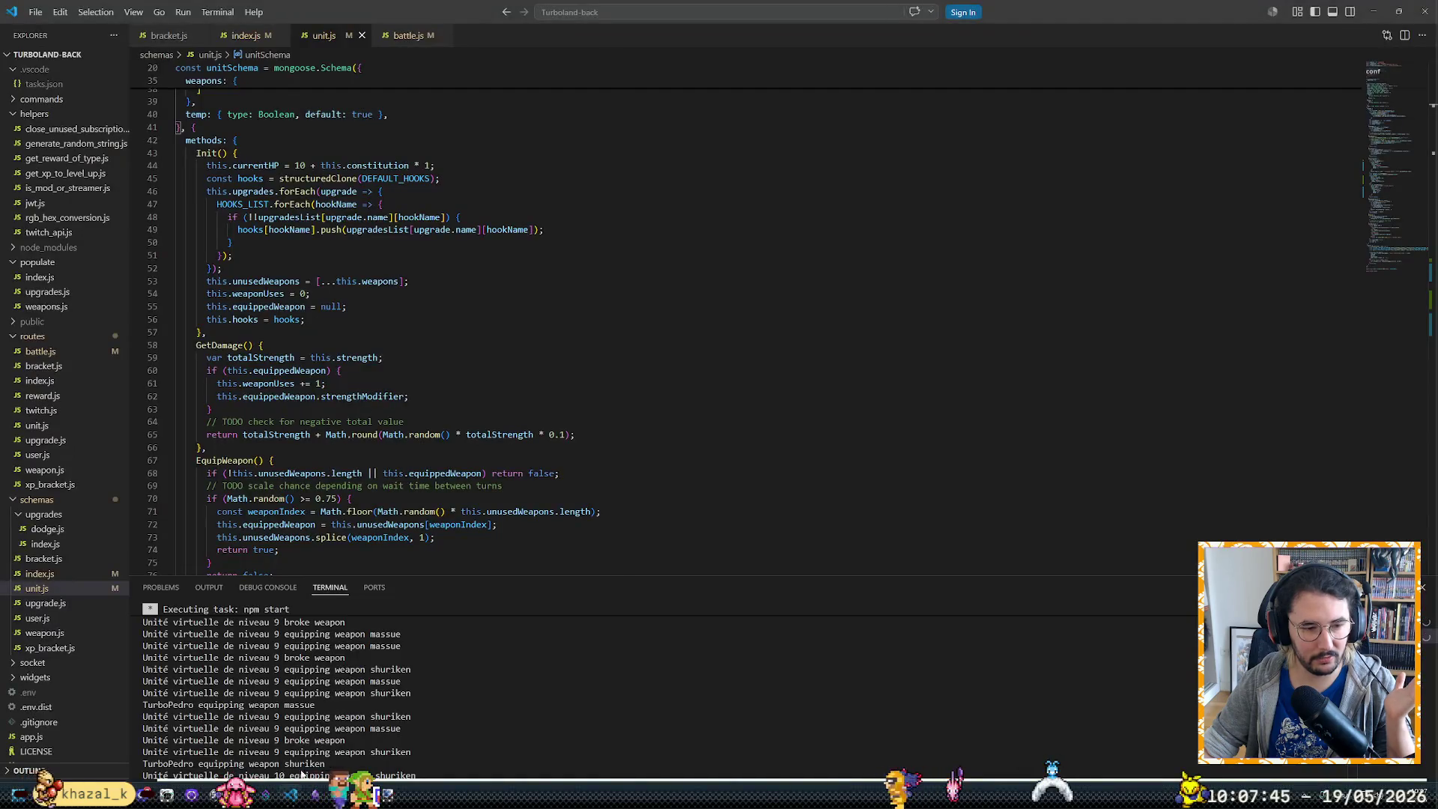
{"action": "scroll", "coordinate": [384, 345], "scroll_direction": "up", "scroll_amount": 3}
{"action": "scroll", "coordinate": [384, 345], "scroll_direction": "up", "scroll_amount": 2}
{"action": "scroll", "coordinate": [418, 355], "scroll_direction": "down", "scroll_amount": 5}
{"action": "scroll", "coordinate": [418, 355], "scroll_direction": "down", "scroll_amount": 7}
{"action": "scroll", "coordinate": [418, 355], "scroll_direction": "down", "scroll_amount": 7}
{"action": "scroll", "coordinate": [418, 356], "scroll_direction": "down", "scroll_amount": 5}
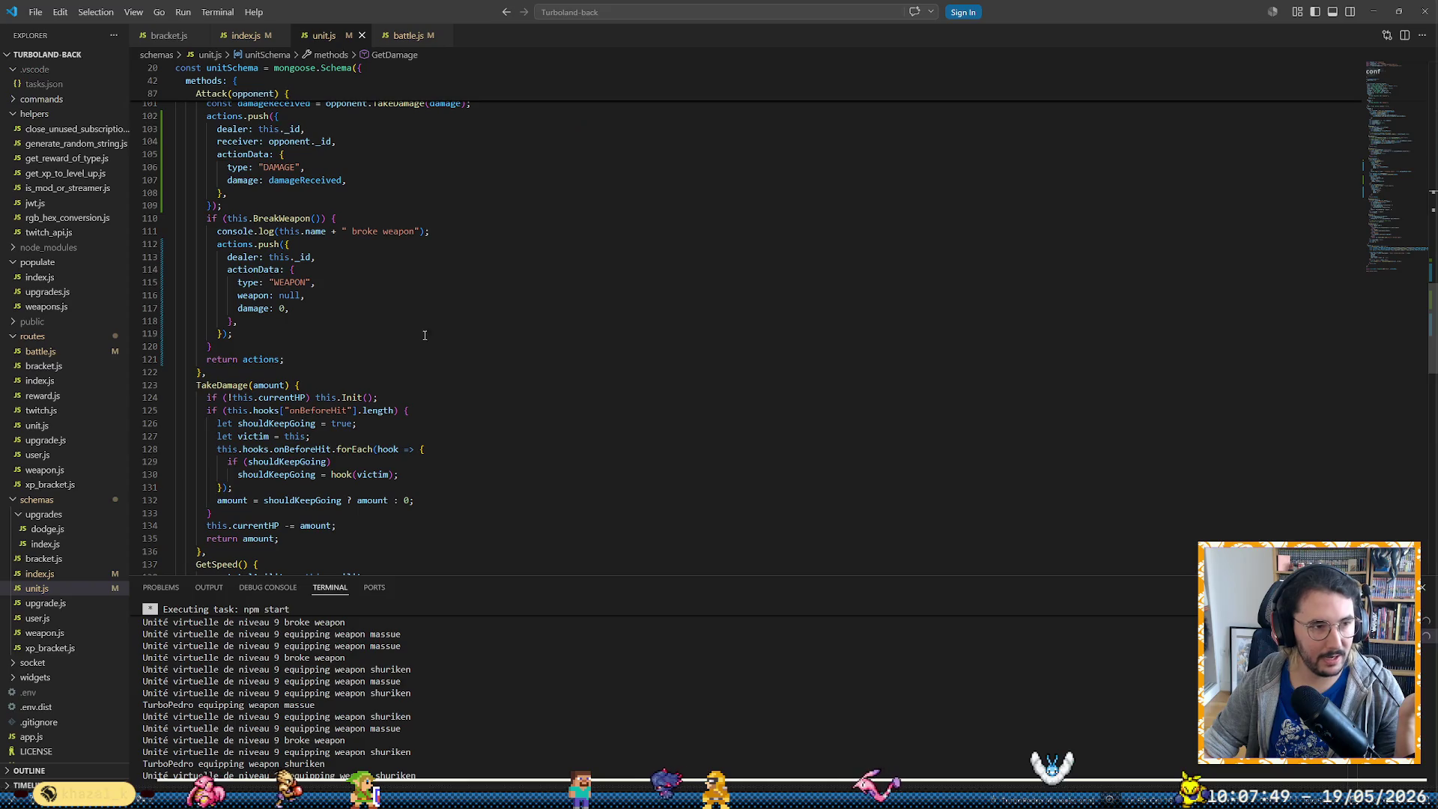
View get_xp_to_level_up.js in VS Code, then return to the Equilibrage spreadsheet
{"action": "left_click", "coordinate": [97, 174]}
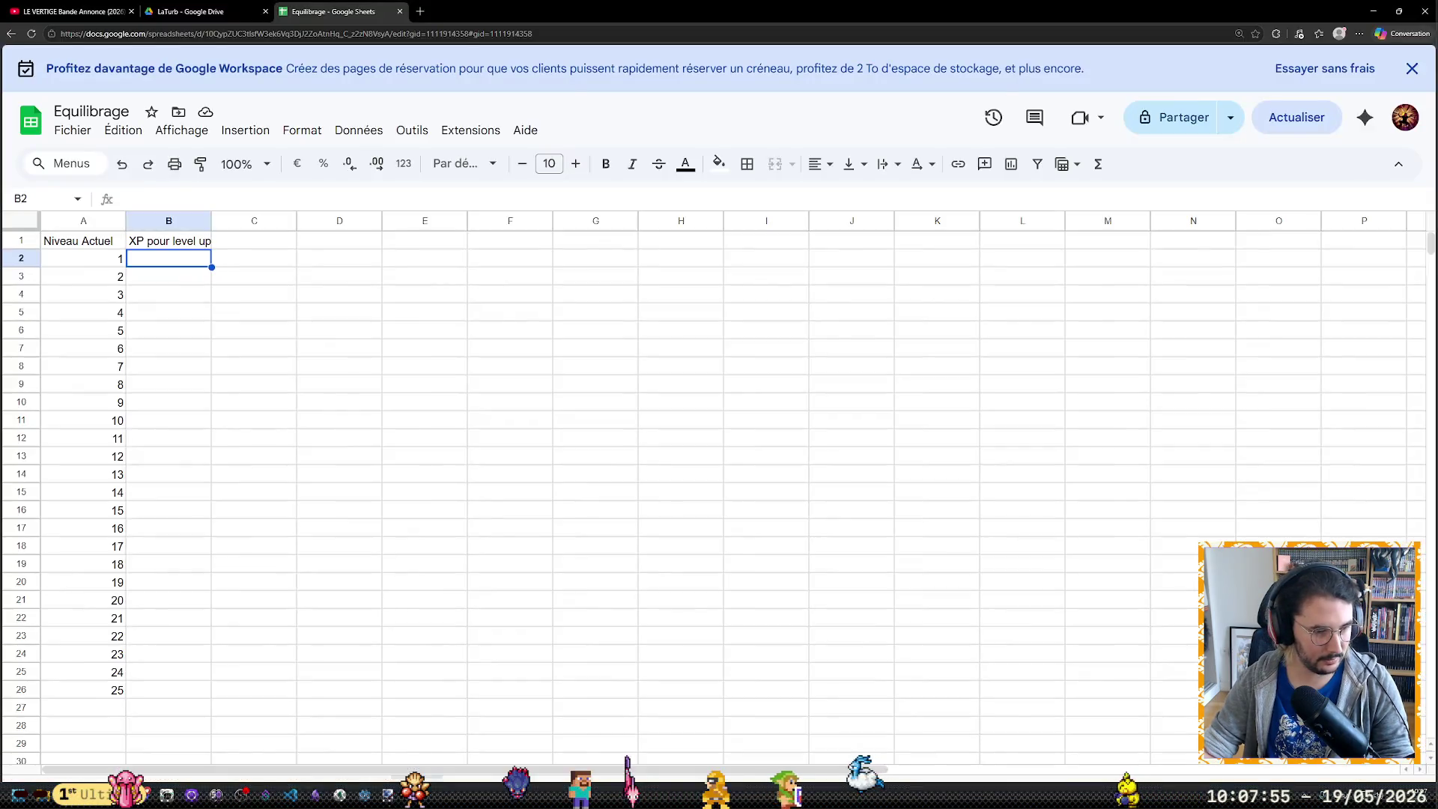
{"action": "left_click", "coordinate": [240, 795]}
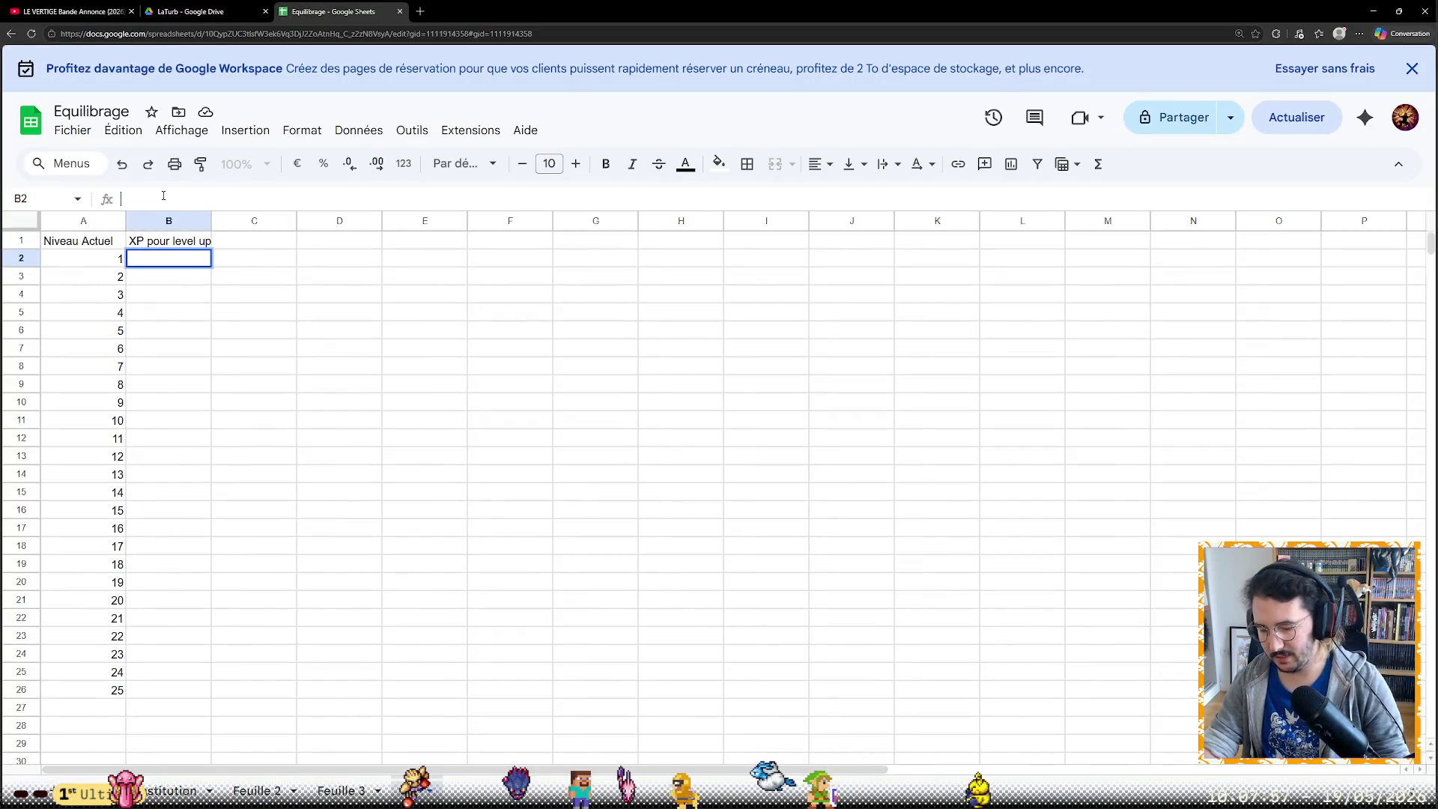
{"action": "type", "text": "="}
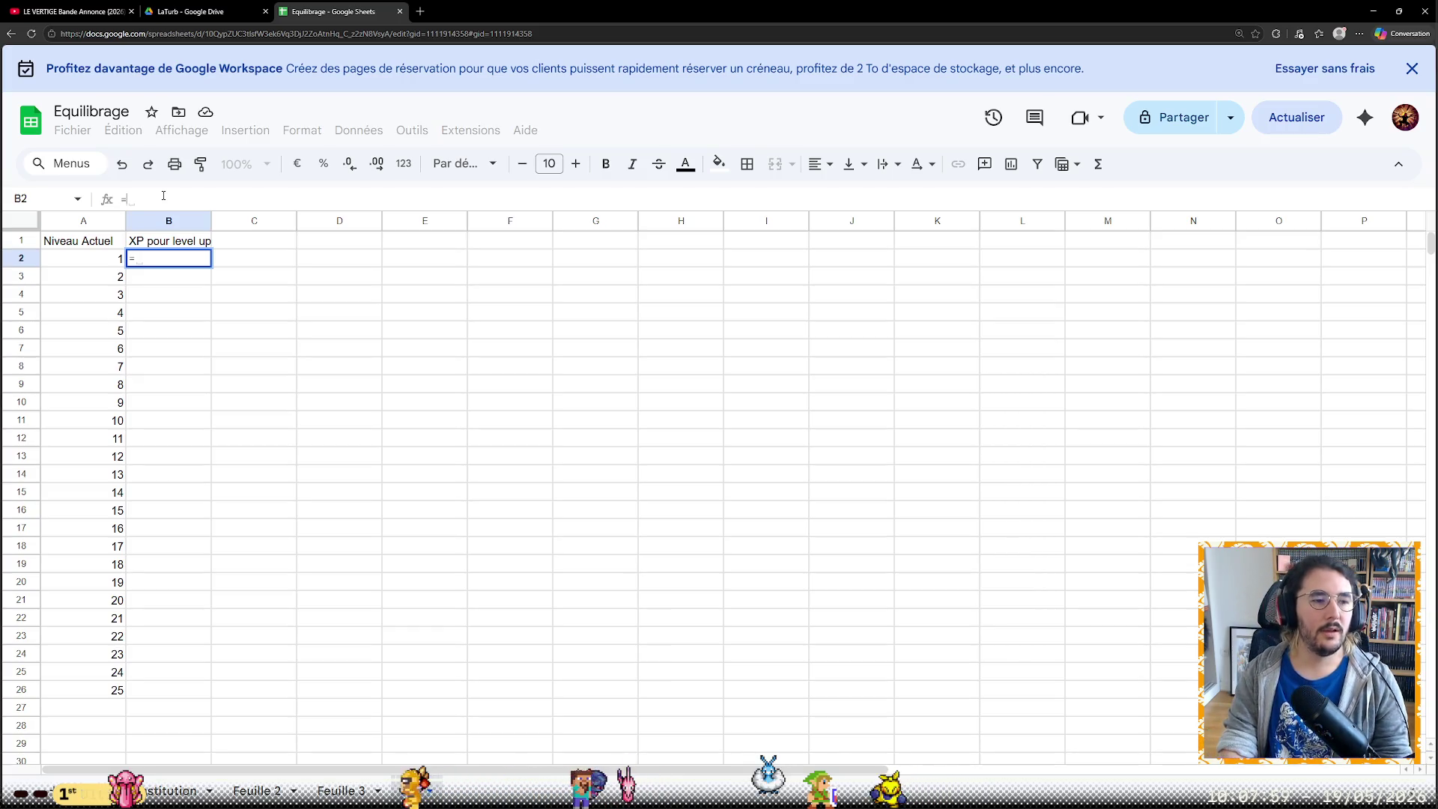
{"action": "type", "text": "A2"}
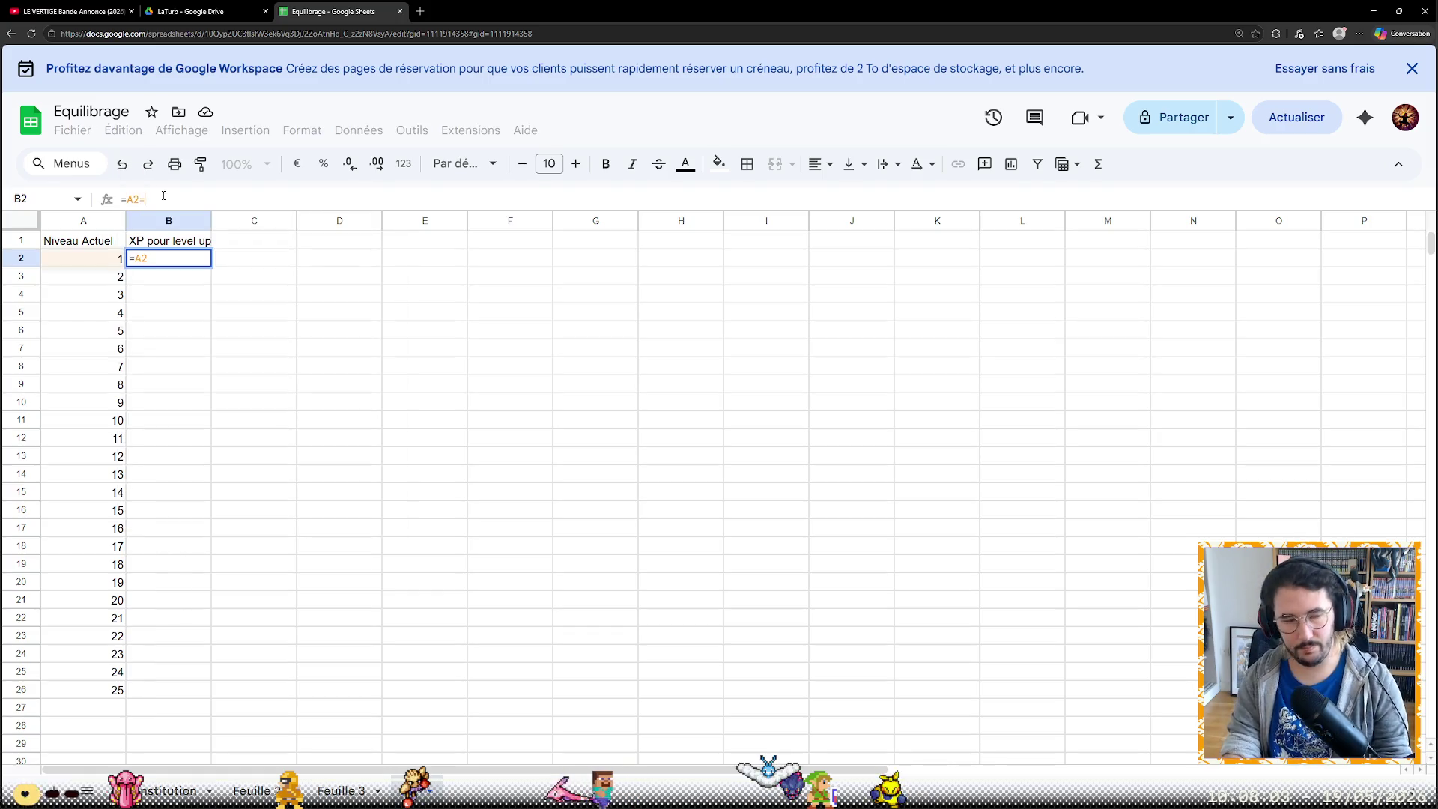
{"action": "type", "text": "+1"}
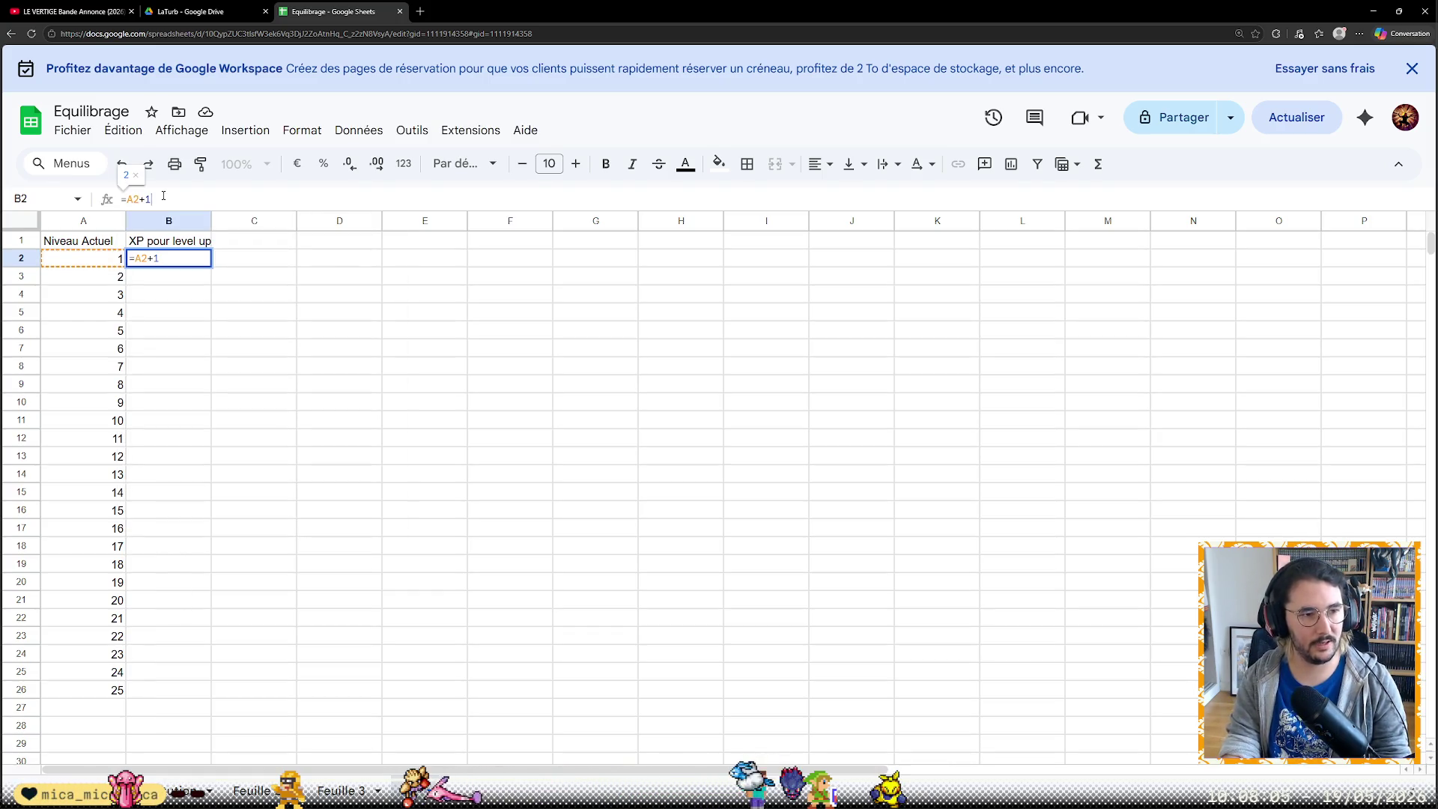
Enter =(A2+1)*3 in B2 and fill it down to row 26, giving 6 through 78
{"action": "key", "text": "Left"}
{"action": "key", "text": "Left"}
{"action": "key", "text": "Left"}
{"action": "type", "text": "("}
{"action": "key", "text": "End"}
{"action": "type", "text": ")*3"}
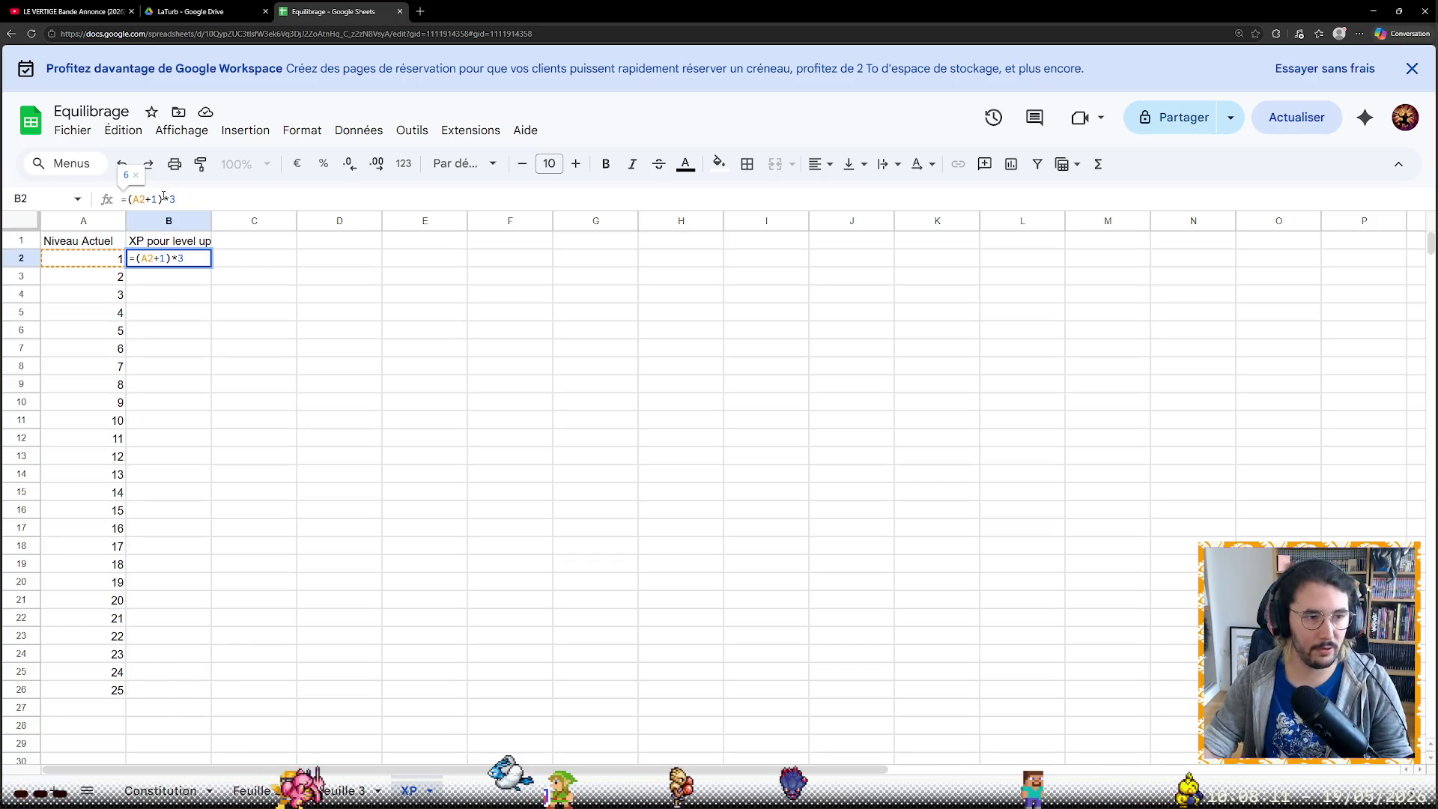
{"action": "key", "text": "Return"}
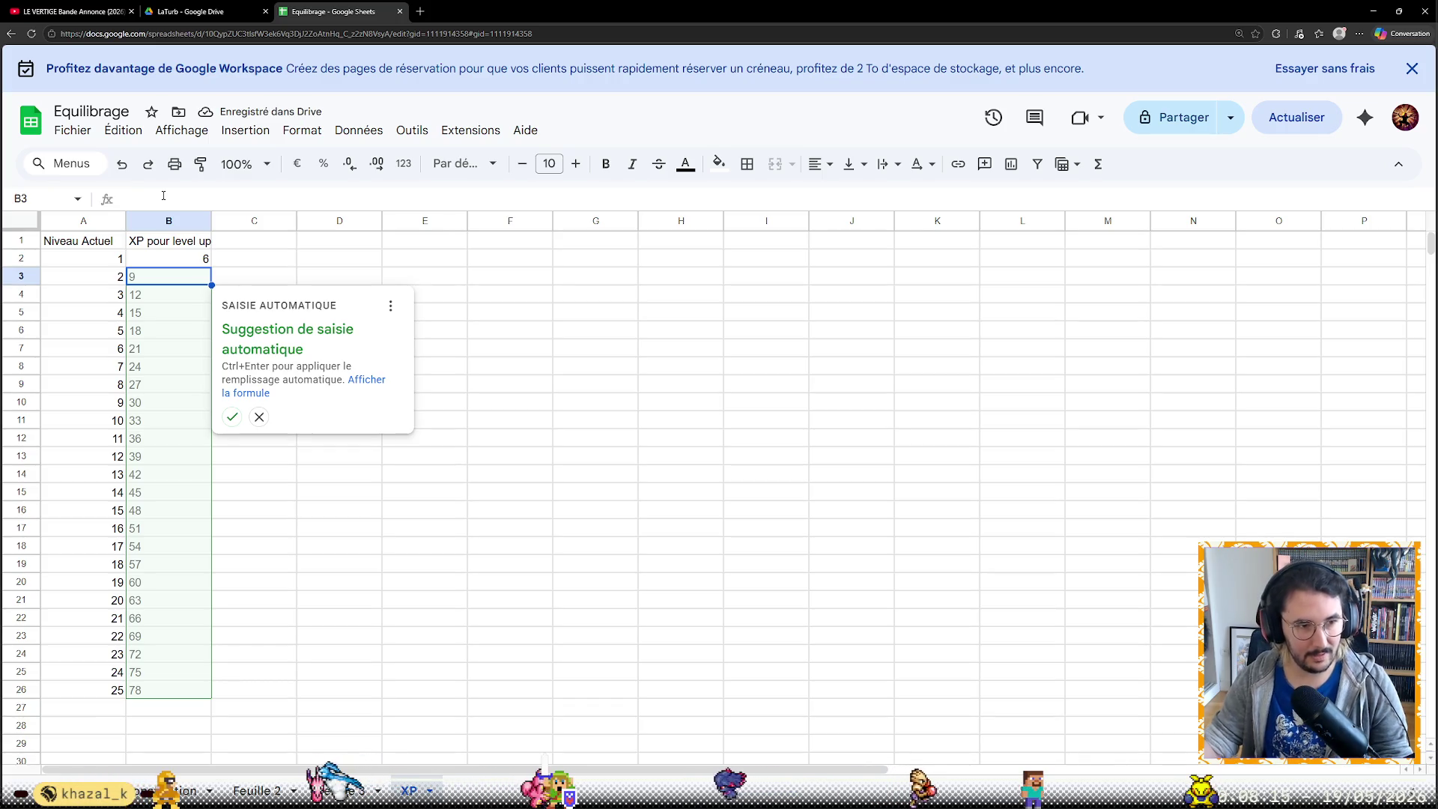
{"action": "left_click", "coordinate": [265, 264]}
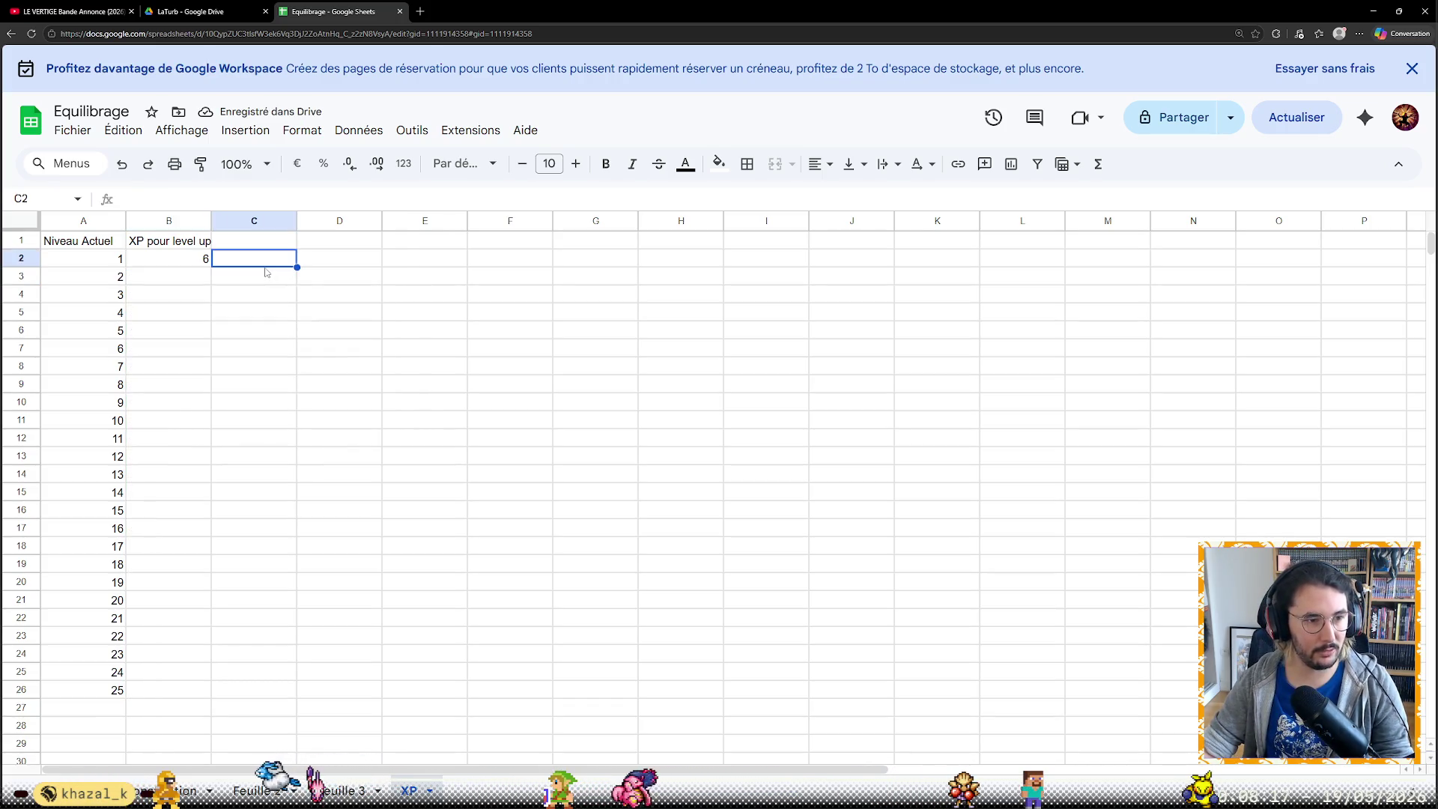
{"action": "left_click", "coordinate": [206, 261]}
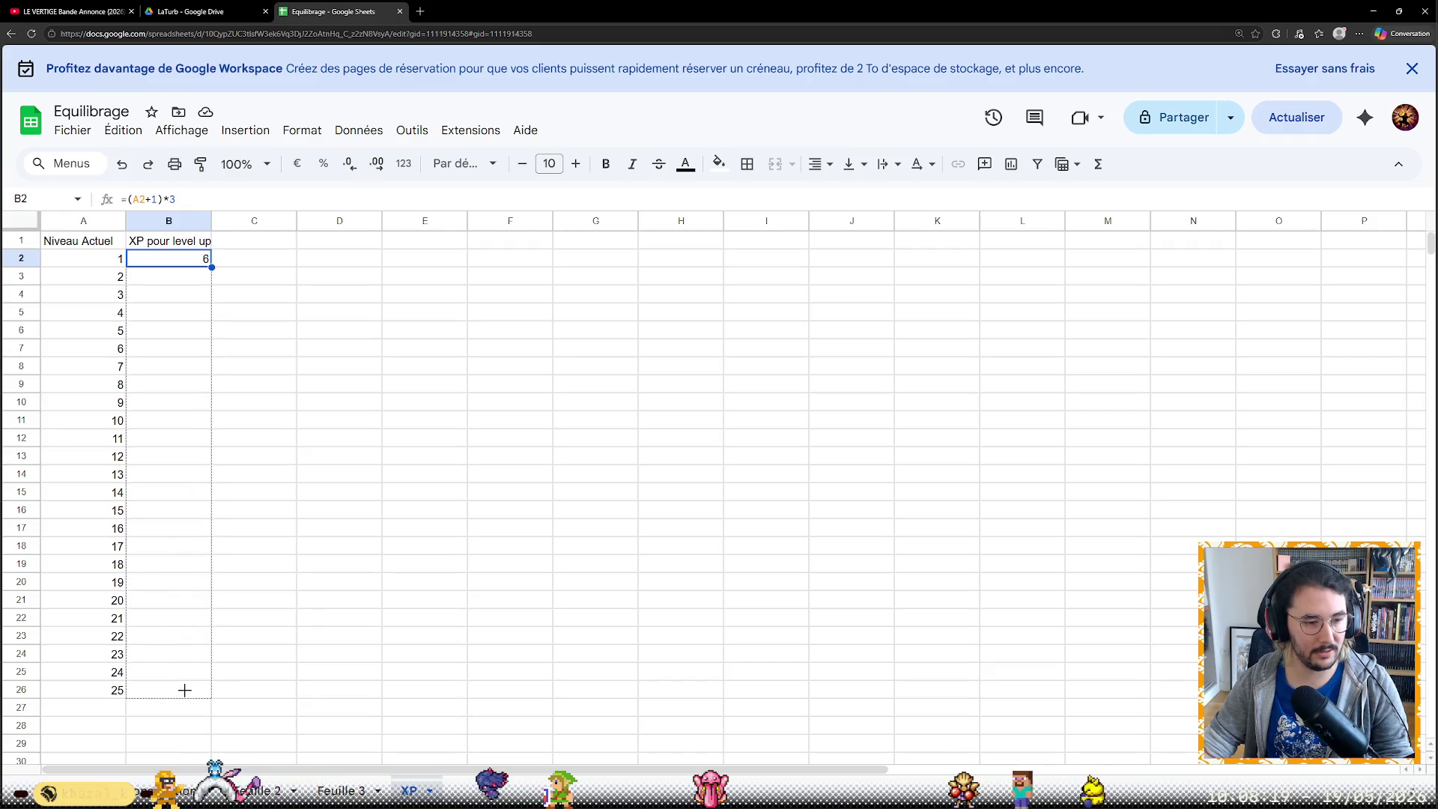
{"action": "left_click_drag", "start_coordinate": [210, 312], "coordinate": [184, 687]}
{"action": "left_click", "coordinate": [249, 607]}
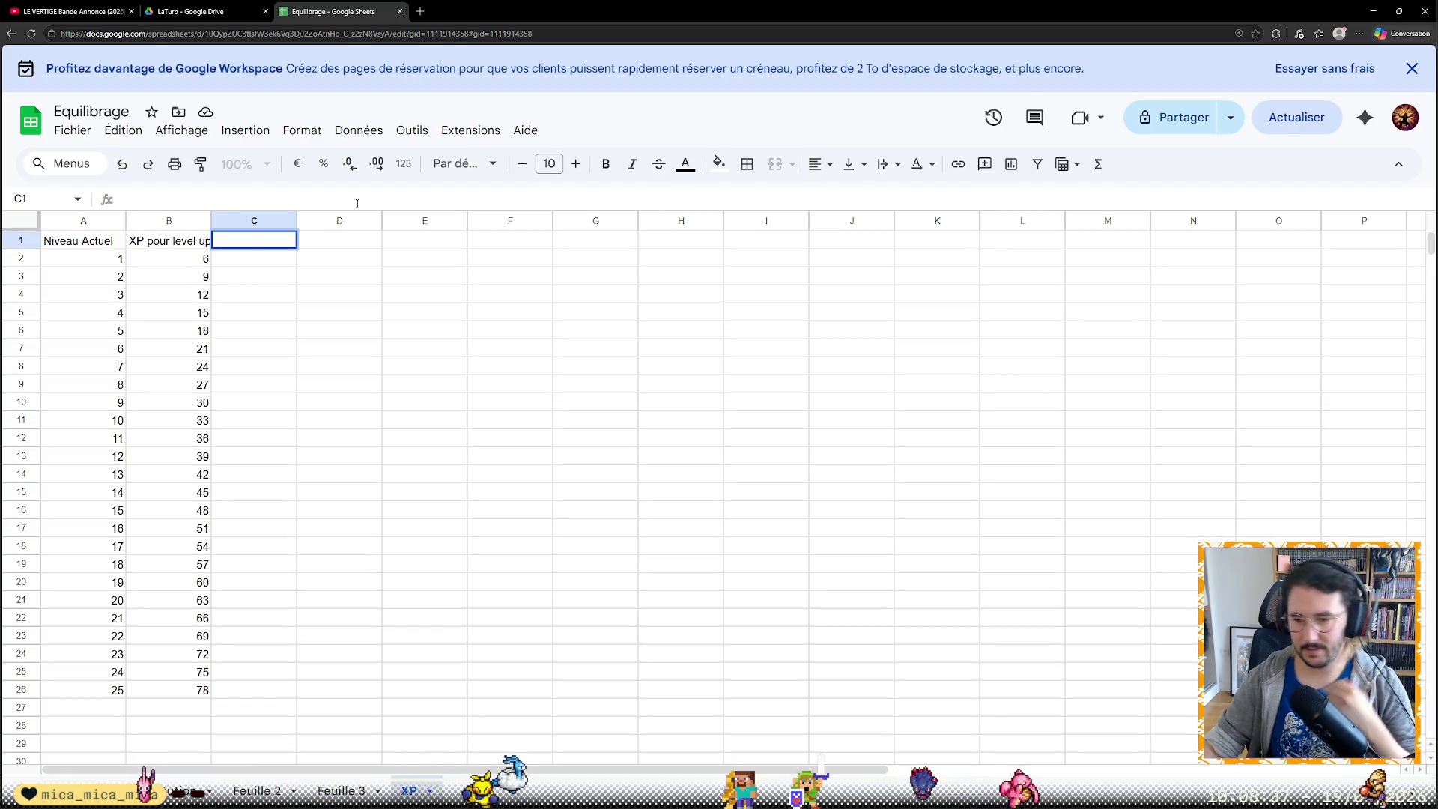
{"action": "type", "text": "Nombr"}
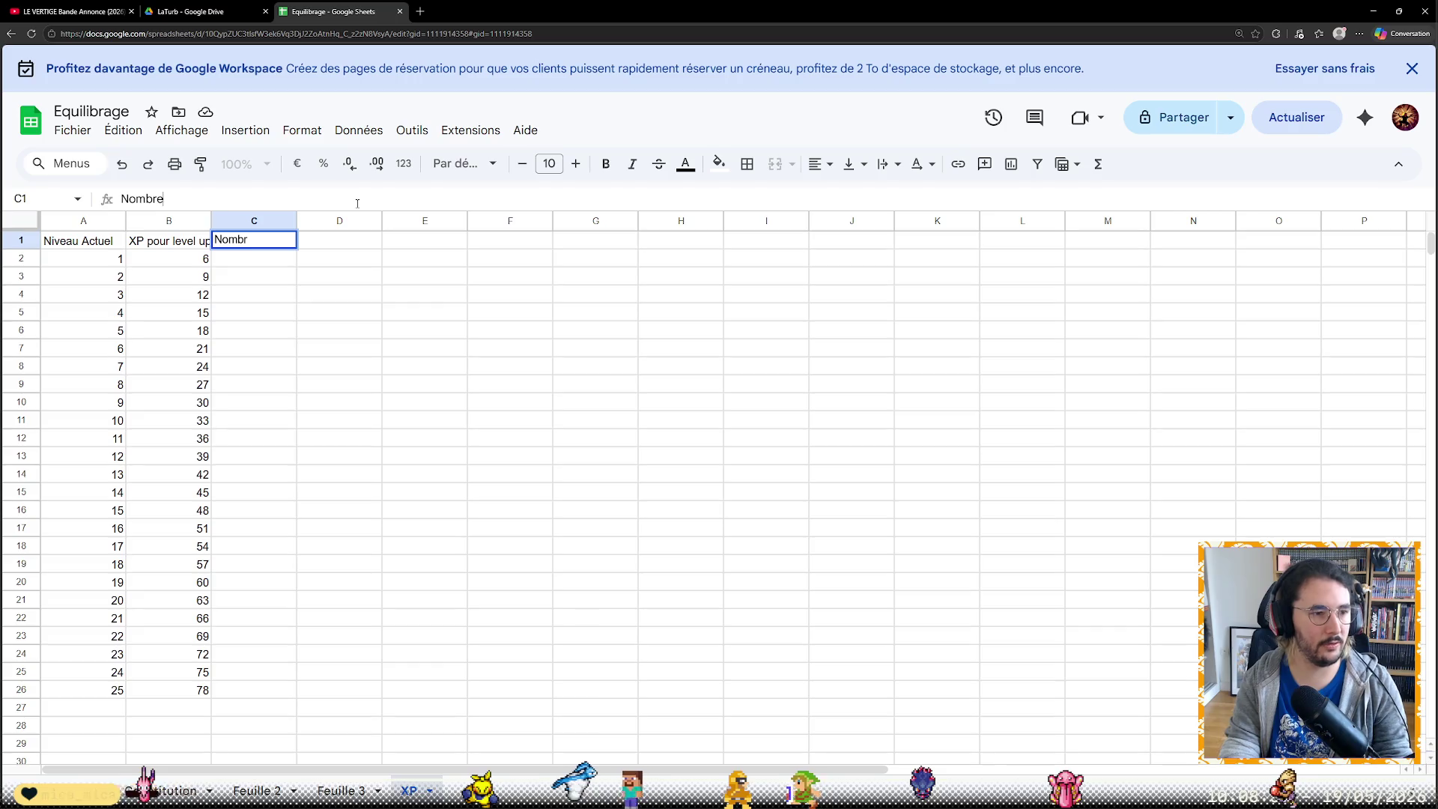
{"action": "type", "text": "e de"}
Complete the C1 header 'Nombre de victoires maximales' and widen column C to fit it
{"action": "key", "text": "BackSpace"}
{"action": "key", "text": "BackSpace"}
{"action": "key", "text": "BackSpace"}
{"action": "type", "text": "vi"}
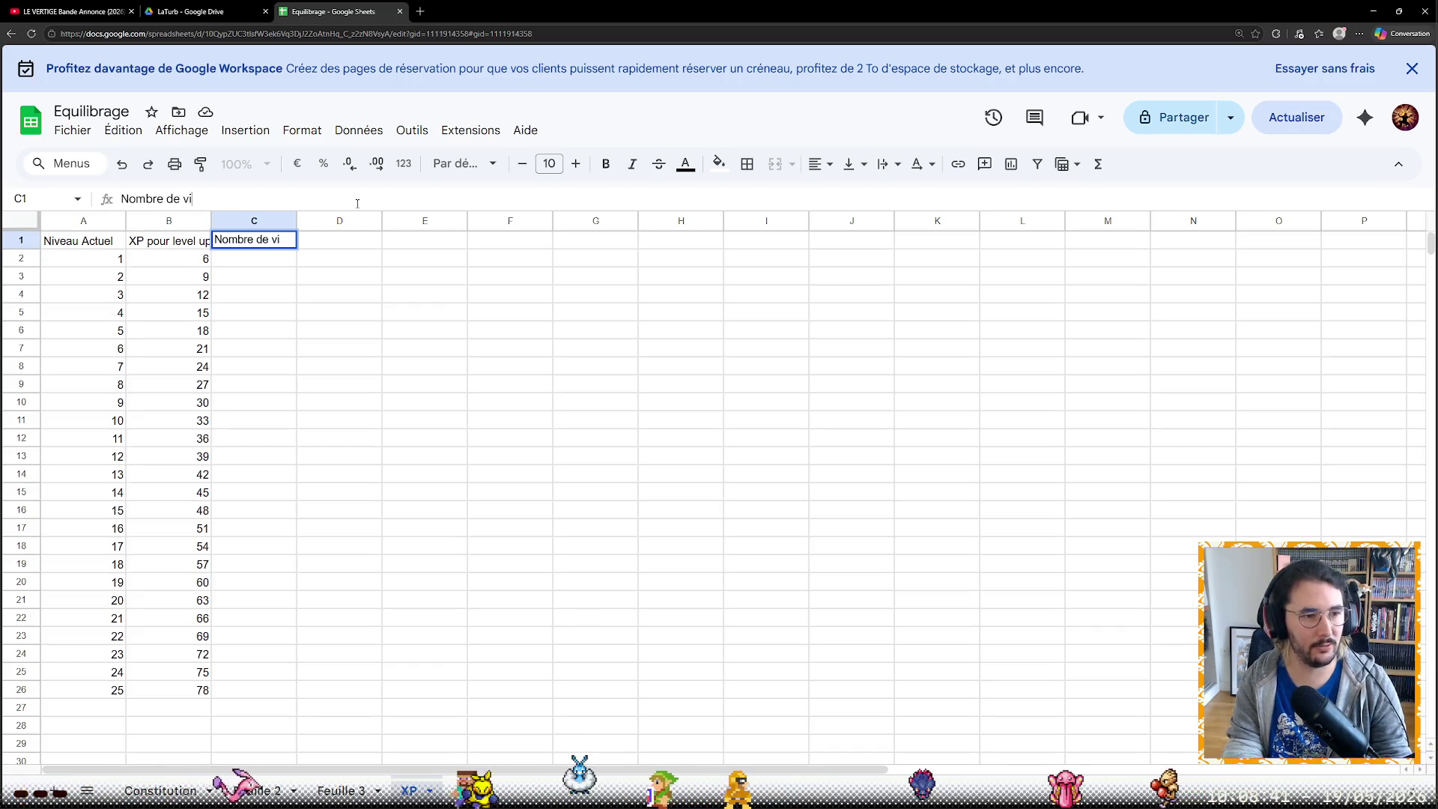
{"action": "type", "text": "ctoires m"}
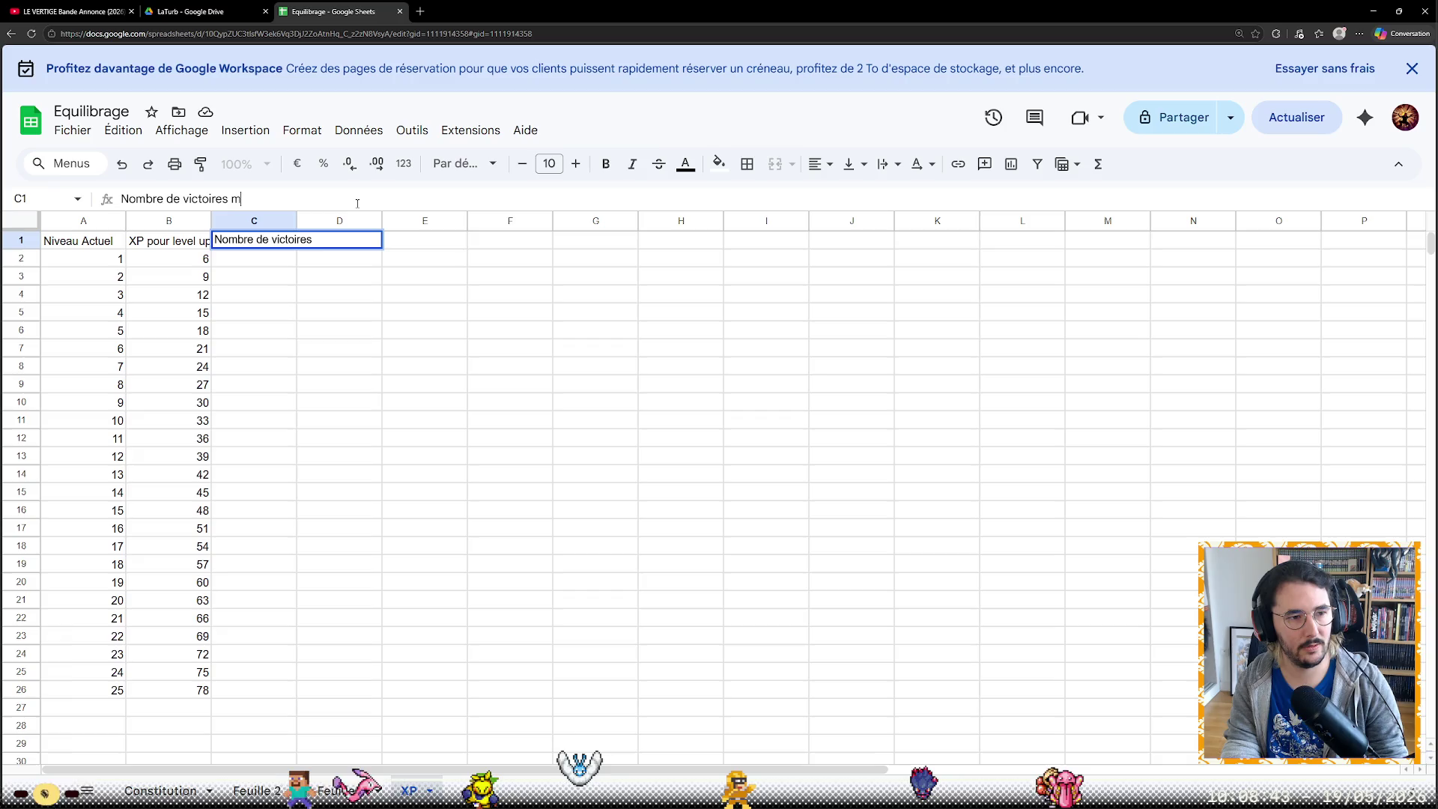
{"action": "type", "text": "aximale"}
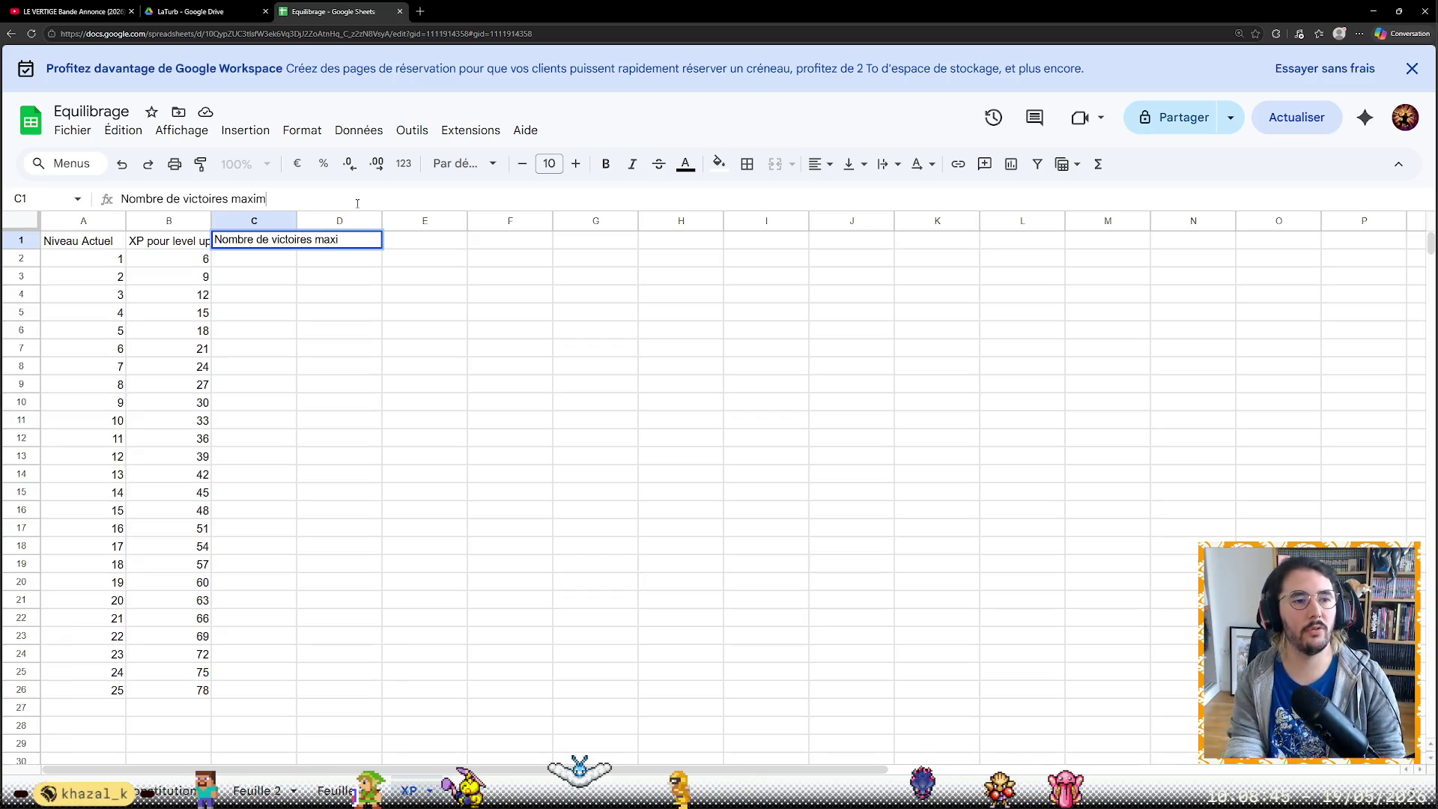
{"action": "type", "text": "s"}
{"action": "key", "text": "Return"}
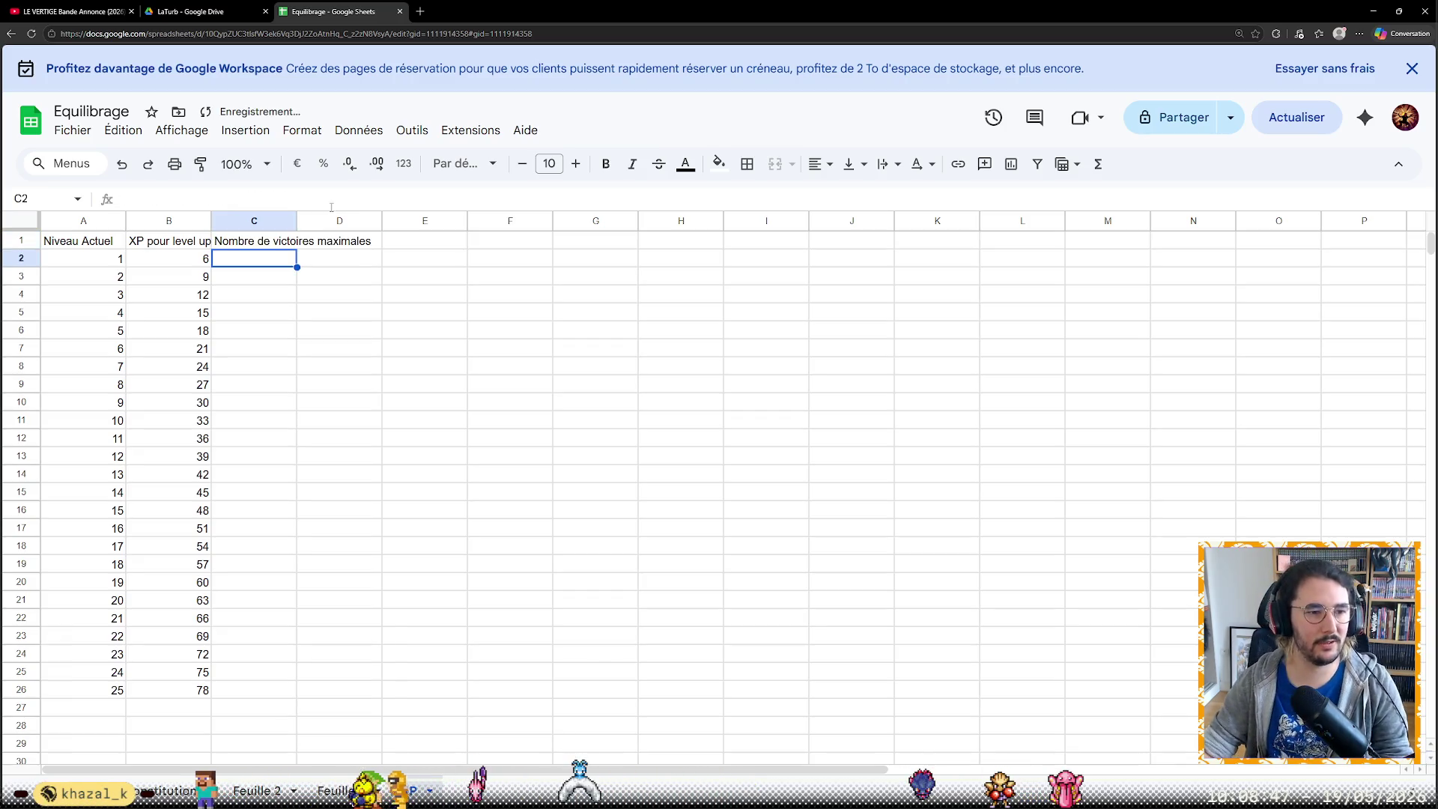
{"action": "left_click_drag", "start_coordinate": [298, 222], "coordinate": [379, 222]}
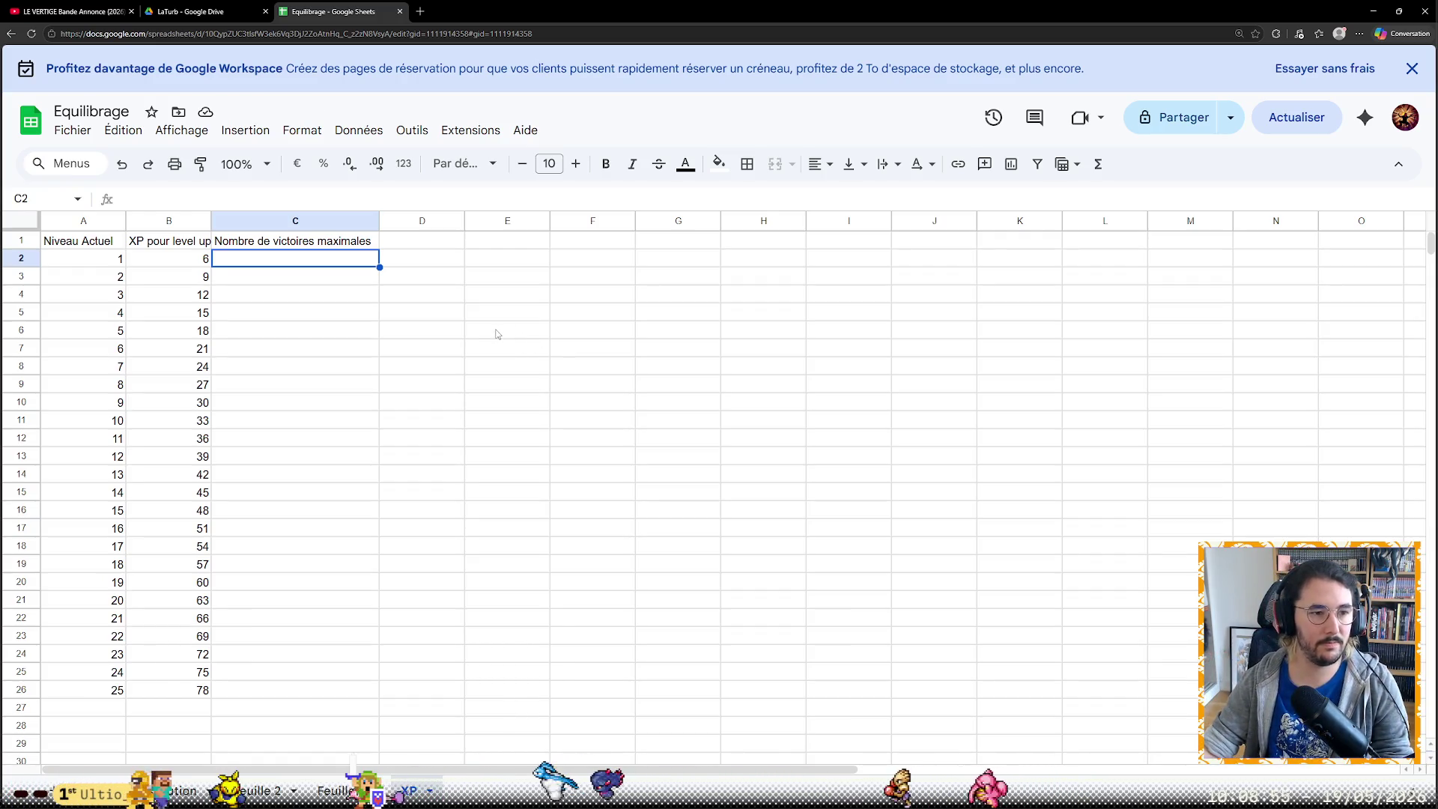
Inspect B2's formula and start a formula in cell C2
{"action": "double_click", "coordinate": [326, 267]}
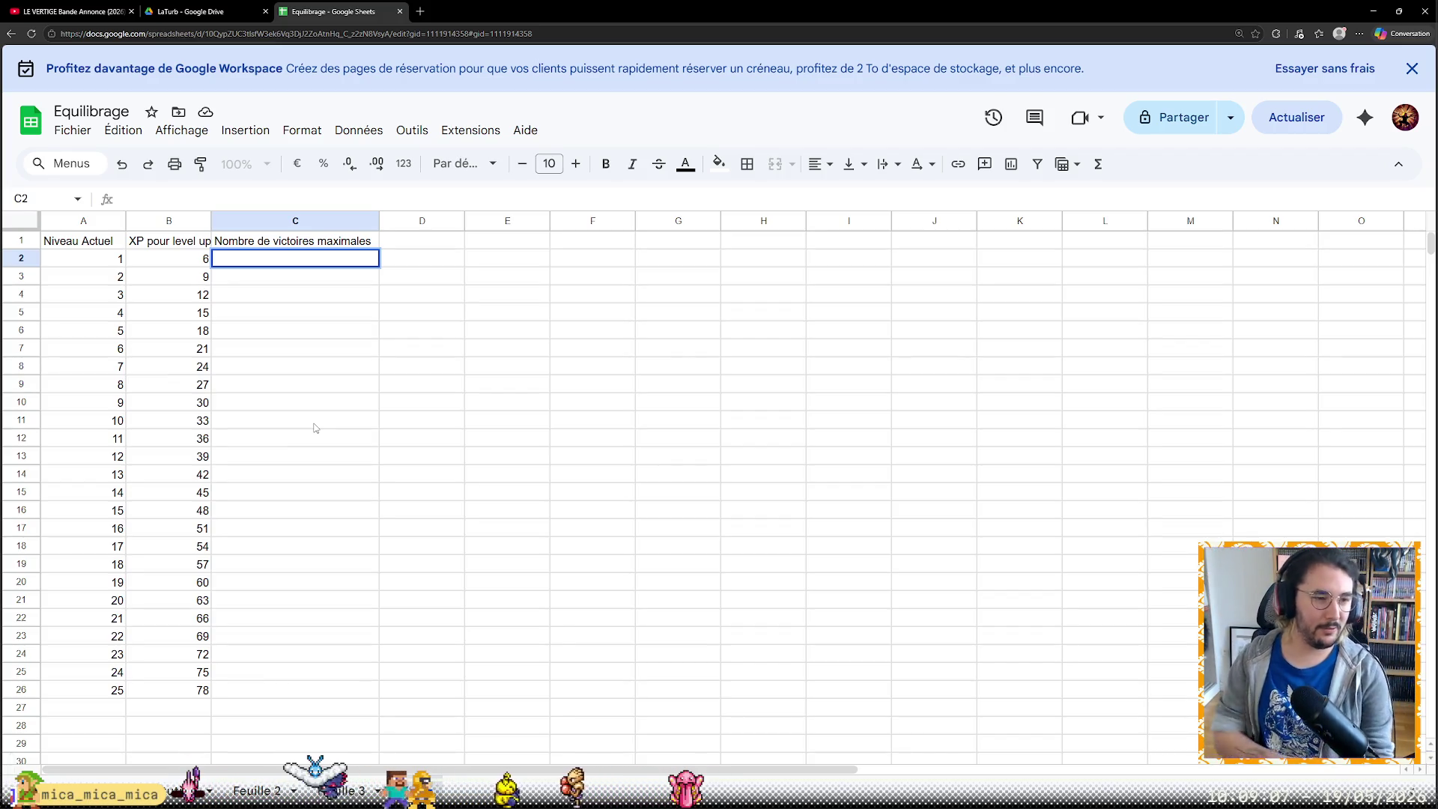
{"action": "left_click", "coordinate": [166, 266]}
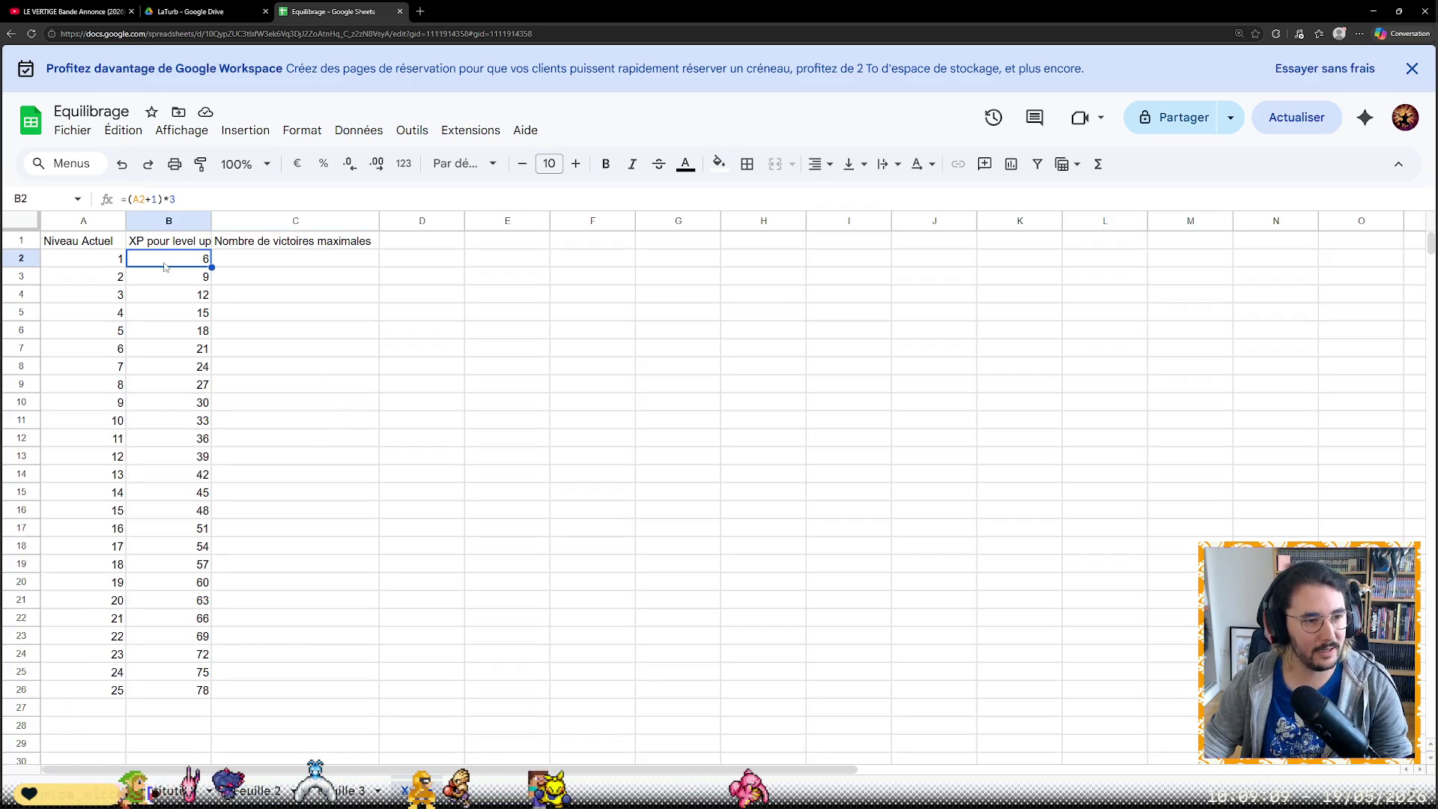
{"action": "left_click", "coordinate": [292, 256]}
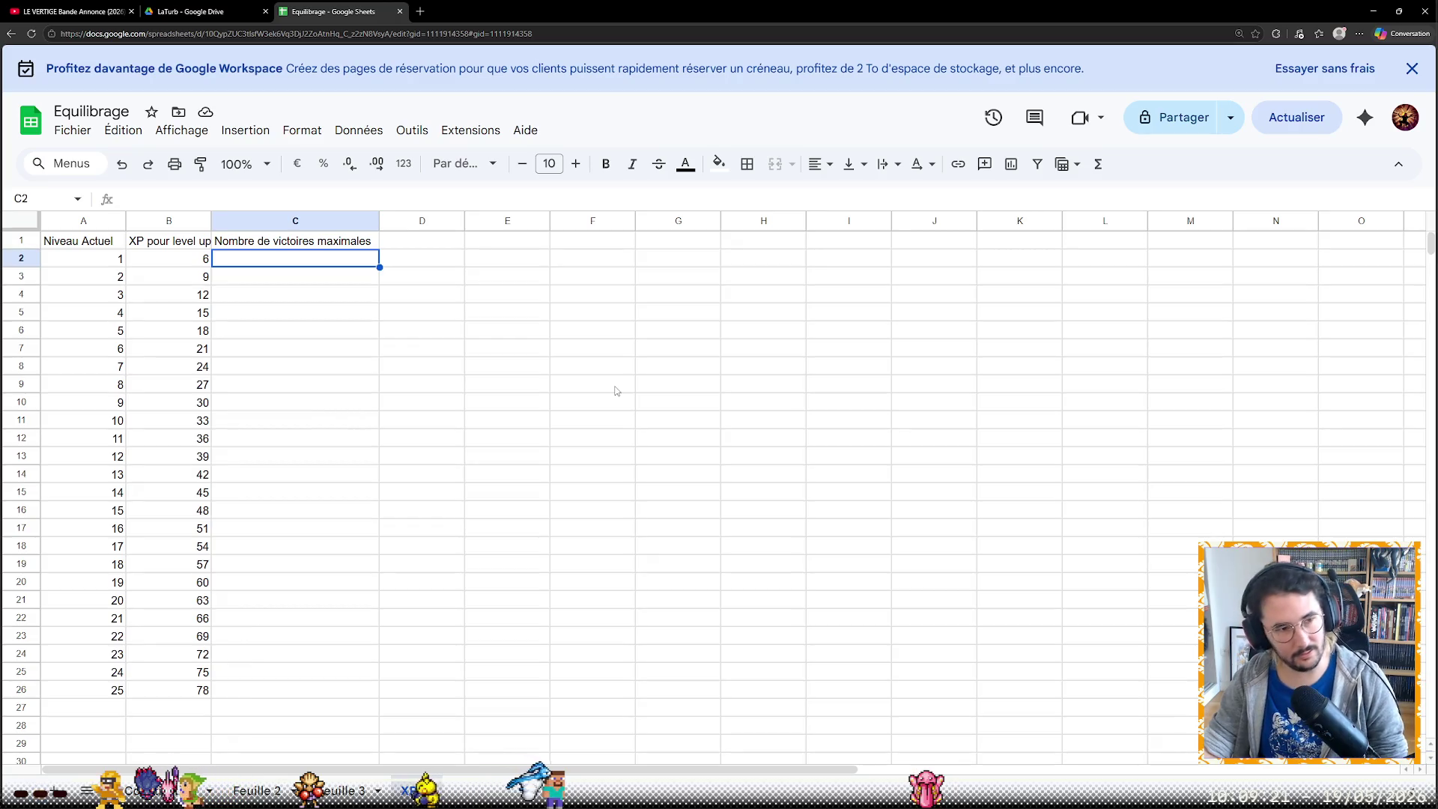
{"action": "left_click", "coordinate": [133, 197]}
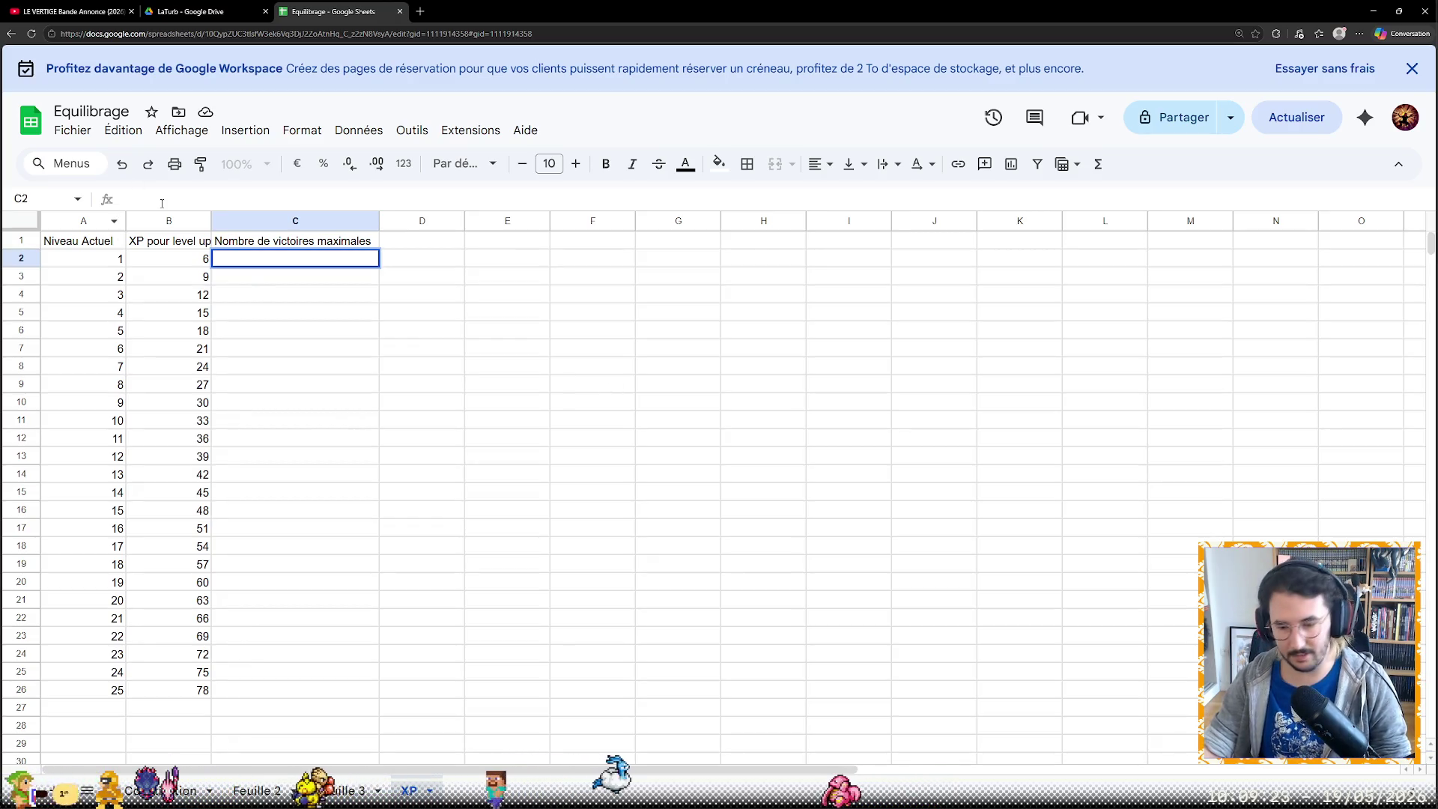
{"action": "type", "text": "=B2/3"}
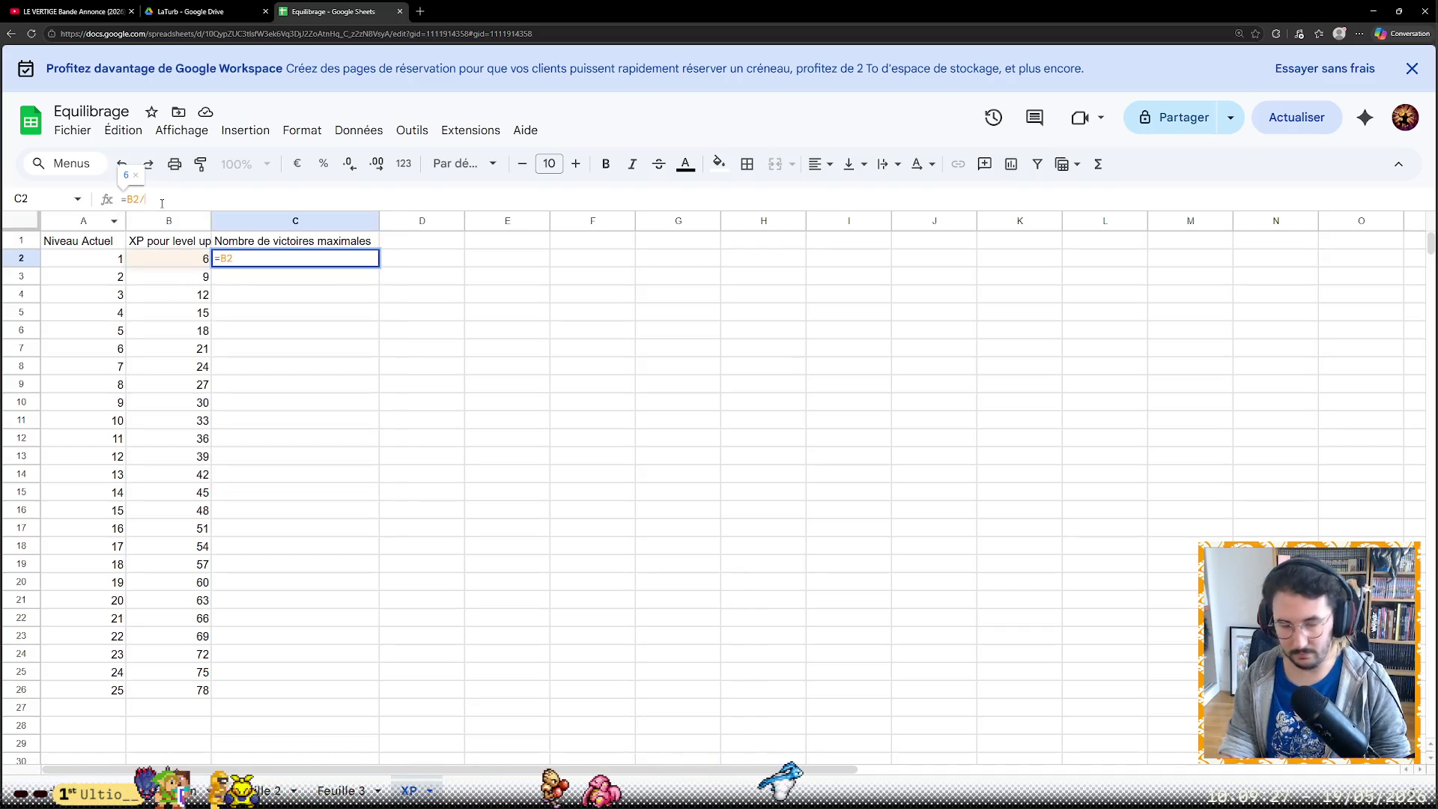
Fill column C with =B2/3 copied down to row 26
{"action": "key", "text": "Return"}
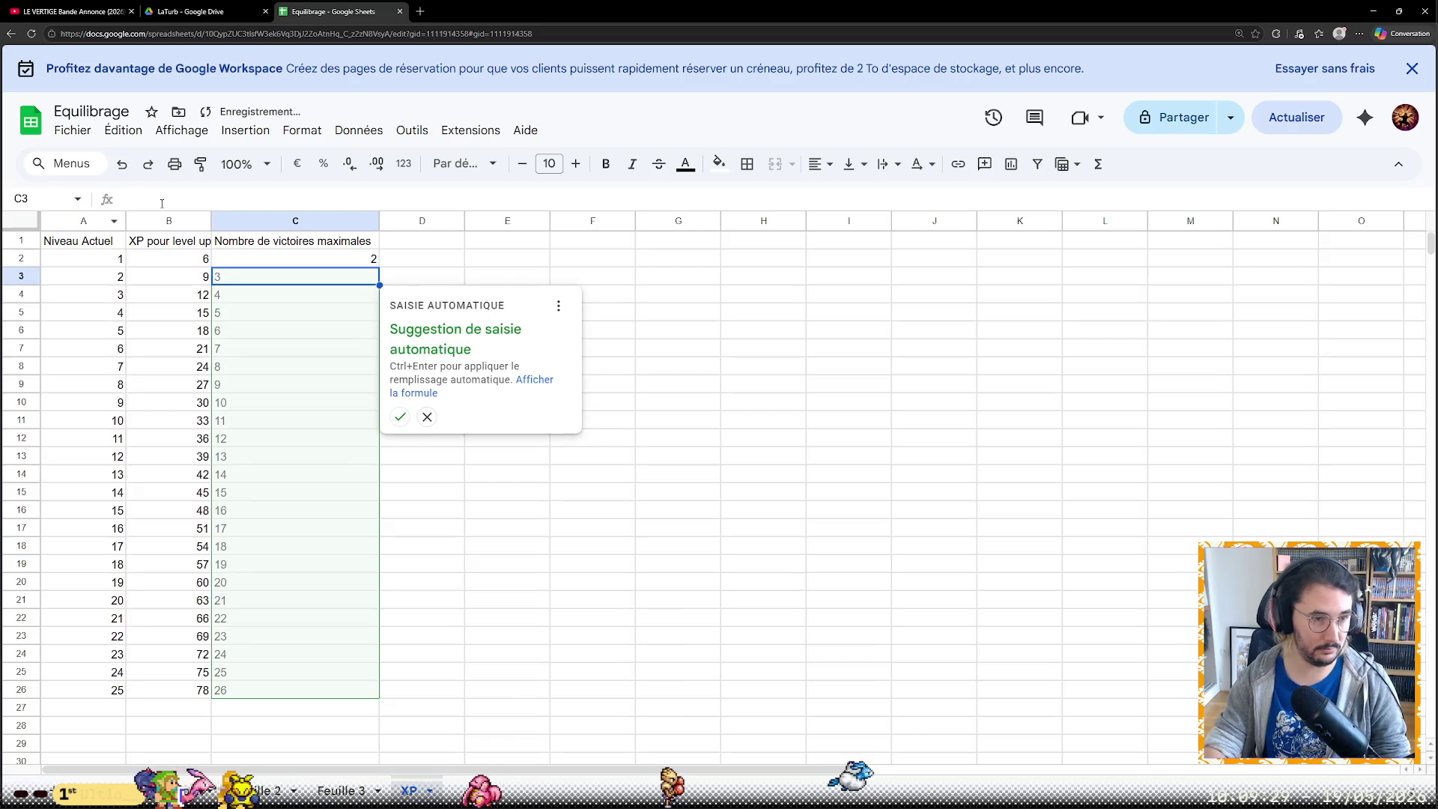
{"action": "key", "text": "Escape"}
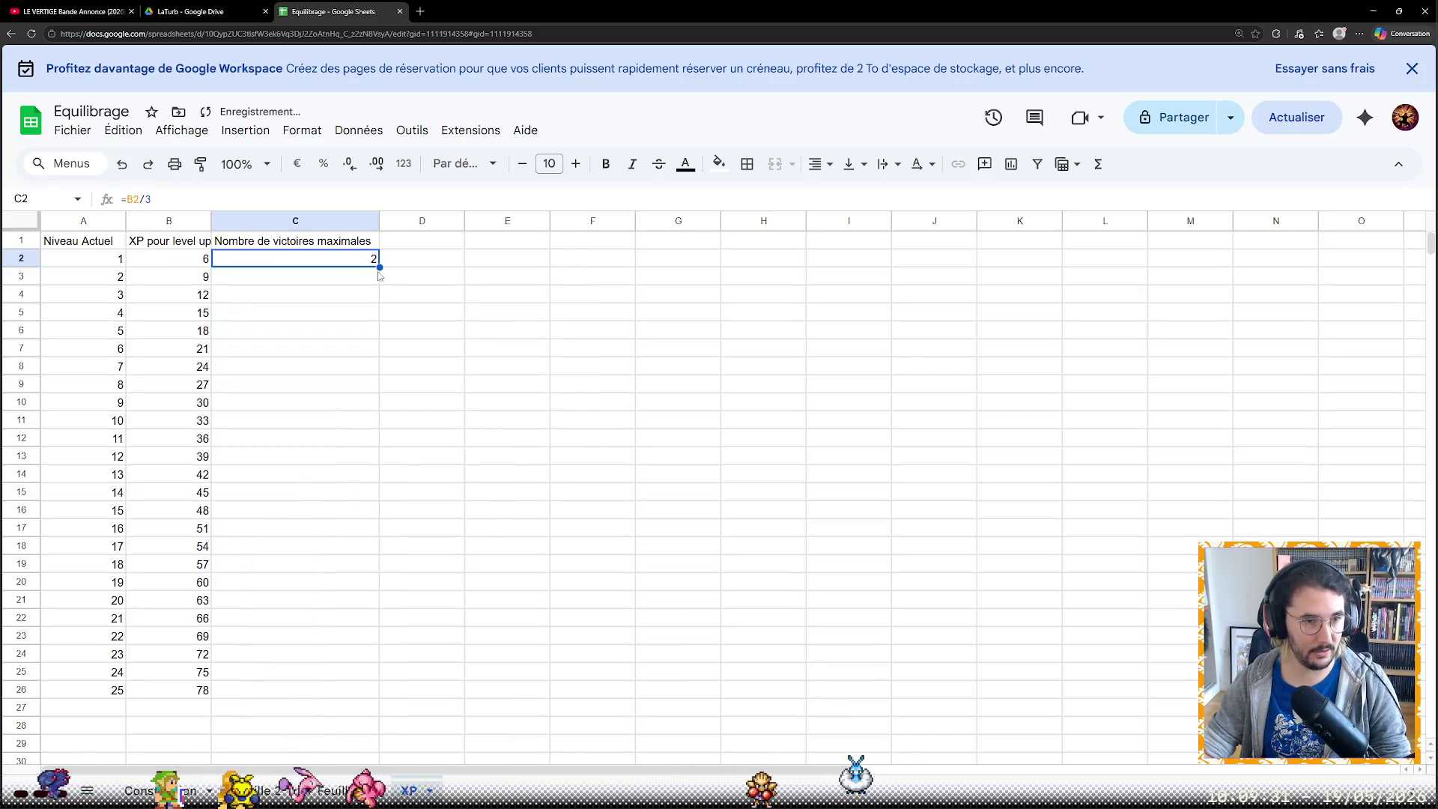
{"action": "left_click_drag", "start_coordinate": [377, 267], "coordinate": [379, 312]}
{"action": "left_click_drag", "start_coordinate": [336, 682], "coordinate": [336, 685]}
Add a D1 header 'Nombre de défaites maximales pour level up' and widen column D
{"action": "left_click", "coordinate": [417, 239]}
{"action": "type", "text": "No"}
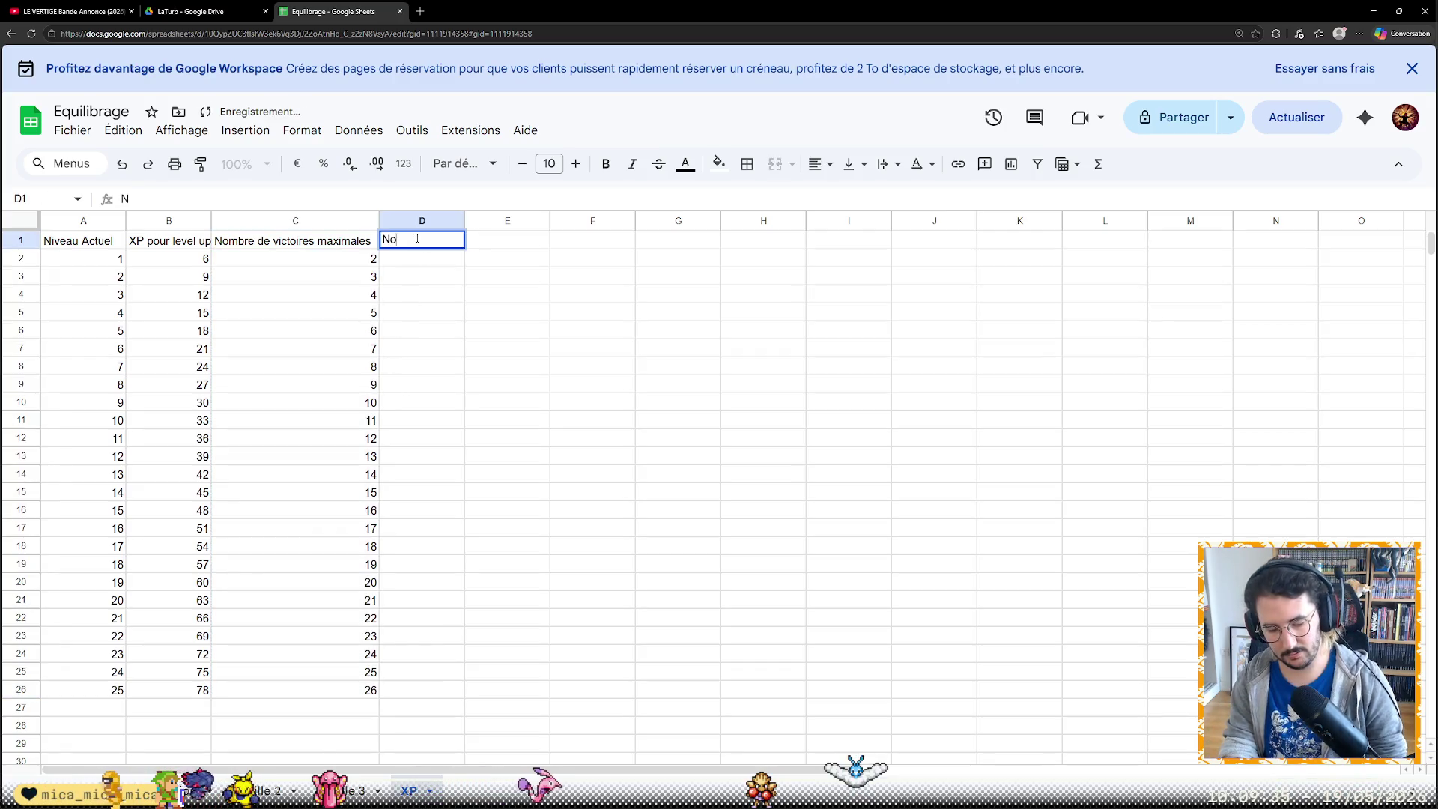
{"action": "type", "text": "mbre de défaites"}
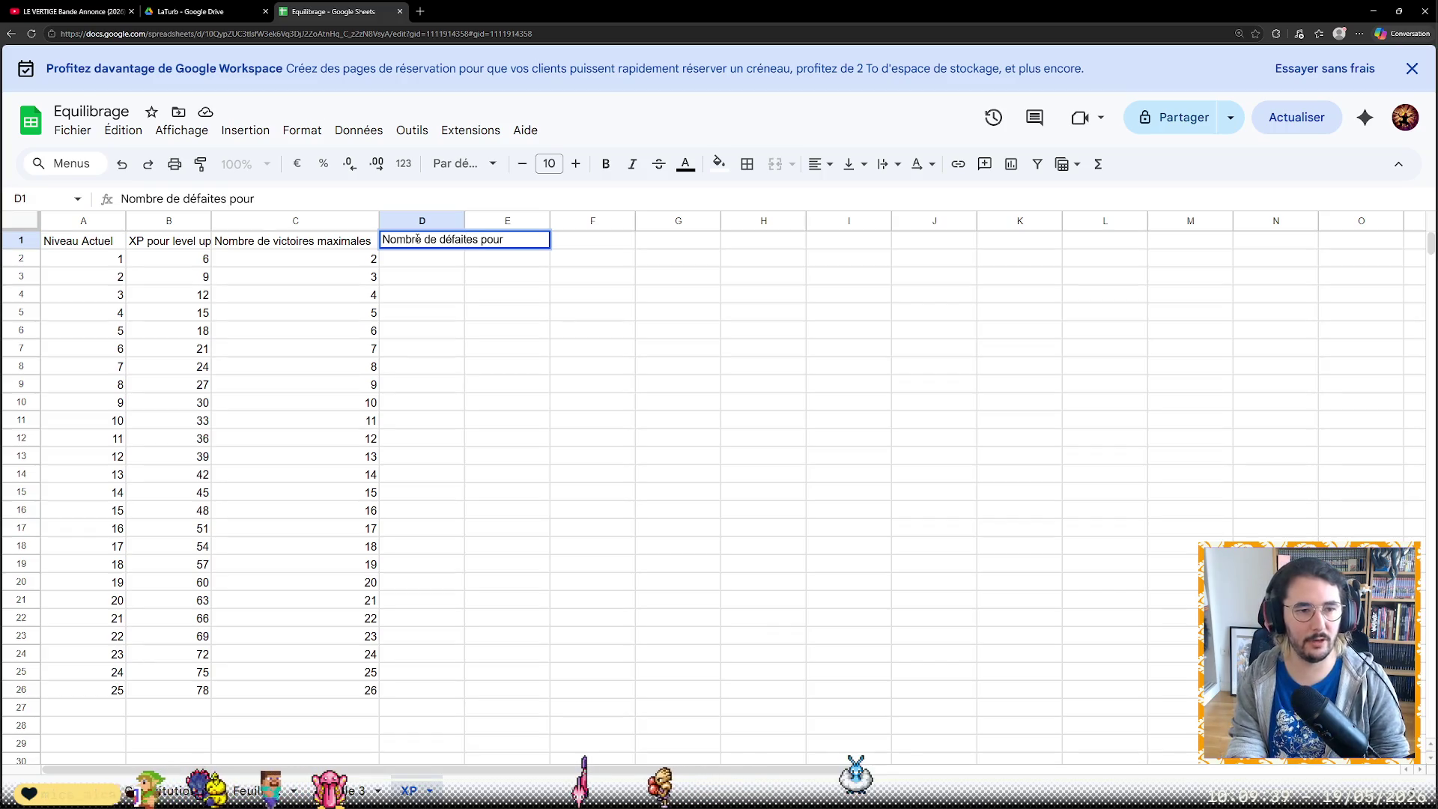
{"action": "type", "text": " maxi"}
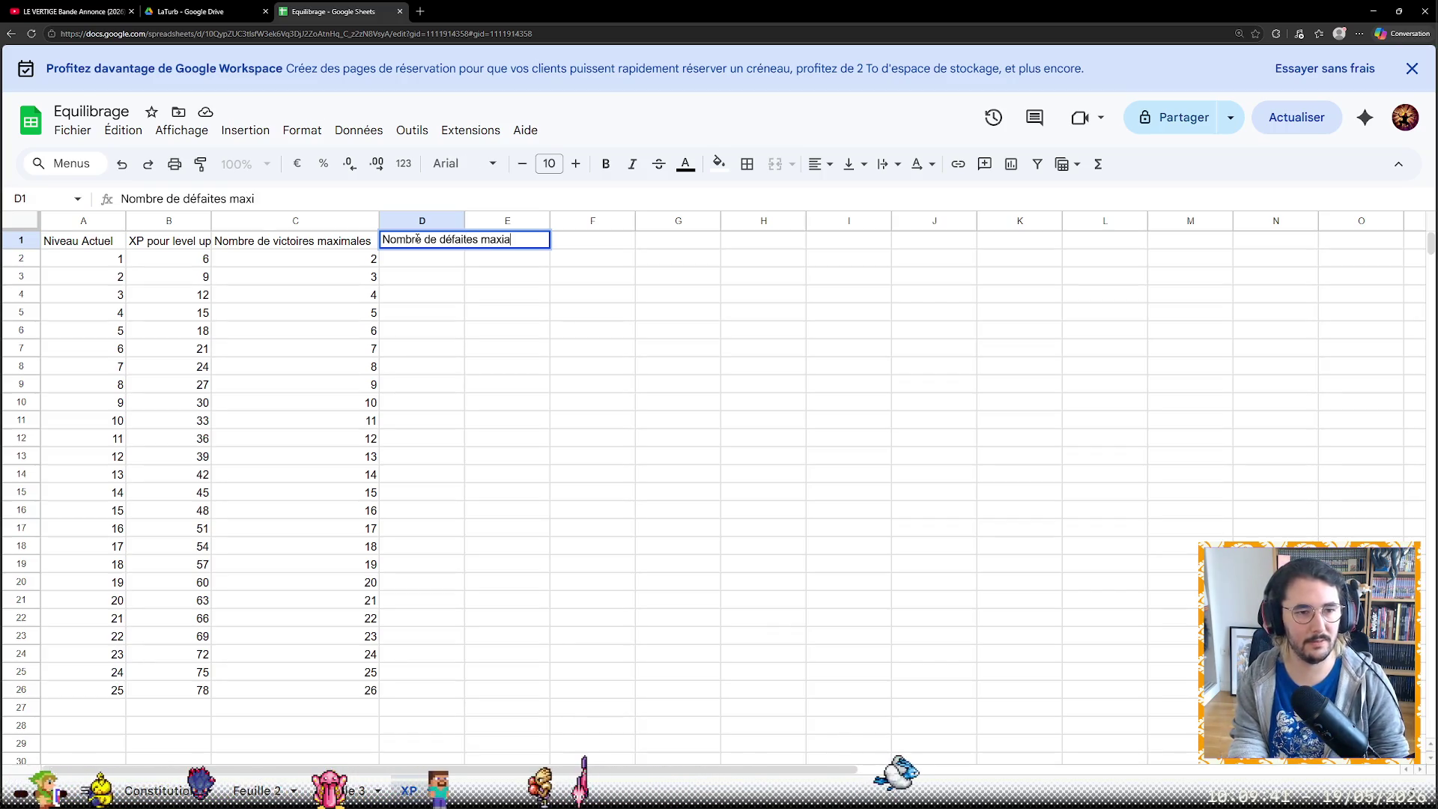
{"action": "type", "text": "males pour level up"}
{"action": "key", "text": "Return"}
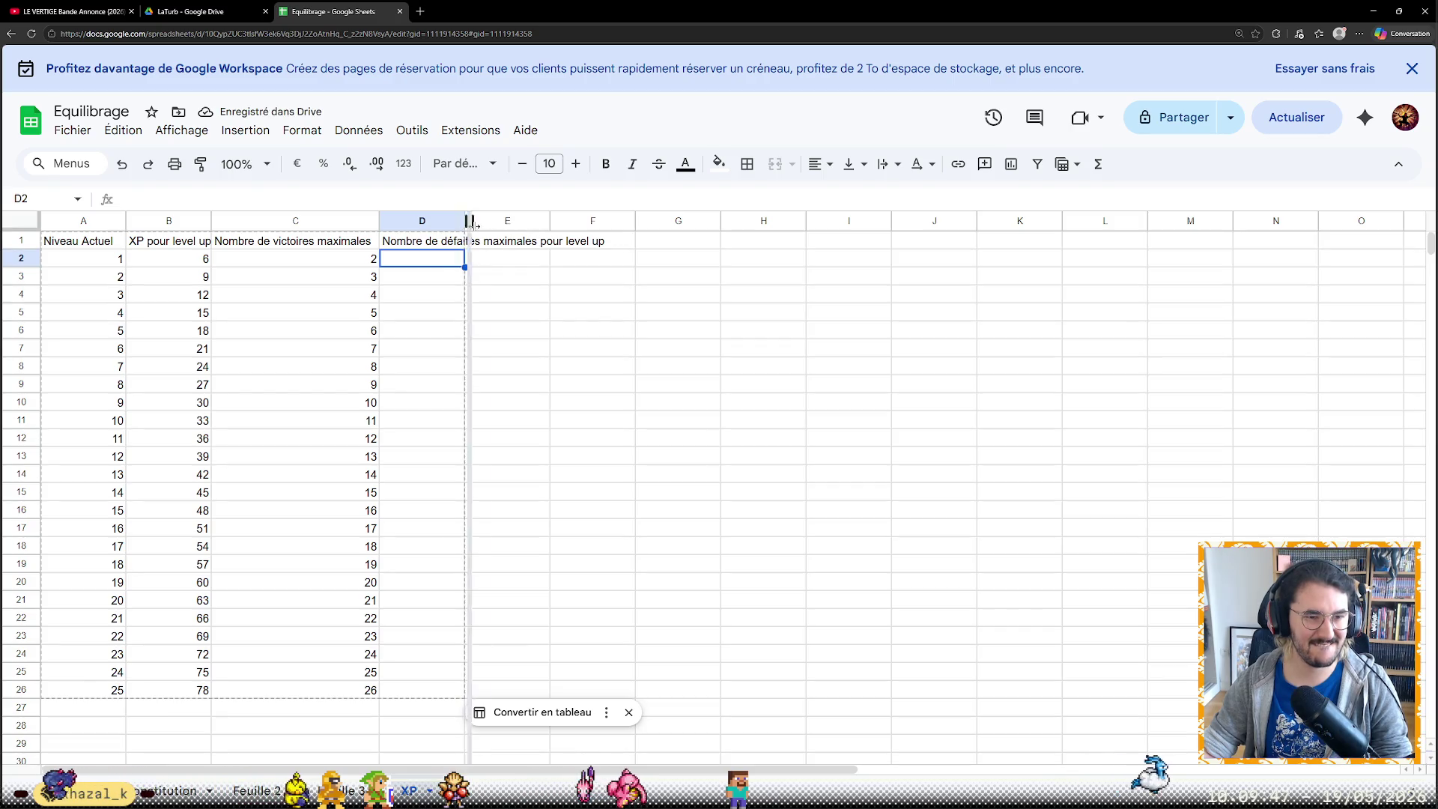
{"action": "left_click_drag", "start_coordinate": [467, 226], "coordinate": [615, 226]}
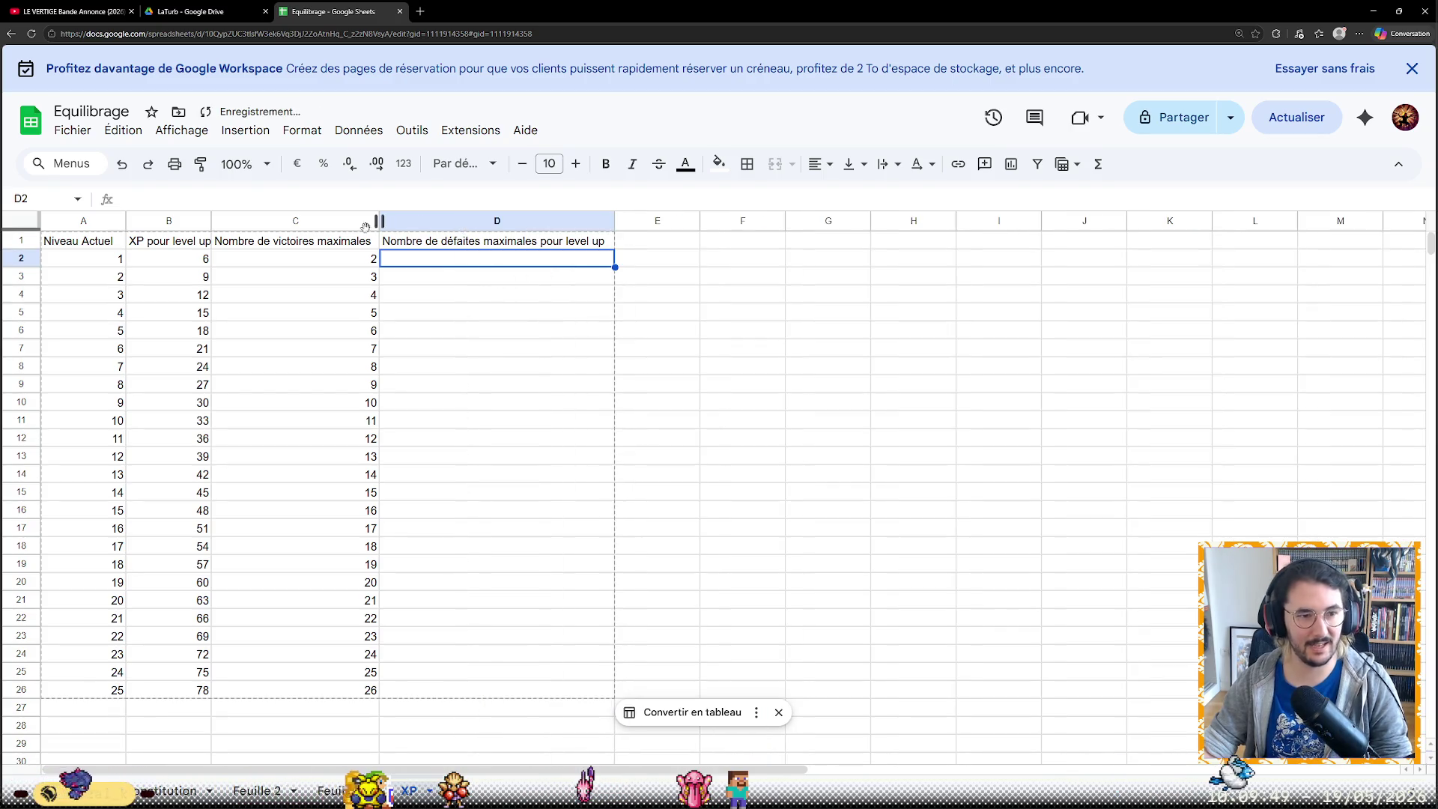
Fill column D with =B2 copied down to row 26
{"action": "left_click", "coordinate": [330, 199]}
{"action": "type", "text": "=b2"}
{"action": "key", "text": "BackSpace"}
{"action": "key", "text": "BackSpace"}
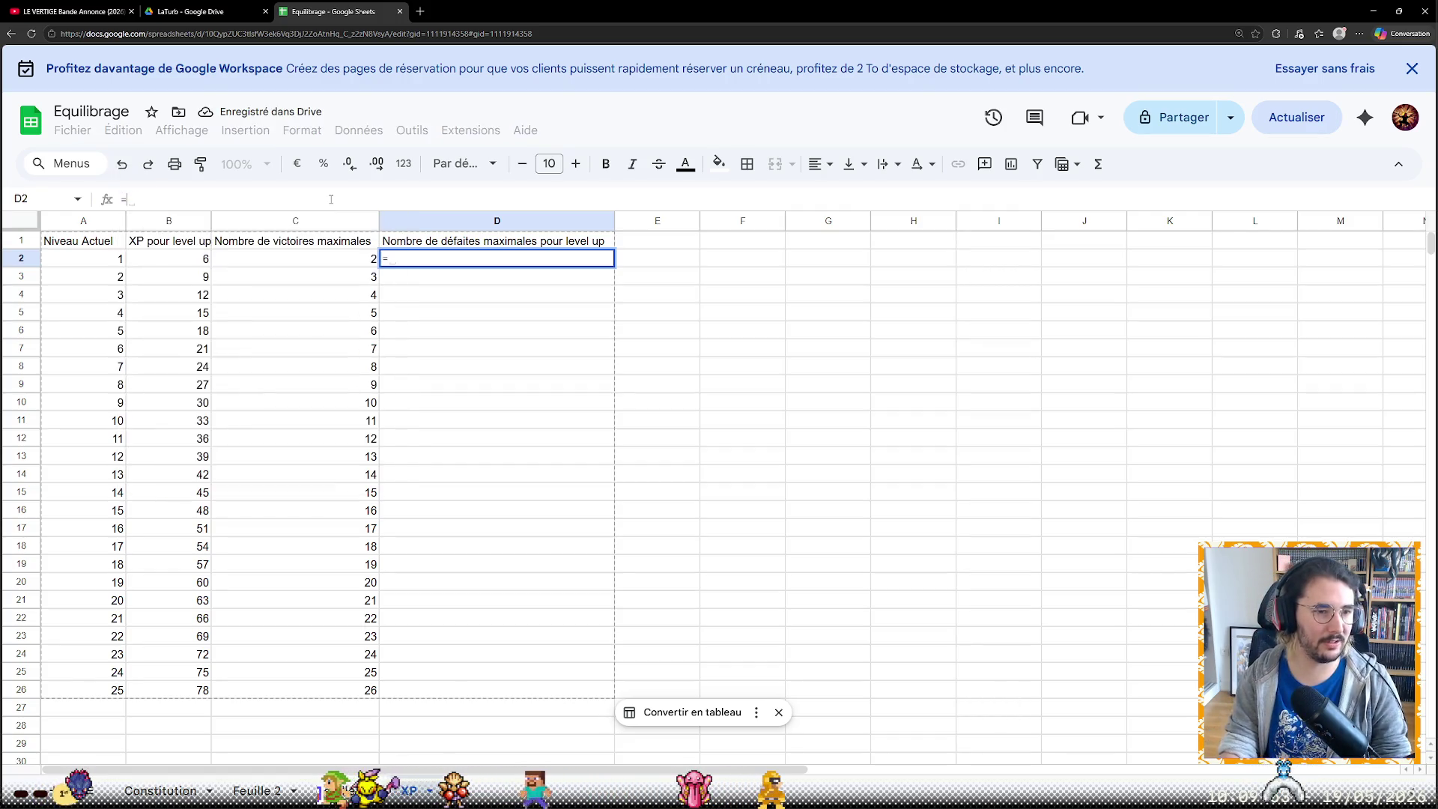
{"action": "type", "text": "b2"}
{"action": "key", "text": "Return"}
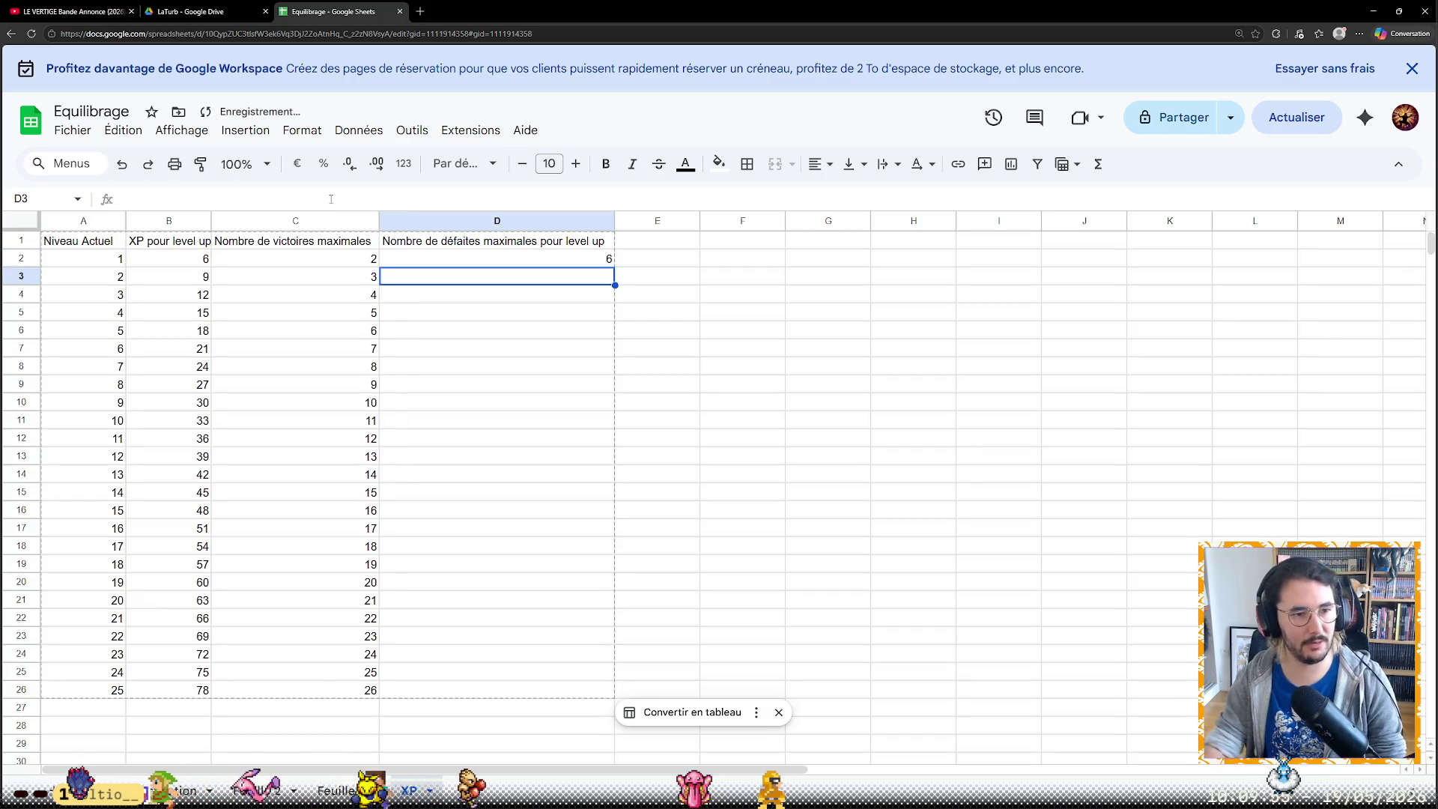
{"action": "left_click_drag", "start_coordinate": [614, 283], "coordinate": [603, 571]}
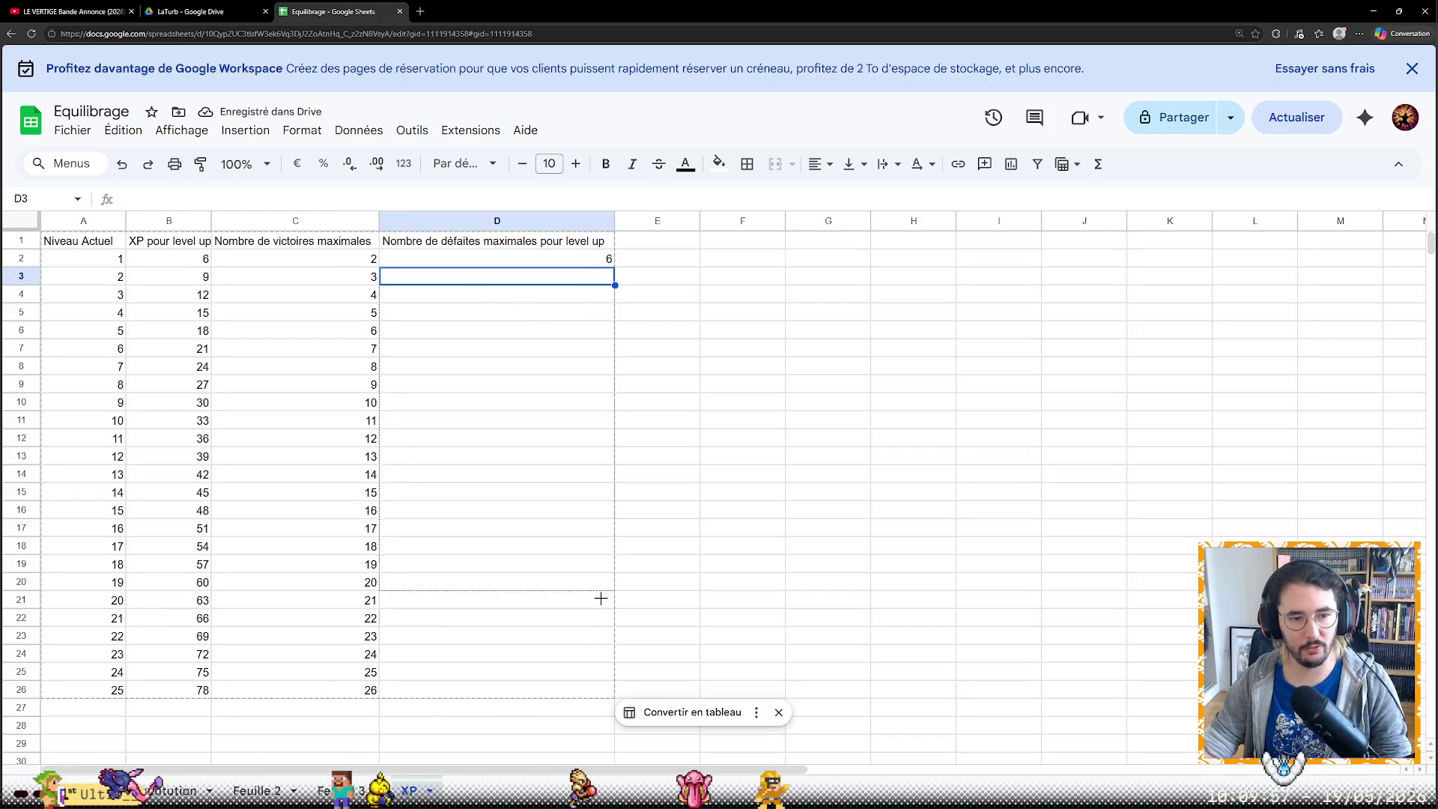
{"action": "left_click_drag", "start_coordinate": [597, 698], "coordinate": [599, 704]}
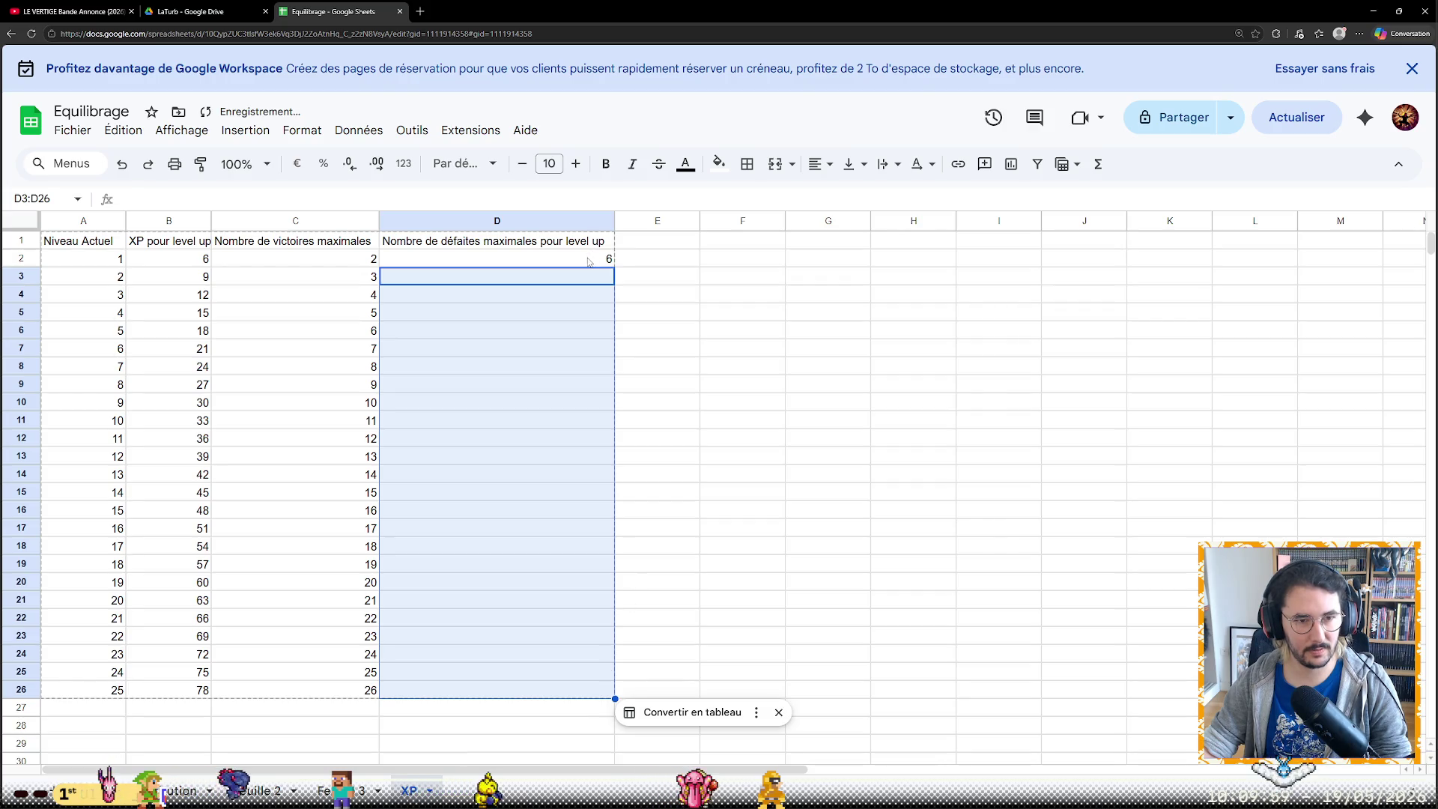
{"action": "left_click", "coordinate": [588, 261]}
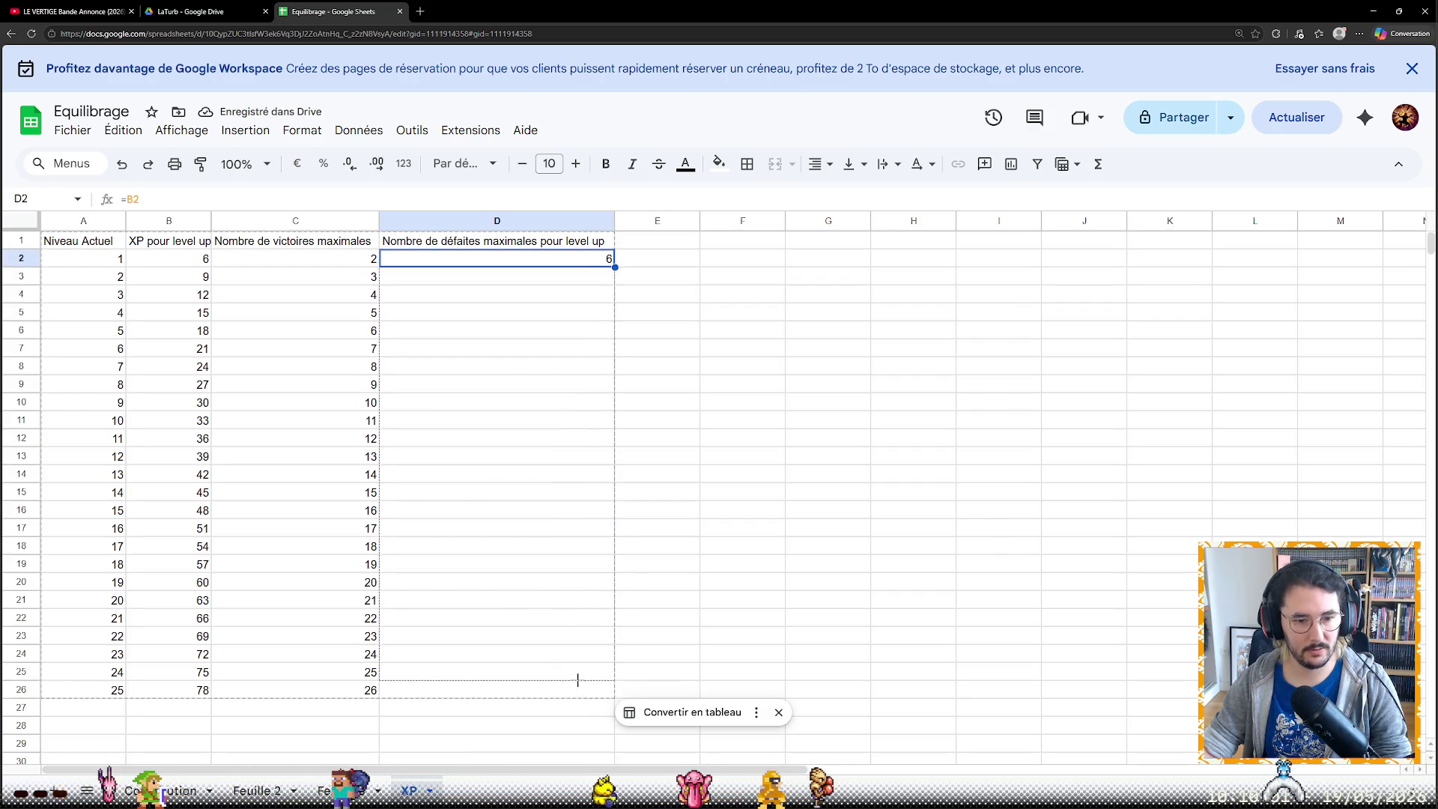
{"action": "left_click_drag", "start_coordinate": [578, 694], "coordinate": [578, 696]}
{"action": "left_click", "coordinate": [720, 513]}
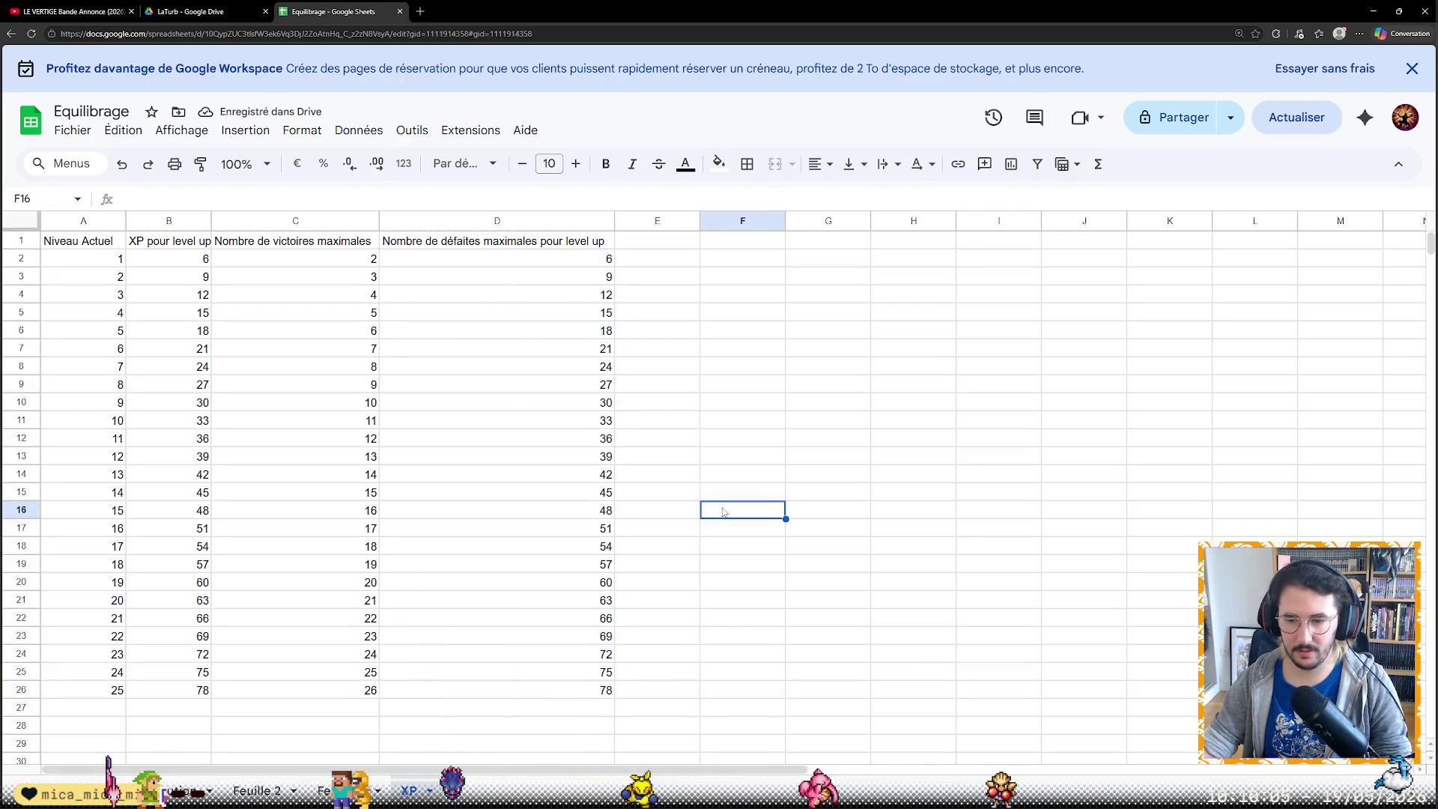
Append ' pour level up' to the C1 header and widen column C to fit
{"action": "left_click", "coordinate": [348, 241]}
{"action": "left_click", "coordinate": [359, 199]}
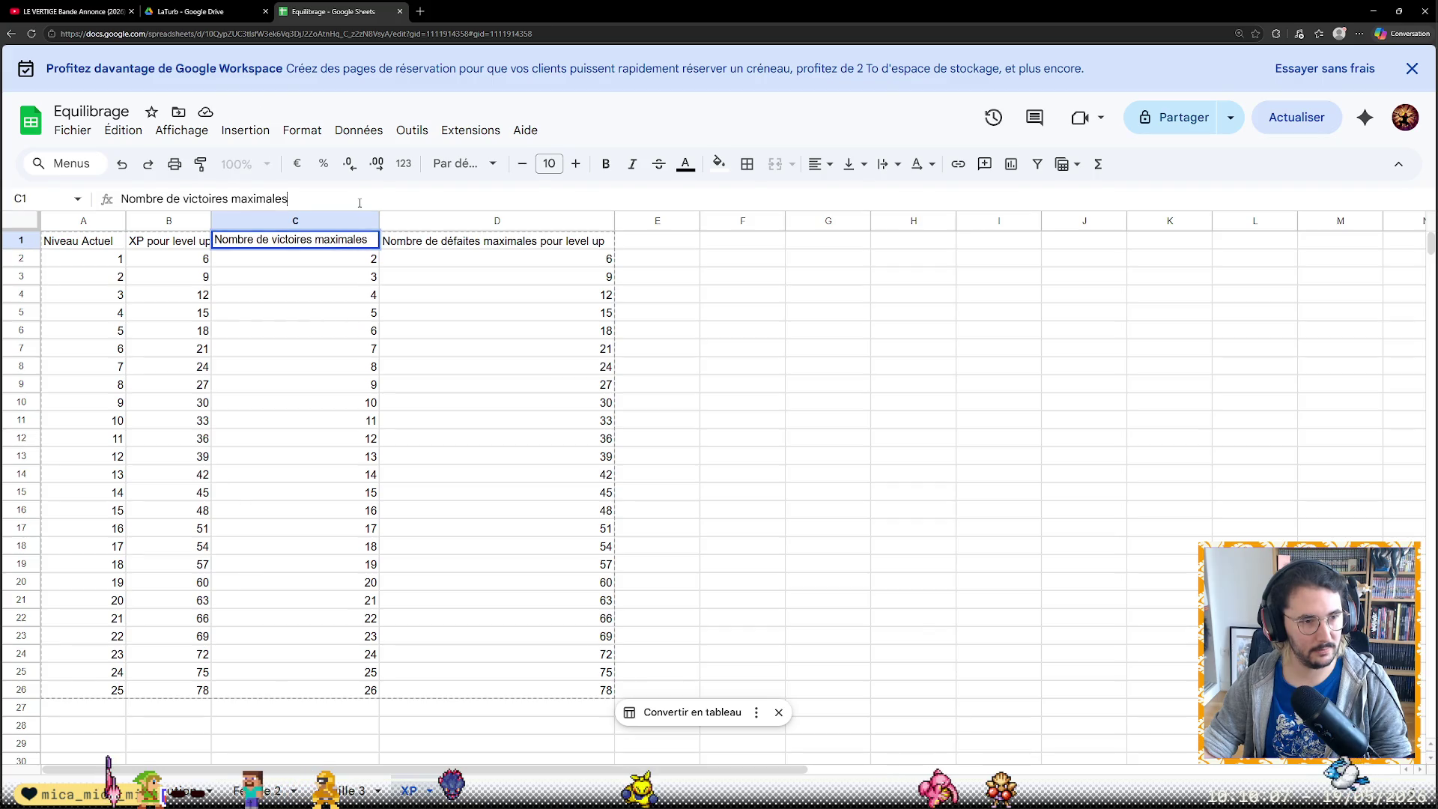
{"action": "type", "text": " pour level up"}
{"action": "key", "text": "Return"}
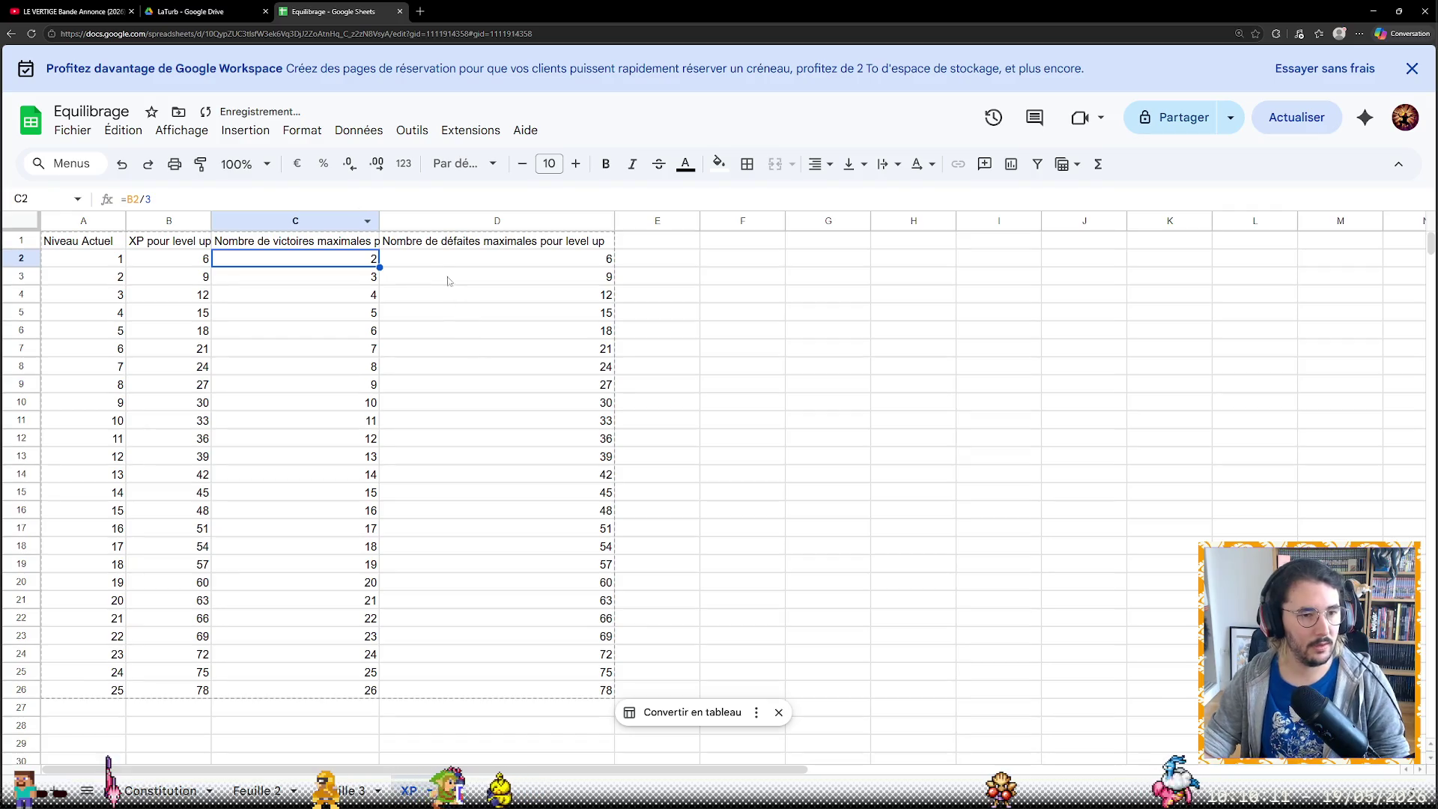
{"action": "left_click_drag", "start_coordinate": [379, 222], "coordinate": [448, 223]}
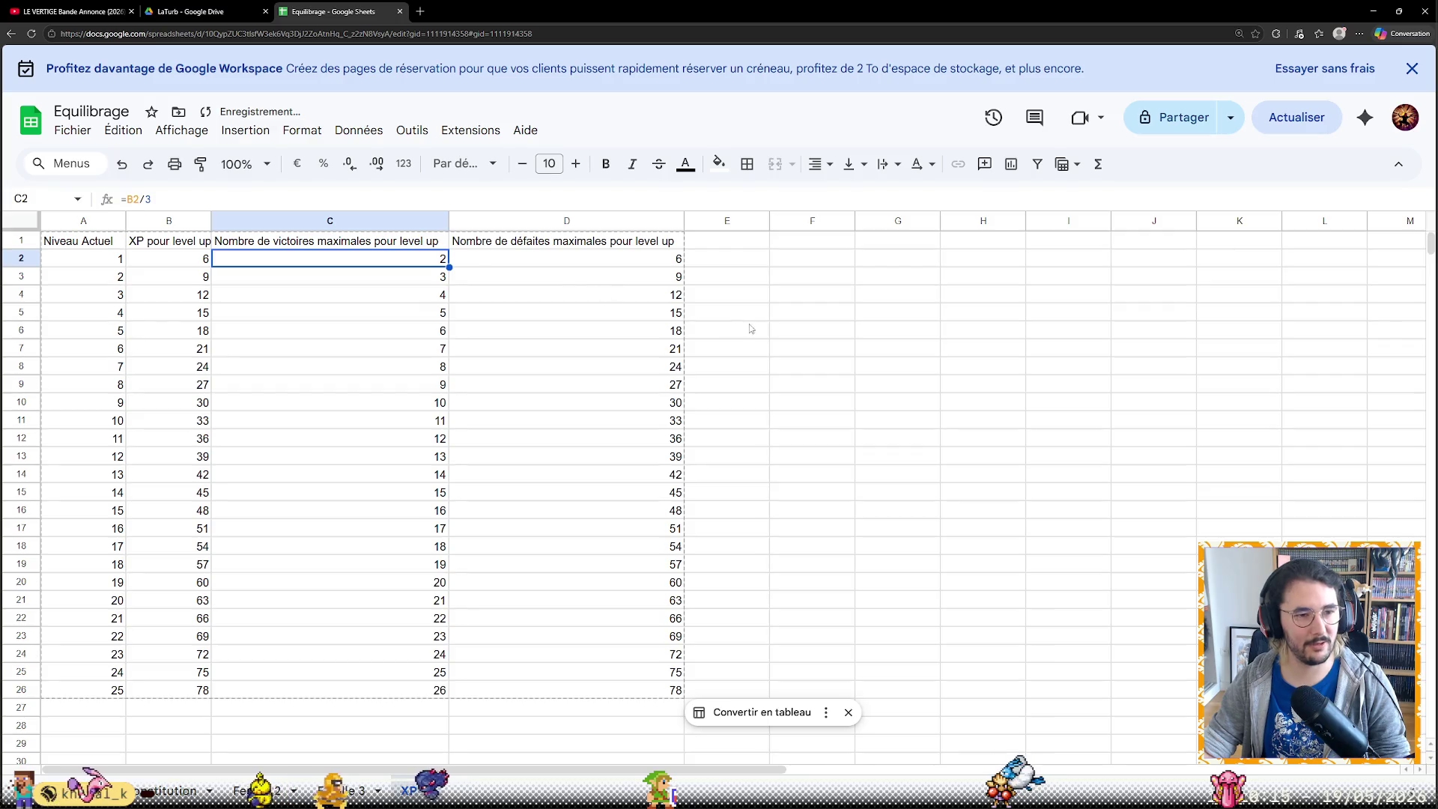
{"action": "left_click", "coordinate": [781, 335]}
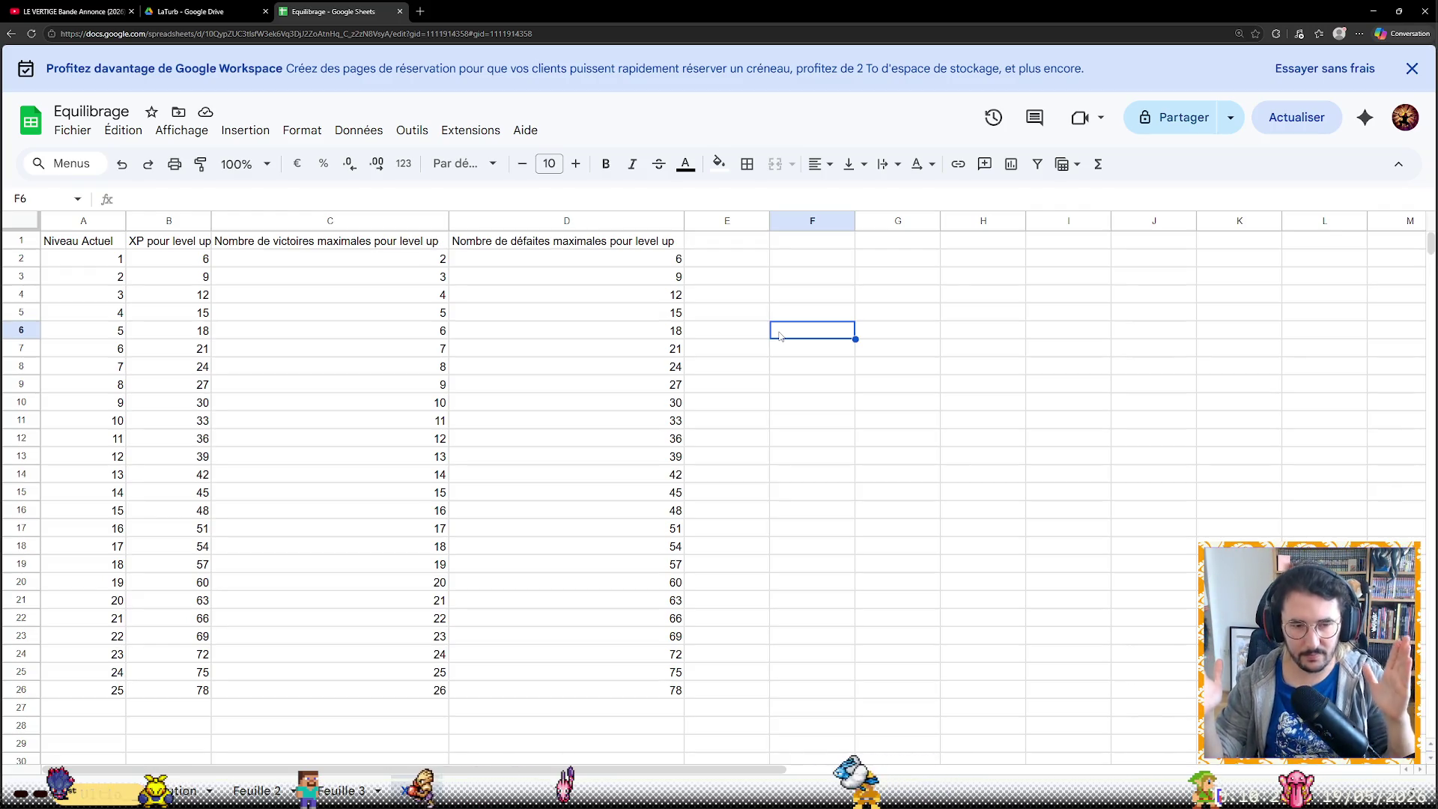
{"action": "left_click", "coordinate": [111, 221]}
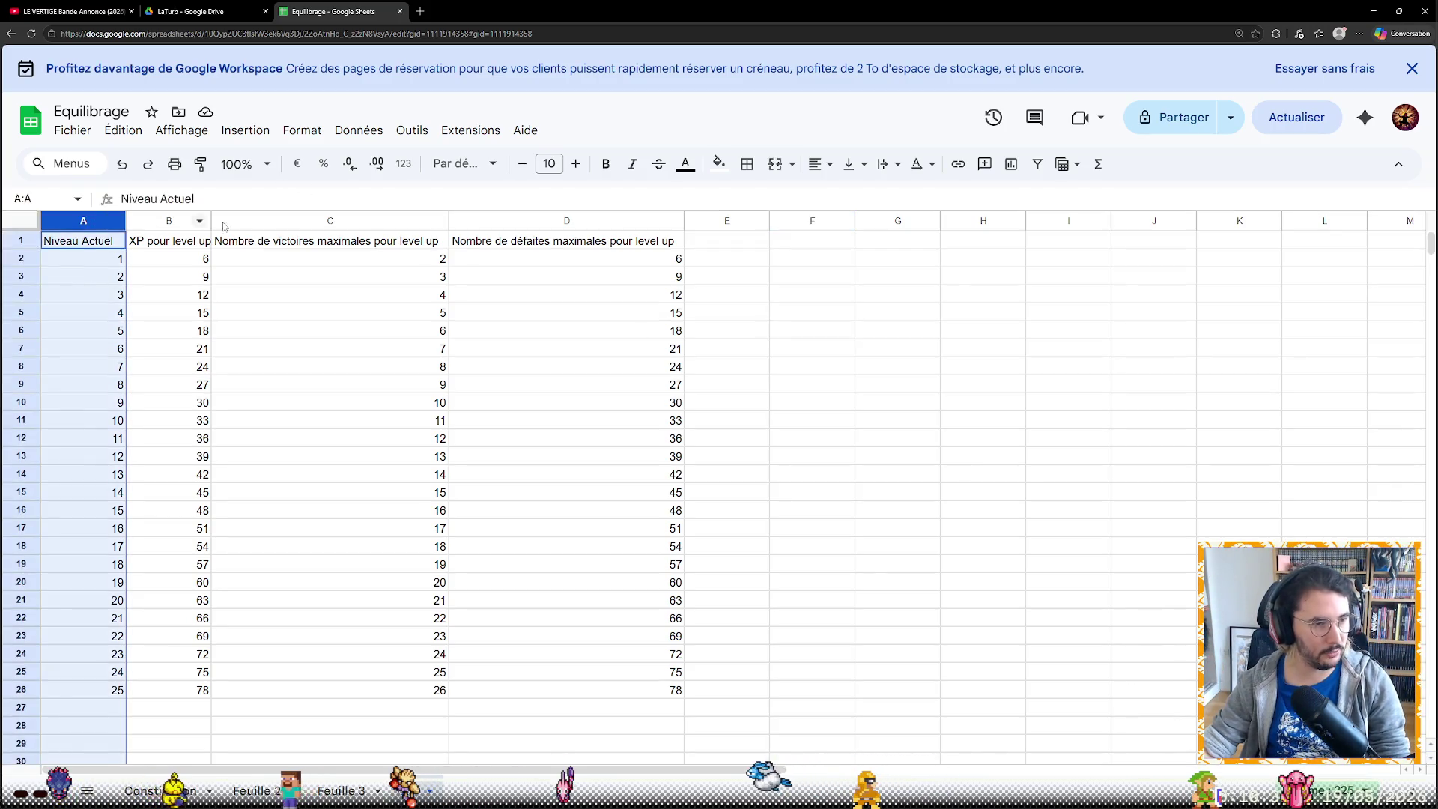
Insert a line chart from the Niveau, victories and defeats columns
{"action": "left_click", "coordinate": [329, 220], "text": "ctrl"}
{"action": "left_click", "coordinate": [567, 220], "text": "ctrl"}
{"action": "left_click", "coordinate": [245, 131]}
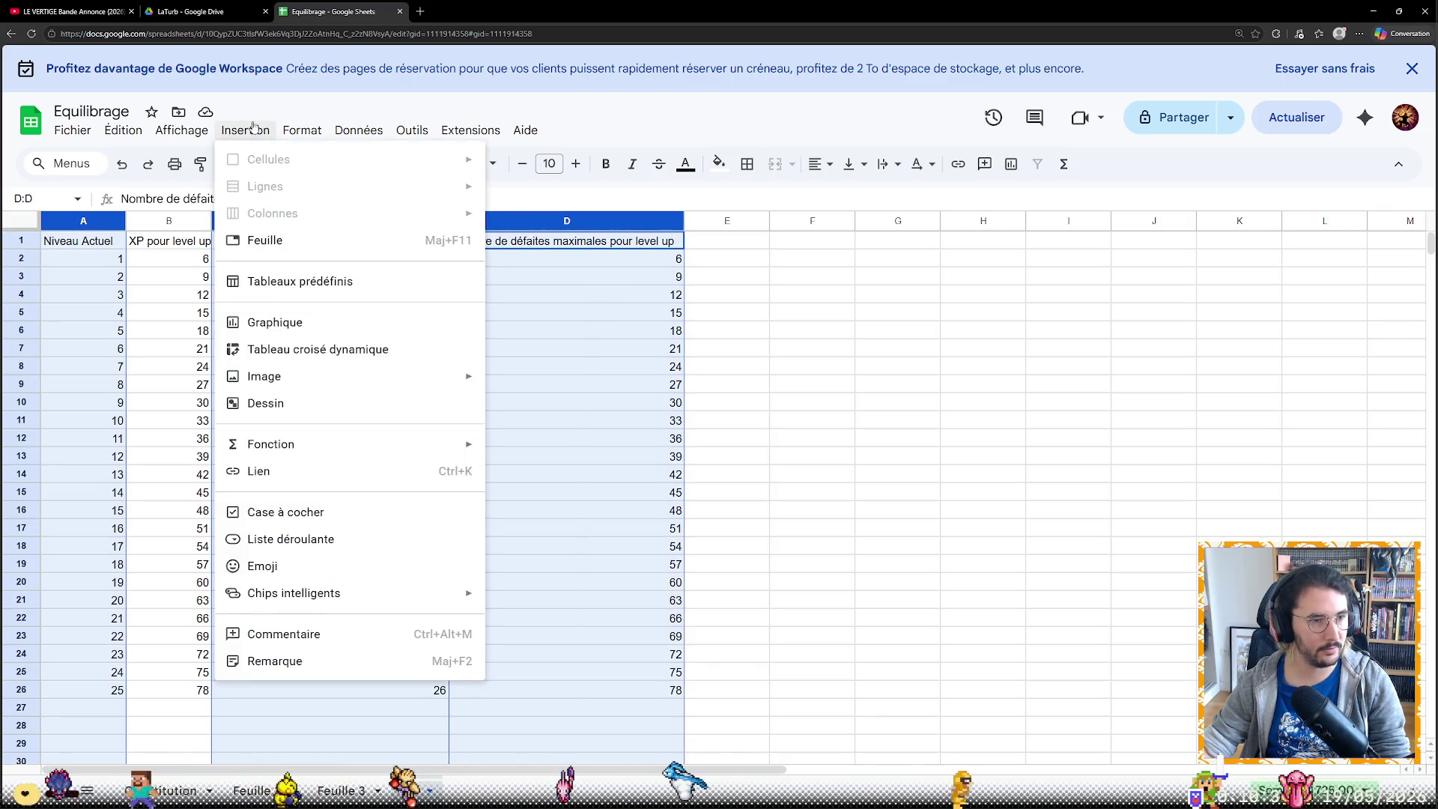
{"action": "left_click", "coordinate": [275, 321]}
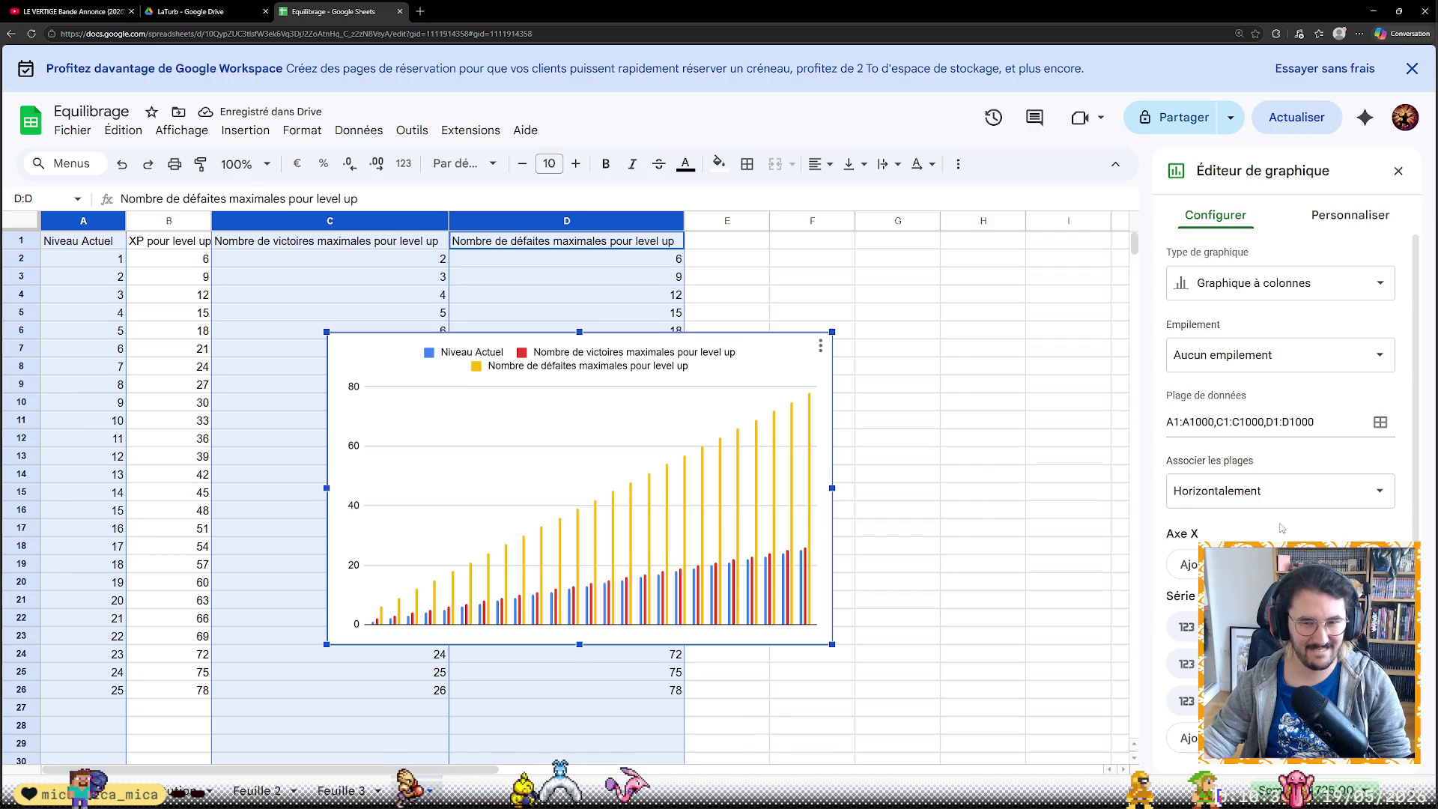
{"action": "left_click", "coordinate": [1270, 283]}
{"action": "left_click", "coordinate": [1202, 358]}
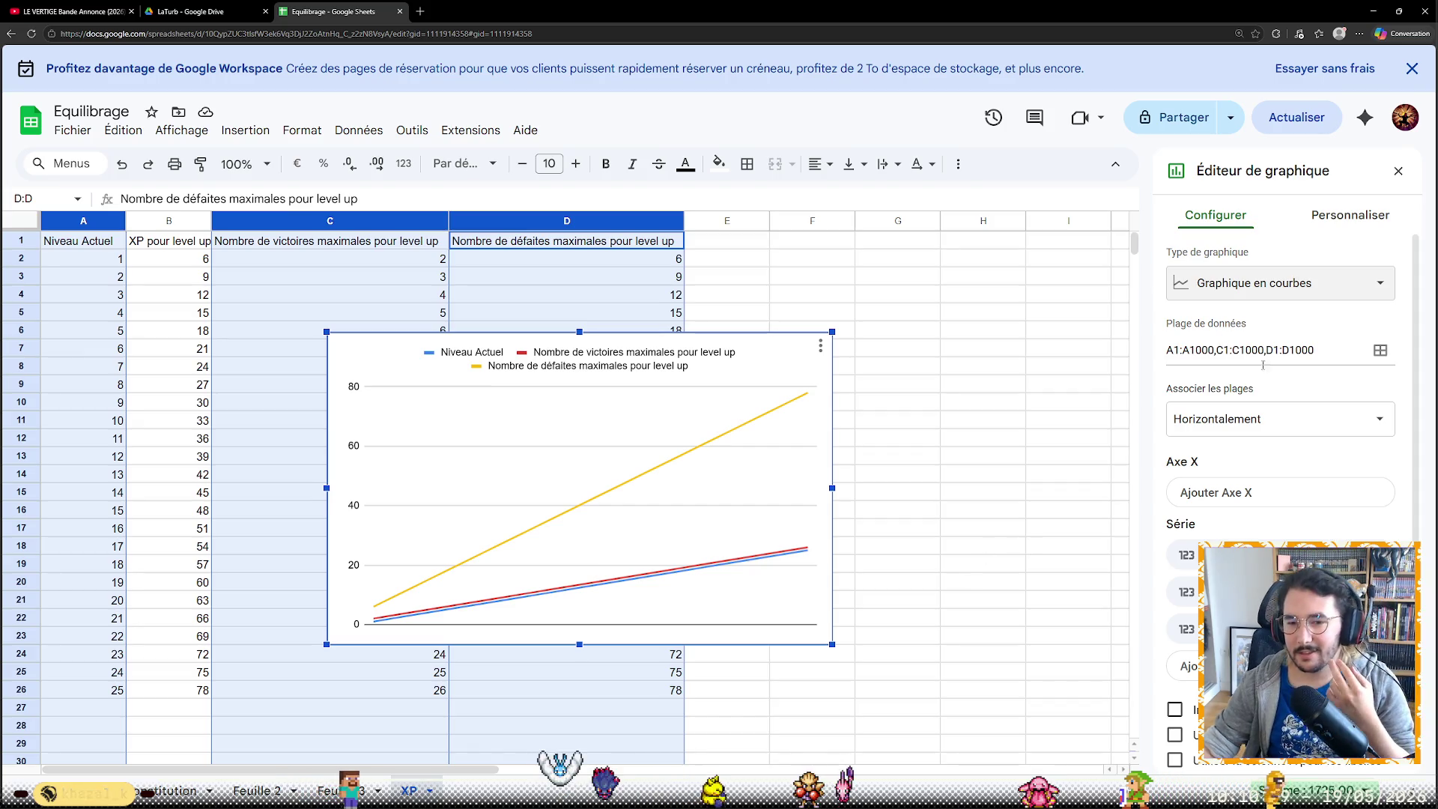
Use Niveau Actuel as the X axis and remove its plotted series
{"action": "left_click", "coordinate": [1309, 492]}
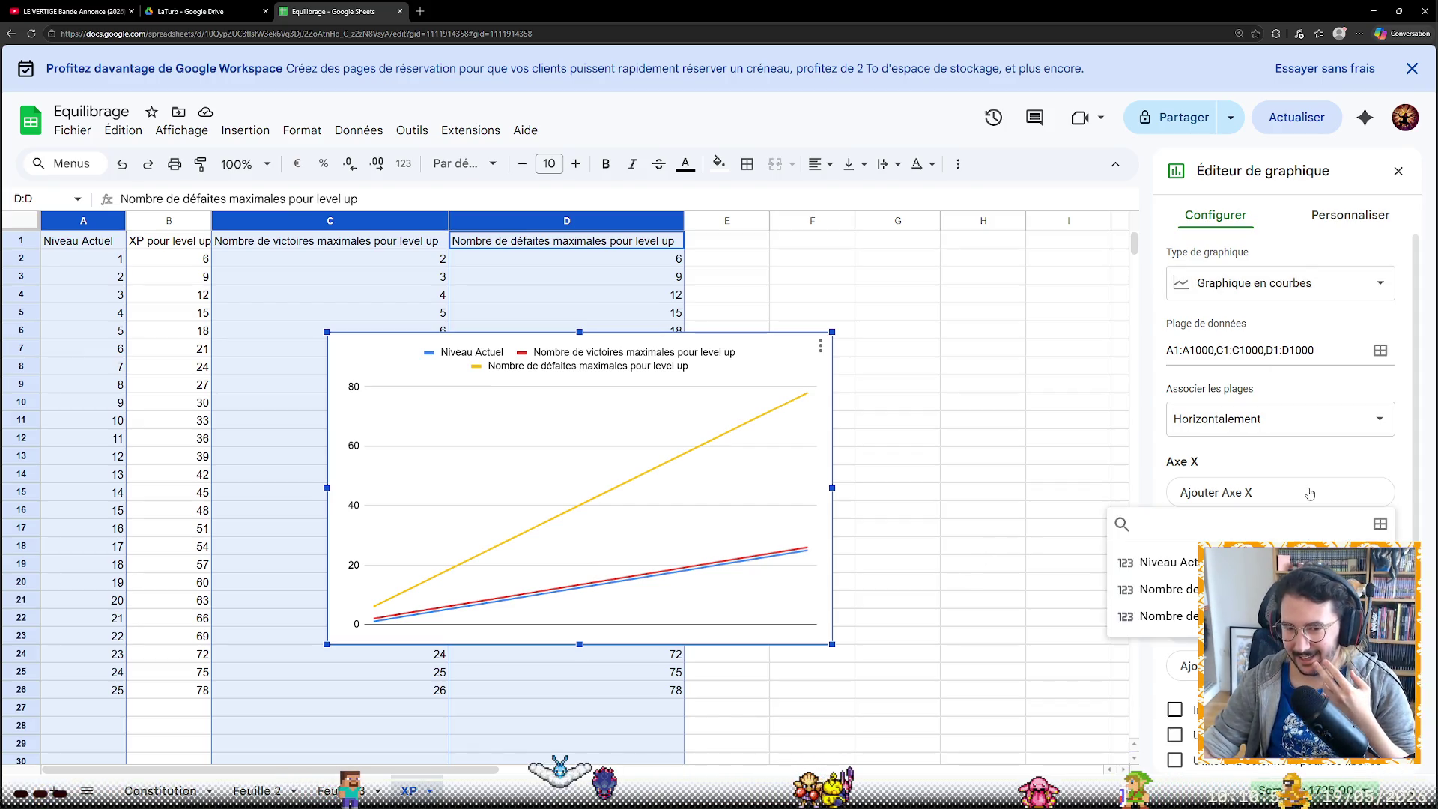
{"action": "left_click", "coordinate": [1303, 562]}
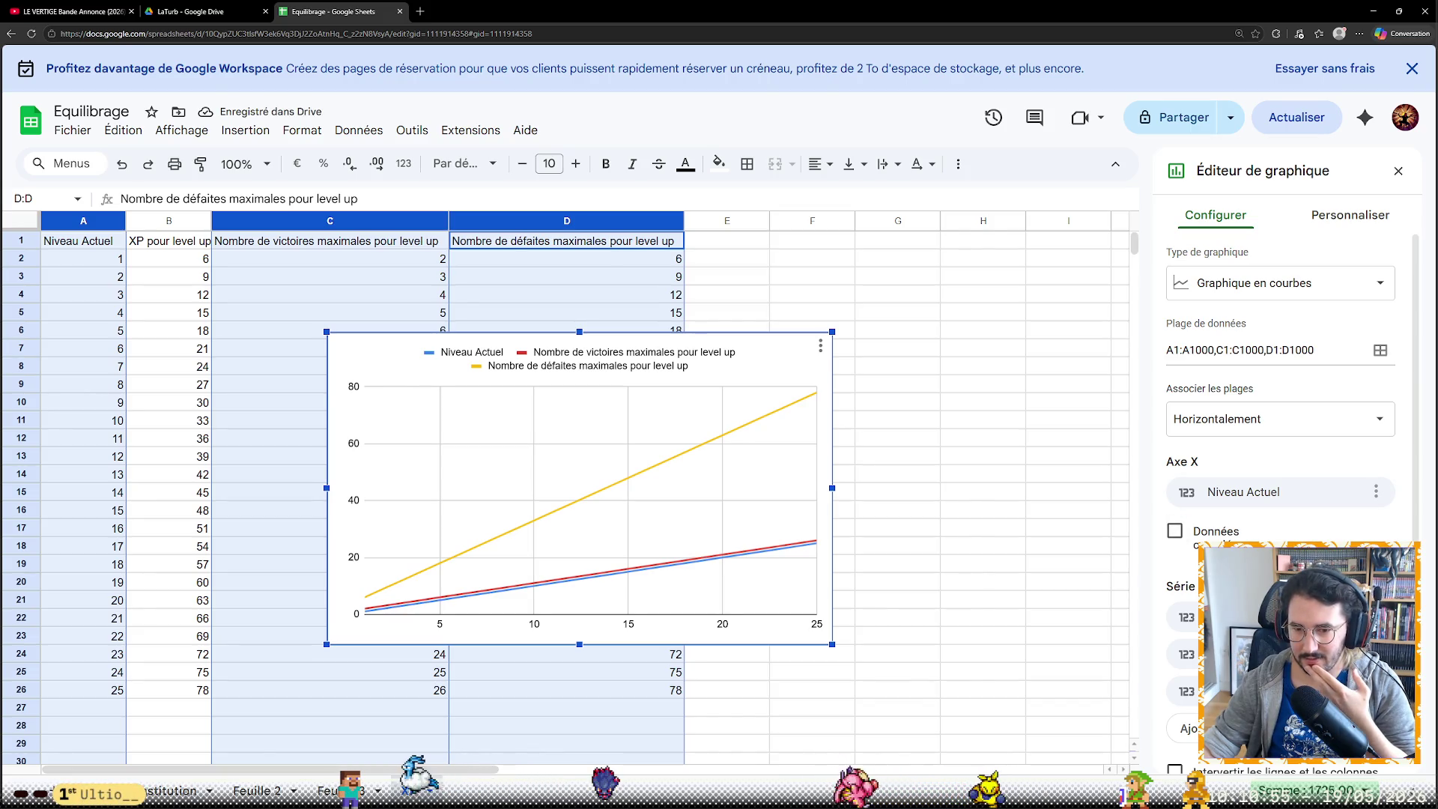
{"action": "left_click", "coordinate": [1338, 652]}
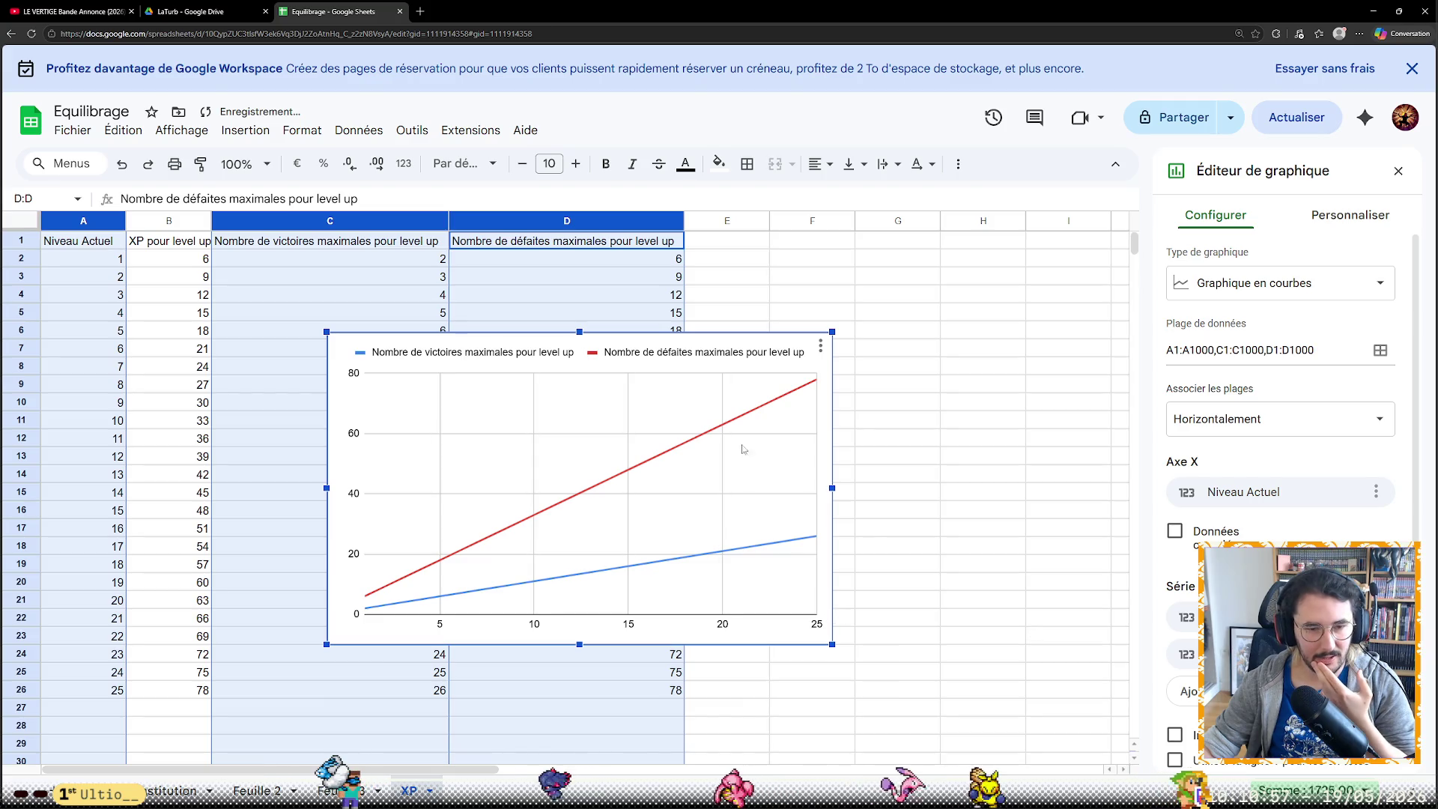
Move the chart up and to the right and zoom the page out
{"action": "mouse_move", "coordinate": [676, 358]}
{"action": "left_mouse_down"}
{"action": "mouse_move", "coordinate": [817, 316]}
{"action": "mouse_move", "coordinate": [855, 329]}
{"action": "left_mouse_up"}
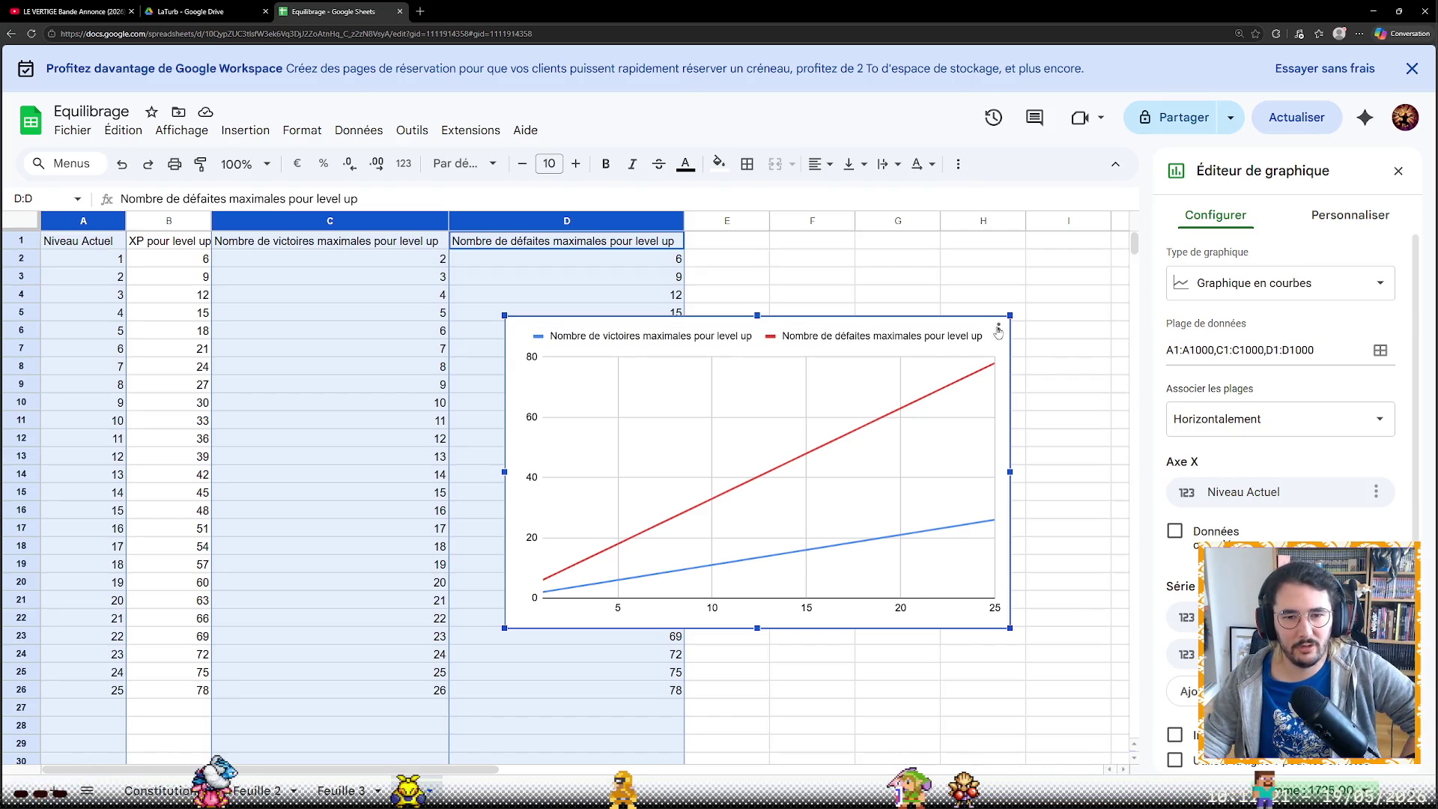
{"action": "left_click", "coordinate": [998, 329]}
{"action": "left_click", "coordinate": [911, 321]}
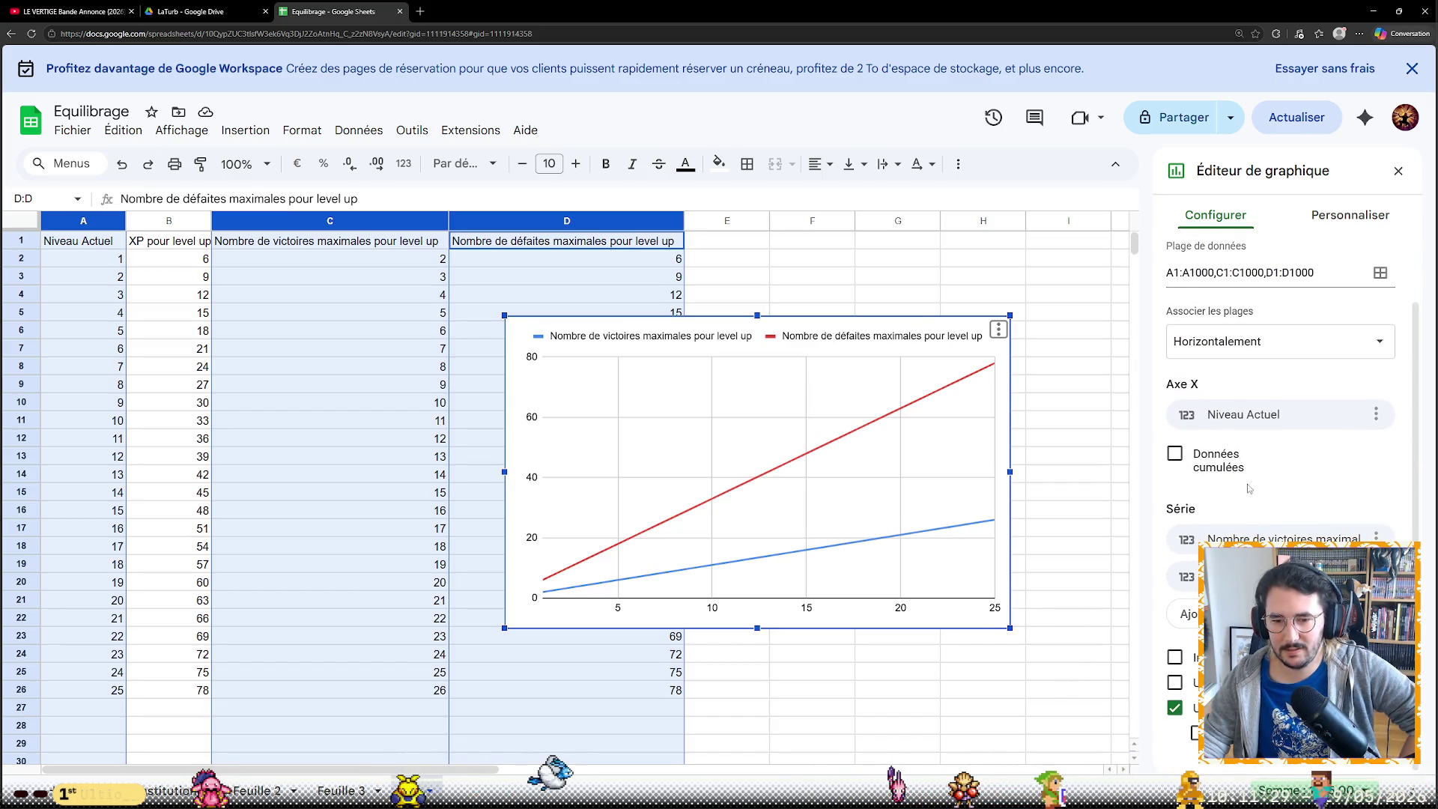
{"action": "left_click_drag", "start_coordinate": [908, 329], "coordinate": [973, 343]}
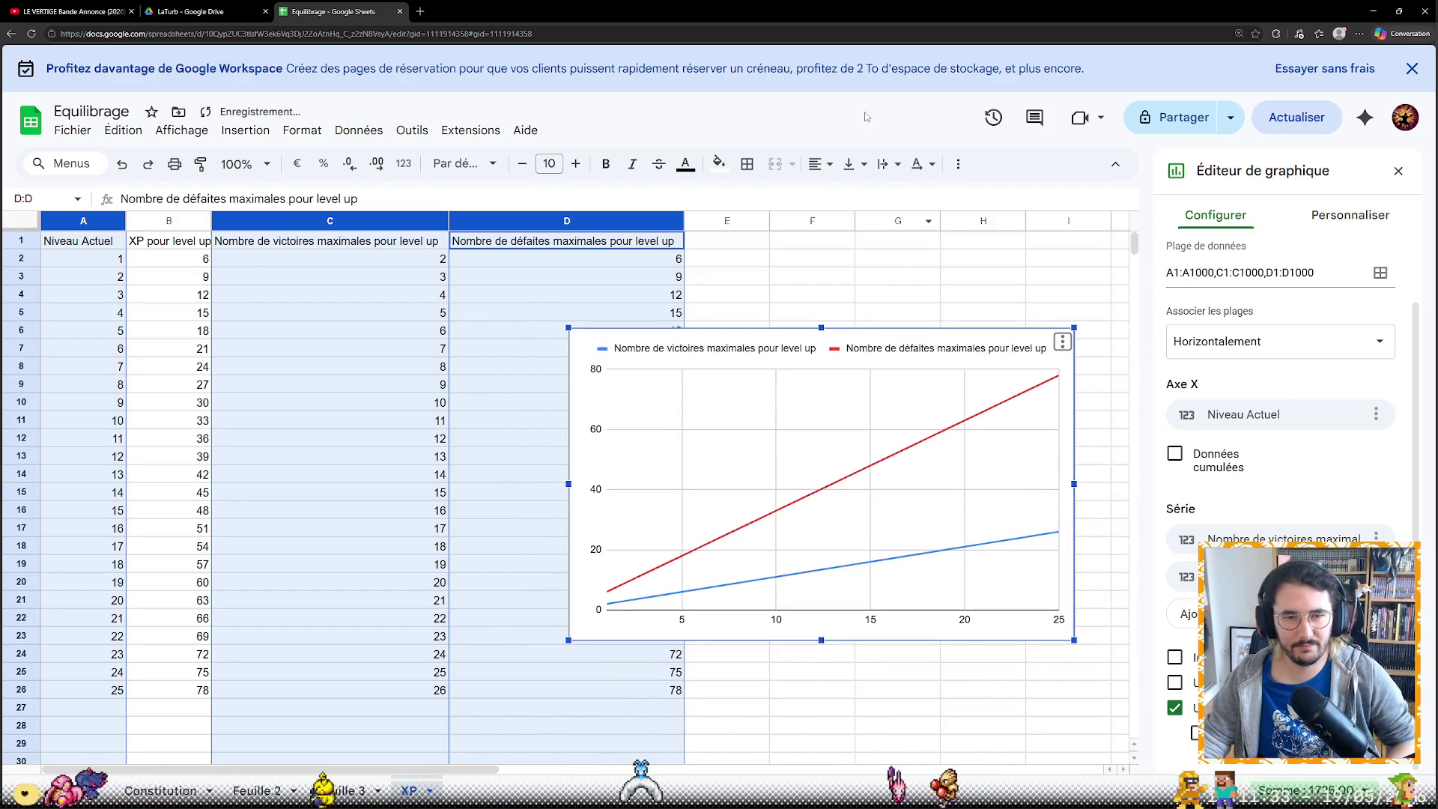
{"action": "key", "text": "ctrl+minus"}
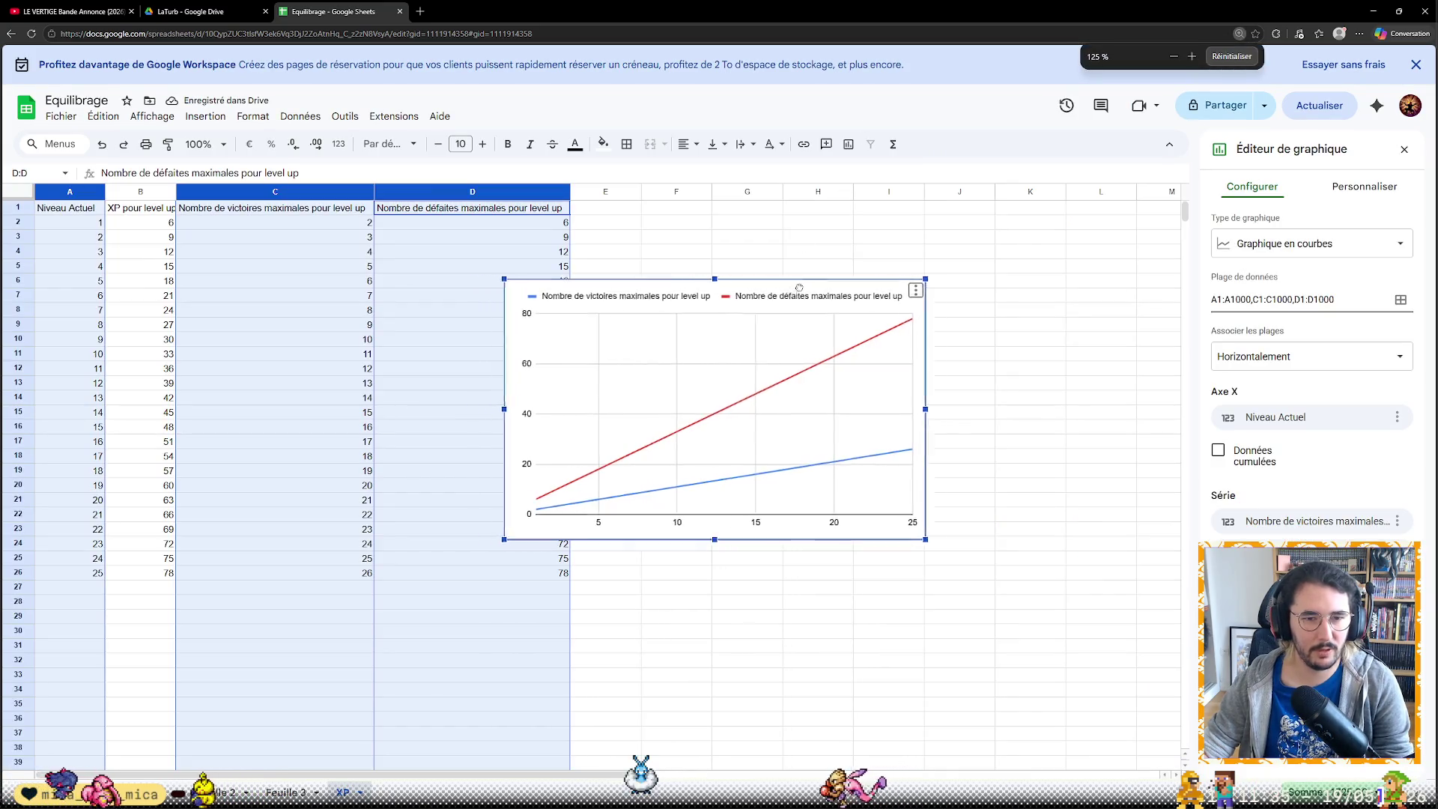
Drag the chart so its left edge sits in column E, clear of the data table
{"action": "left_click_drag", "start_coordinate": [770, 296], "coordinate": [876, 272]}
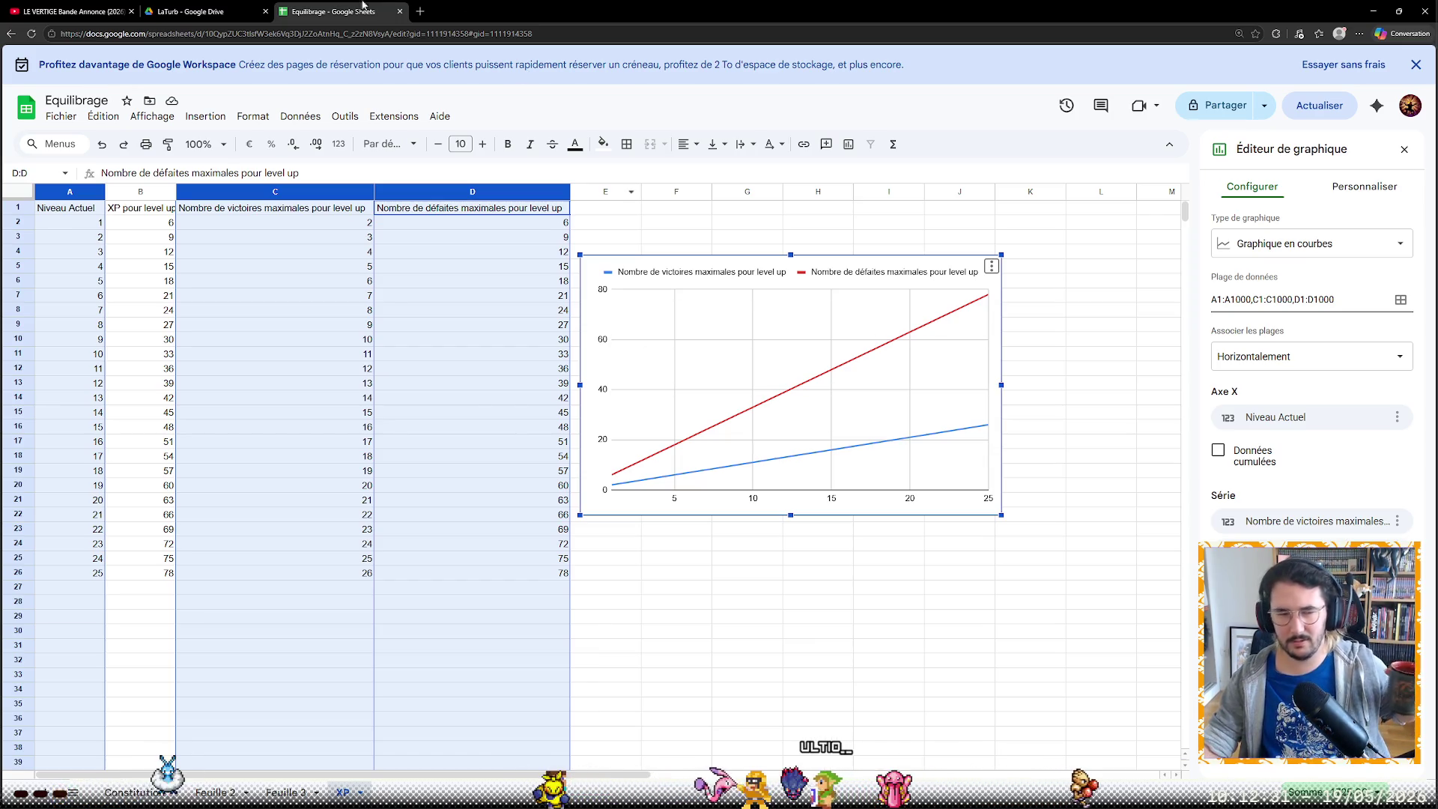
Search 'niveau max world of warcraft' in a new tab and expand two level-cap answers
{"action": "left_click", "coordinate": [422, 10]}
{"action": "type", "text": "niveau "}
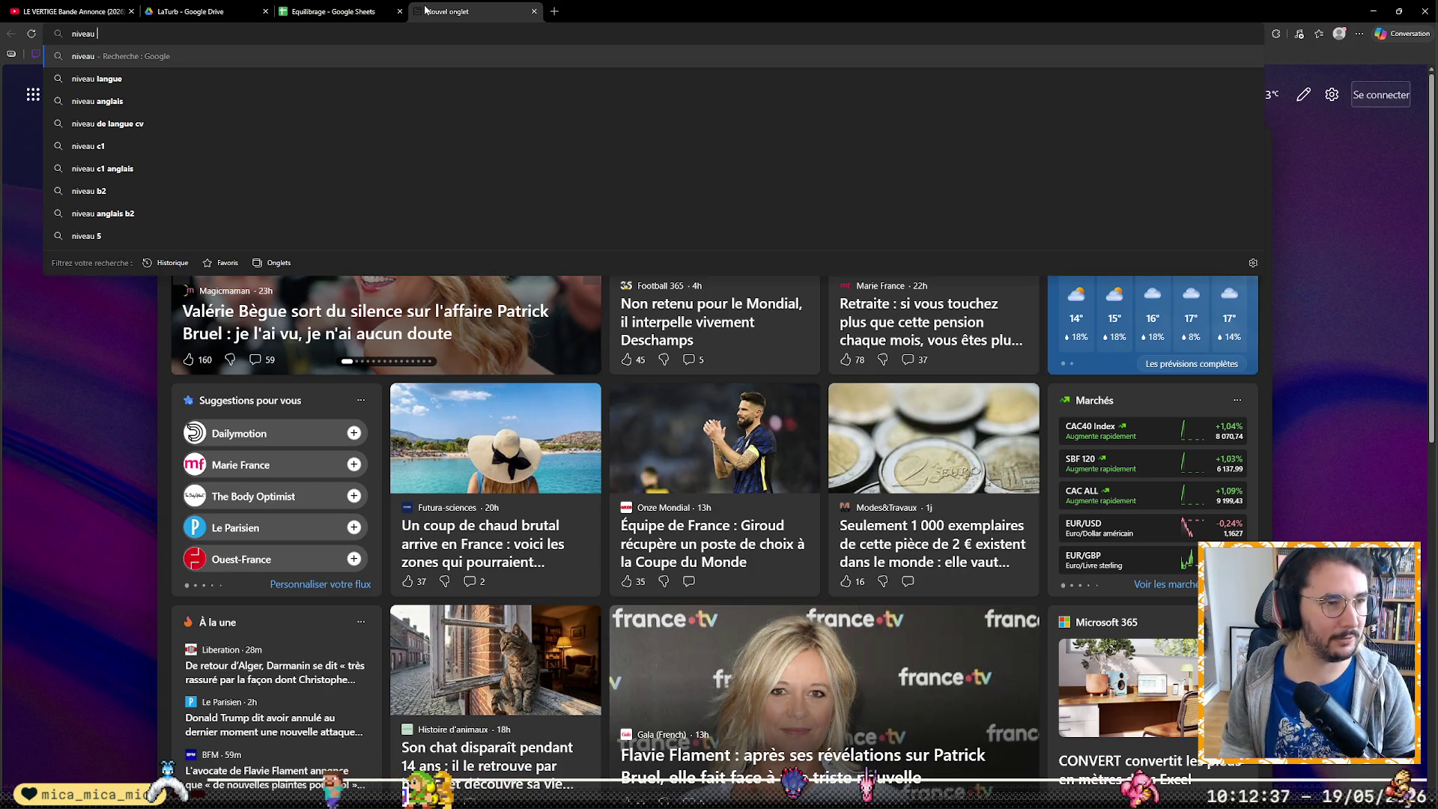
{"action": "type", "text": "max wor"}
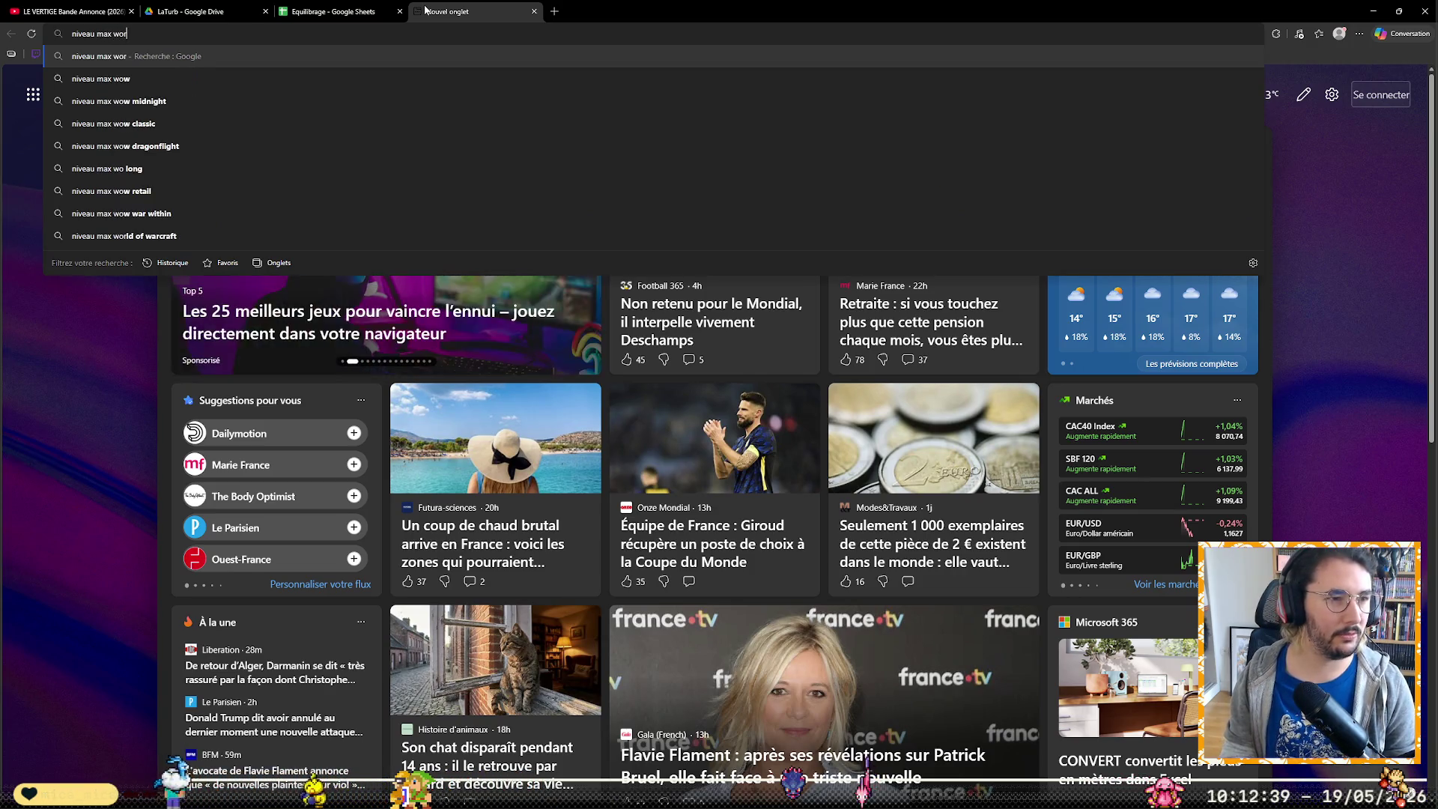
{"action": "type", "text": "ld of warcraft"}
{"action": "key", "text": "Return"}
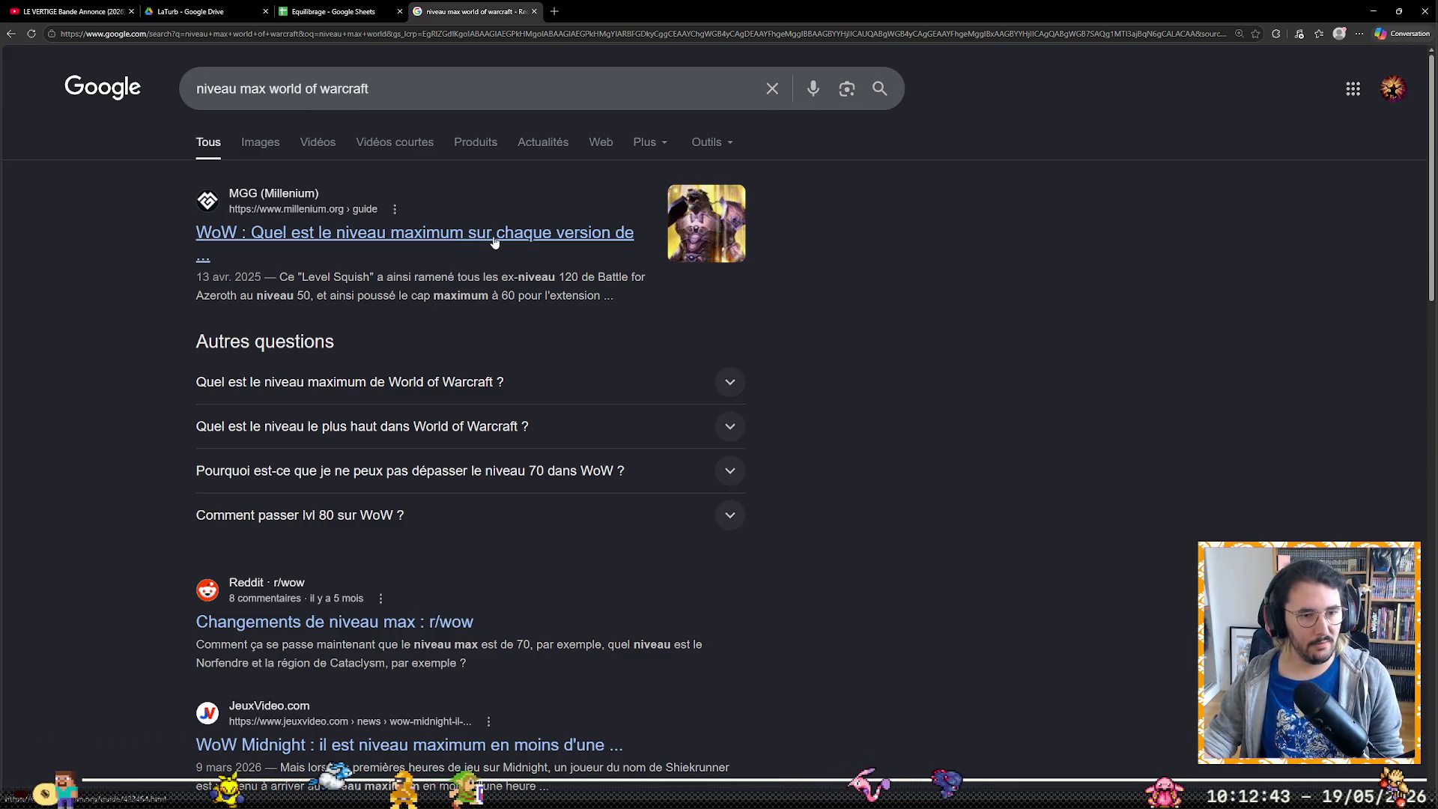
{"action": "left_click", "coordinate": [539, 381]}
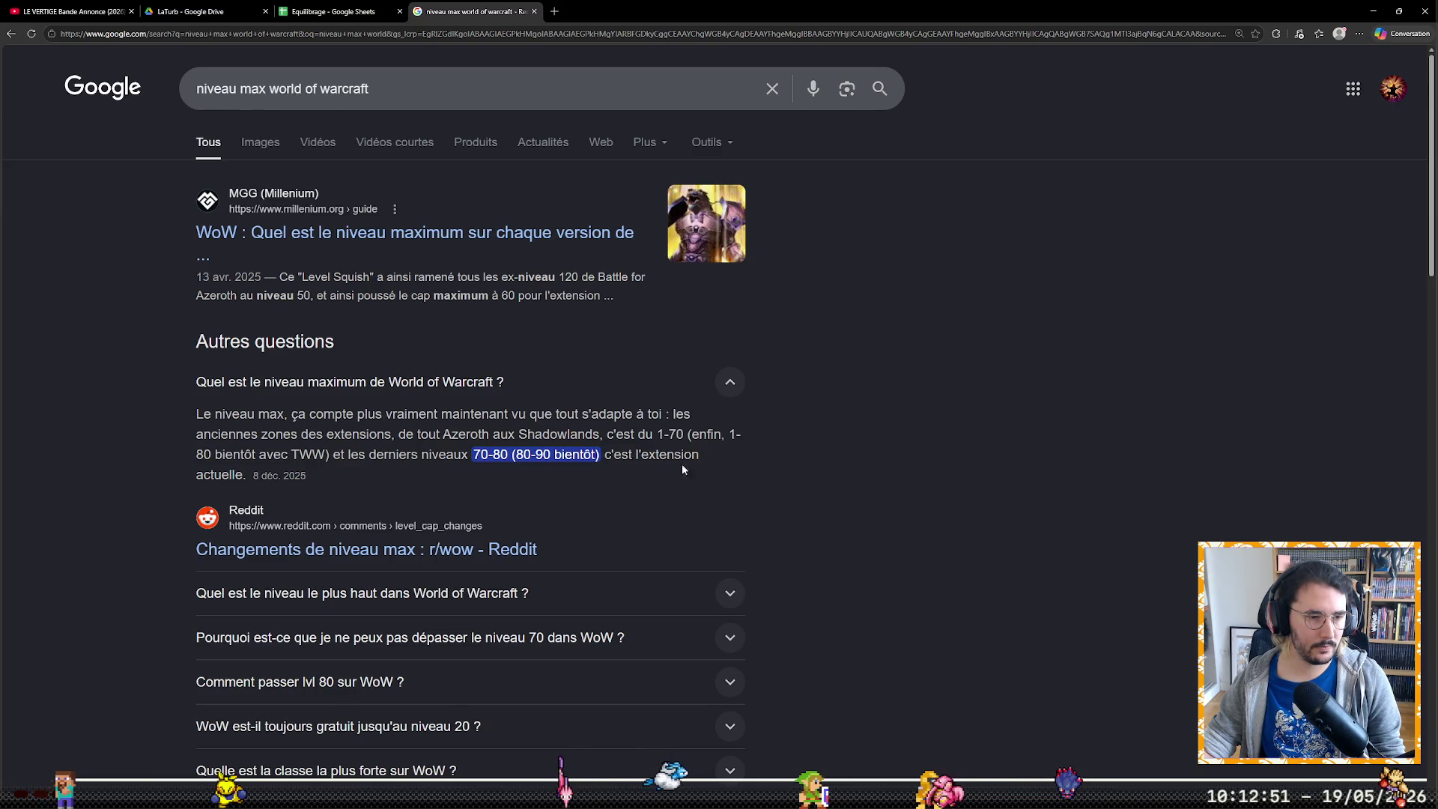
{"action": "scroll", "coordinate": [633, 508], "scroll_direction": "down", "scroll_amount": 2}
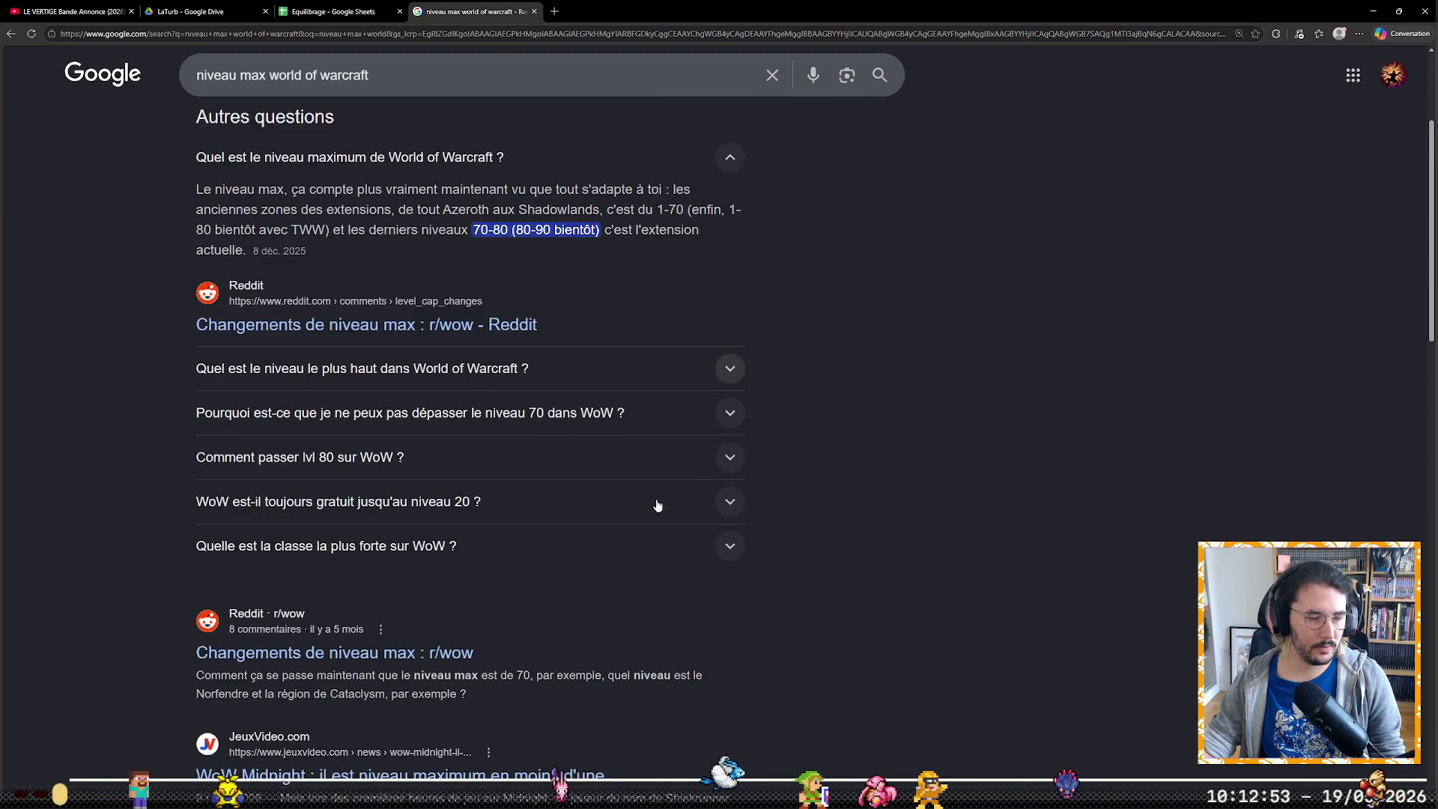
{"action": "left_click", "coordinate": [451, 359]}
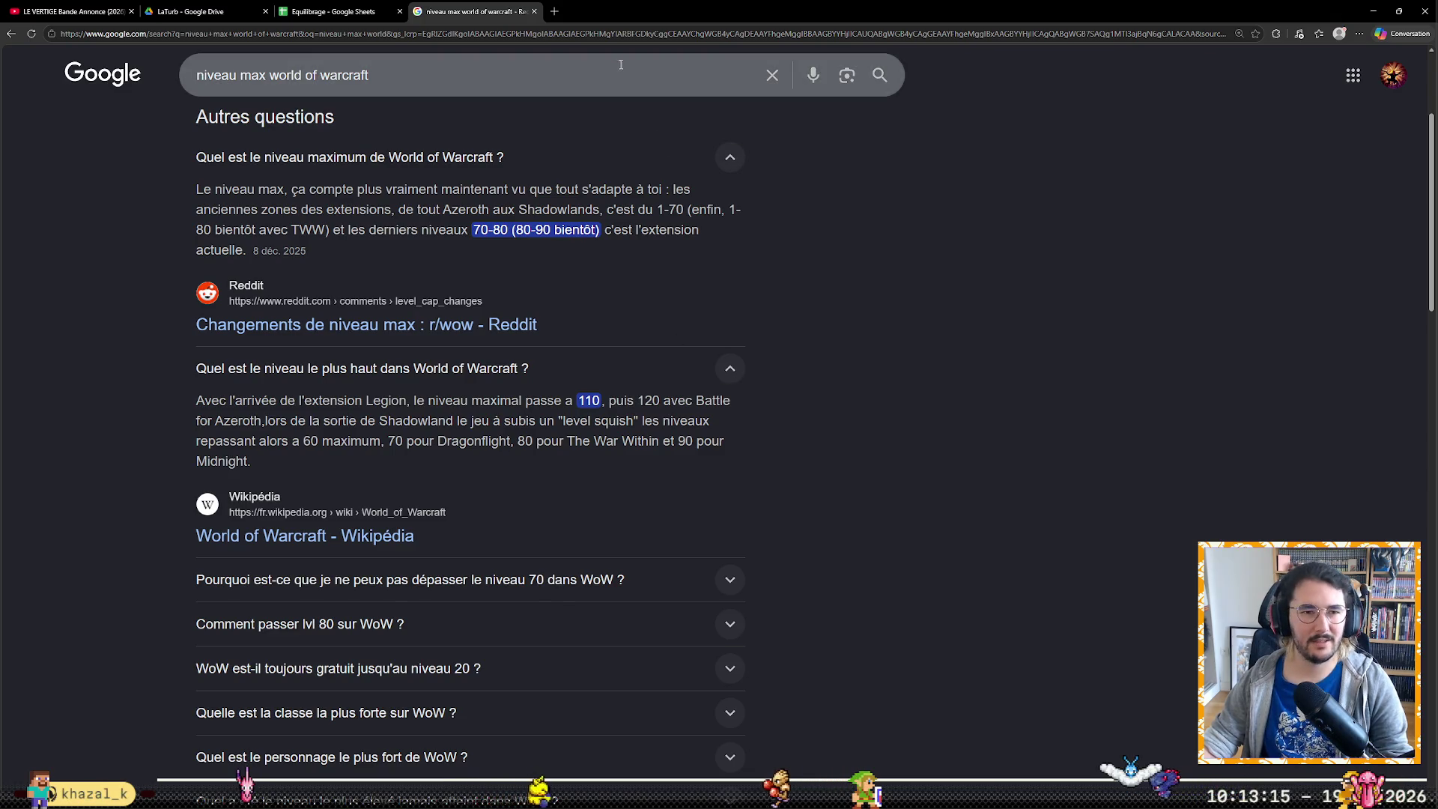
{"action": "left_click", "coordinate": [536, 17]}
Return to the XP sheet and review the formulas in A2, B2 and C2
{"action": "left_click", "coordinate": [143, 228]}
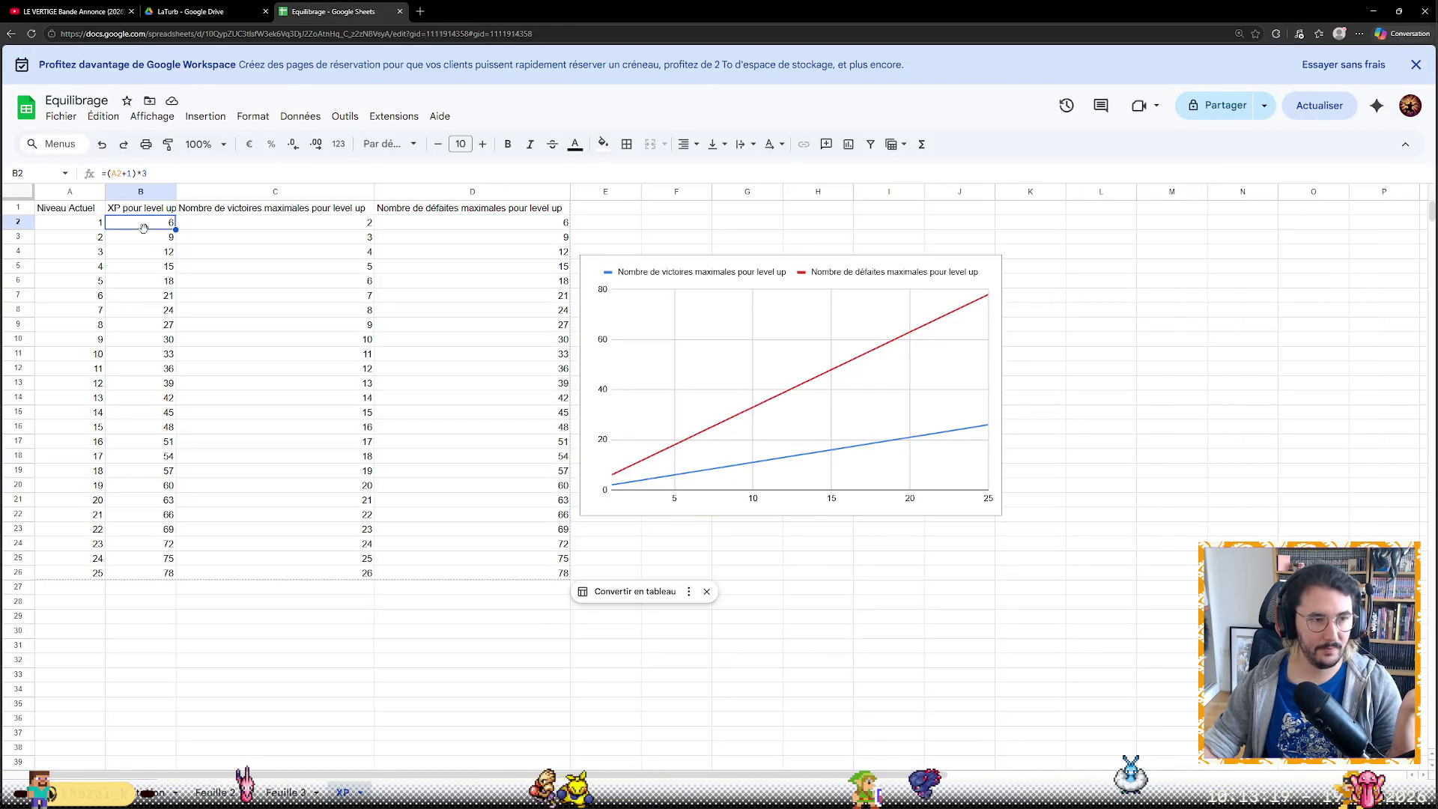
{"action": "left_click", "coordinate": [160, 174]}
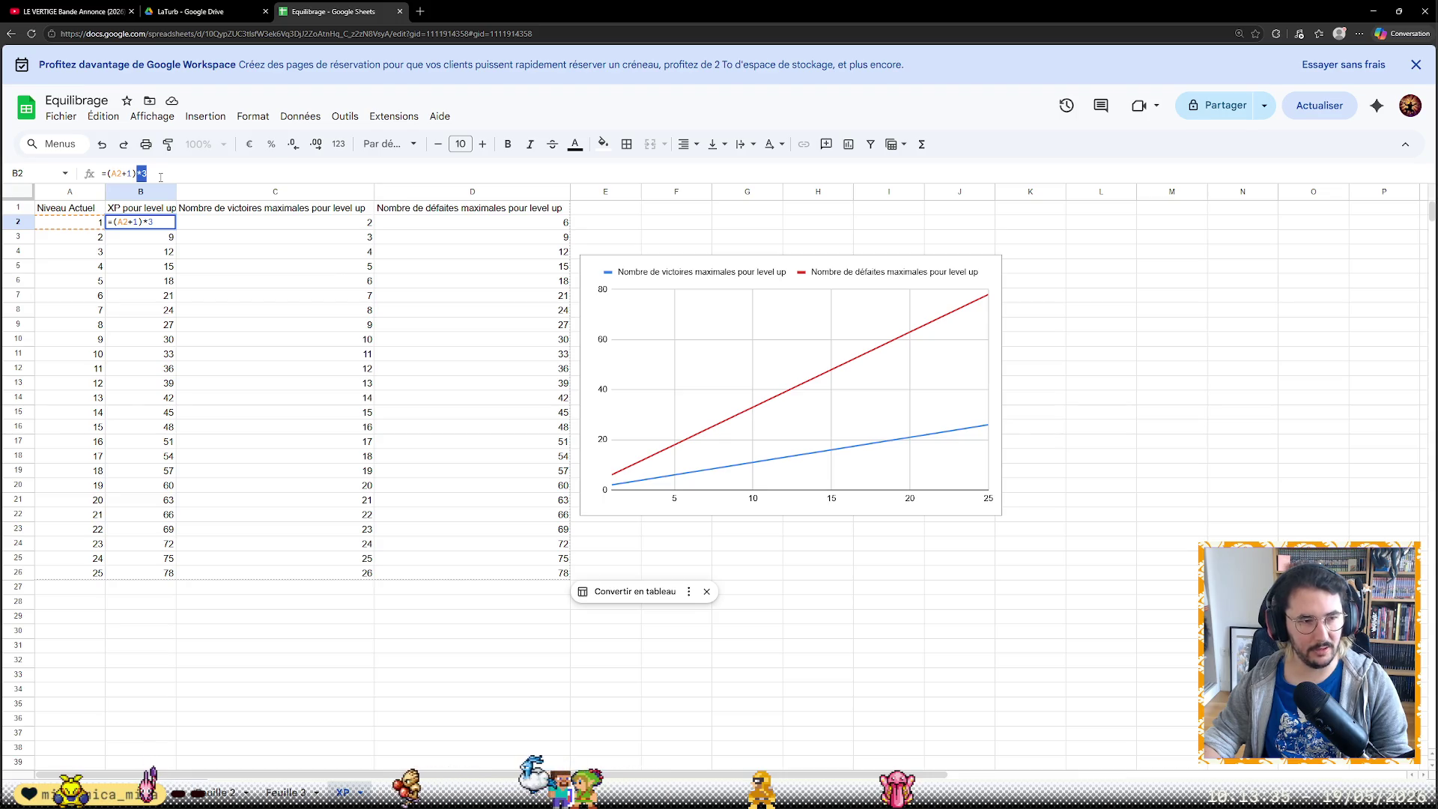
{"action": "left_click", "coordinate": [230, 239]}
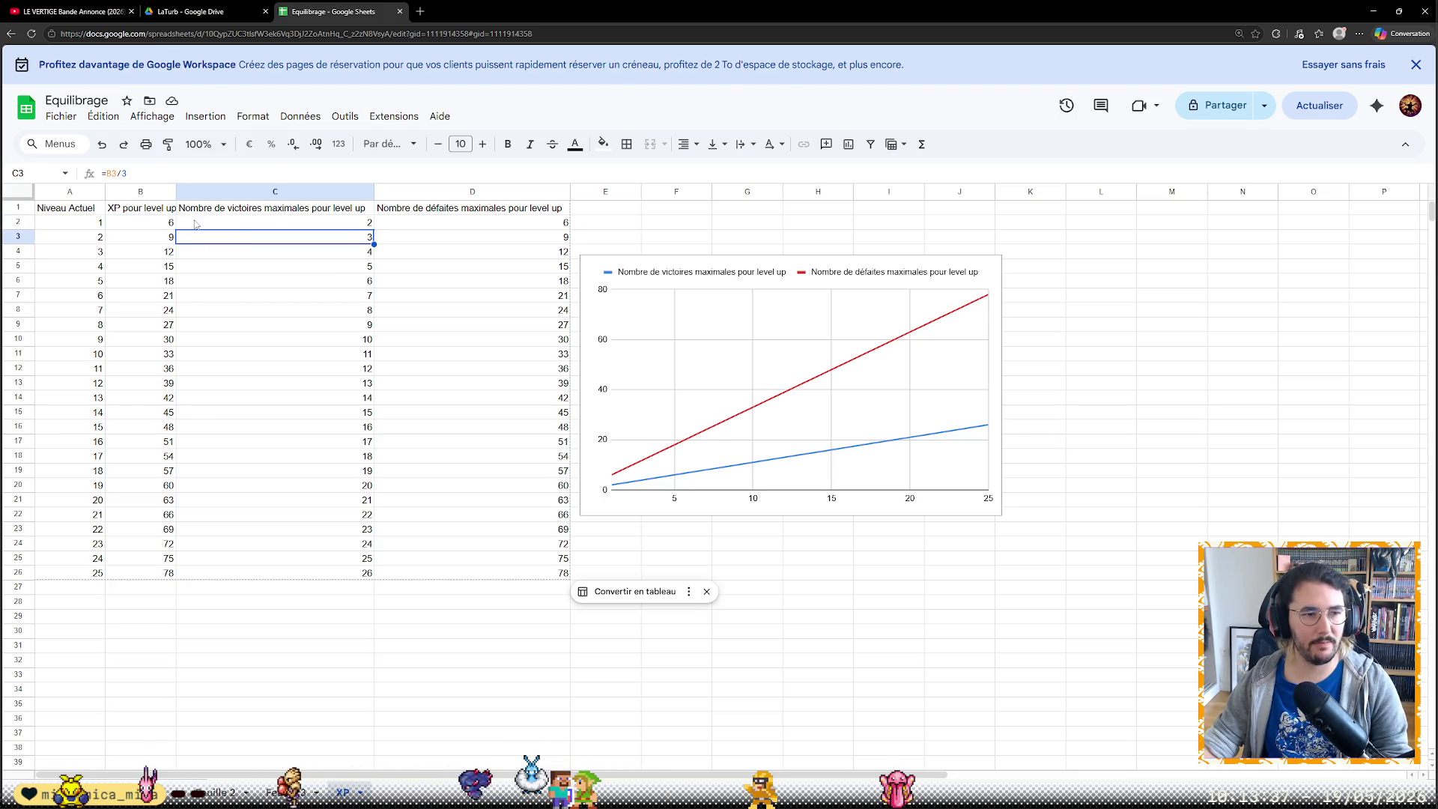
{"action": "left_click", "coordinate": [101, 226]}
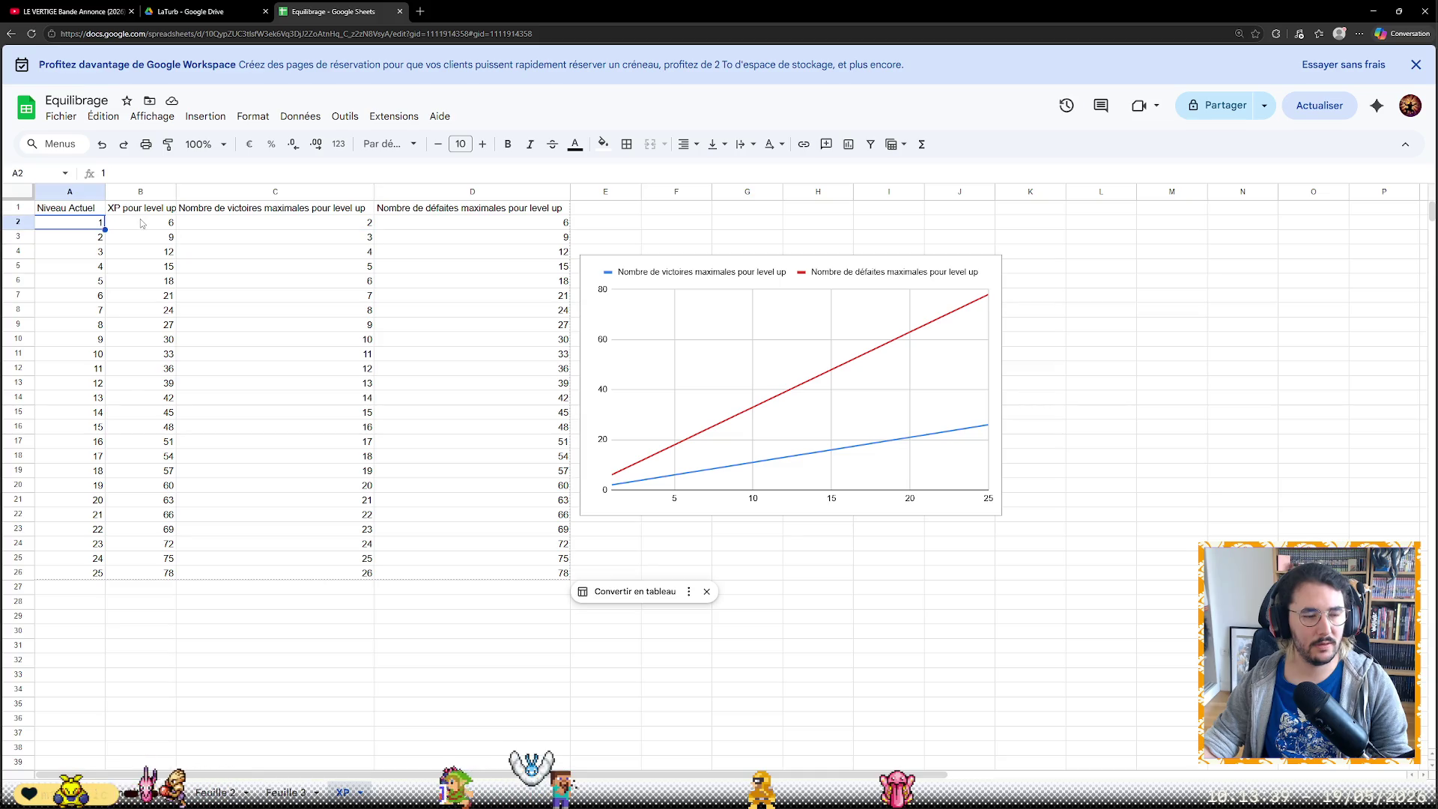
{"action": "left_click", "coordinate": [141, 222]}
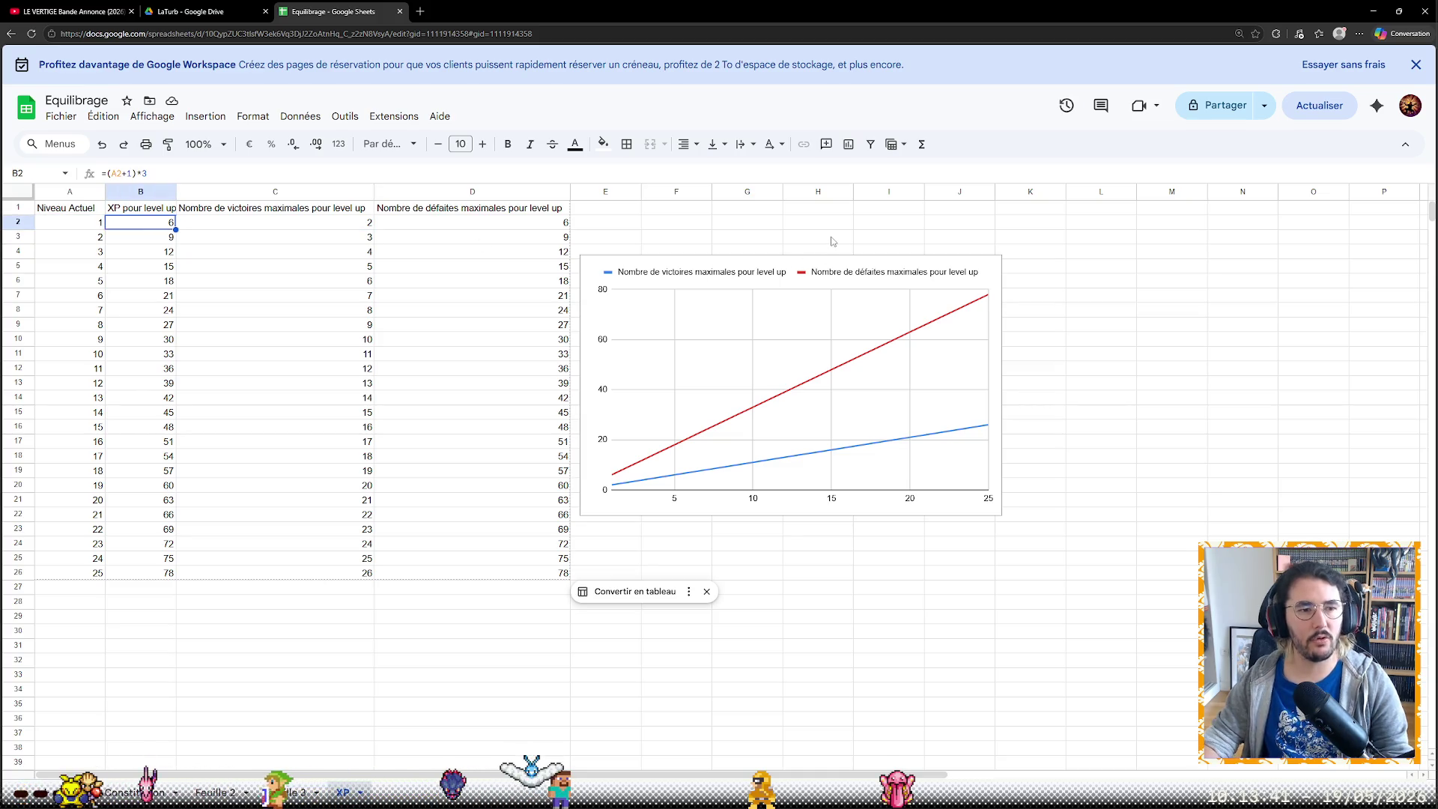
{"action": "key", "text": "Right"}
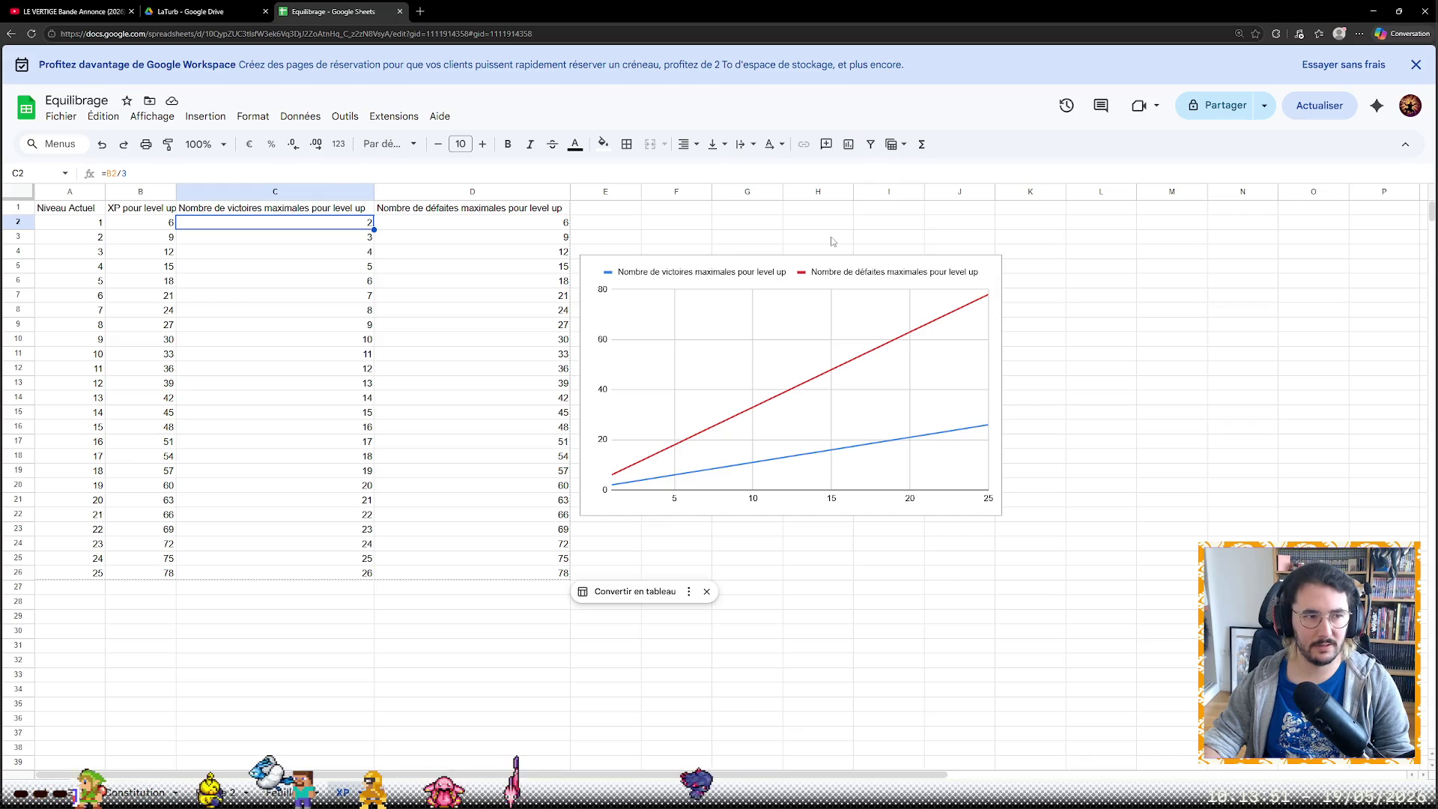
{"action": "key", "text": "Left"}
{"action": "key", "text": "Left"}
{"action": "key", "text": "Right"}
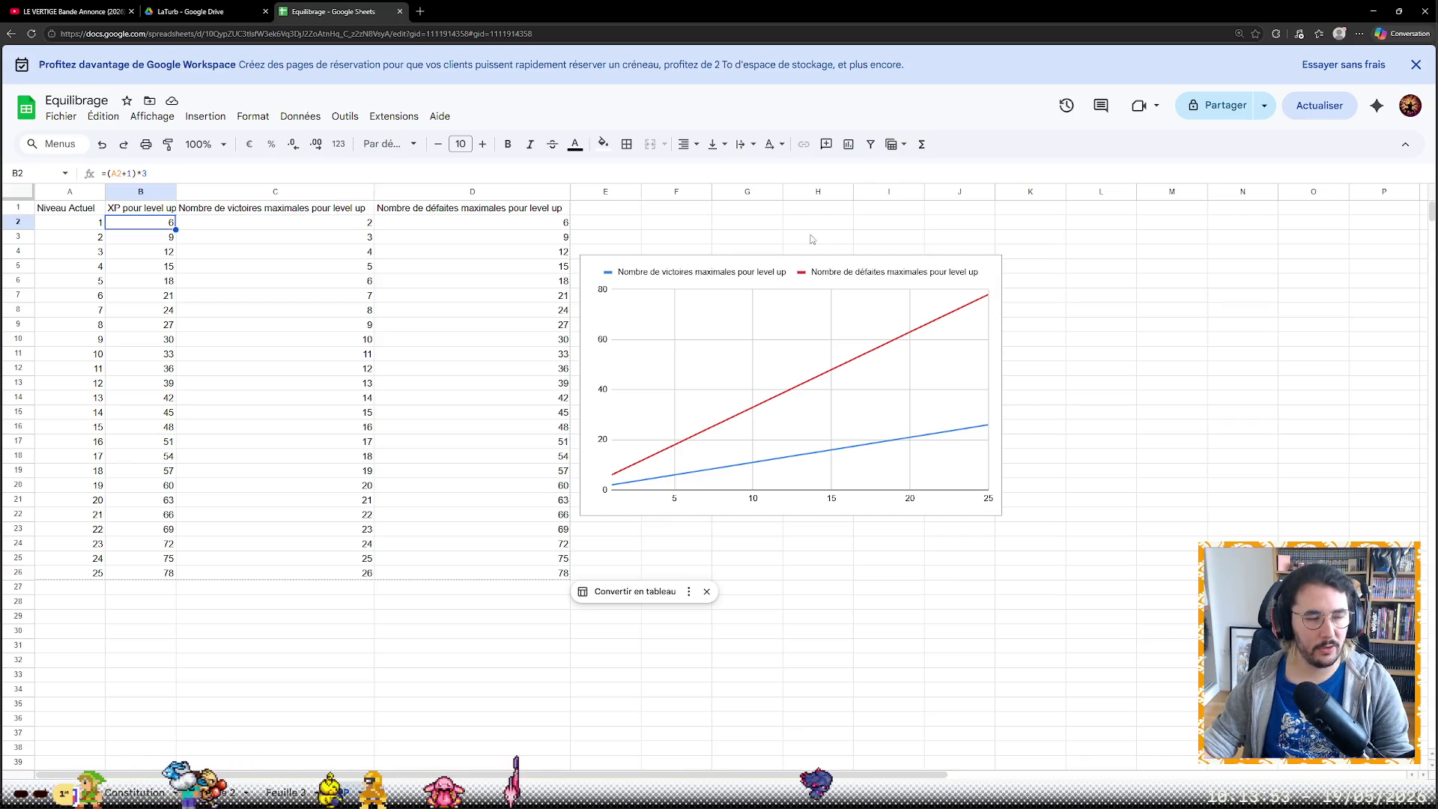
Begin rewriting B2's XP formula as =A2*3*A2
{"action": "left_click", "coordinate": [133, 172]}
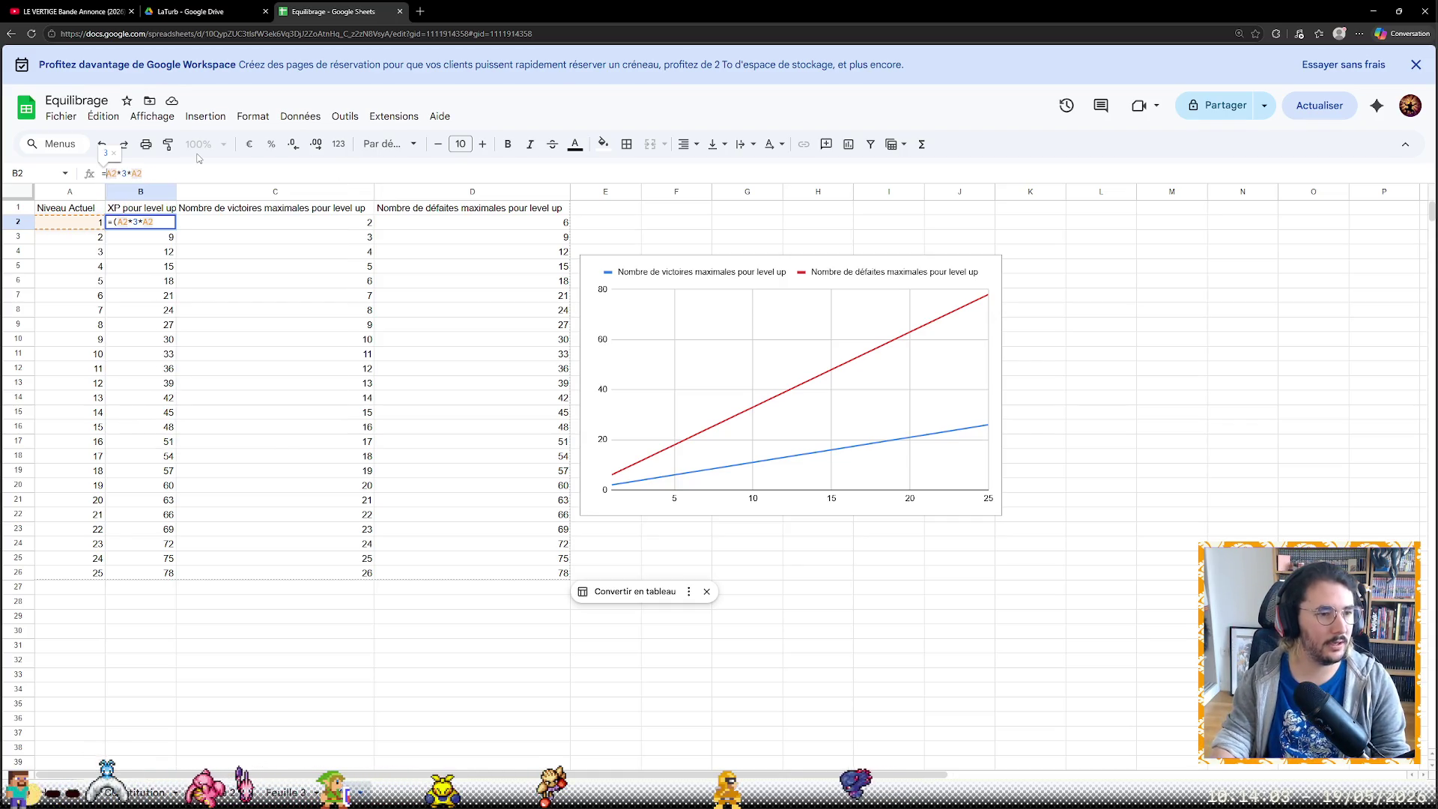
Commit =A2*3*A2 in B2 and copy it down to B26, checking C3 afterwards
{"action": "key", "text": "Return"}
{"action": "left_click", "coordinate": [169, 222]}
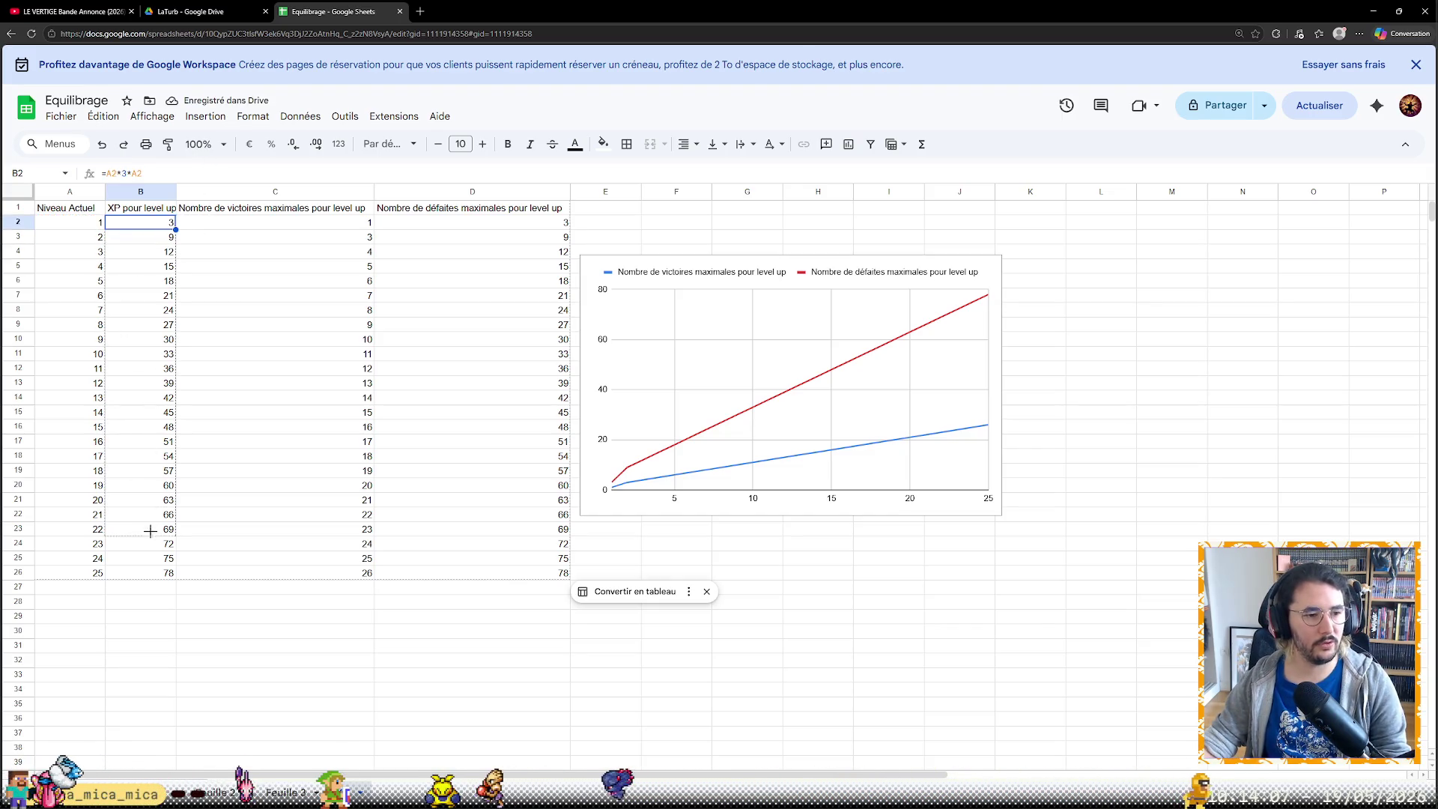
{"action": "left_click_drag", "start_coordinate": [154, 570], "coordinate": [157, 574]}
{"action": "left_click", "coordinate": [231, 645]}
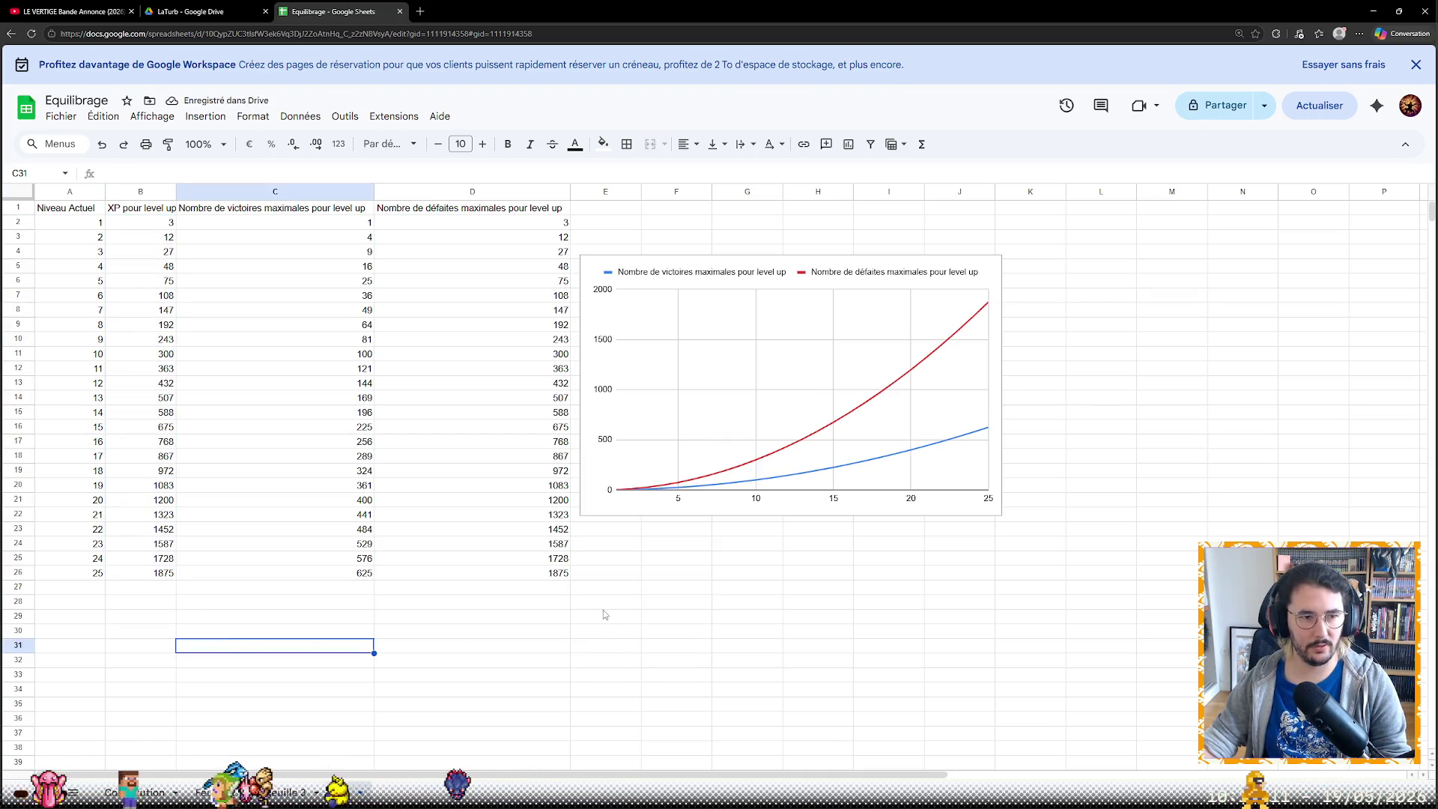
{"action": "left_click", "coordinate": [374, 239]}
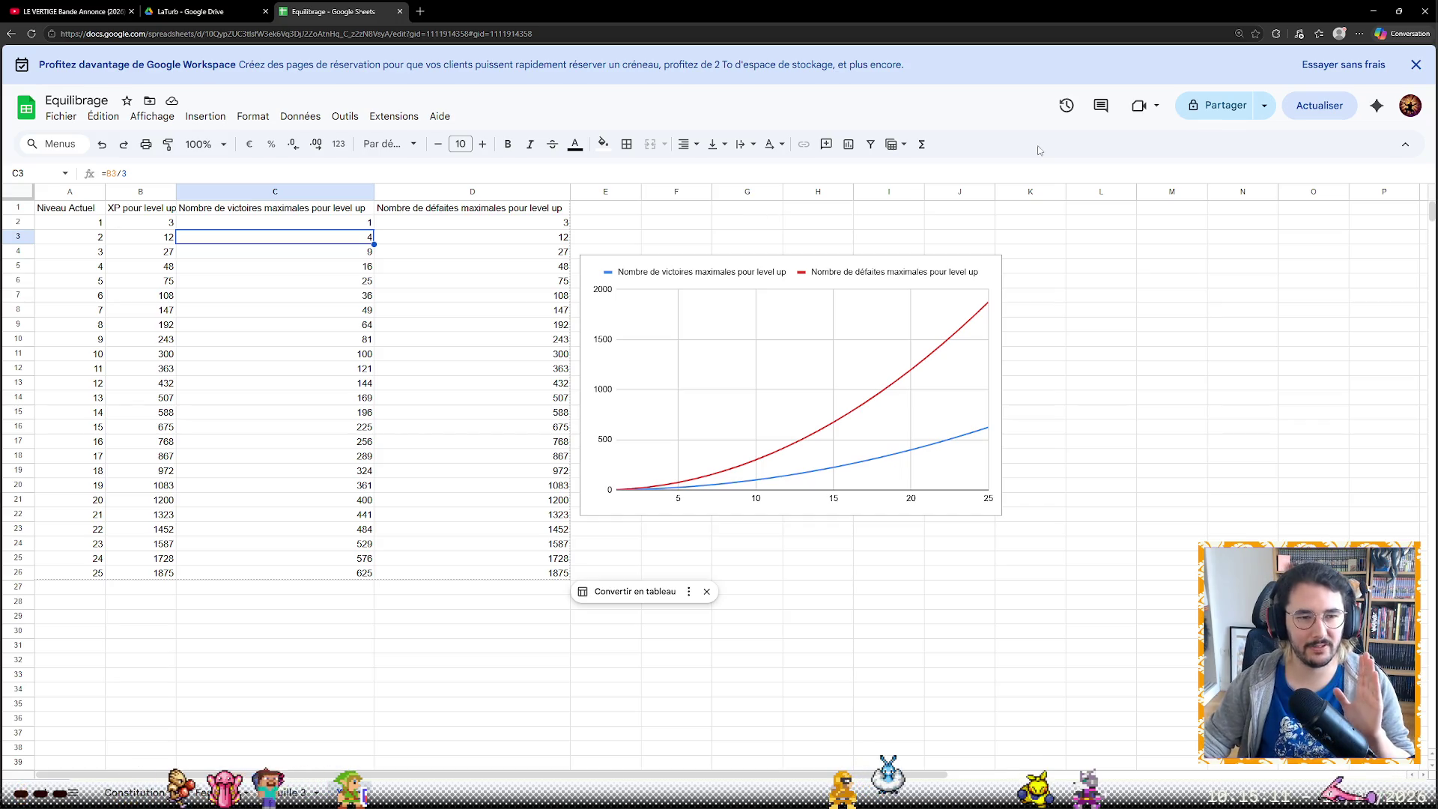
Review the D2, D3 and C2 formulas, then reopen B2's =A2*3*A2 for editing
{"action": "left_click", "coordinate": [556, 223]}
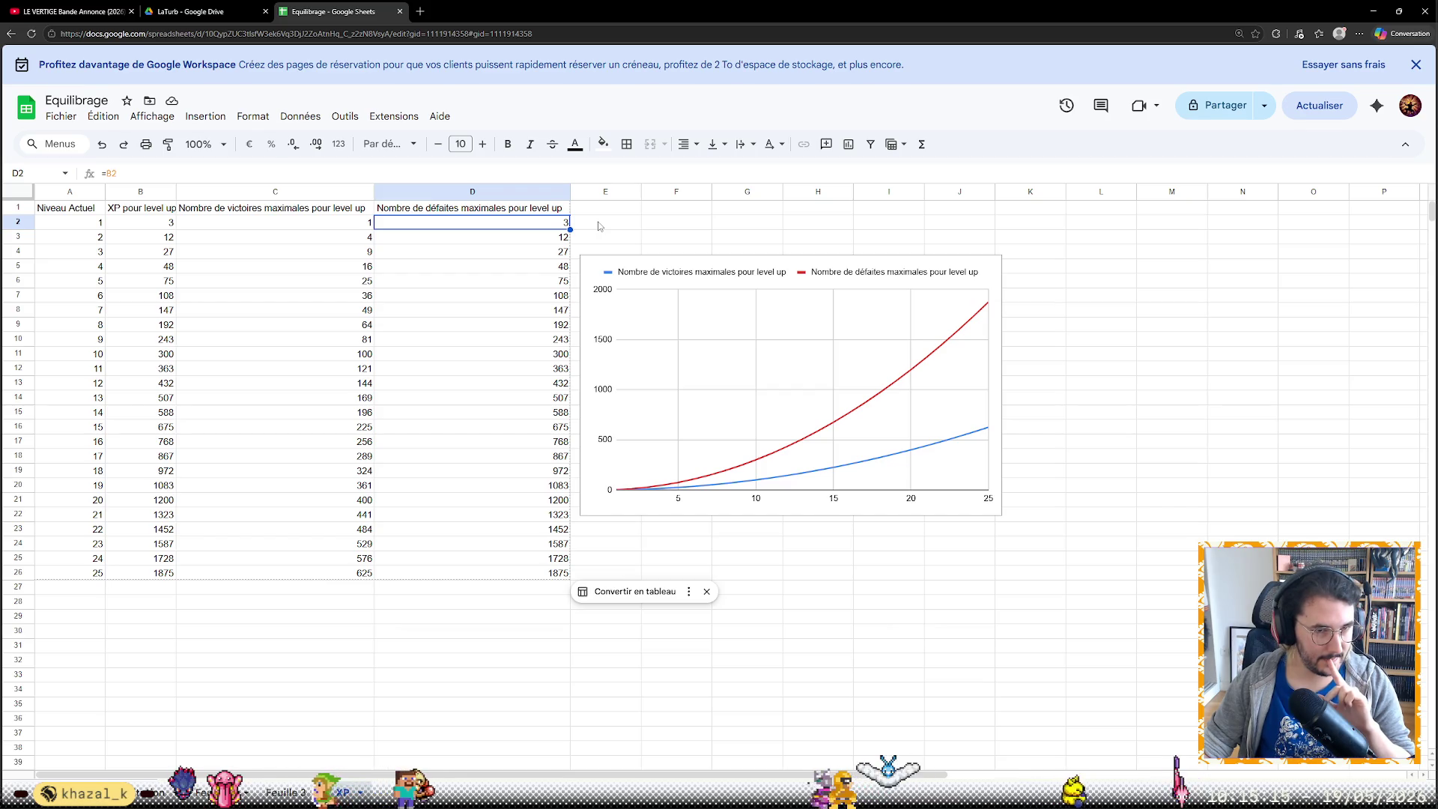
{"action": "key", "text": "Down"}
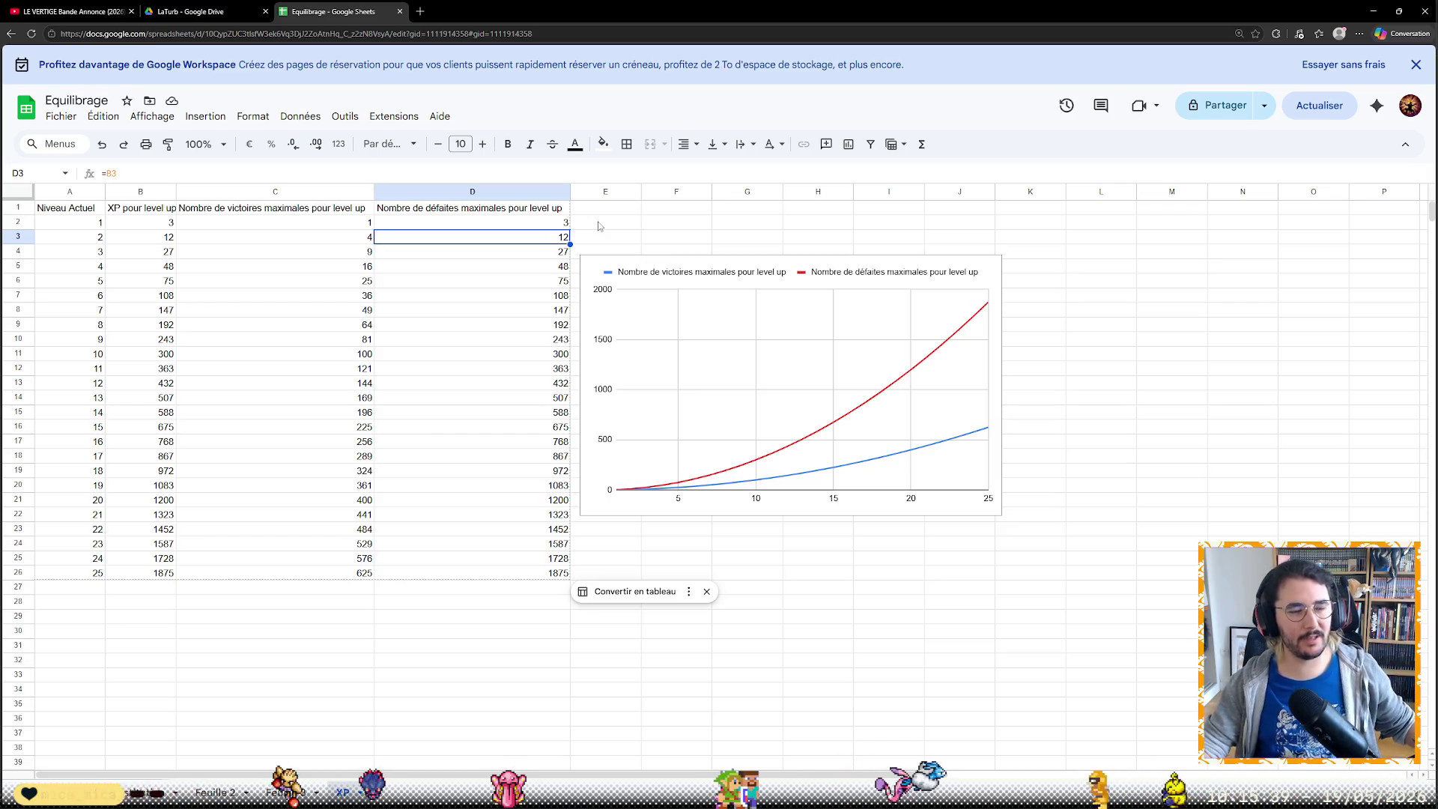
{"action": "key", "text": "Left"}
{"action": "key", "text": "Up"}
{"action": "key", "text": "Left"}
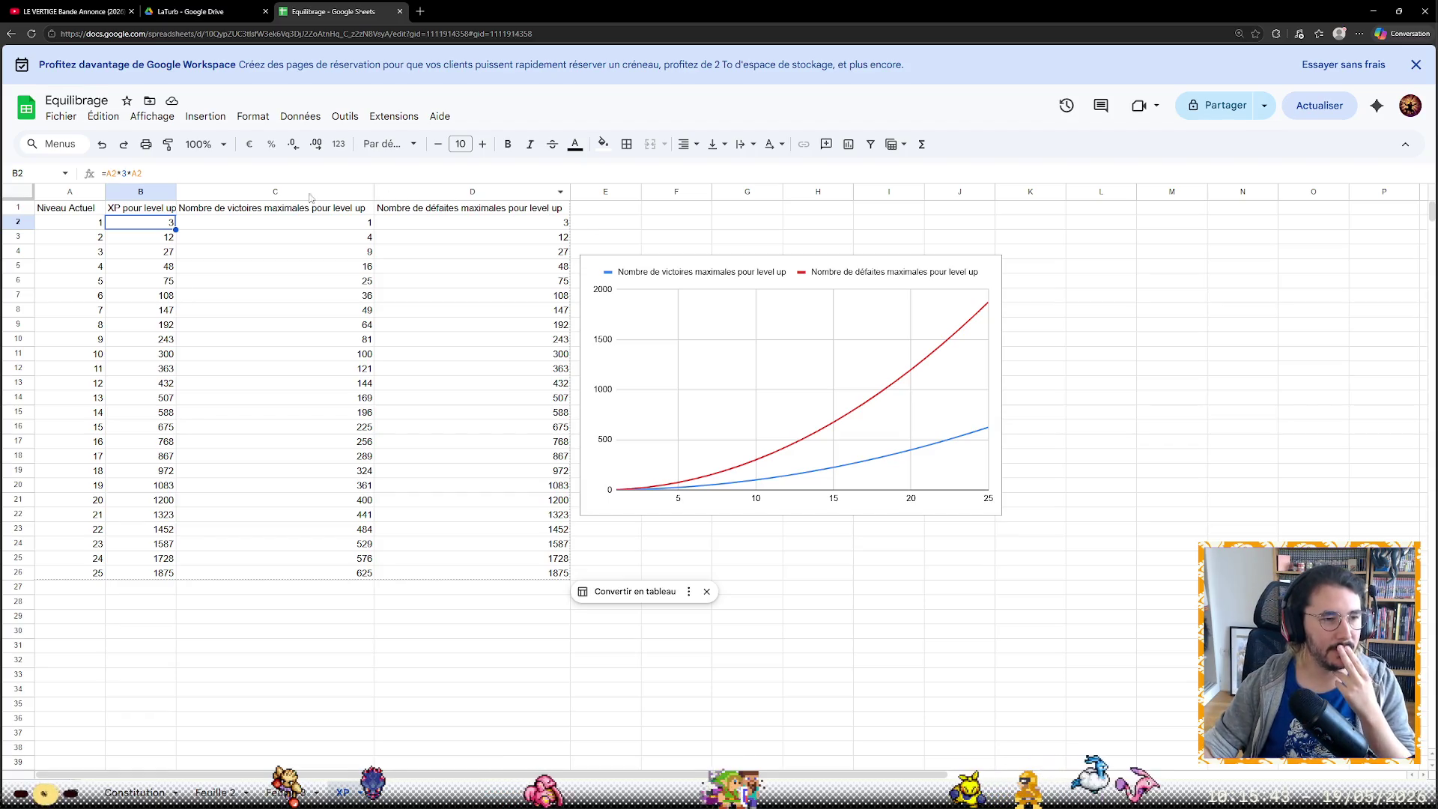
{"action": "left_click", "coordinate": [279, 165]}
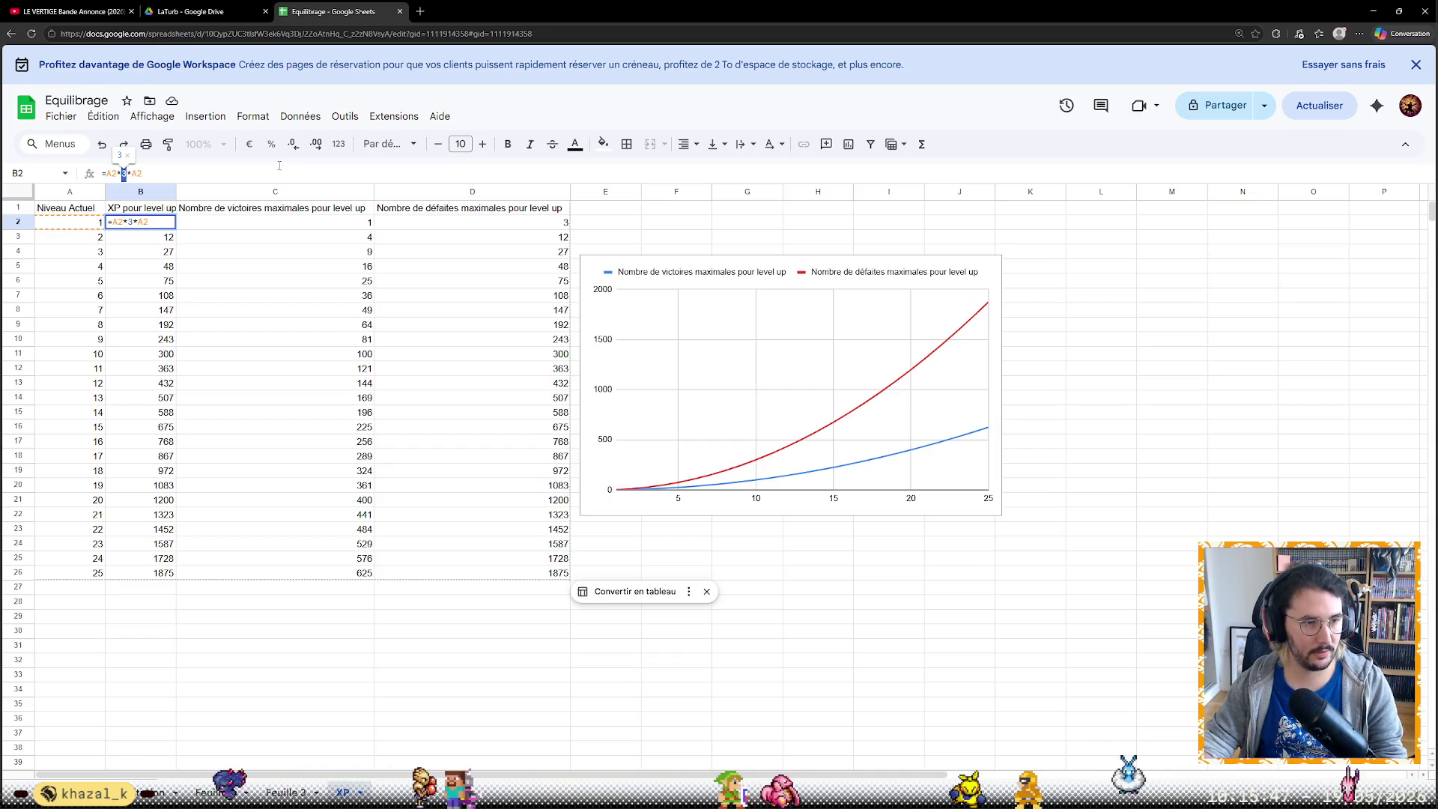
Leave B2's formula unchanged, deselect the data and select the chart
{"action": "key", "text": "Left"}
{"action": "key", "text": "Left"}
{"action": "key", "text": "Left"}
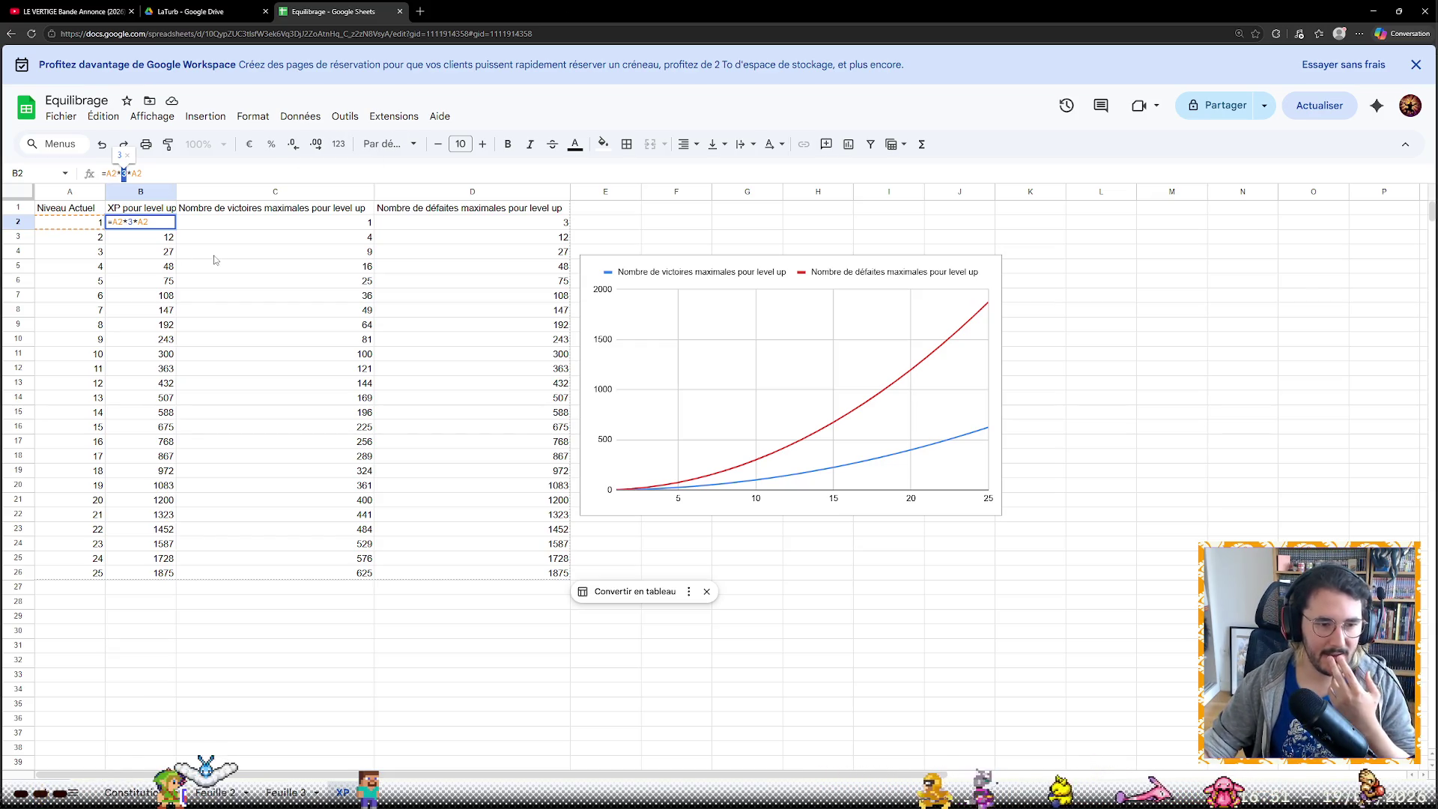
{"action": "left_click", "coordinate": [281, 294]}
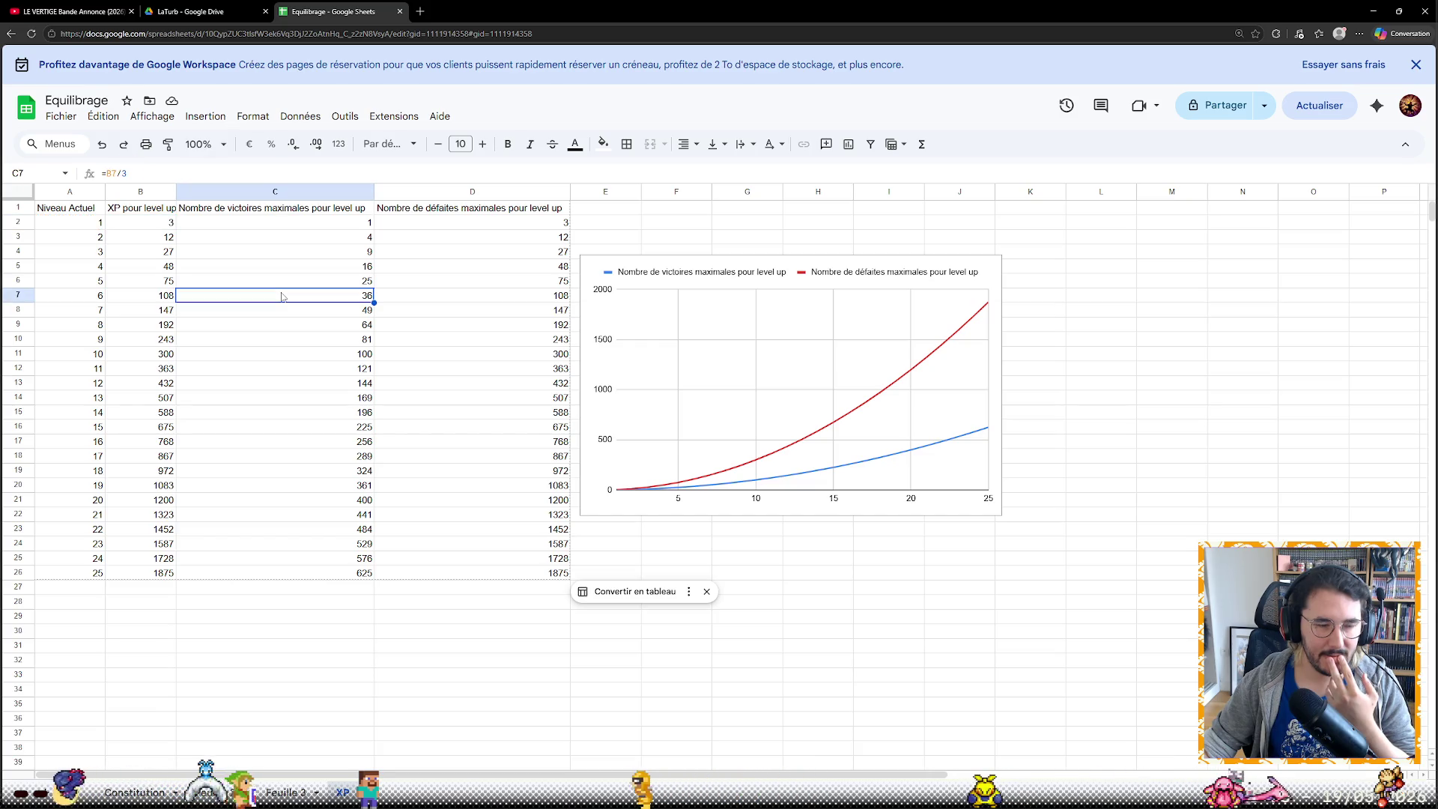
{"action": "left_click", "coordinate": [602, 705]}
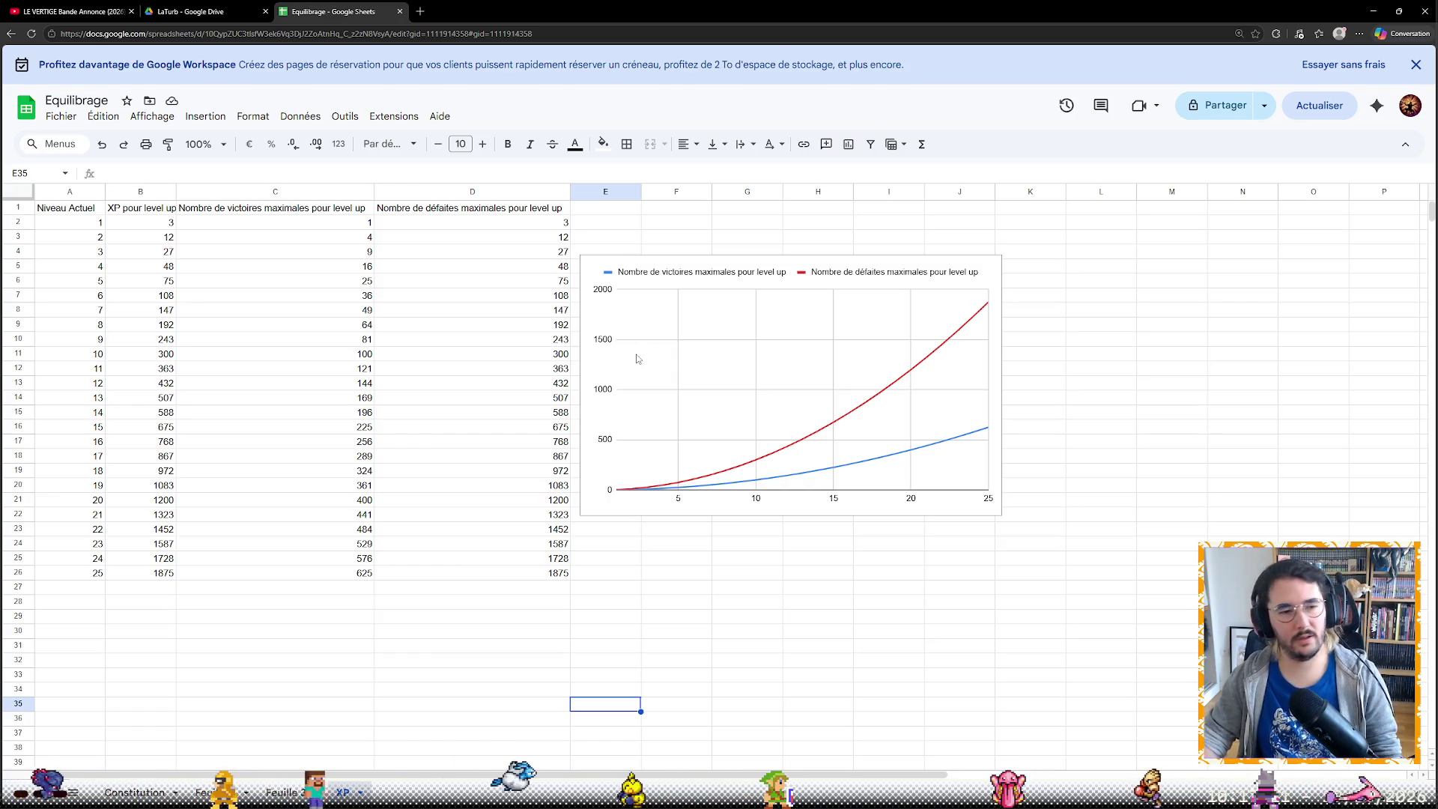
{"action": "left_click", "coordinate": [872, 272]}
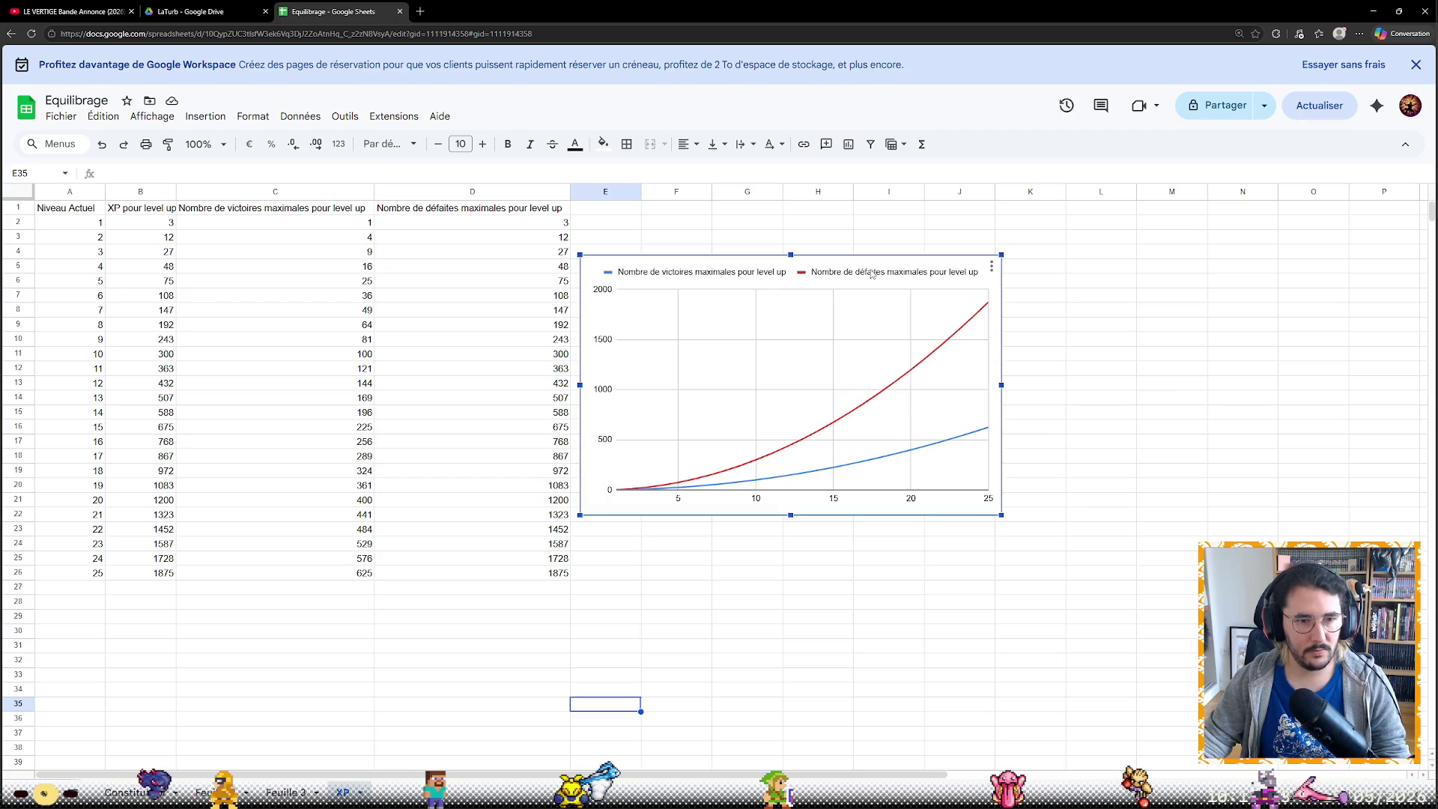
Shift the chart right and head a widened column E 'Nombre moyen de combats pour level up'
{"action": "left_click_drag", "start_coordinate": [873, 273], "coordinate": [1025, 277]}
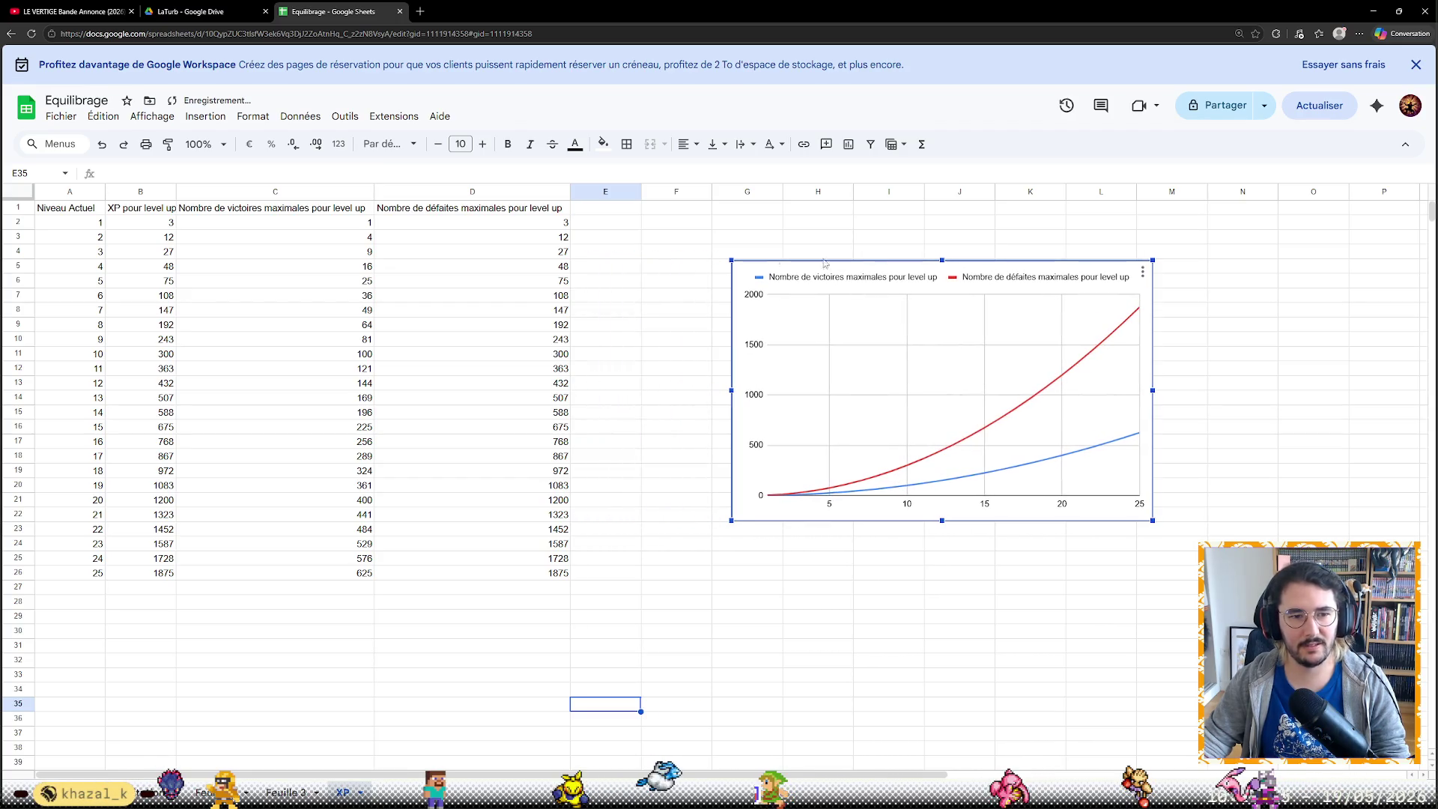
{"action": "left_click", "coordinate": [597, 214]}
{"action": "type", "text": "Nombre mi"}
{"action": "key", "text": "BackSpace"}
{"action": "type", "text": "oyen de combats pour level up"}
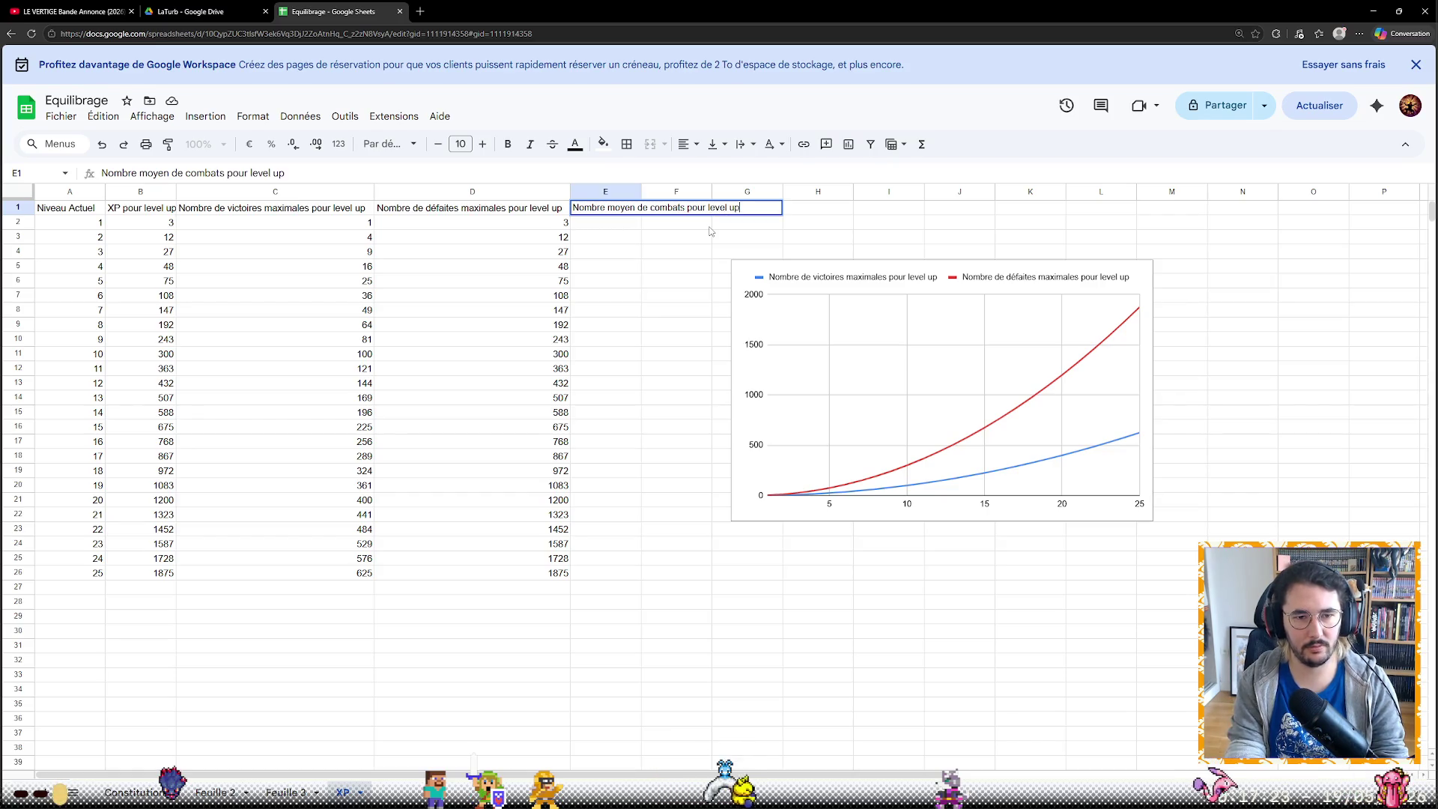
{"action": "key", "text": "Return"}
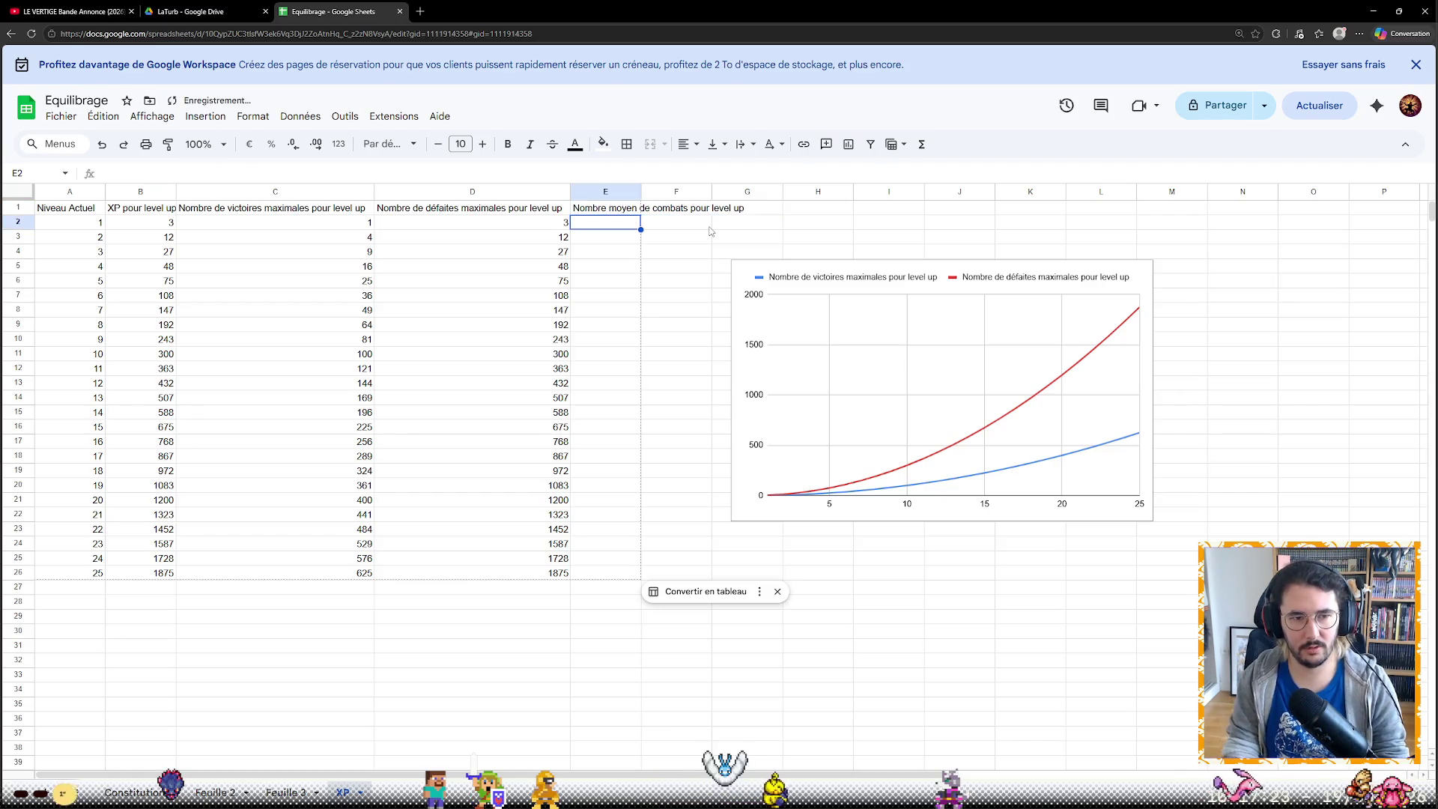
{"action": "left_click_drag", "start_coordinate": [641, 191], "coordinate": [754, 191]}
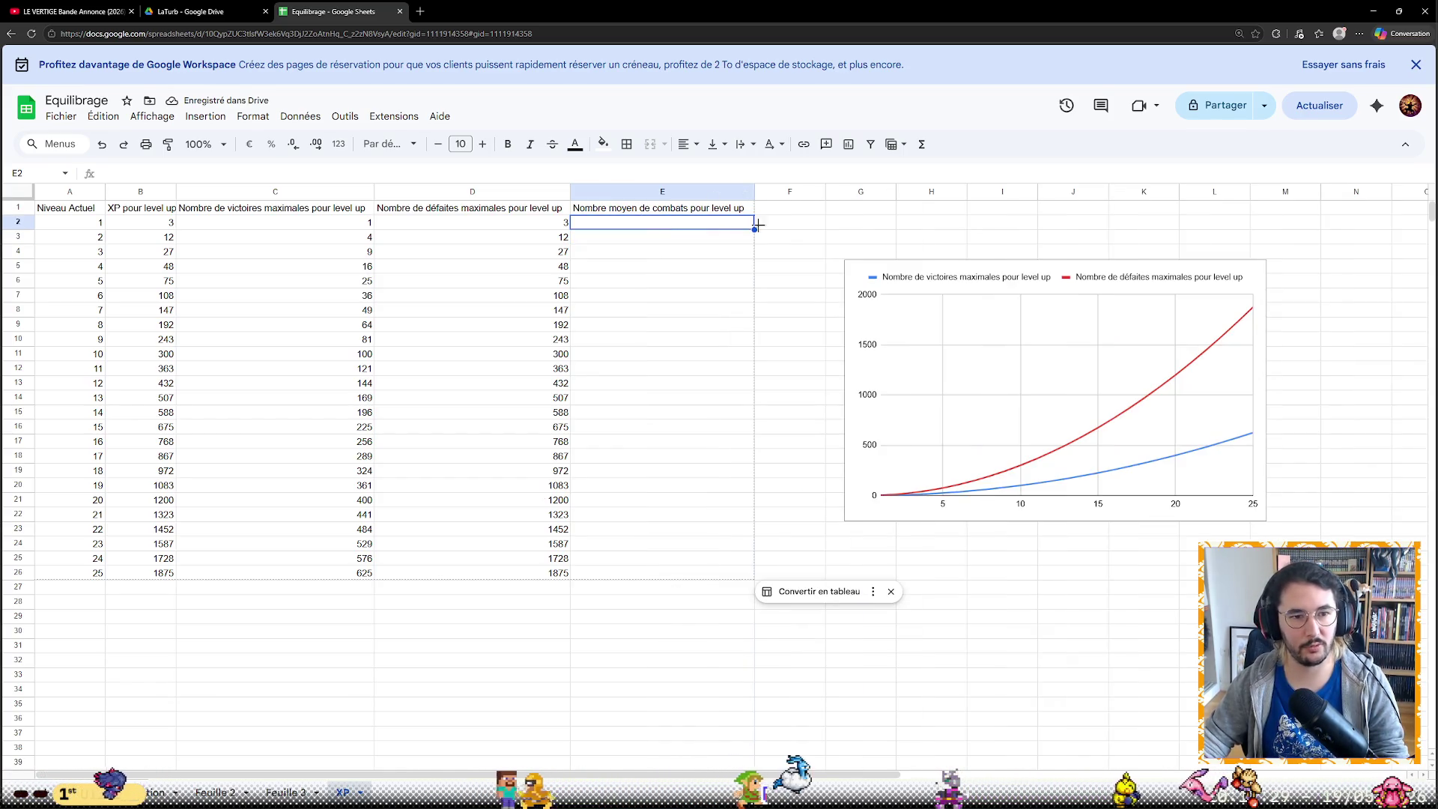
{"action": "left_click", "coordinate": [494, 222]}
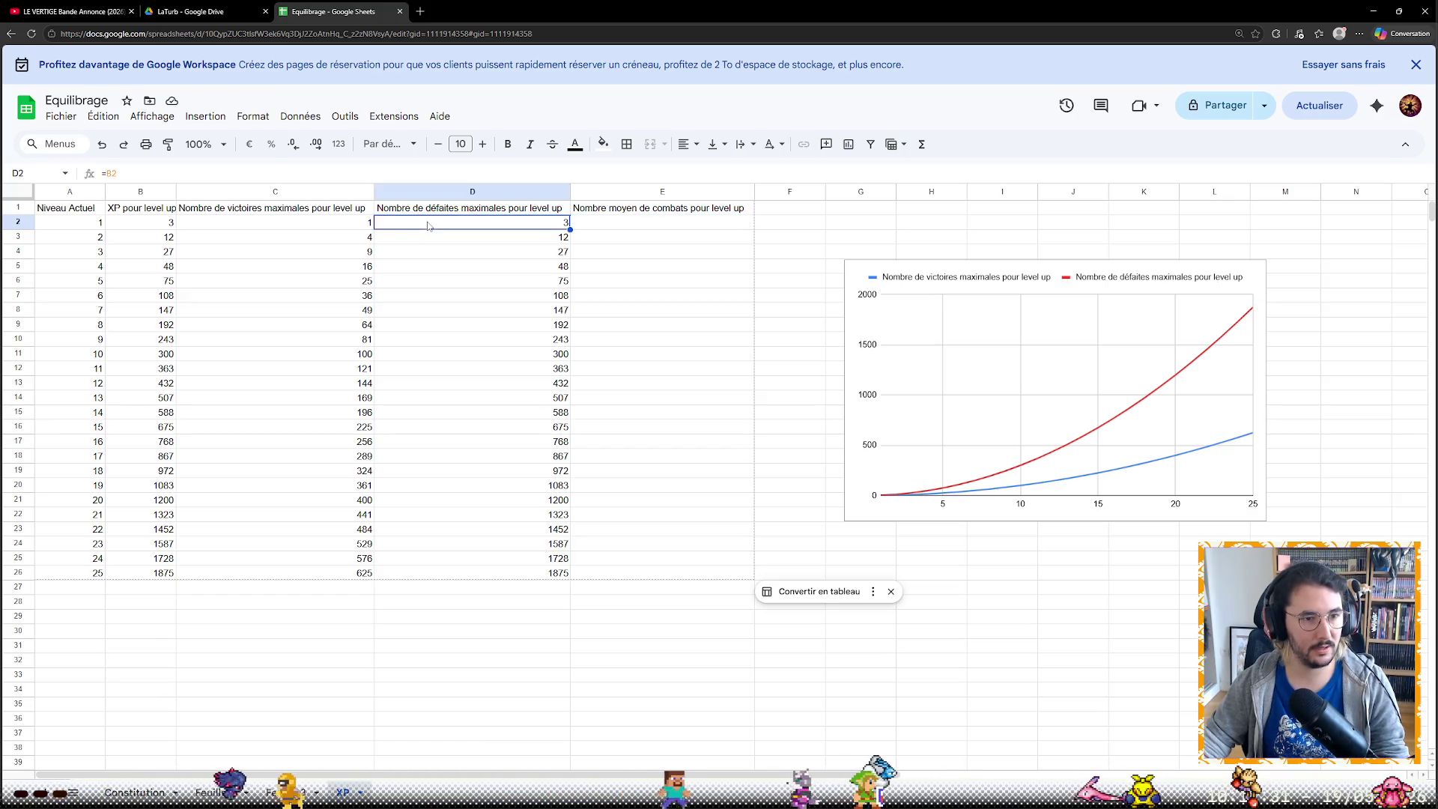
Fill E2:E26 with =B2/2, half of each level's XP (1,5 to 937,5)
{"action": "left_click", "coordinate": [330, 228]}
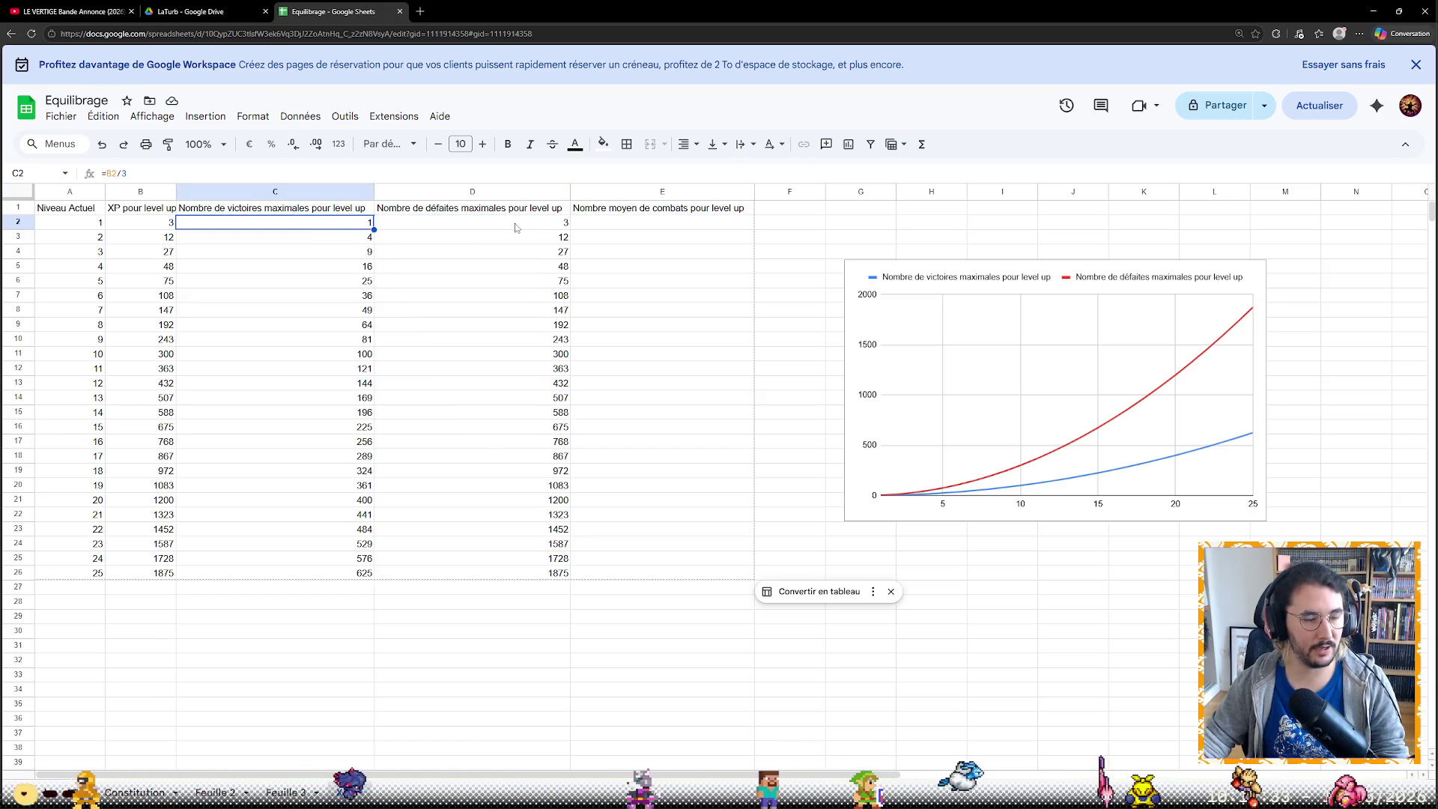
{"action": "left_click", "coordinate": [516, 228]}
{"action": "left_click", "coordinate": [605, 228]}
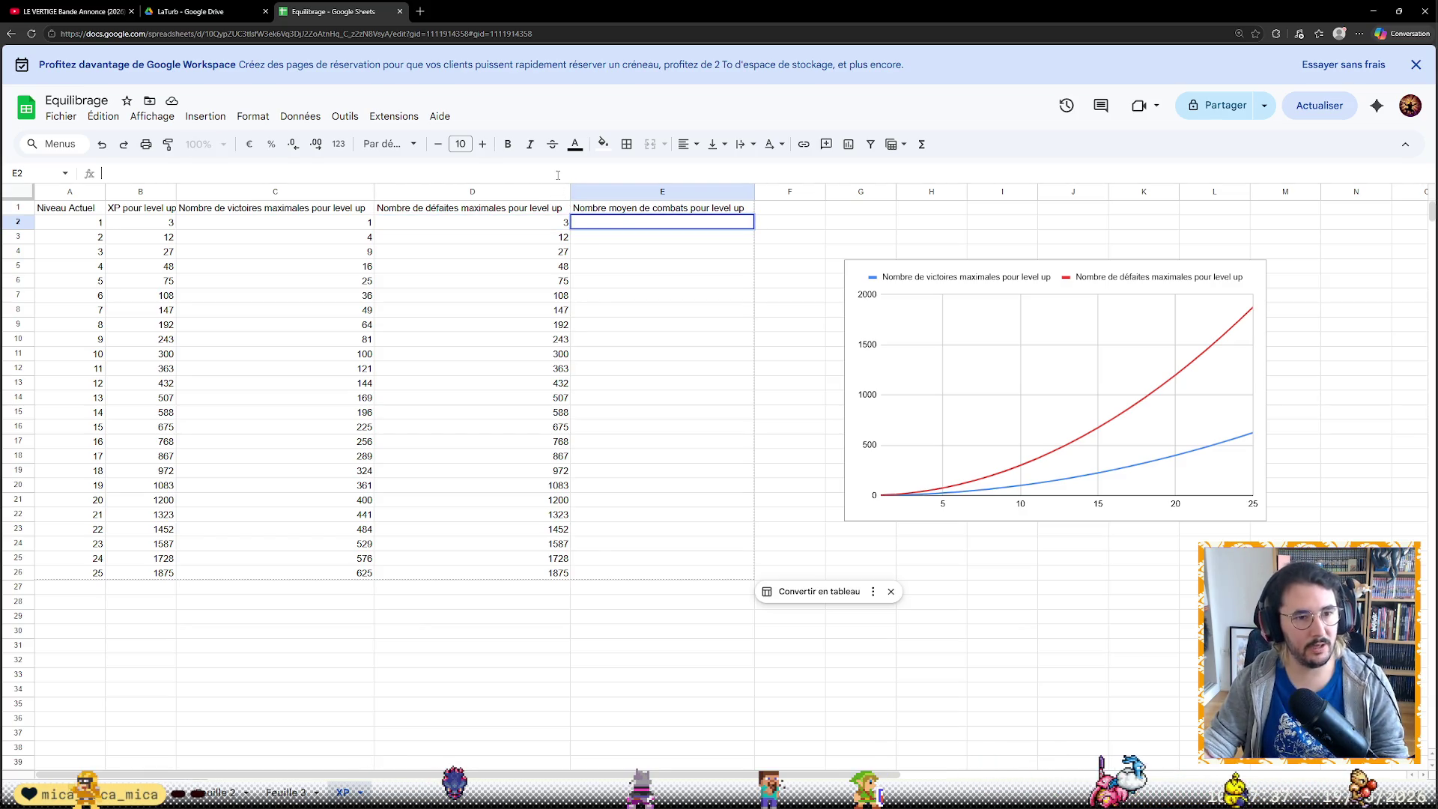
{"action": "type", "text": "=B2"}
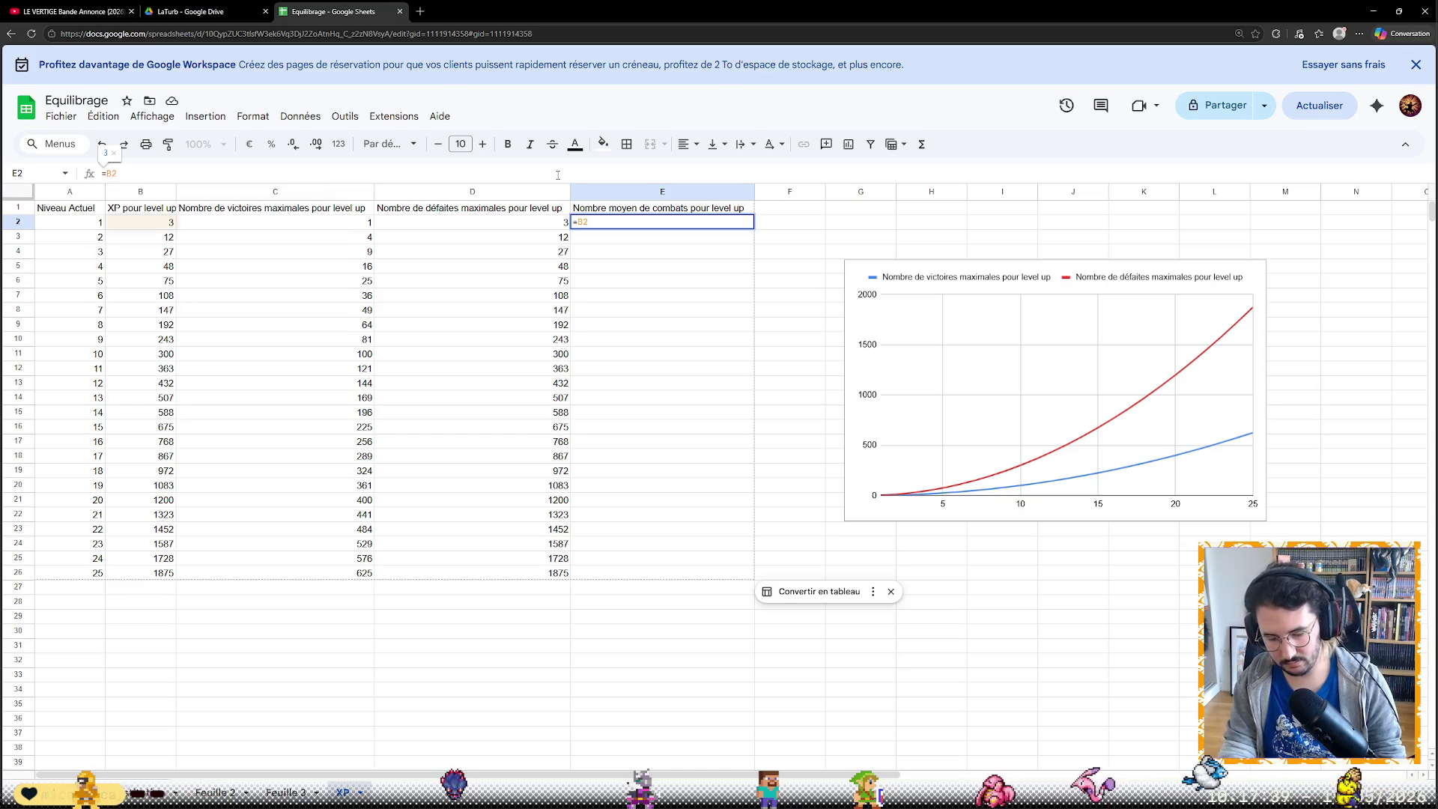
{"action": "type", "text": "/2"}
{"action": "key", "text": "Return"}
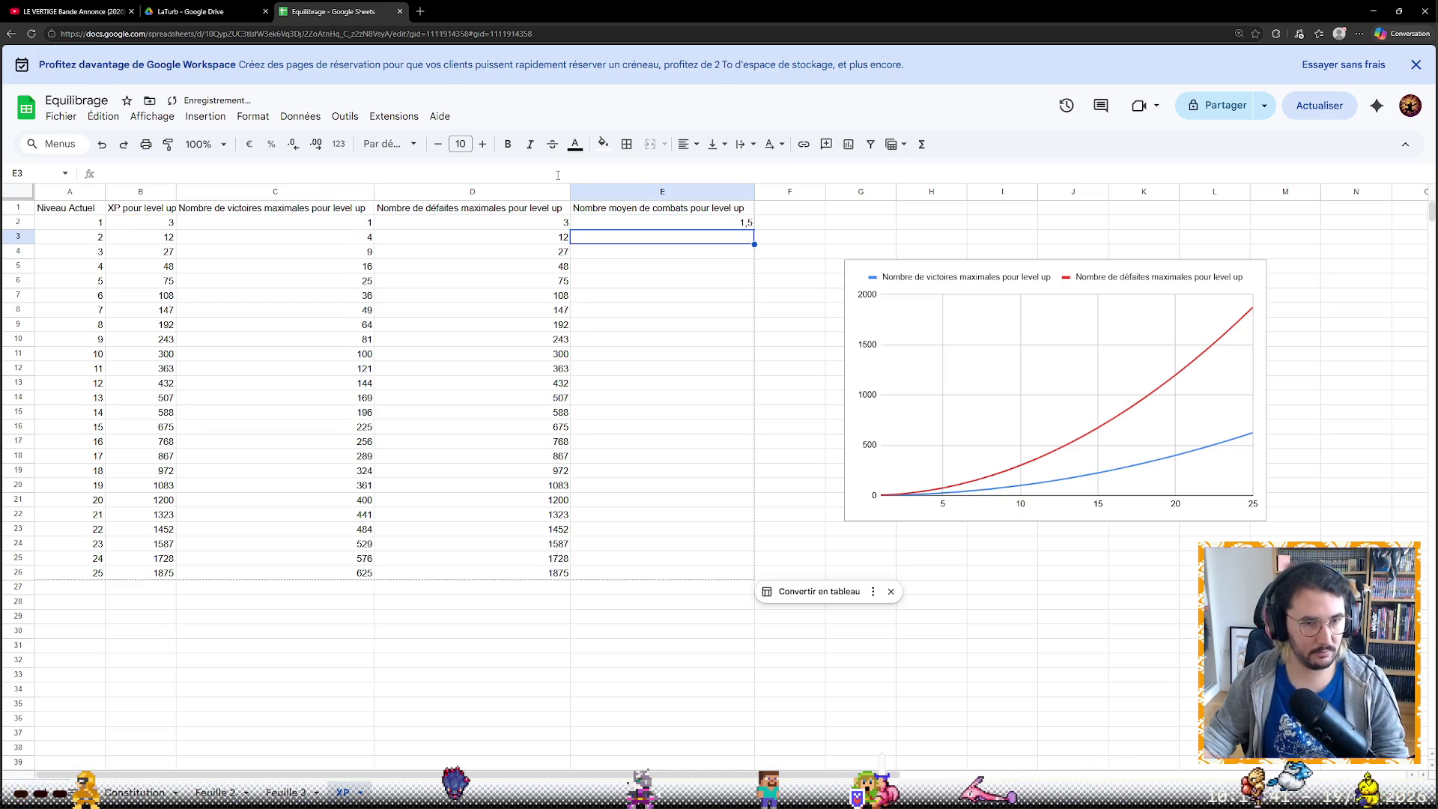
{"action": "left_click", "coordinate": [584, 221]}
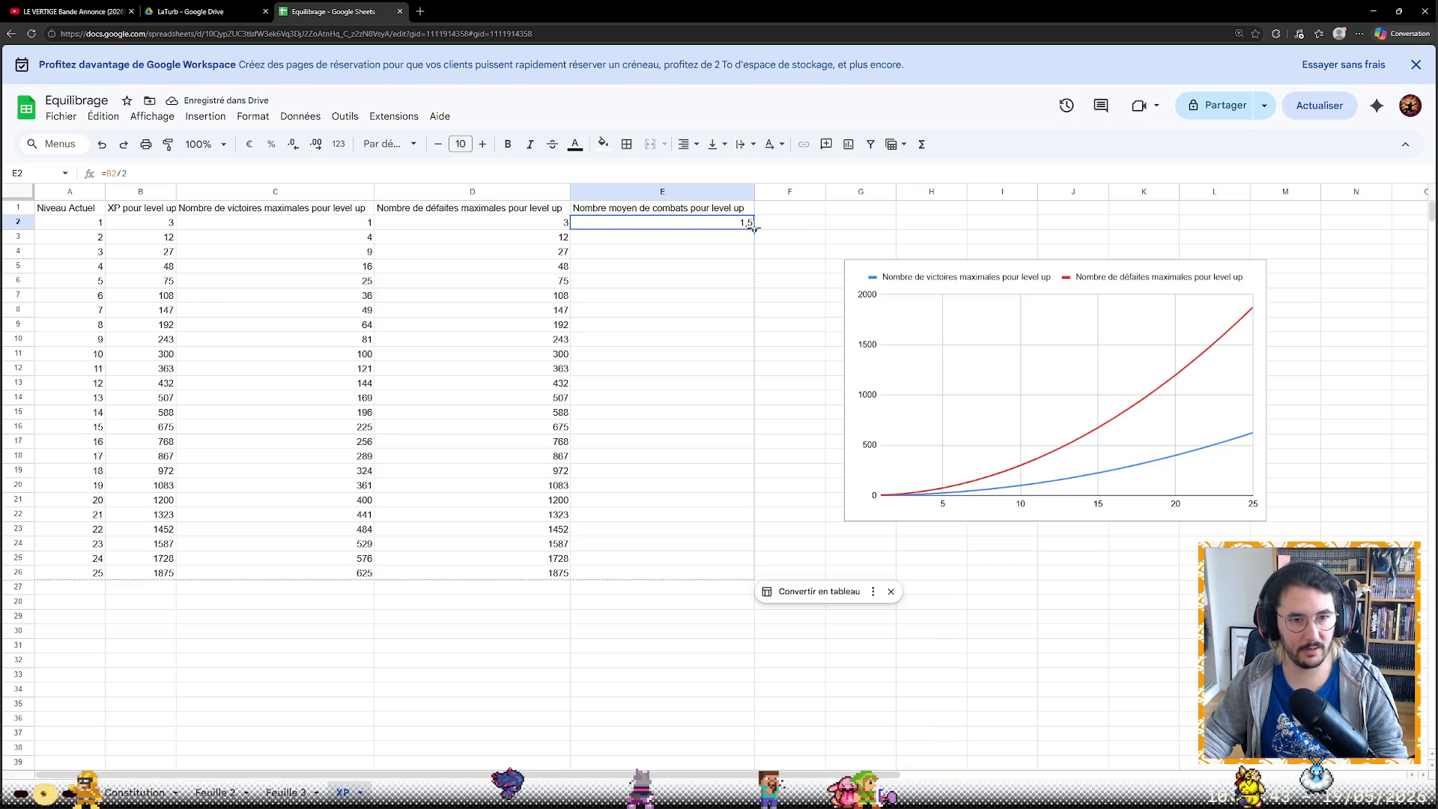
{"action": "left_click_drag", "start_coordinate": [752, 225], "coordinate": [752, 576]}
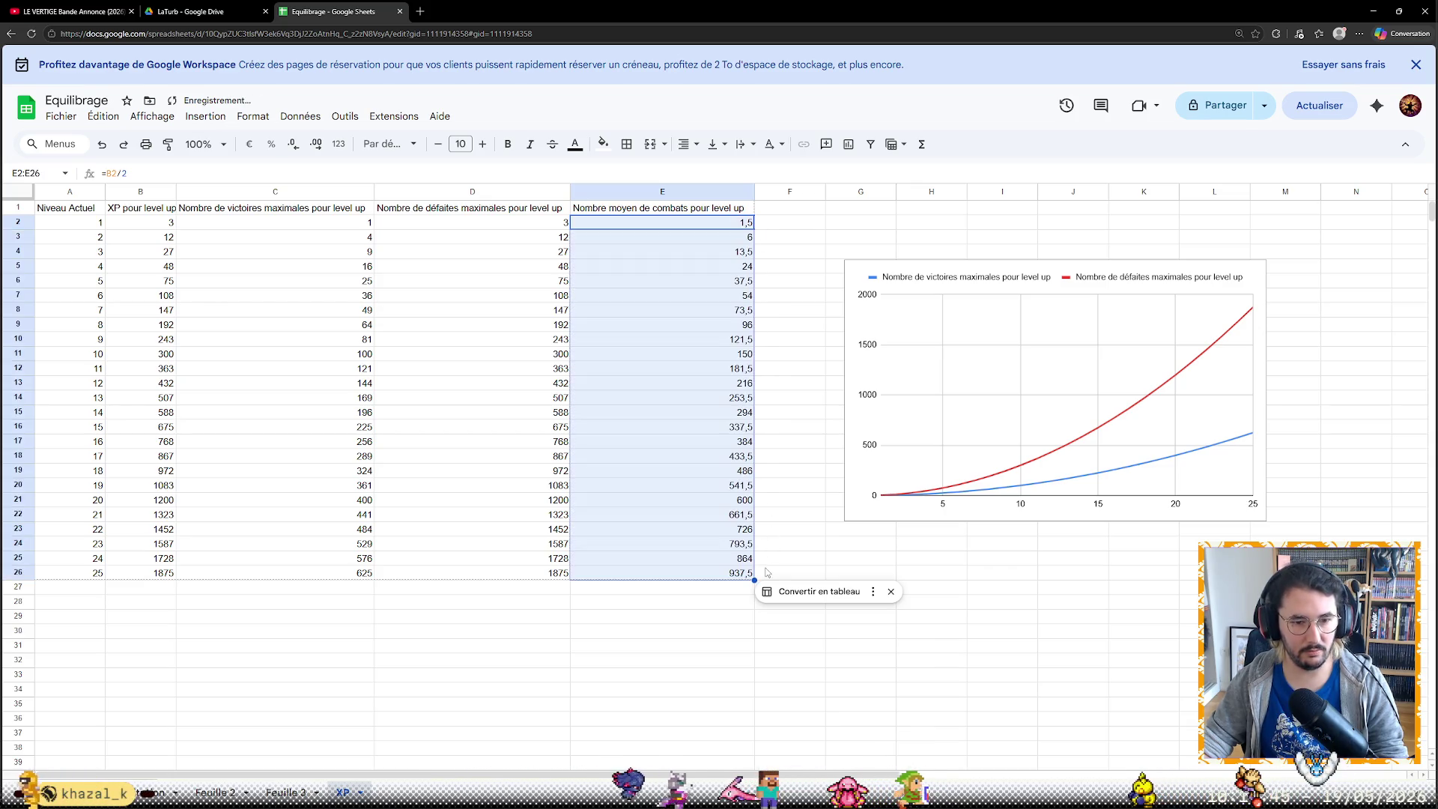
Select the chart and bring up its Chart editor panel
{"action": "left_click", "coordinate": [861, 252]}
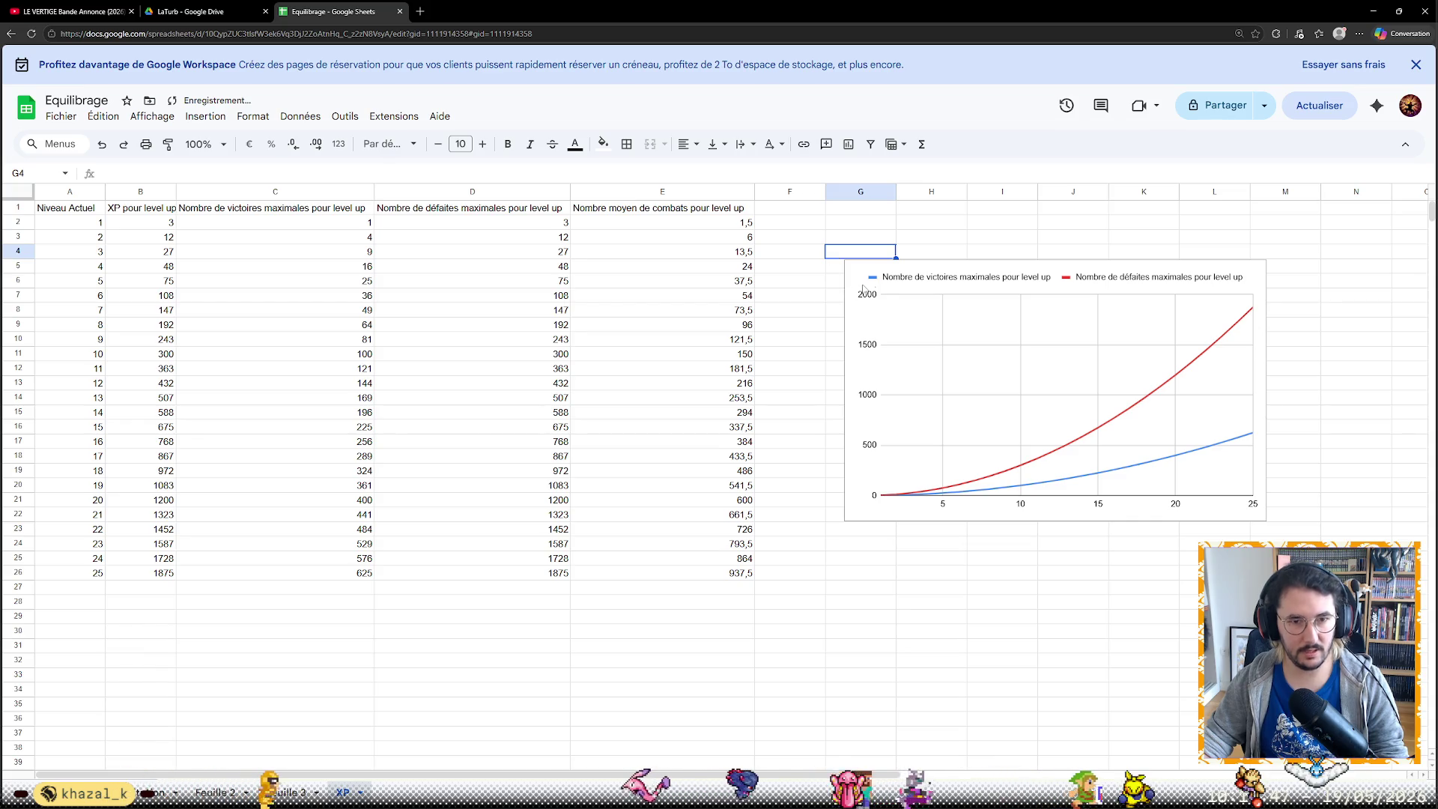
{"action": "left_click", "coordinate": [887, 284]}
{"action": "double_click", "coordinate": [1179, 277]}
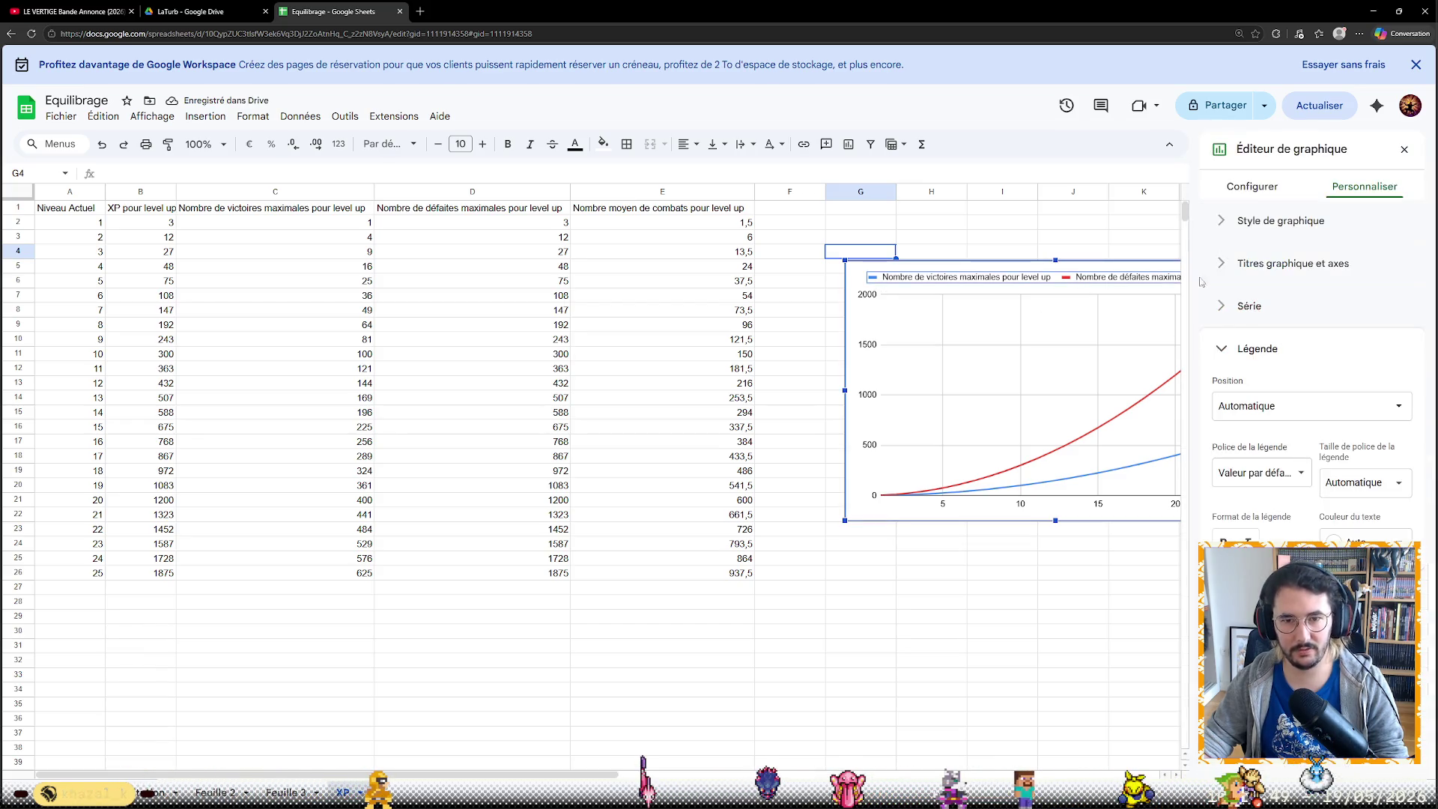
Add column E as a new data range in the chart's Configurer setup
{"action": "left_click", "coordinate": [1259, 187]}
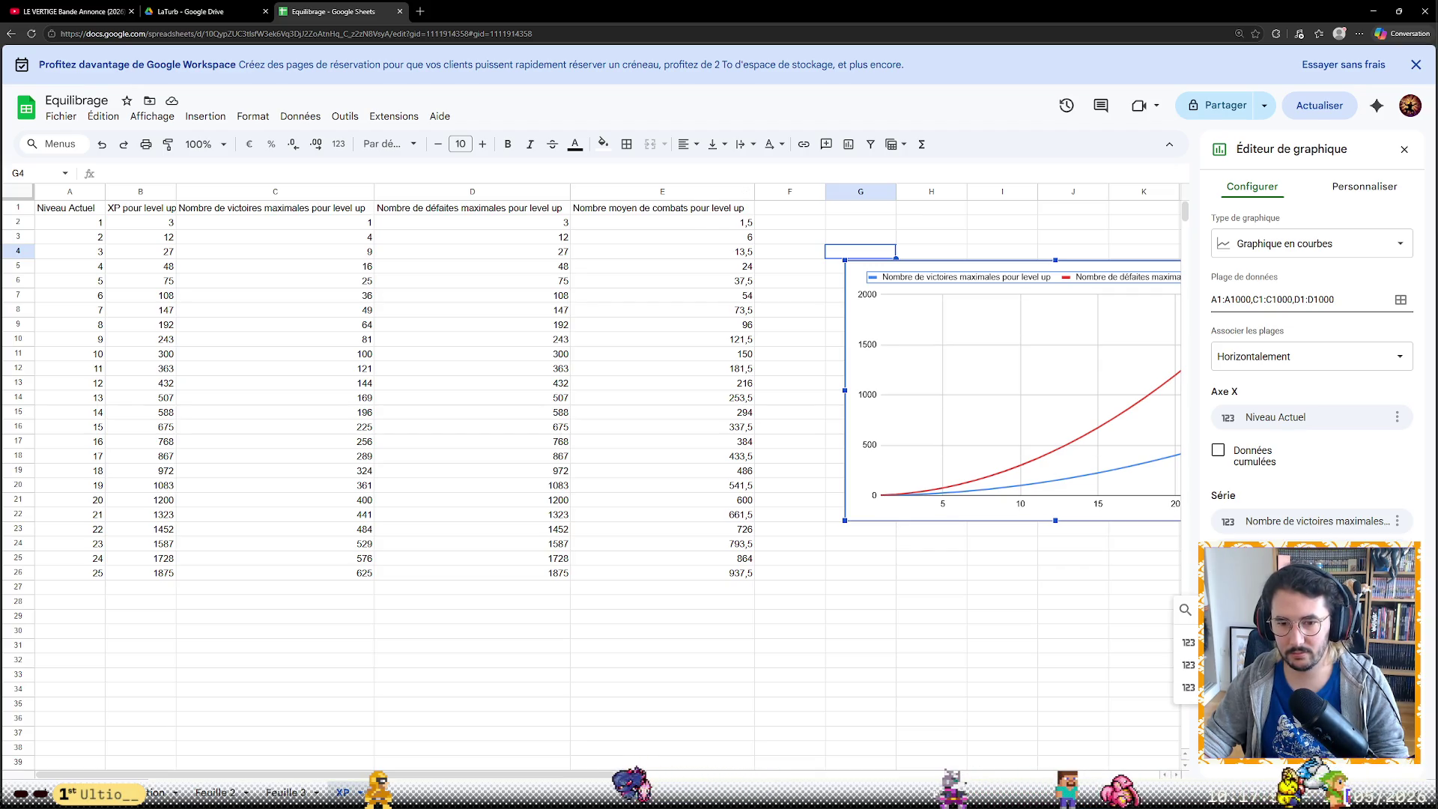
{"action": "left_click", "coordinate": [1401, 299]}
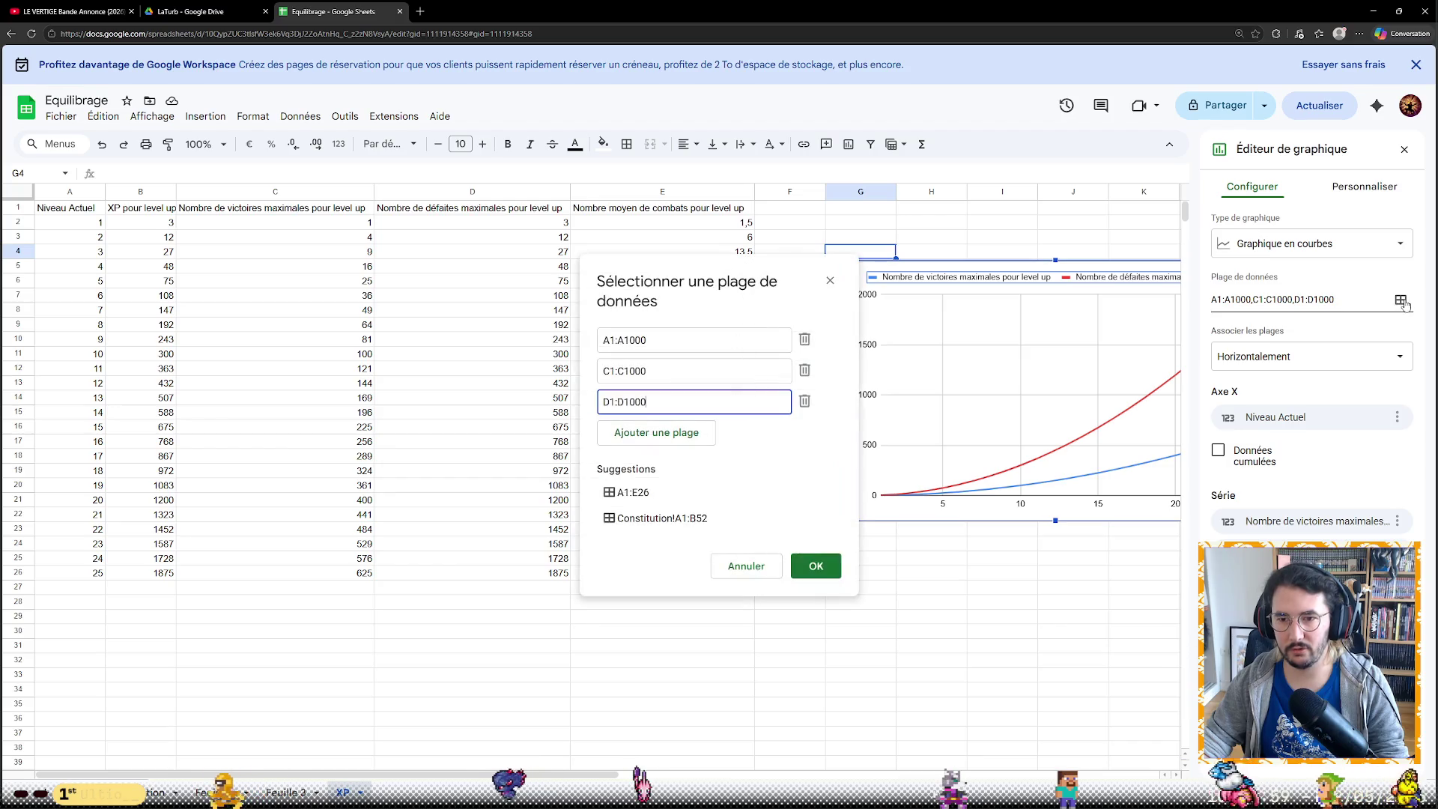
{"action": "left_click", "coordinate": [657, 432]}
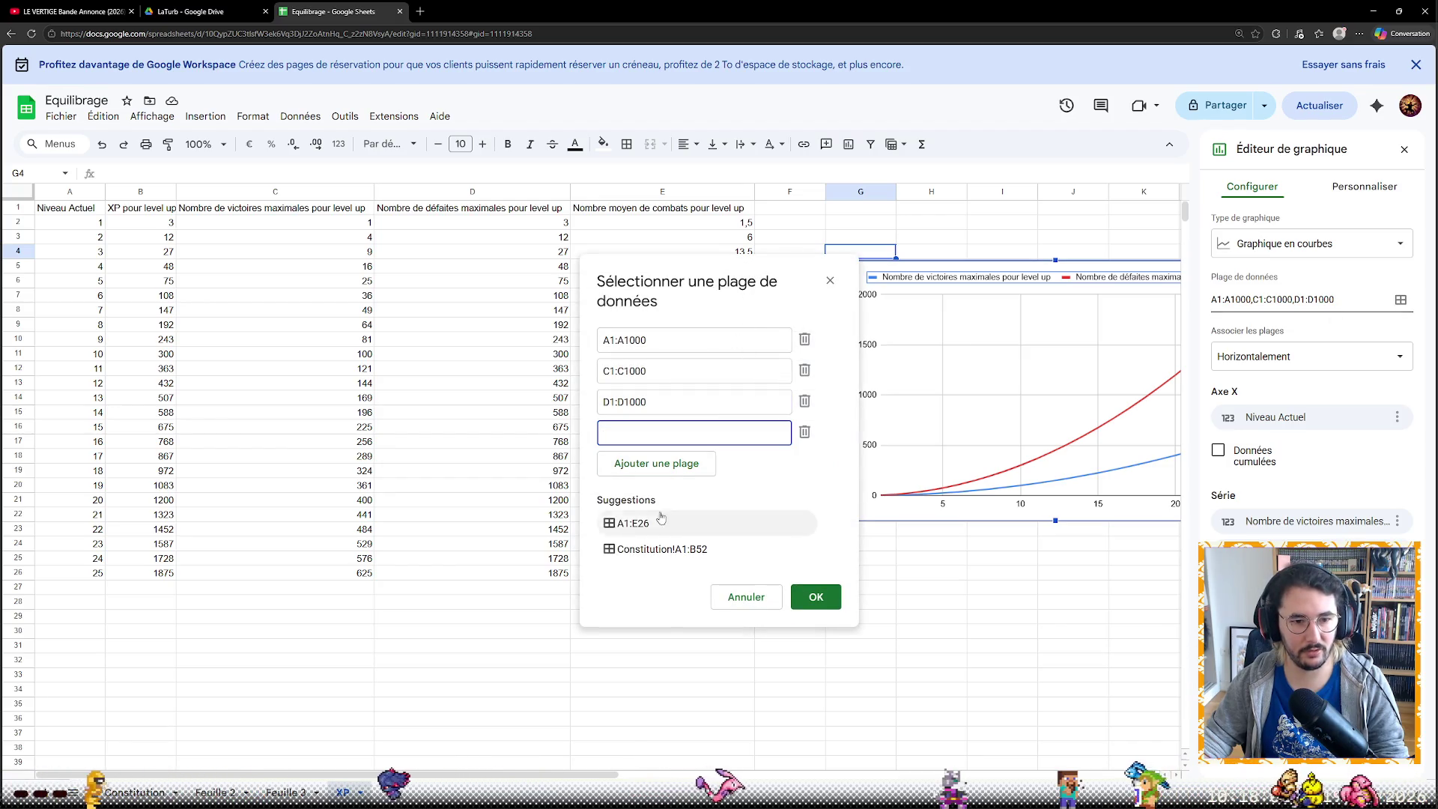
{"action": "left_click", "coordinate": [718, 191]}
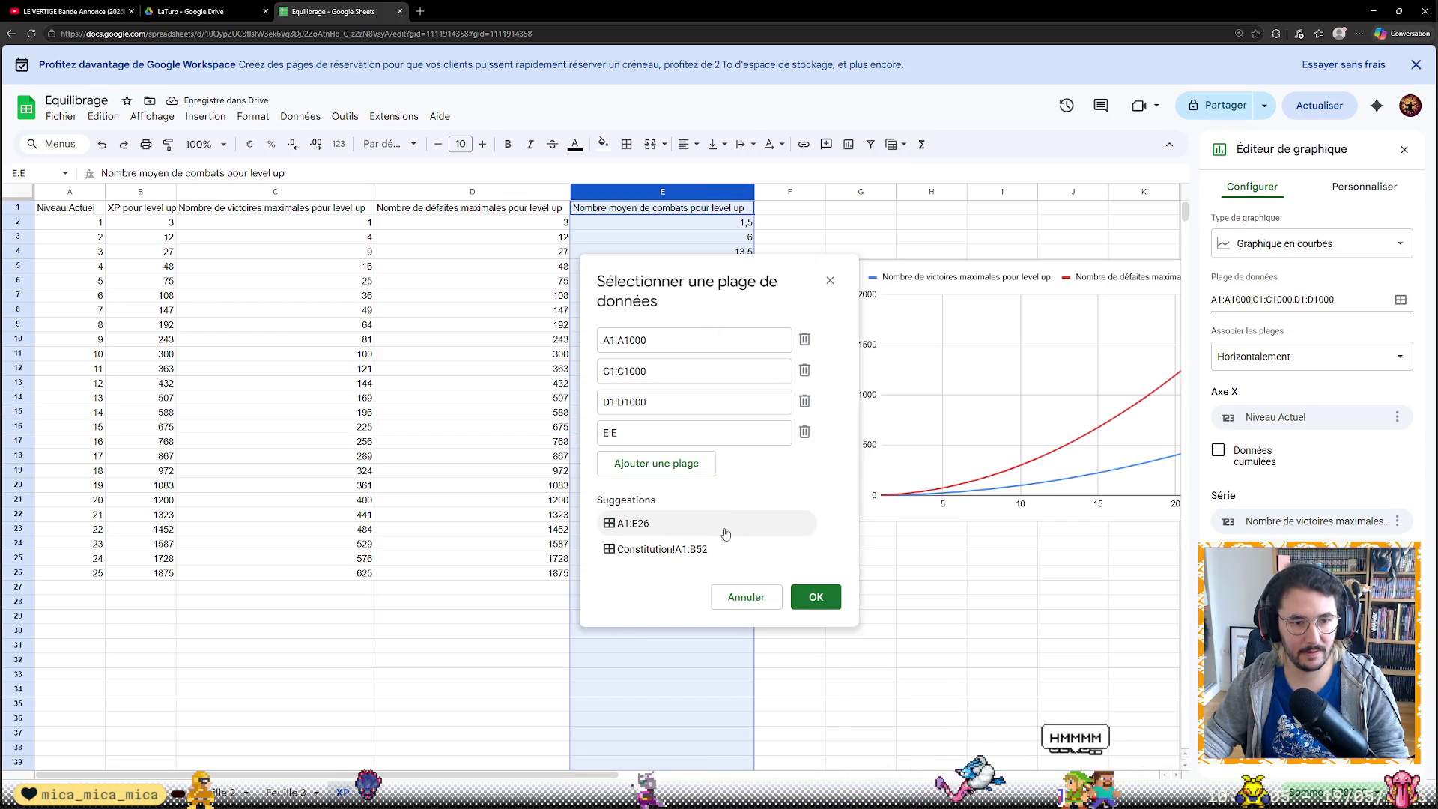
{"action": "left_click", "coordinate": [816, 597]}
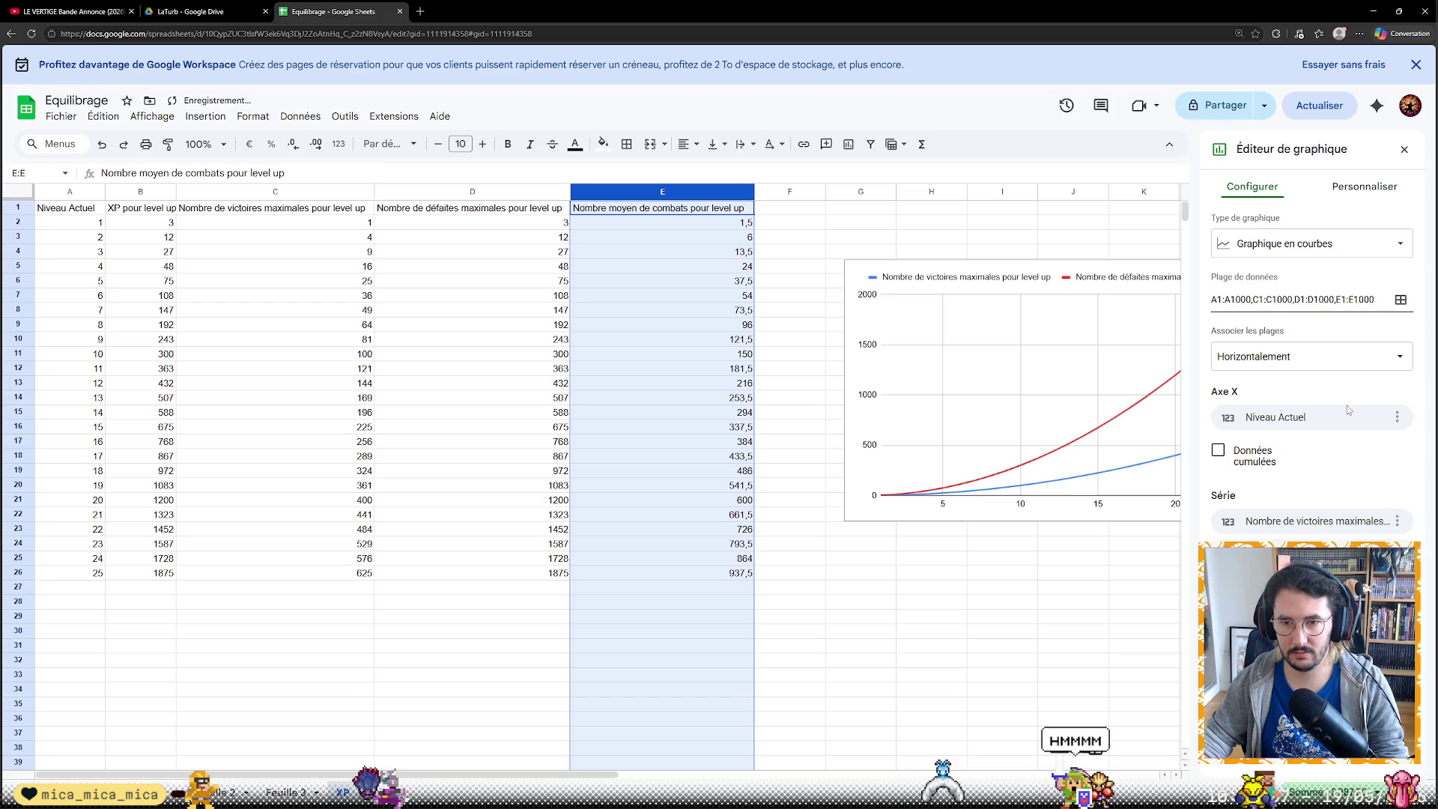
Add the average fights column as a yellow series and close the editor
{"action": "left_click", "coordinate": [1259, 612]}
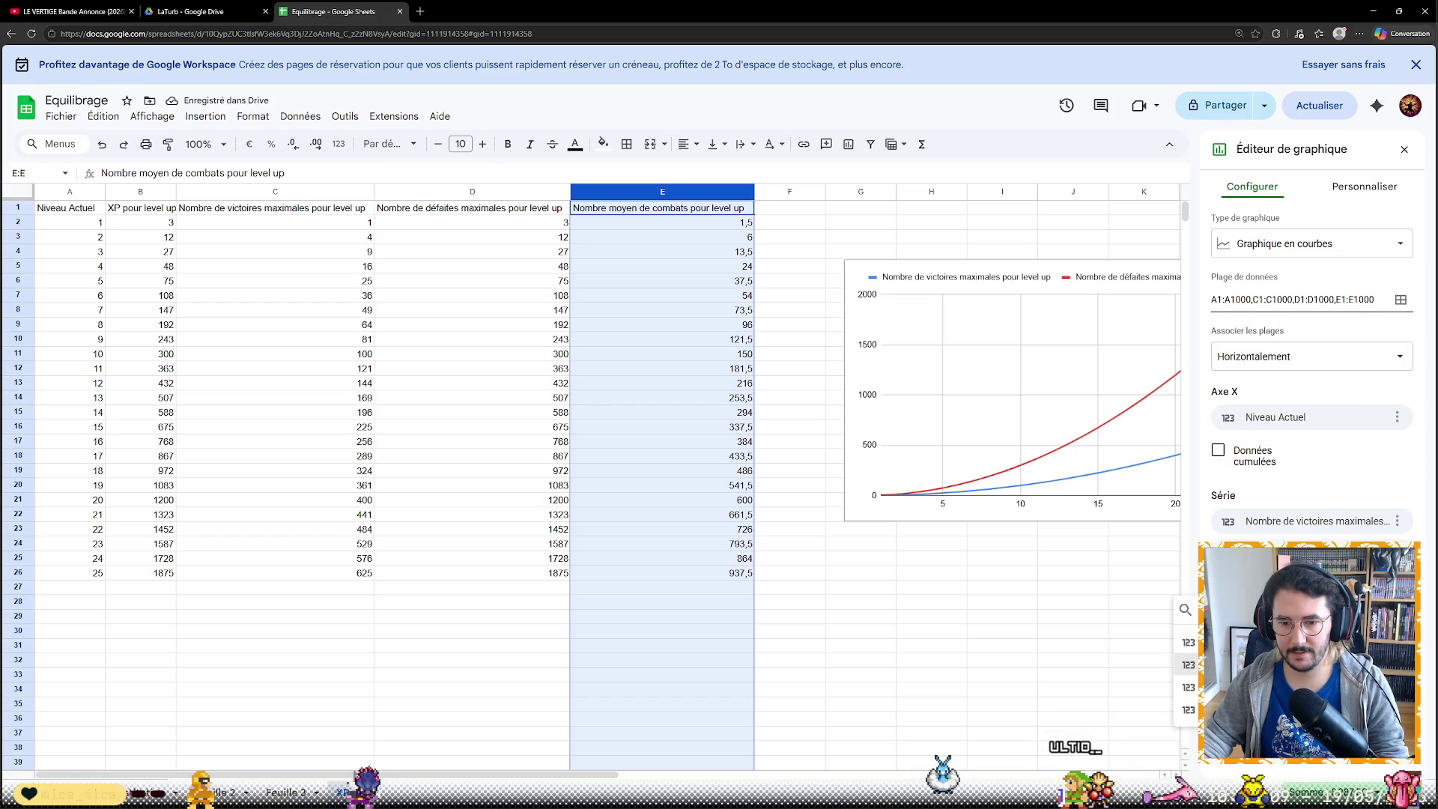
{"action": "left_click", "coordinate": [1259, 708]}
{"action": "left_click", "coordinate": [1057, 617]}
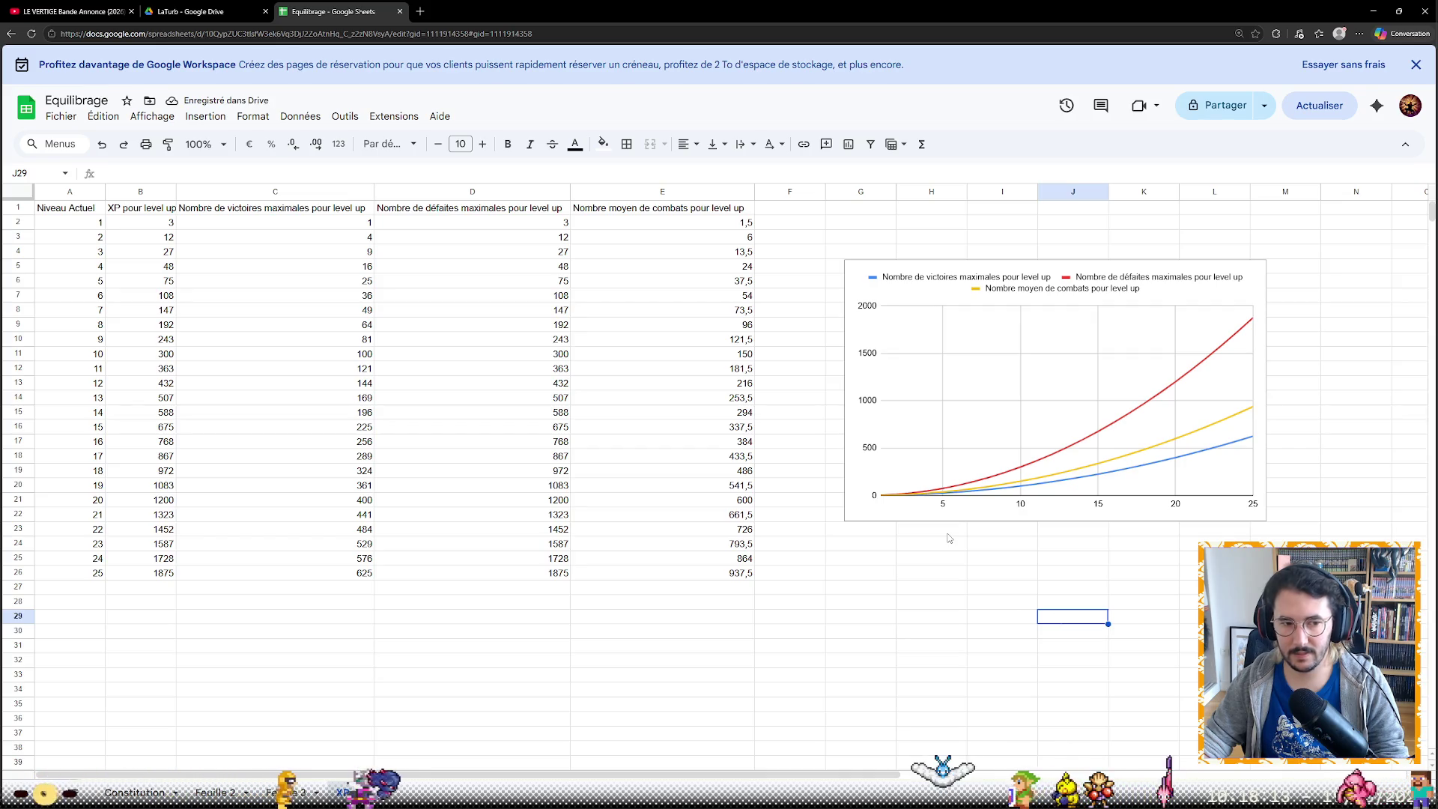
{"action": "left_click", "coordinate": [740, 575]}
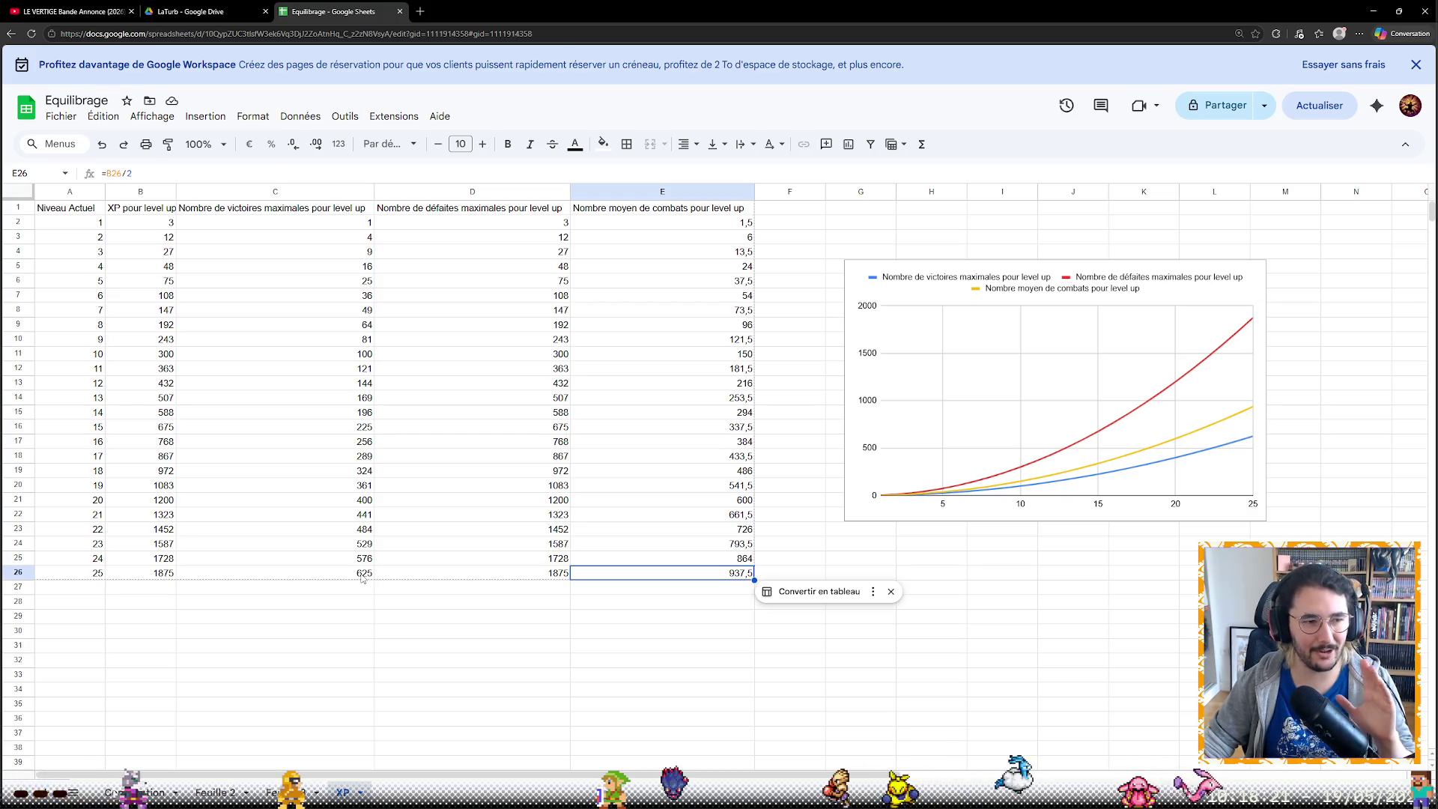
Check the bottom-row C formula, then start reworking the B2 XP formula's 3*A2 term
{"action": "left_click", "coordinate": [362, 575]}
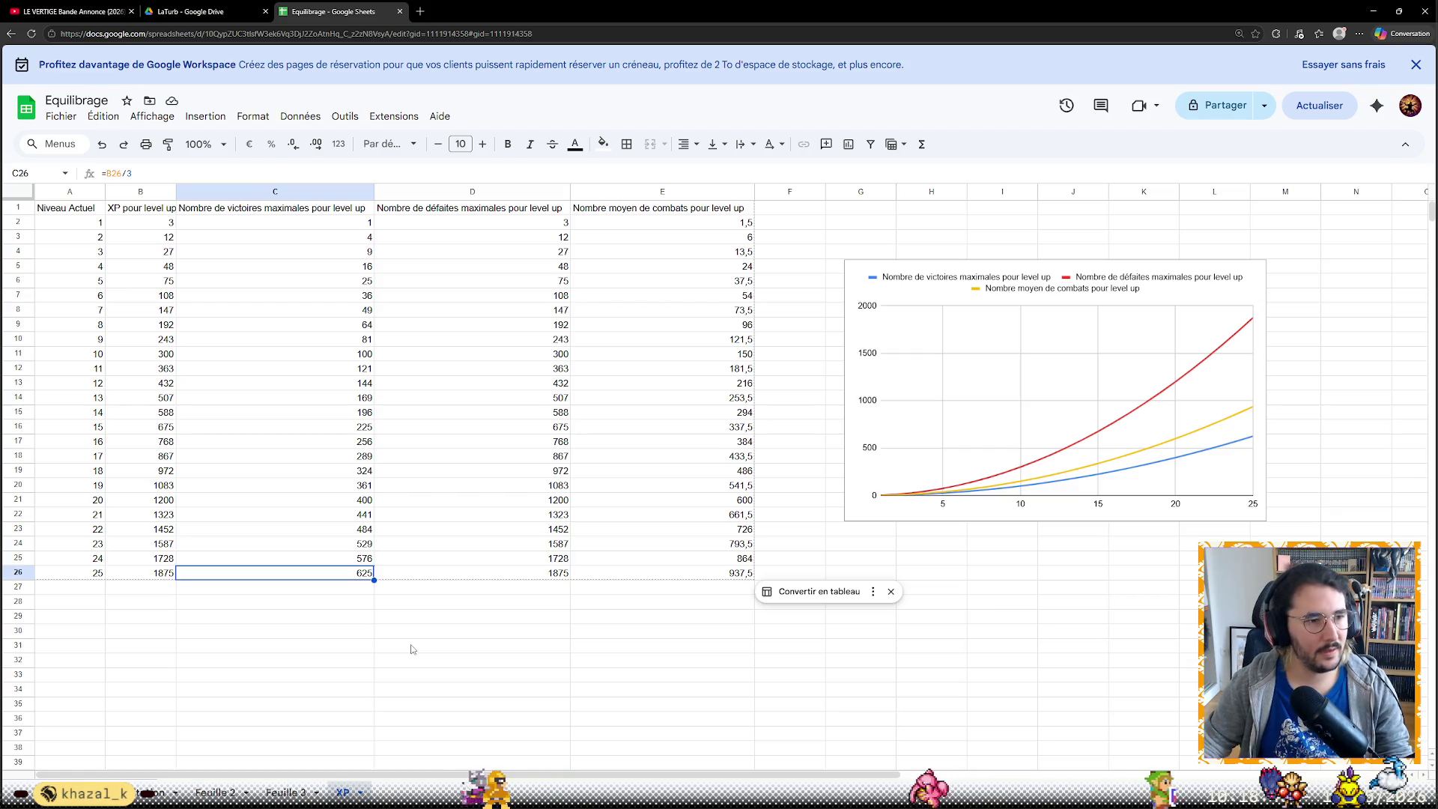
{"action": "left_click", "coordinate": [166, 227]}
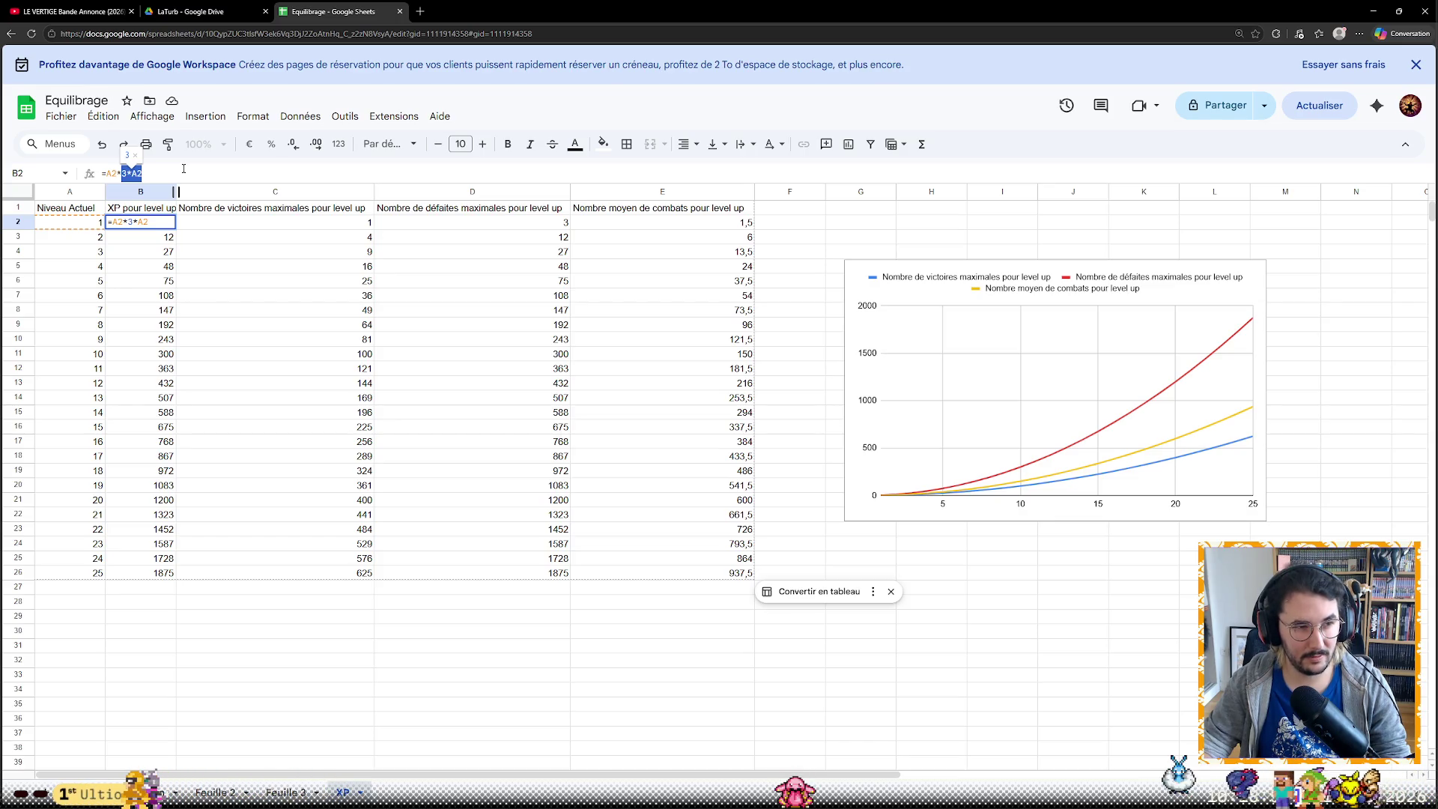
{"action": "key", "text": "BackSpace"}
{"action": "key", "text": "BackSpace"}
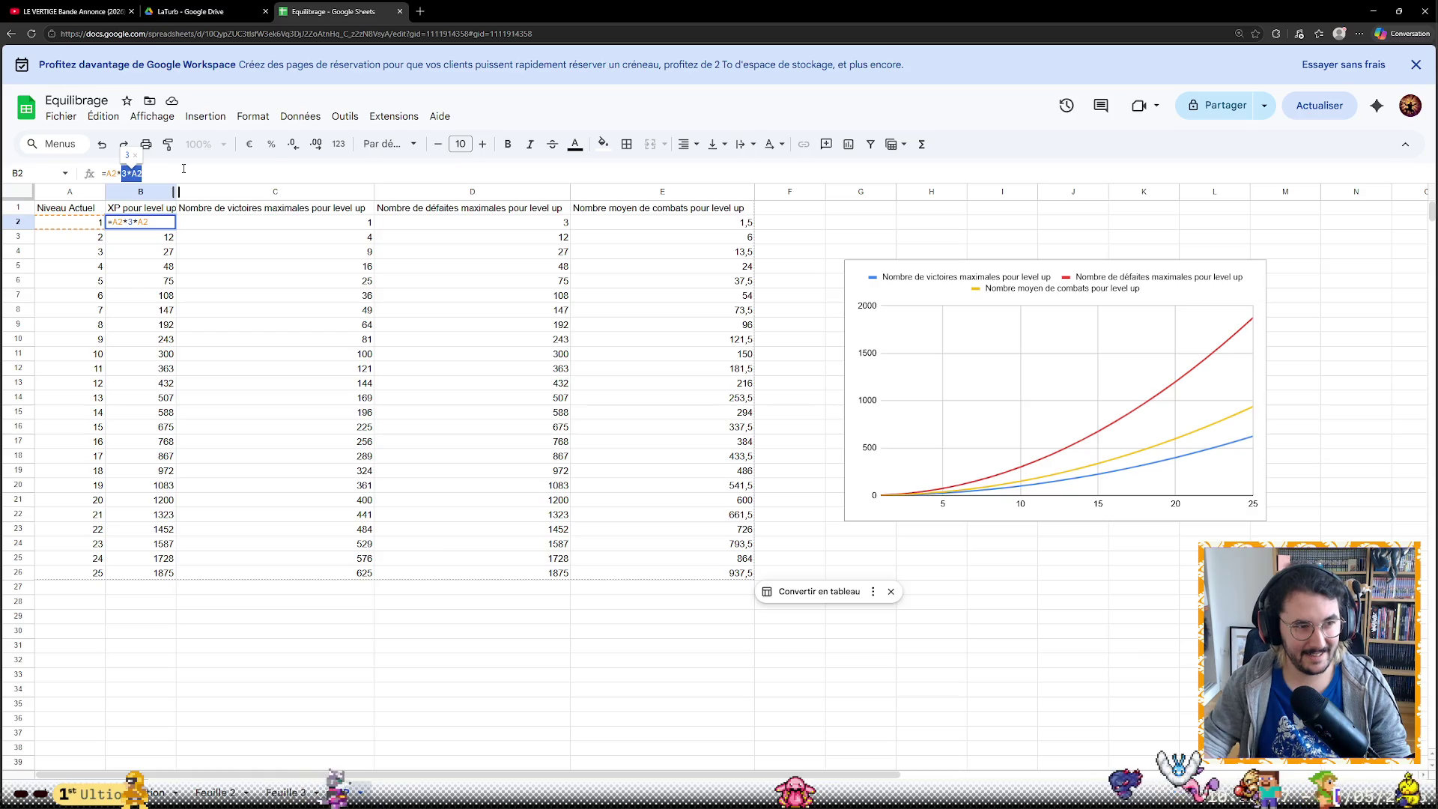
{"action": "type", "text": "^^("}
Set B2 to =A2^1.5 and review the C2, D2 and E2 formulas
{"action": "key", "text": "BackSpace"}
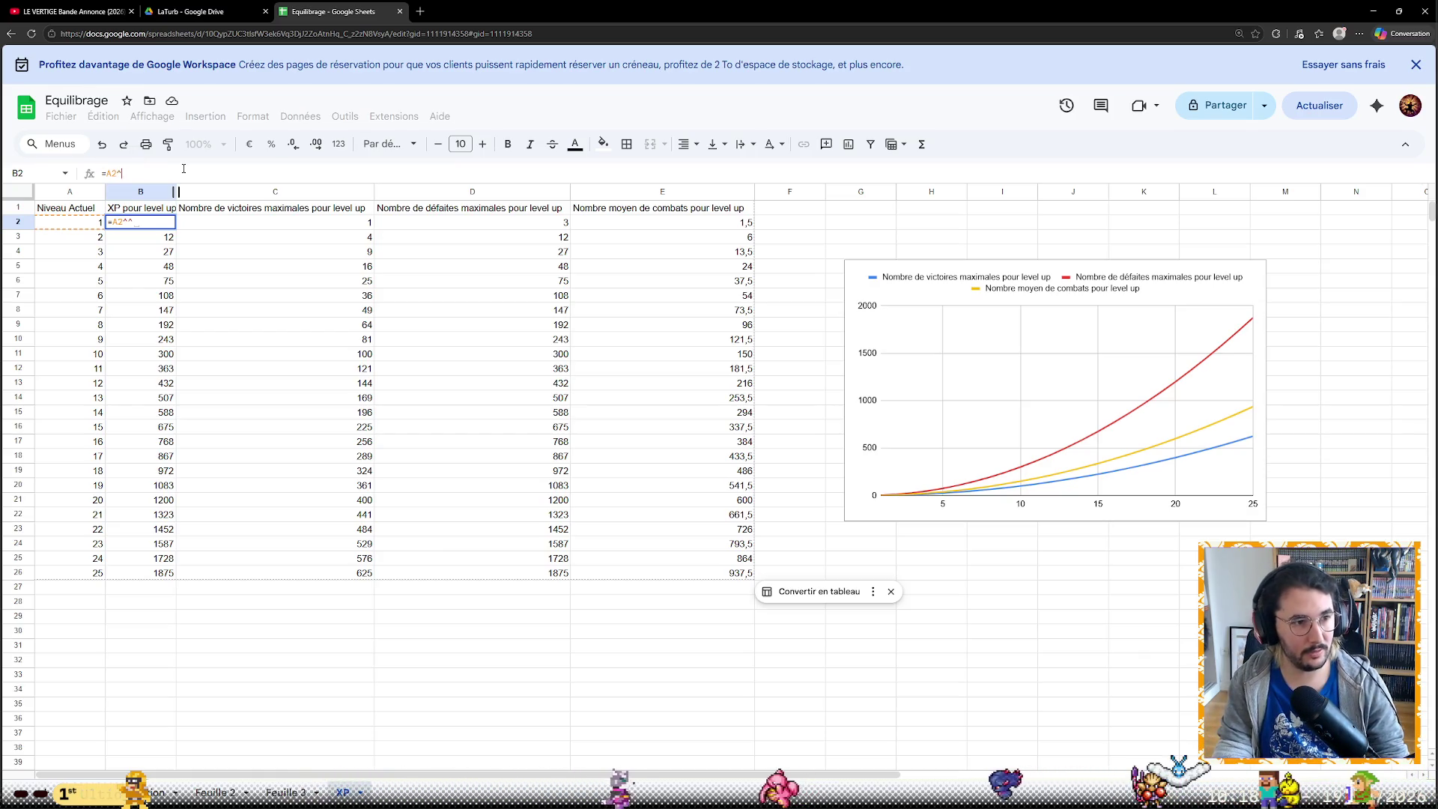
{"action": "type", "text": "2"}
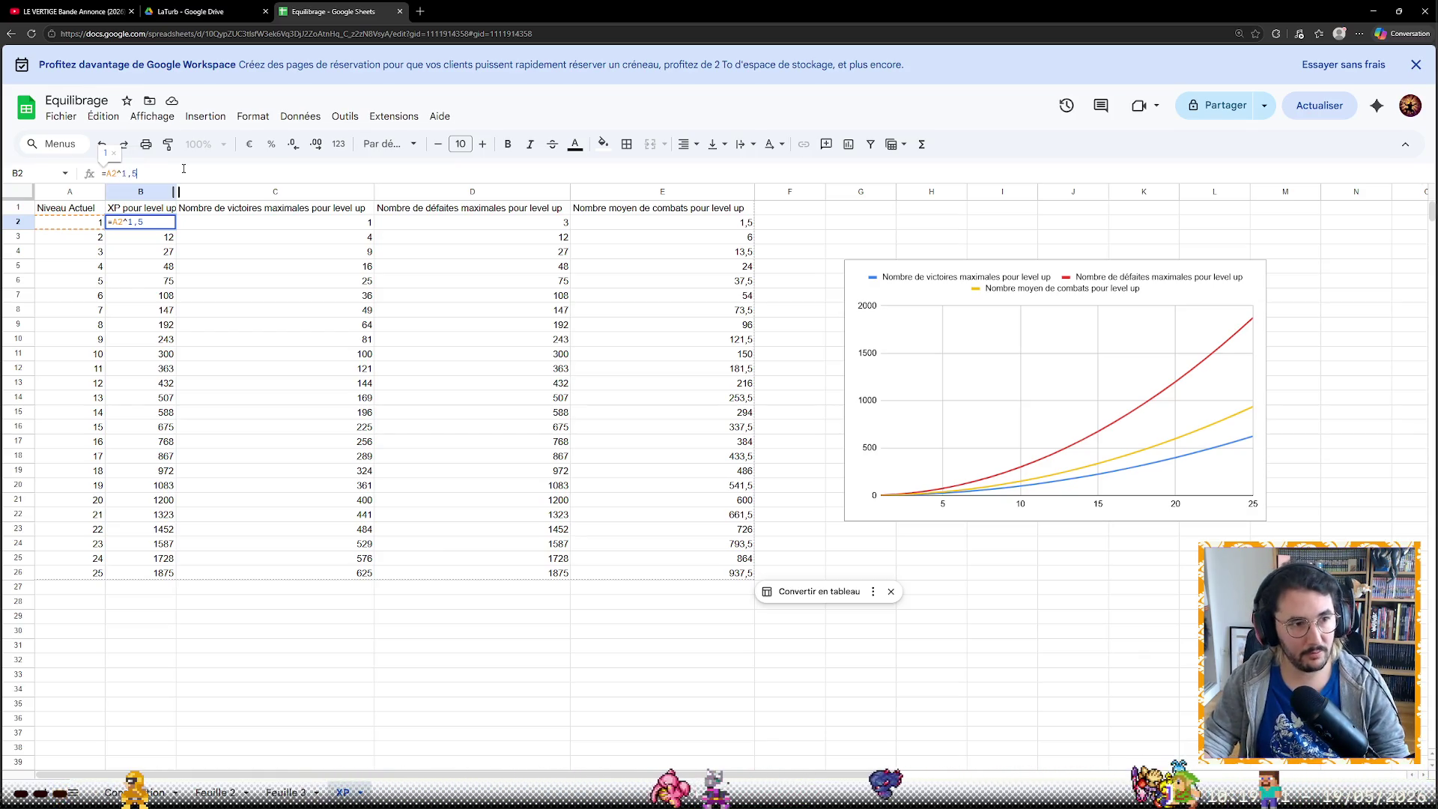
{"action": "key", "text": "Return"}
{"action": "key", "text": "Up"}
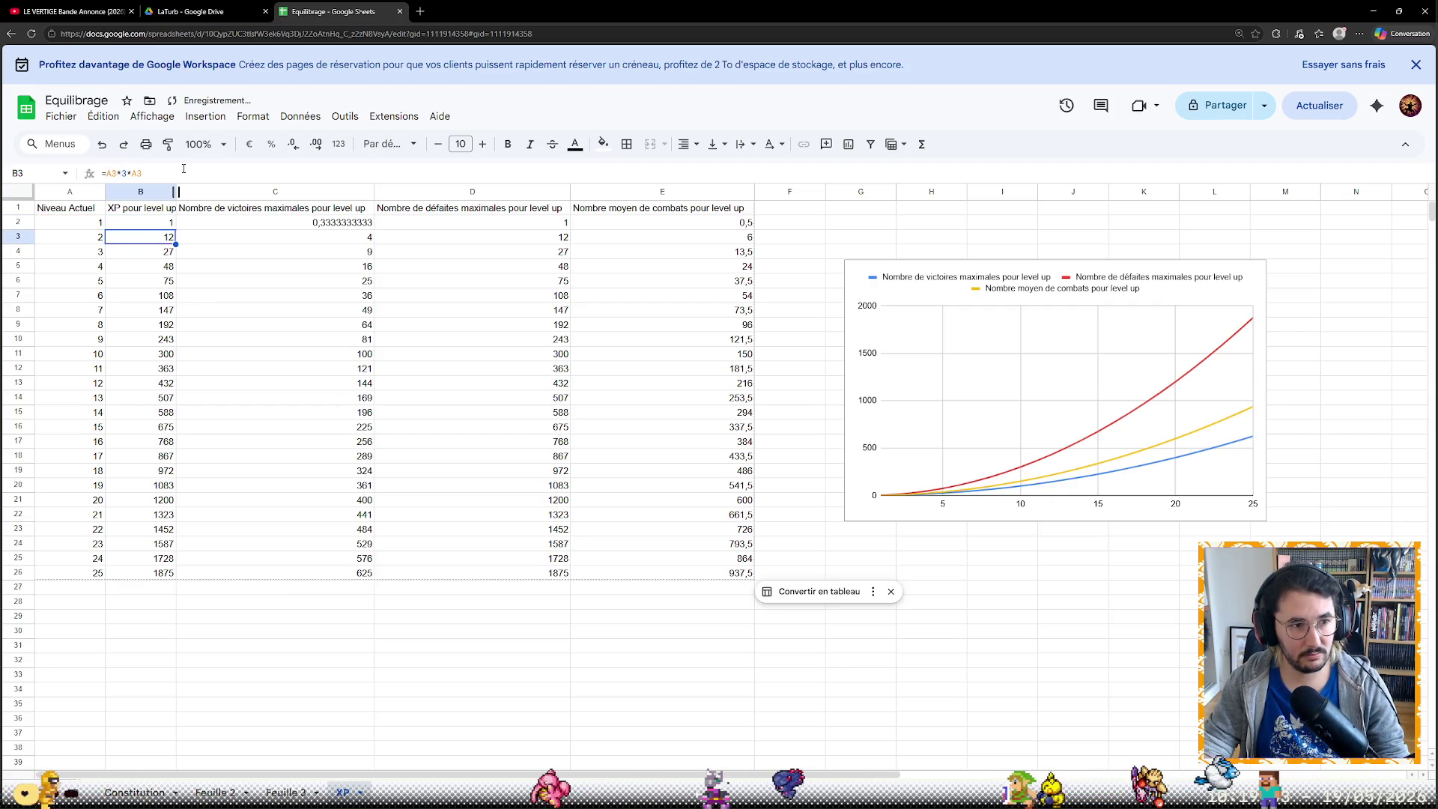
{"action": "key", "text": "Right"}
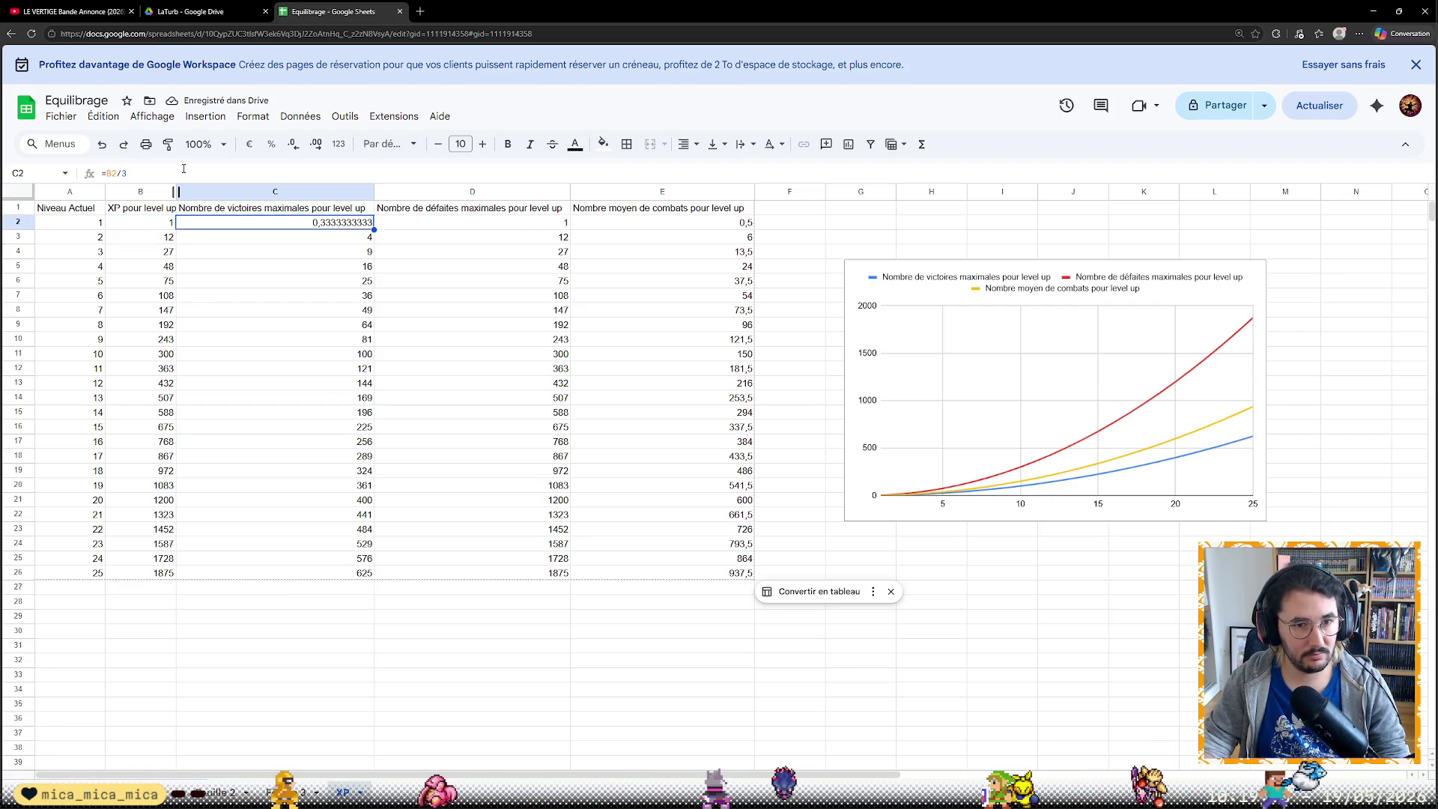
{"action": "key", "text": "Right"}
{"action": "key", "text": "Left"}
{"action": "key", "text": "Left"}
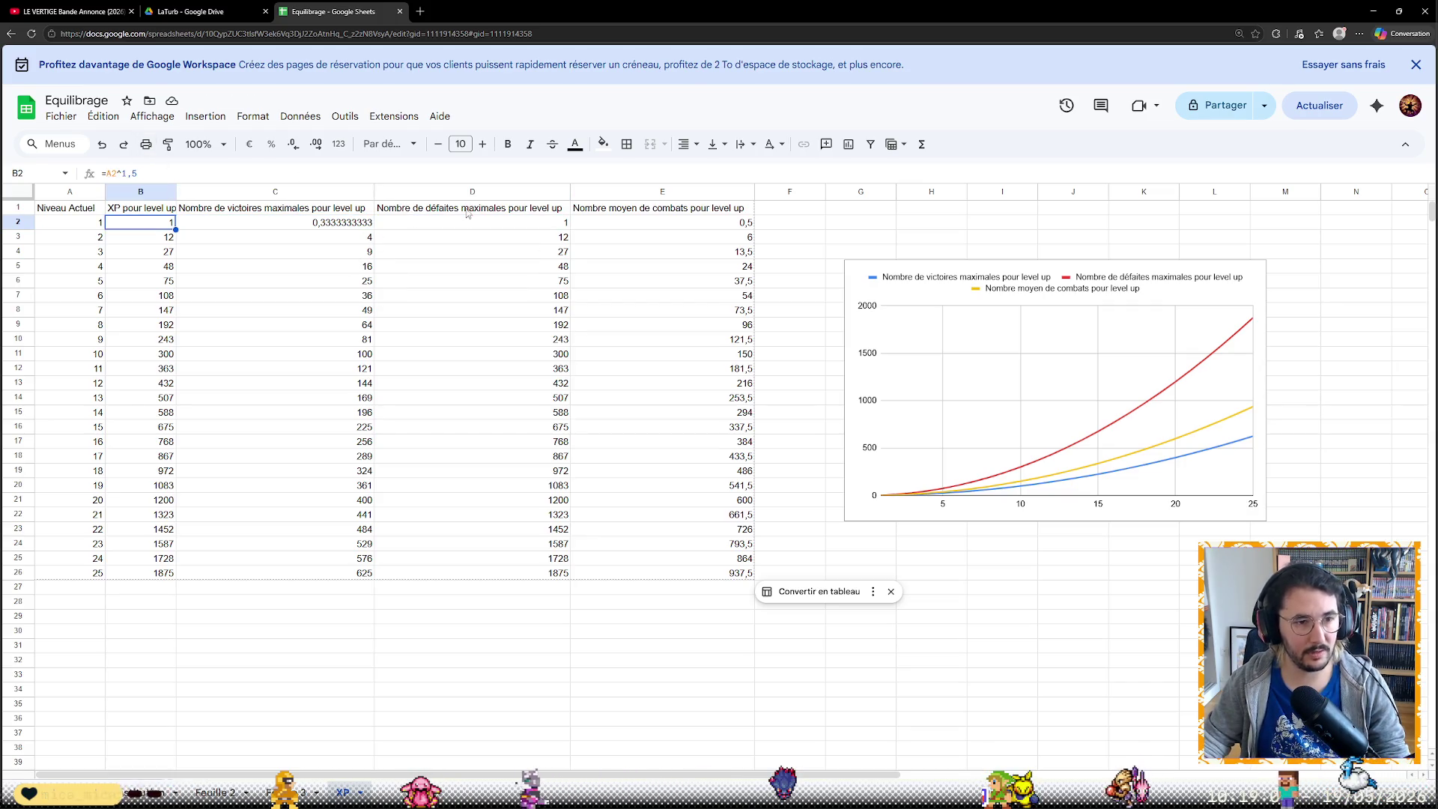
{"action": "key", "text": "Right"}
{"action": "key", "text": "Right"}
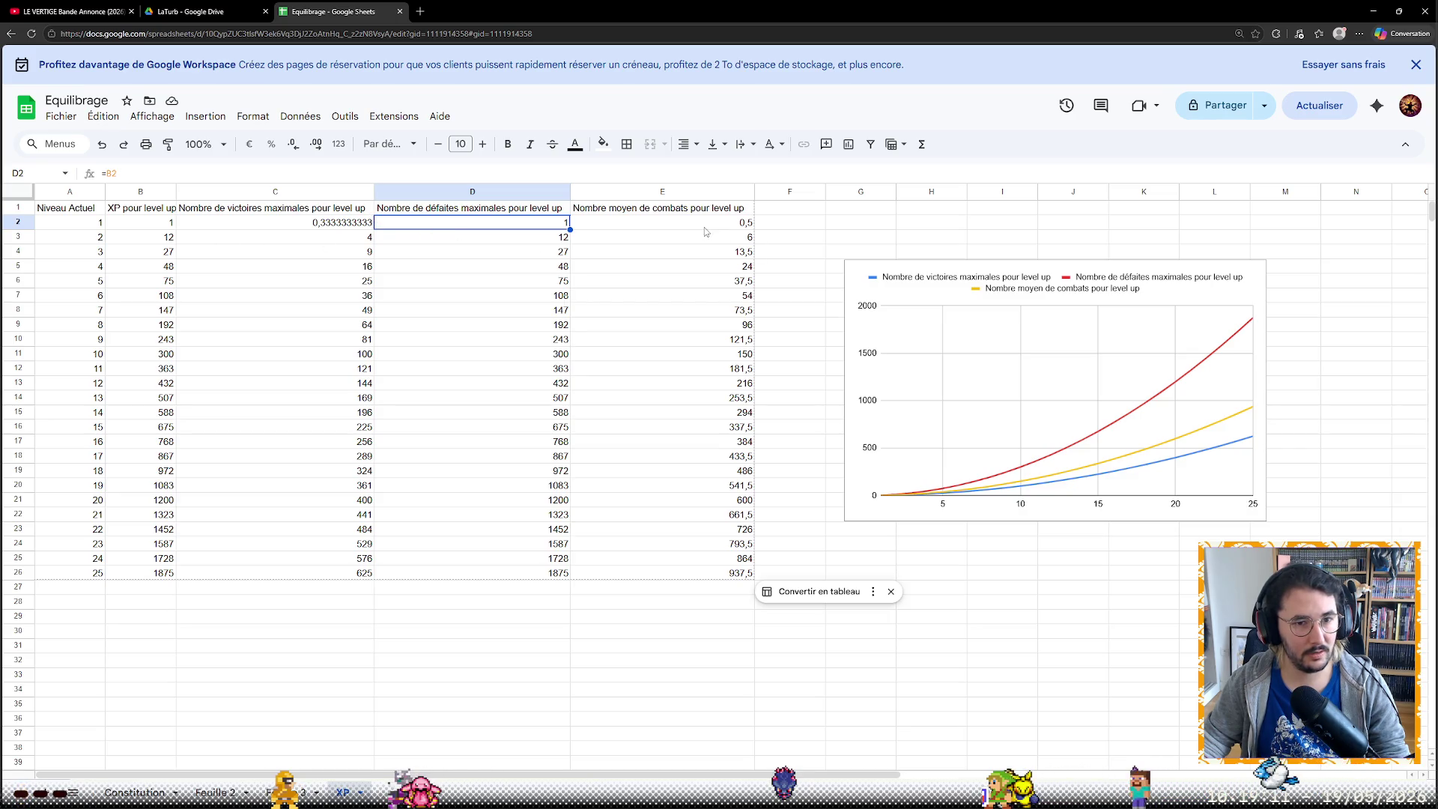
{"action": "left_click", "coordinate": [704, 226]}
Copy the power-1.5 XP formula from B2 down to level 25, XP now 1 to 125
{"action": "left_click", "coordinate": [166, 225]}
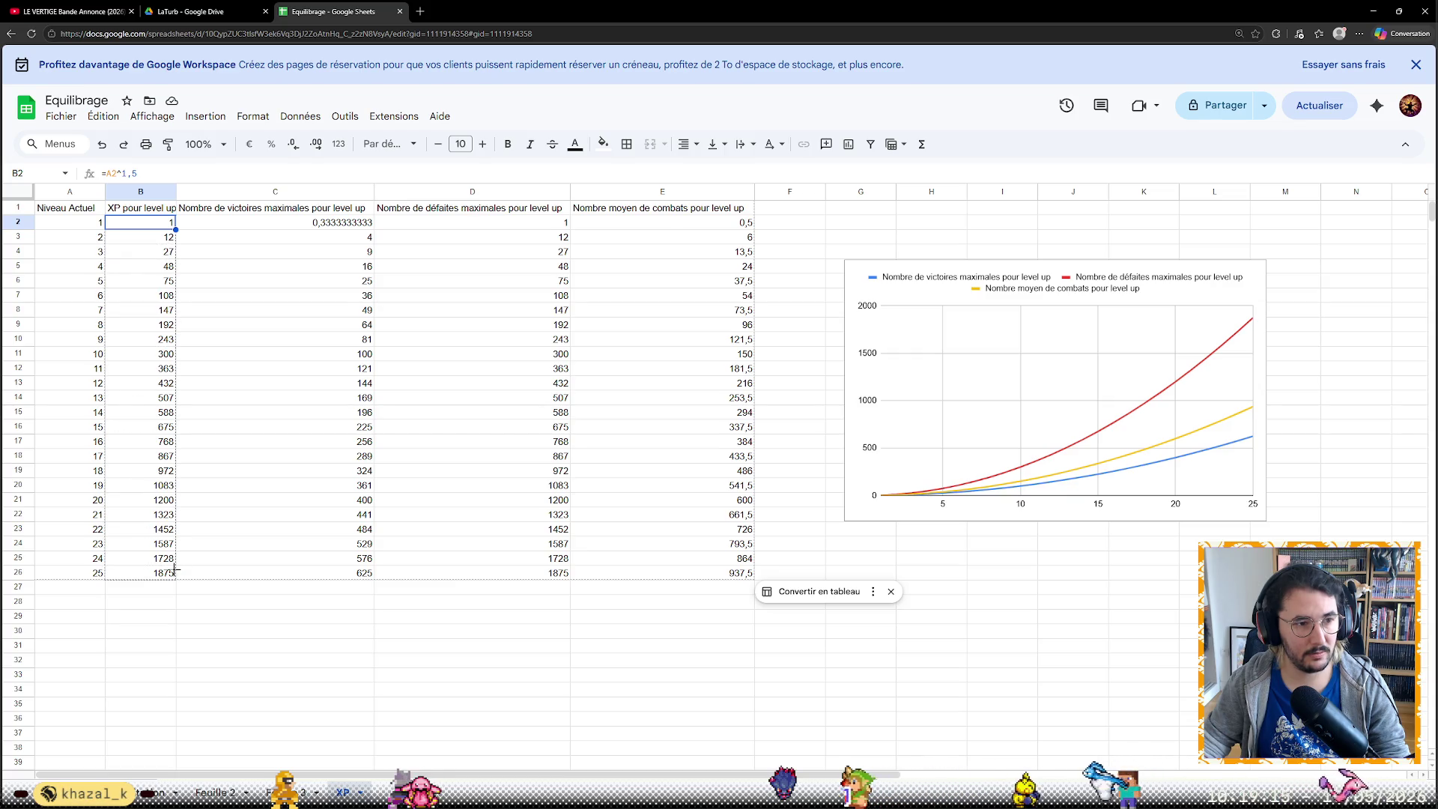
{"action": "left_click_drag", "start_coordinate": [175, 574], "coordinate": [175, 573]}
{"action": "left_click", "coordinate": [173, 632]}
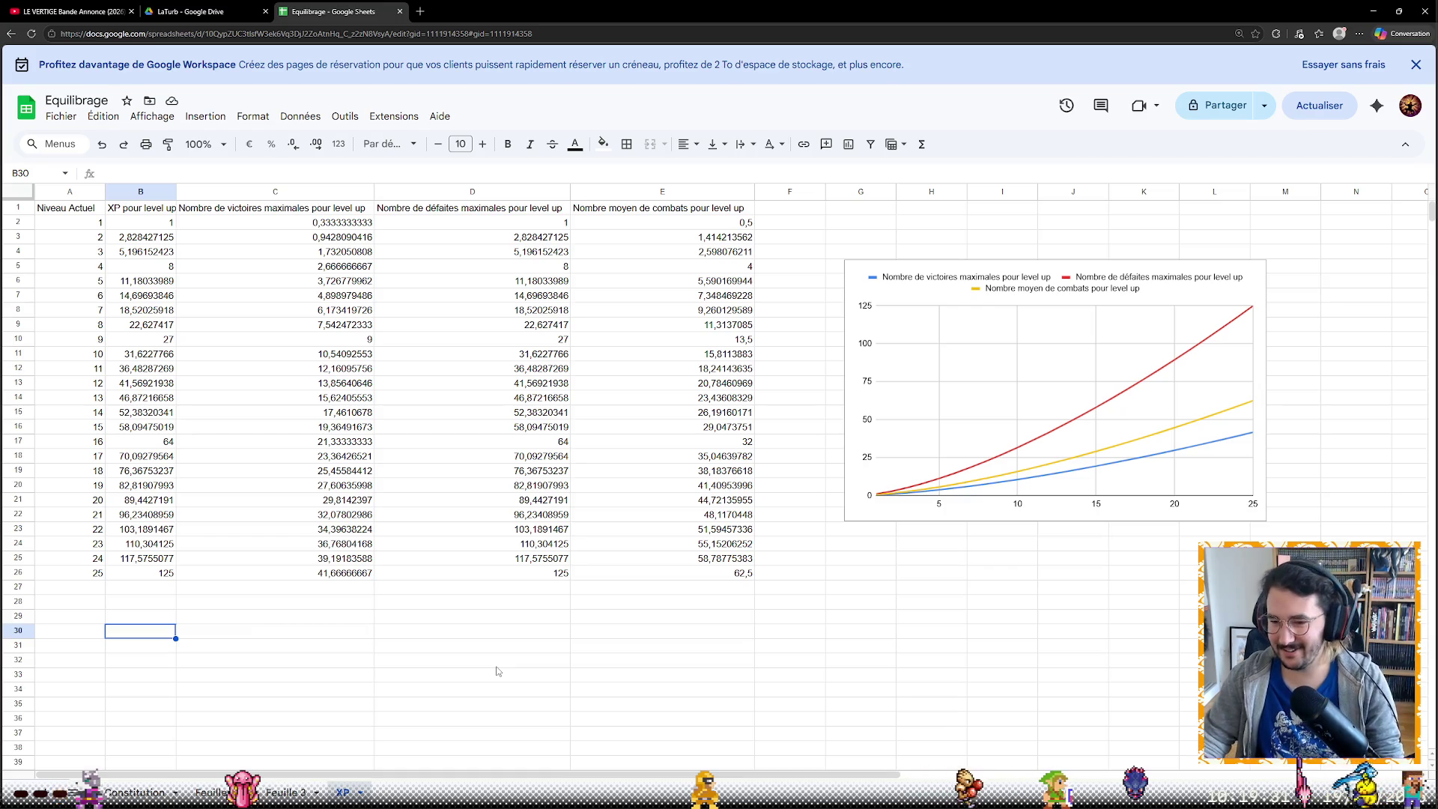
Show the whole B1:E26 table as whole numbers without decimals
{"action": "left_click", "coordinate": [132, 211]}
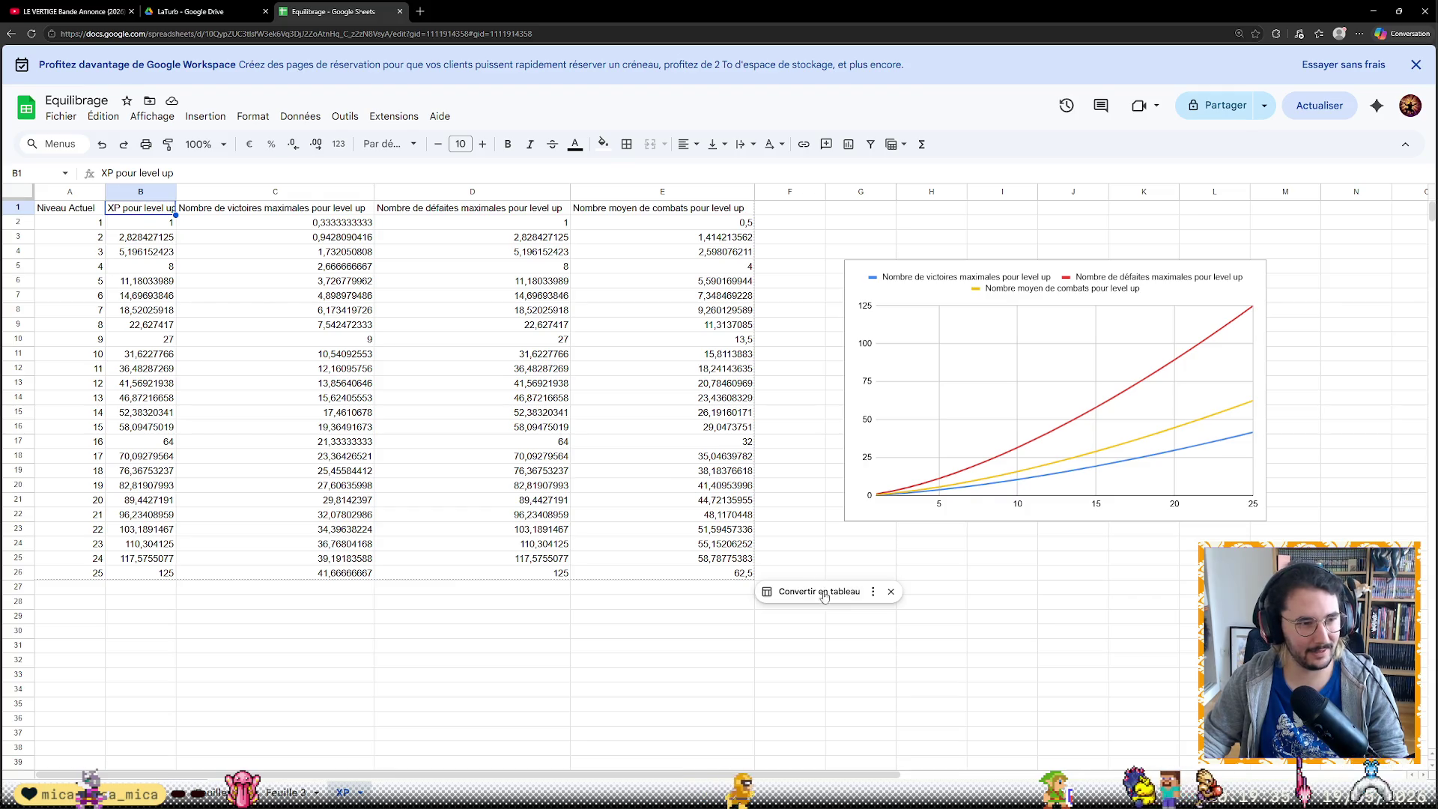
{"action": "key", "text": "ctrl+shift+Right"}
{"action": "key", "text": "ctrl+shift+Down"}
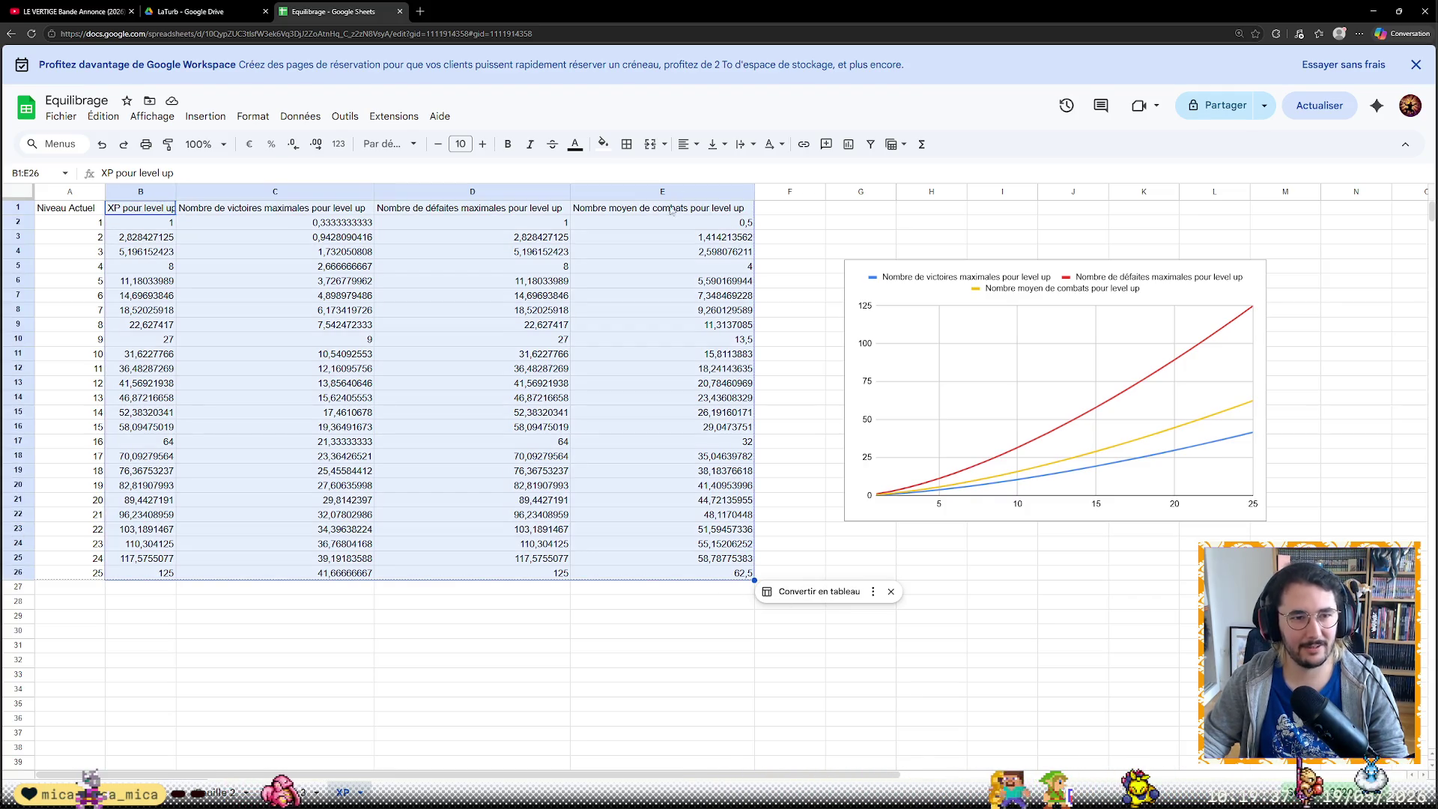
{"action": "left_click", "coordinate": [293, 144]}
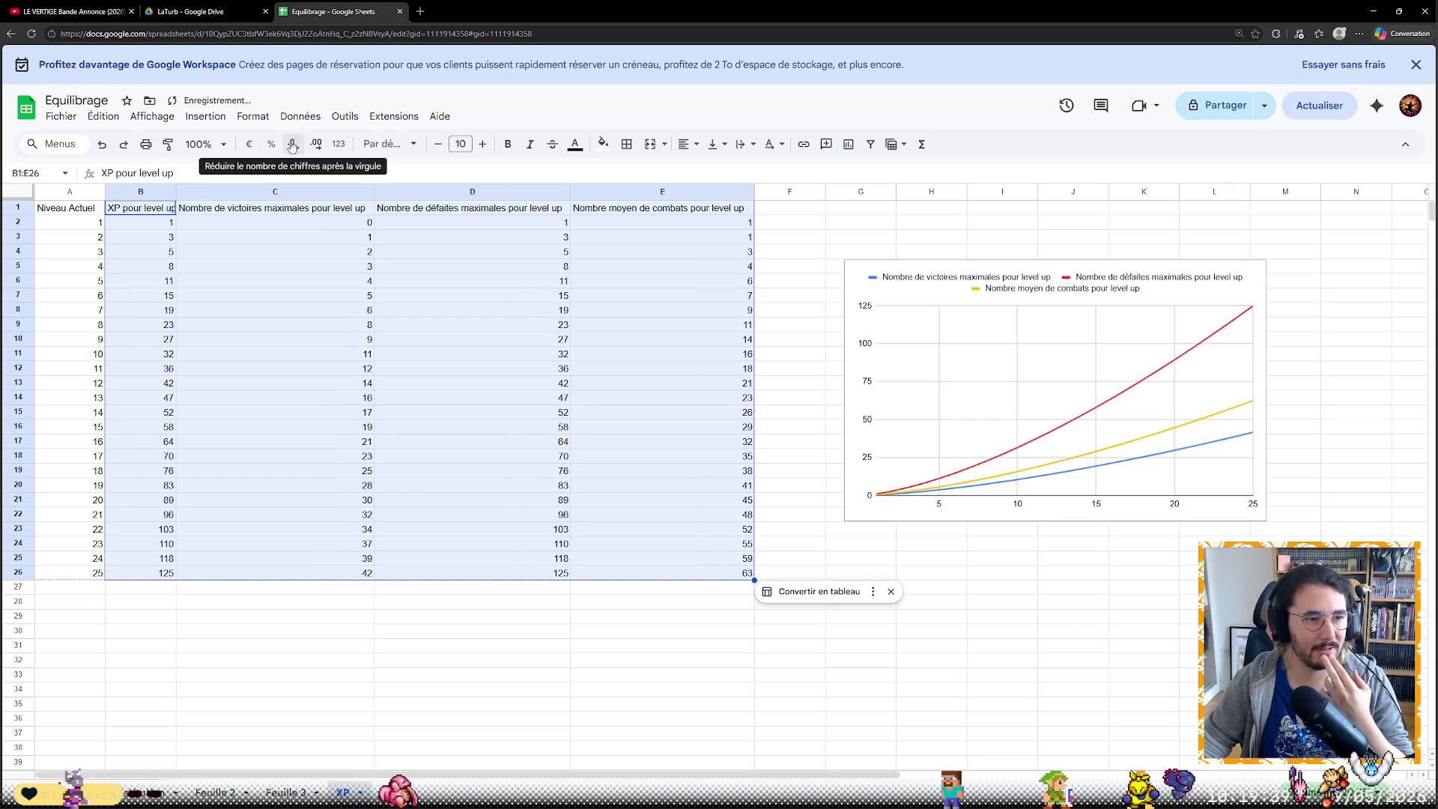
{"action": "left_click", "coordinate": [439, 648]}
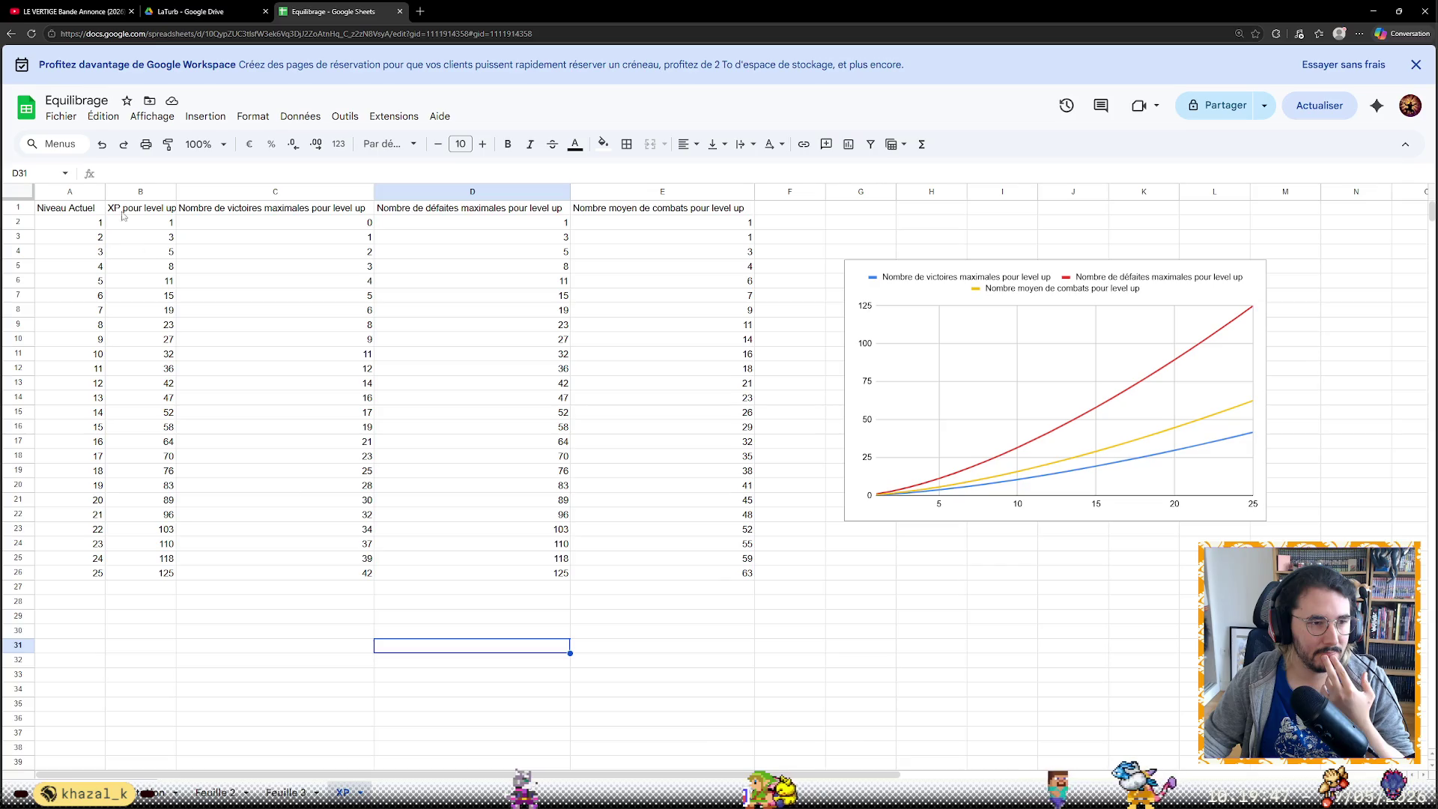
Change B2 to =A2^1.5 + 3 and fill it down to B26, XP now 4 to 128
{"action": "left_click", "coordinate": [146, 223]}
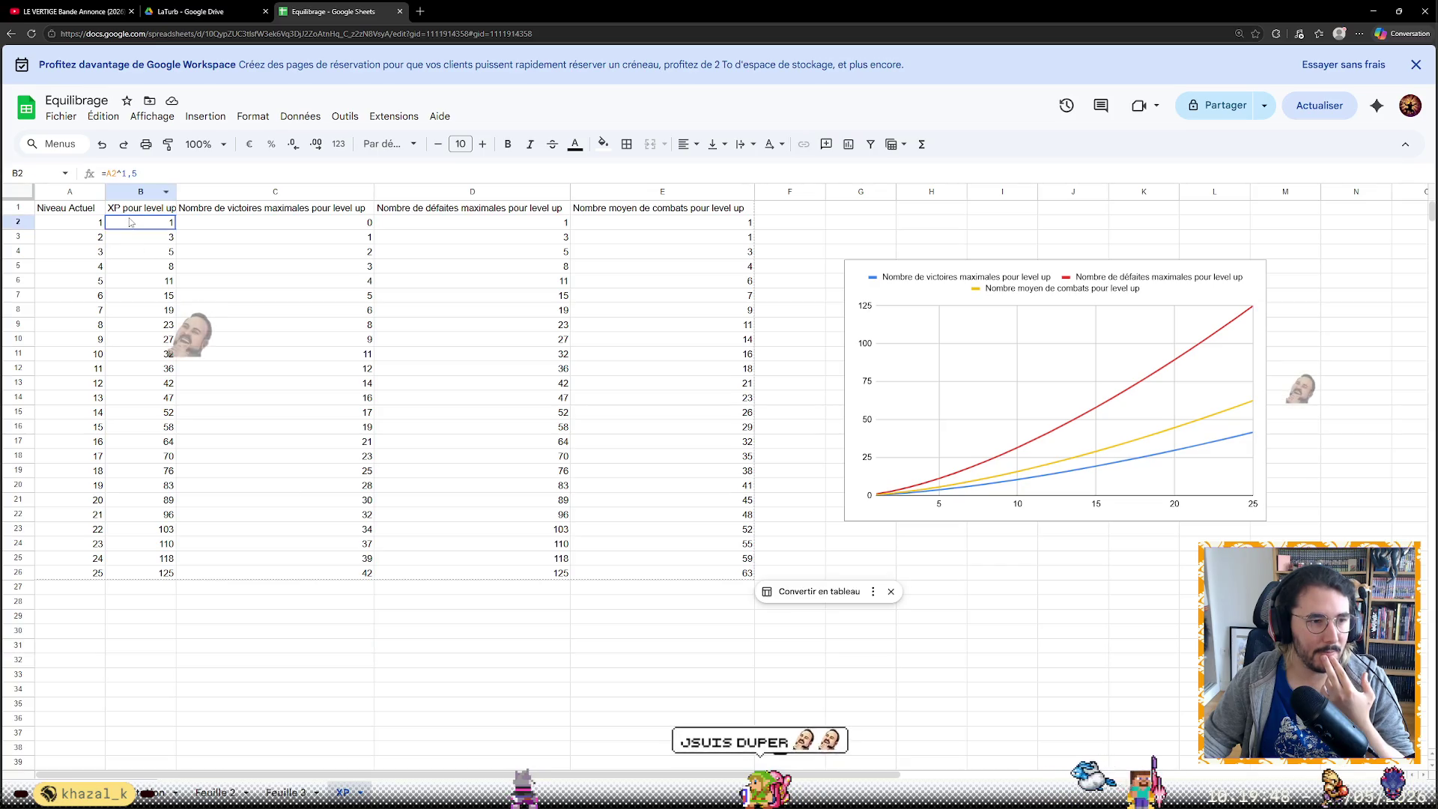
{"action": "left_click", "coordinate": [115, 173]}
{"action": "key", "text": "Return"}
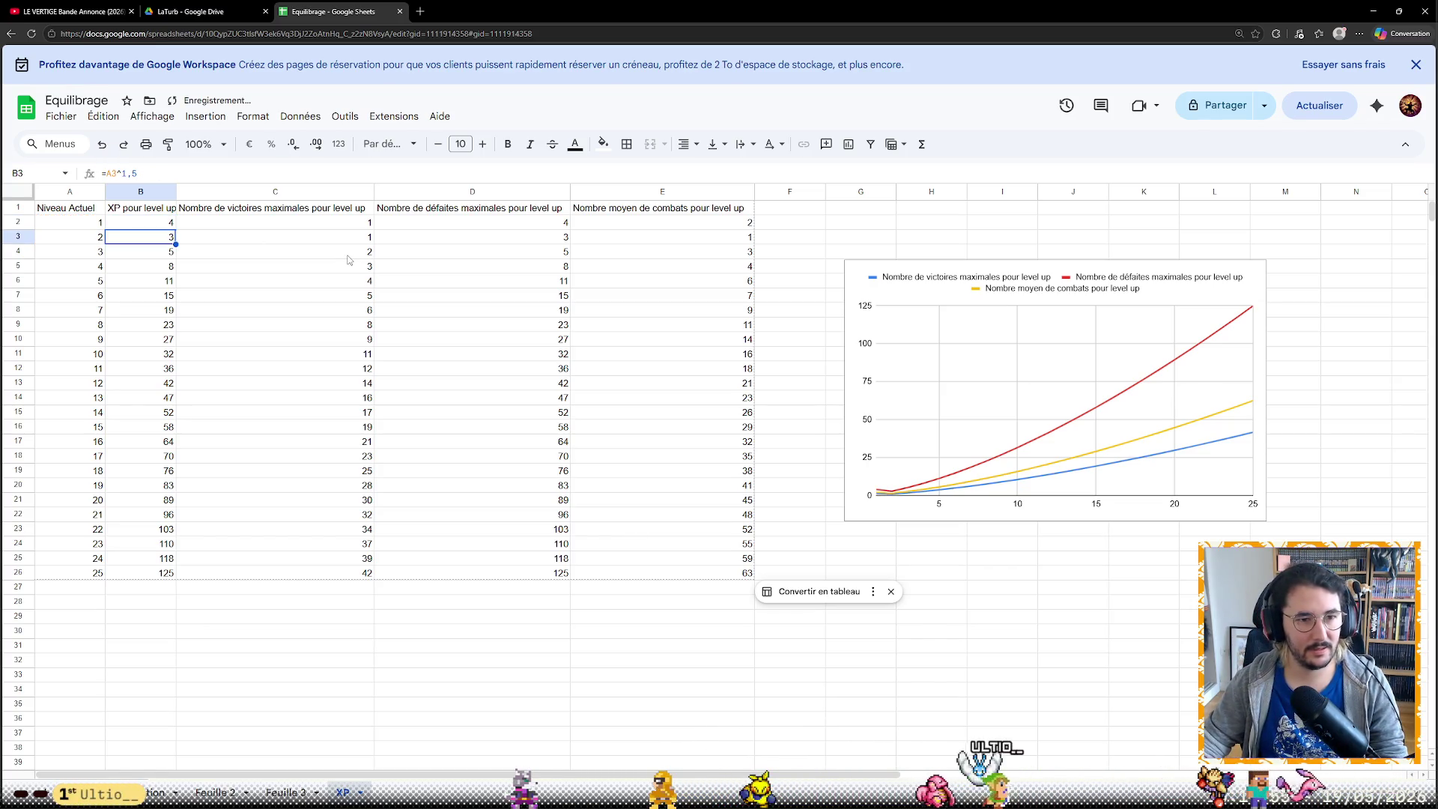
{"action": "left_click", "coordinate": [169, 223]}
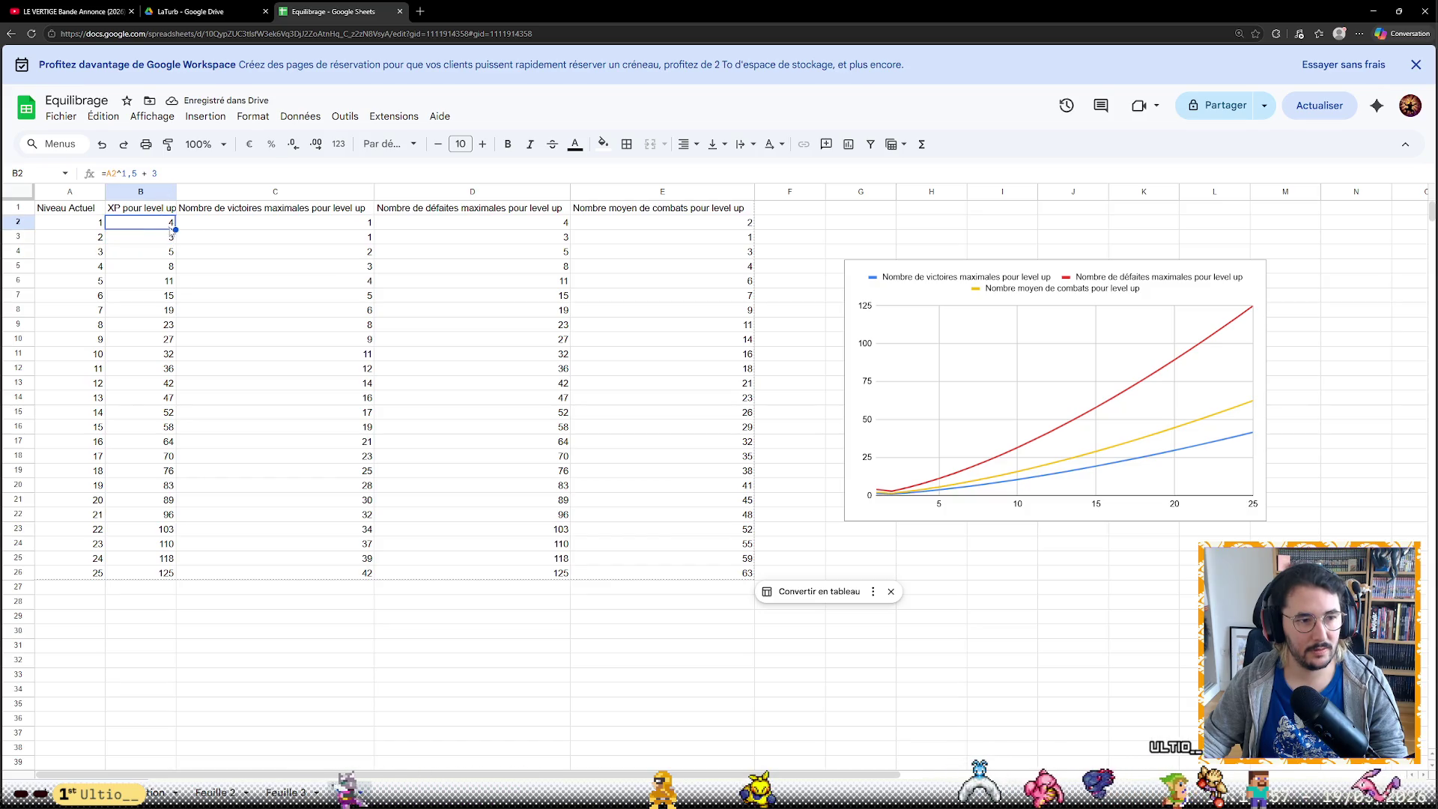
{"action": "left_click_drag", "start_coordinate": [174, 230], "coordinate": [169, 575]}
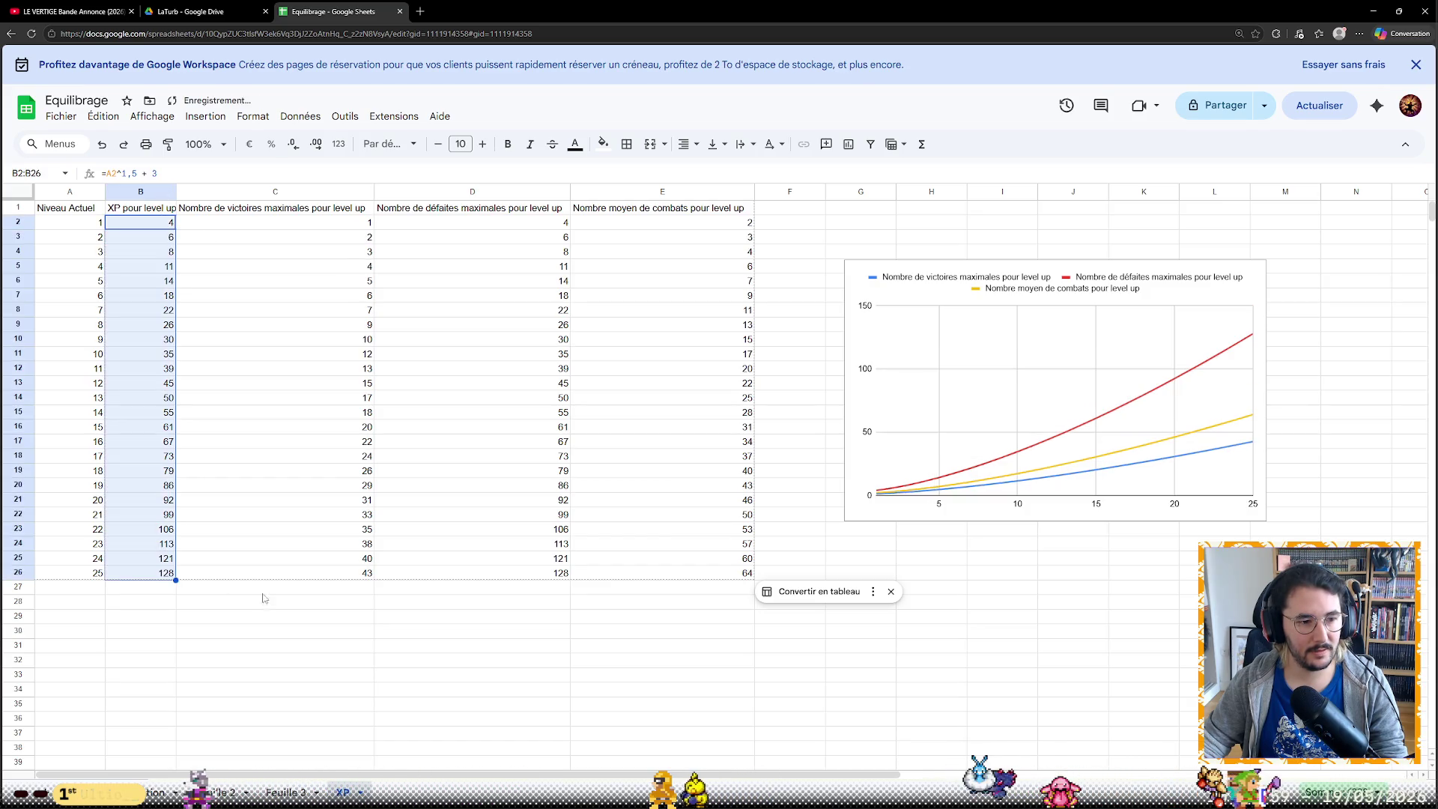
{"action": "left_click", "coordinate": [299, 623]}
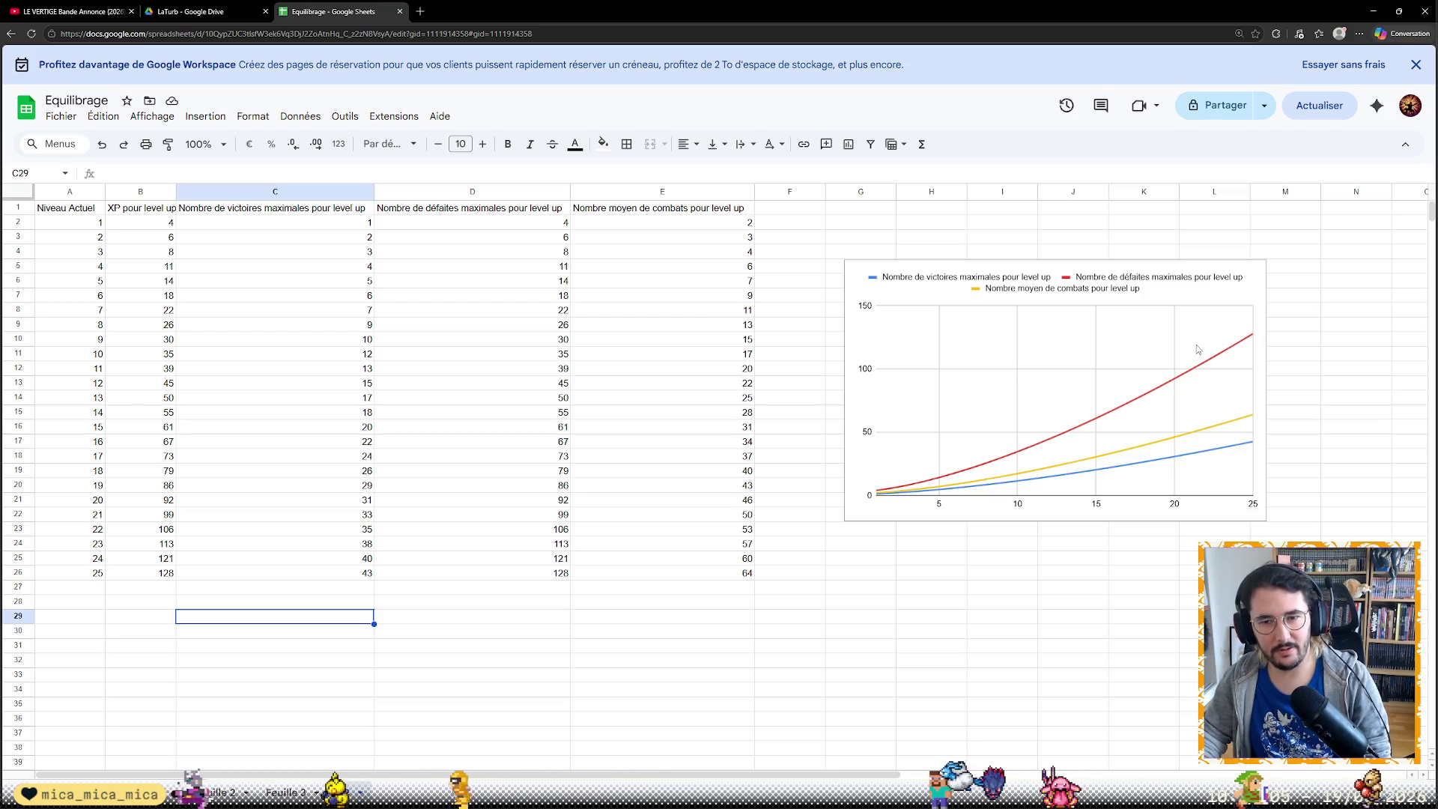
Check level 25's victories and level number, then start a new browser tab for a search
{"action": "left_click", "coordinate": [354, 573]}
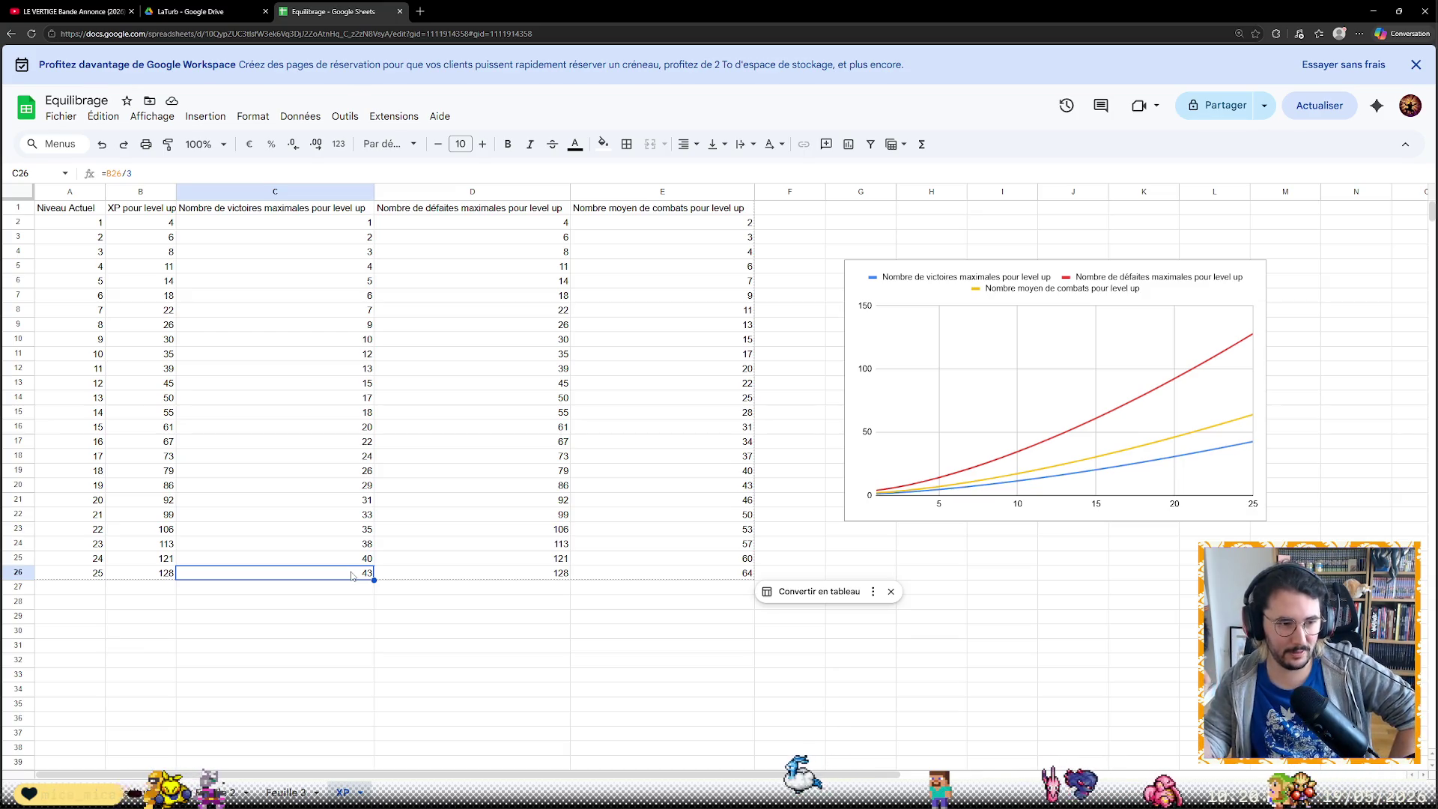
{"action": "key", "text": "Left"}
{"action": "key", "text": "Left"}
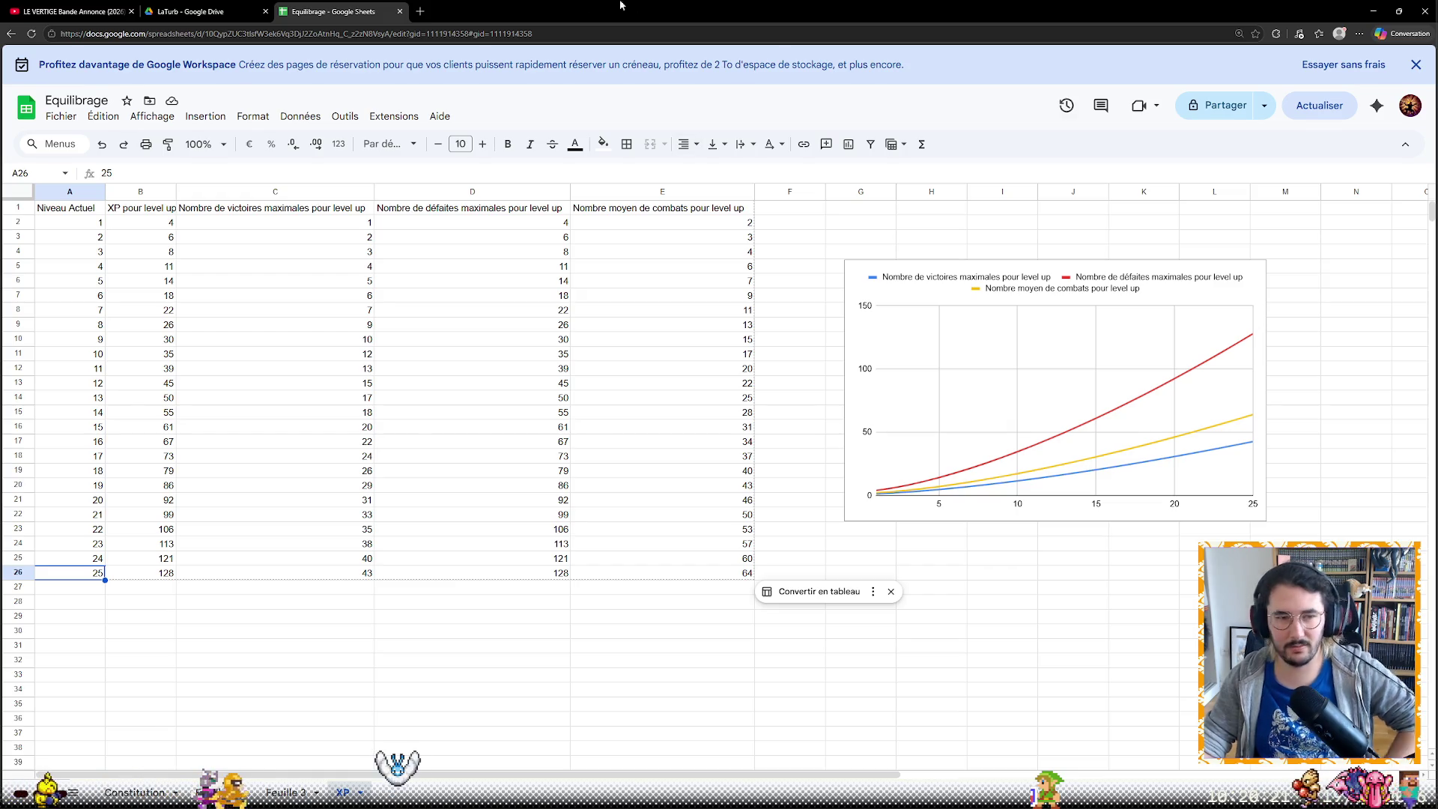
{"action": "left_click", "coordinate": [419, 11]}
{"action": "type", "text": "la"}
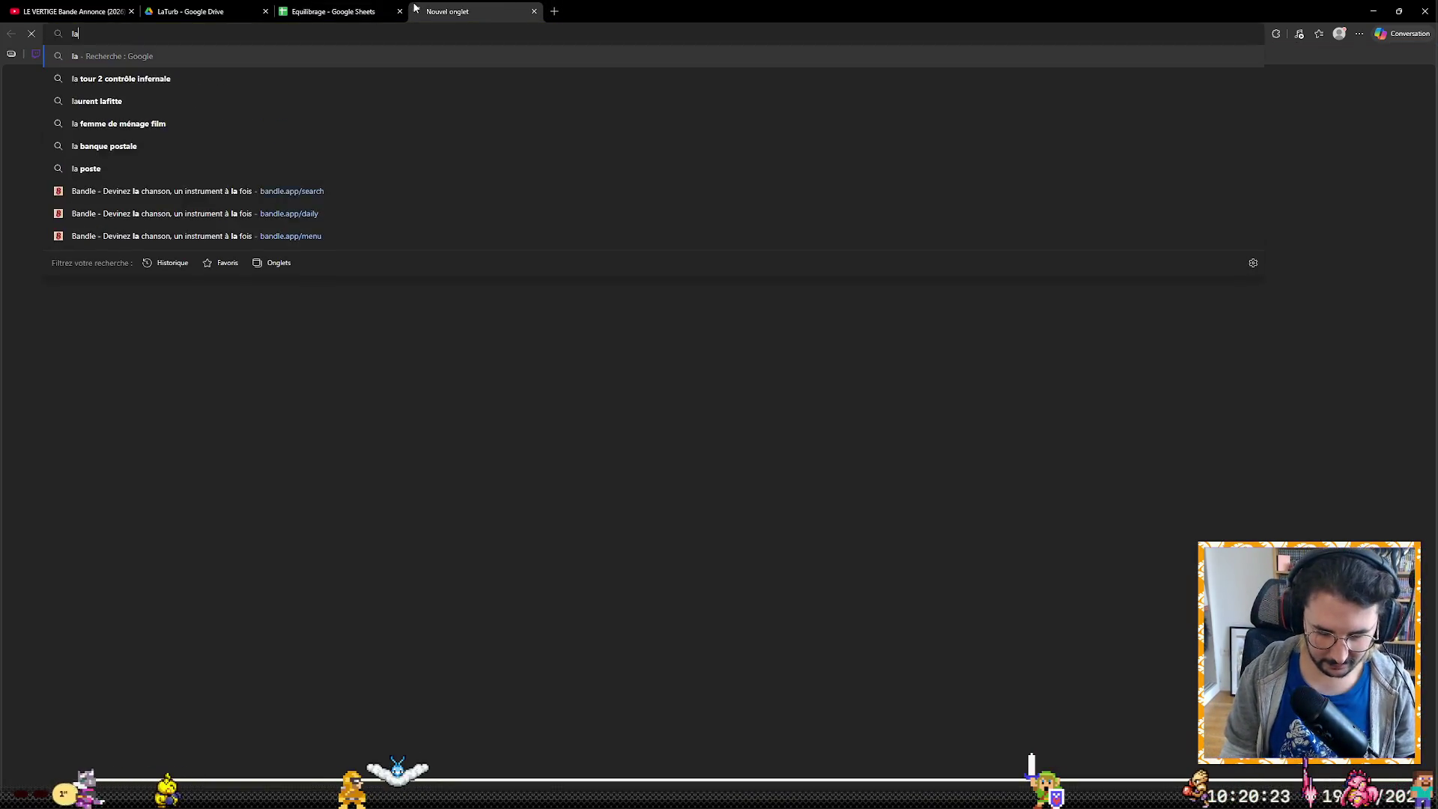
{"action": "type", "text": "brute"}
Search 'labrute', preview the Croque Monster screenshot, and return to the Equilibrage sheet
{"action": "key", "text": "Return"}
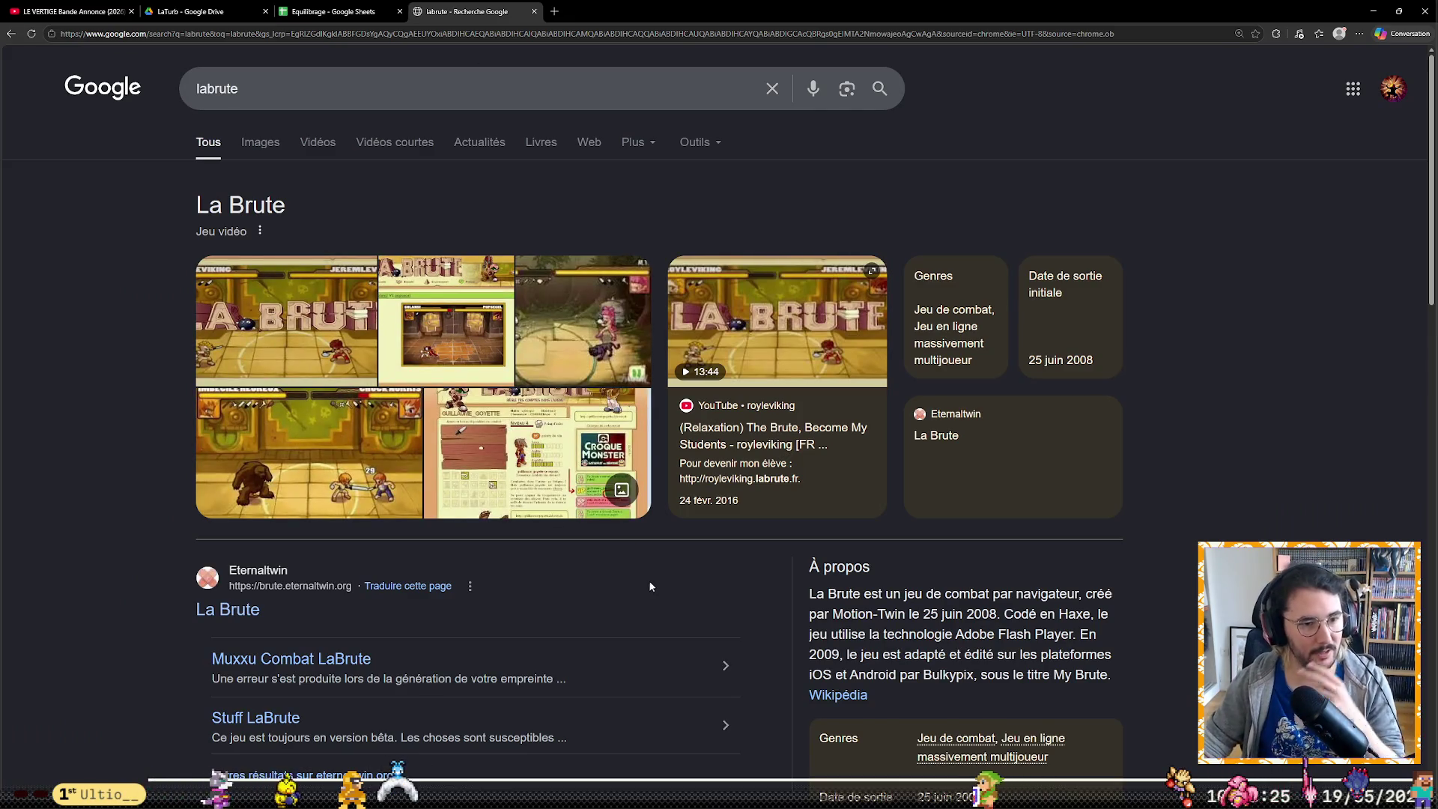
{"action": "left_click", "coordinate": [565, 449]}
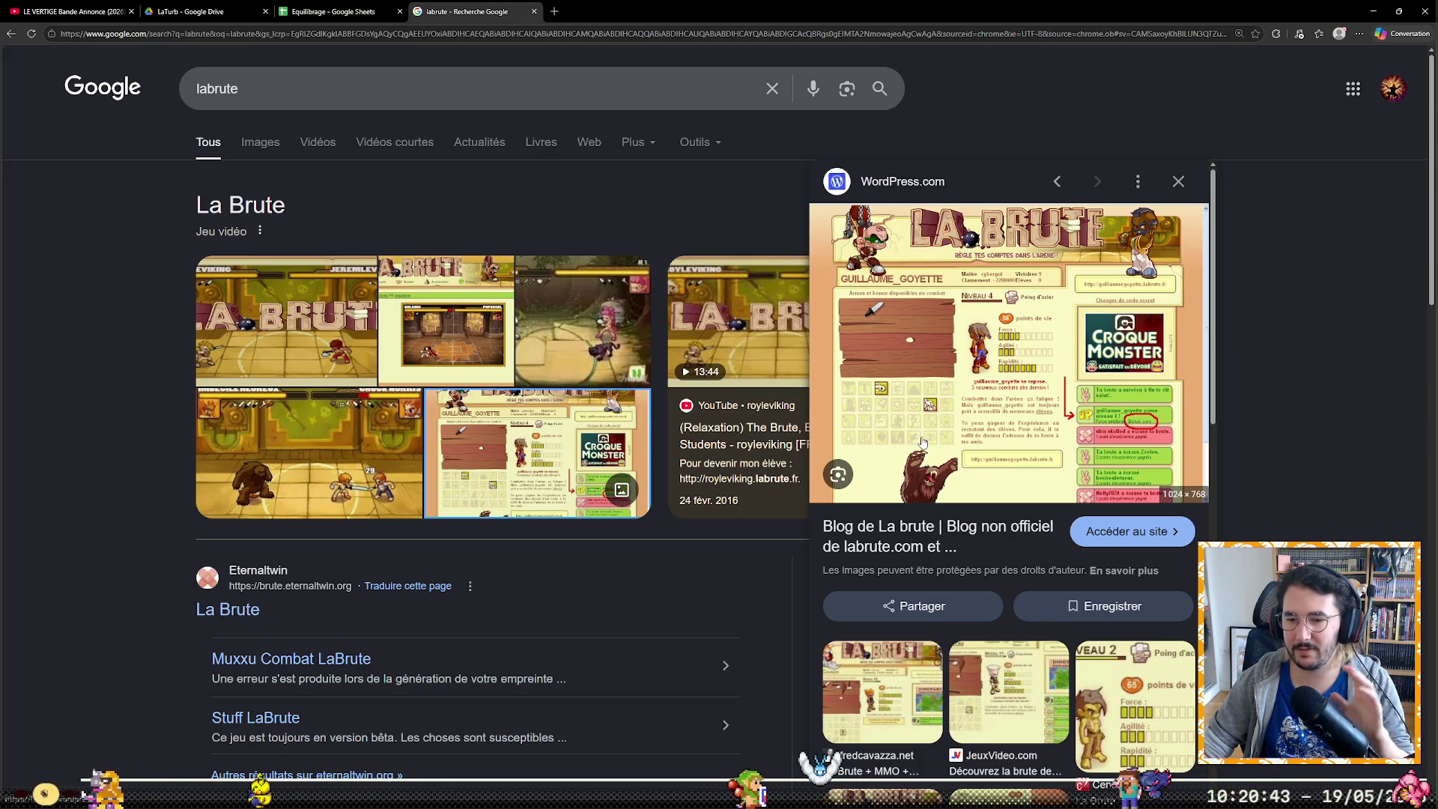
{"action": "left_click", "coordinate": [331, 11]}
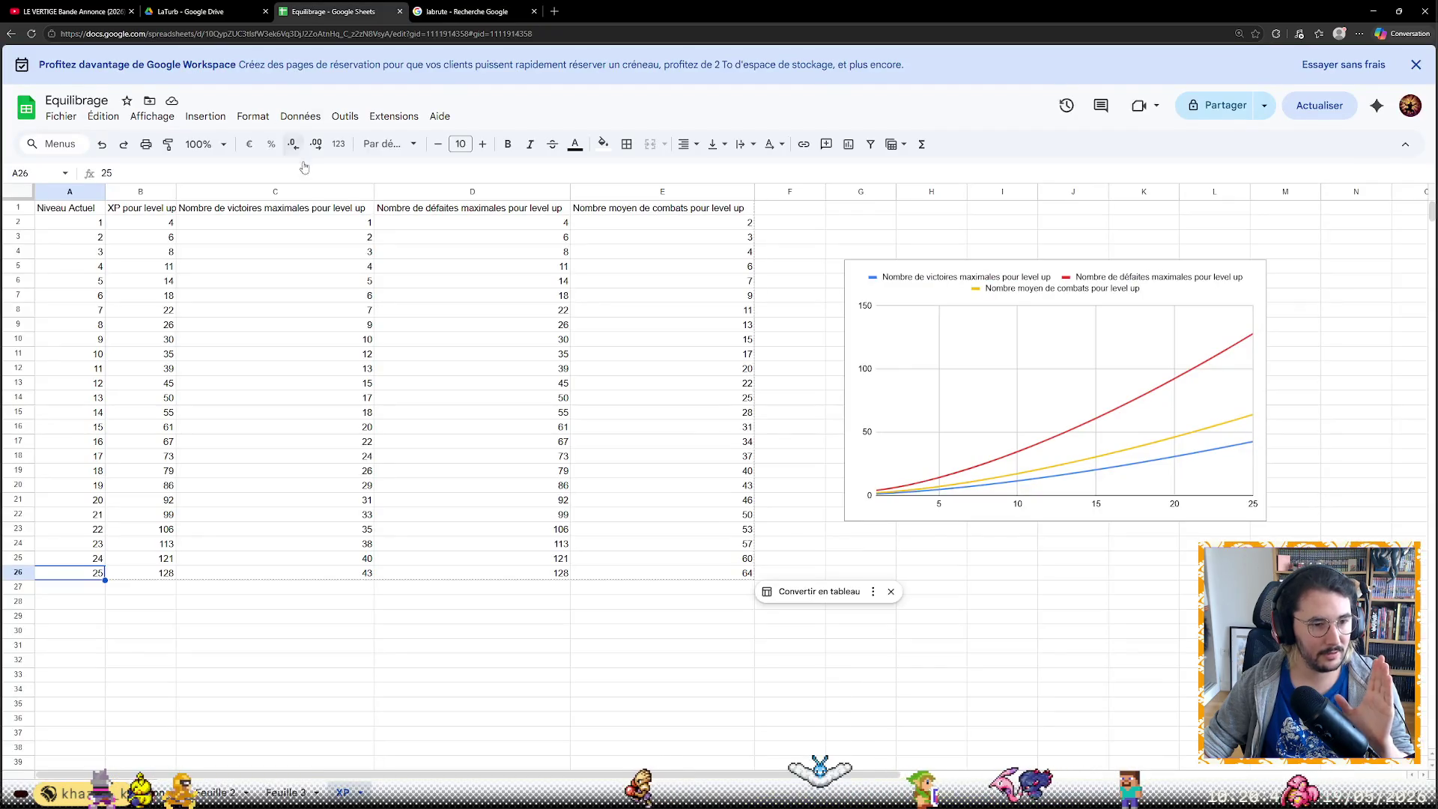
Step through the victories, average fights and XP values, then switch to the Constitution sheet
{"action": "left_click", "coordinate": [385, 600]}
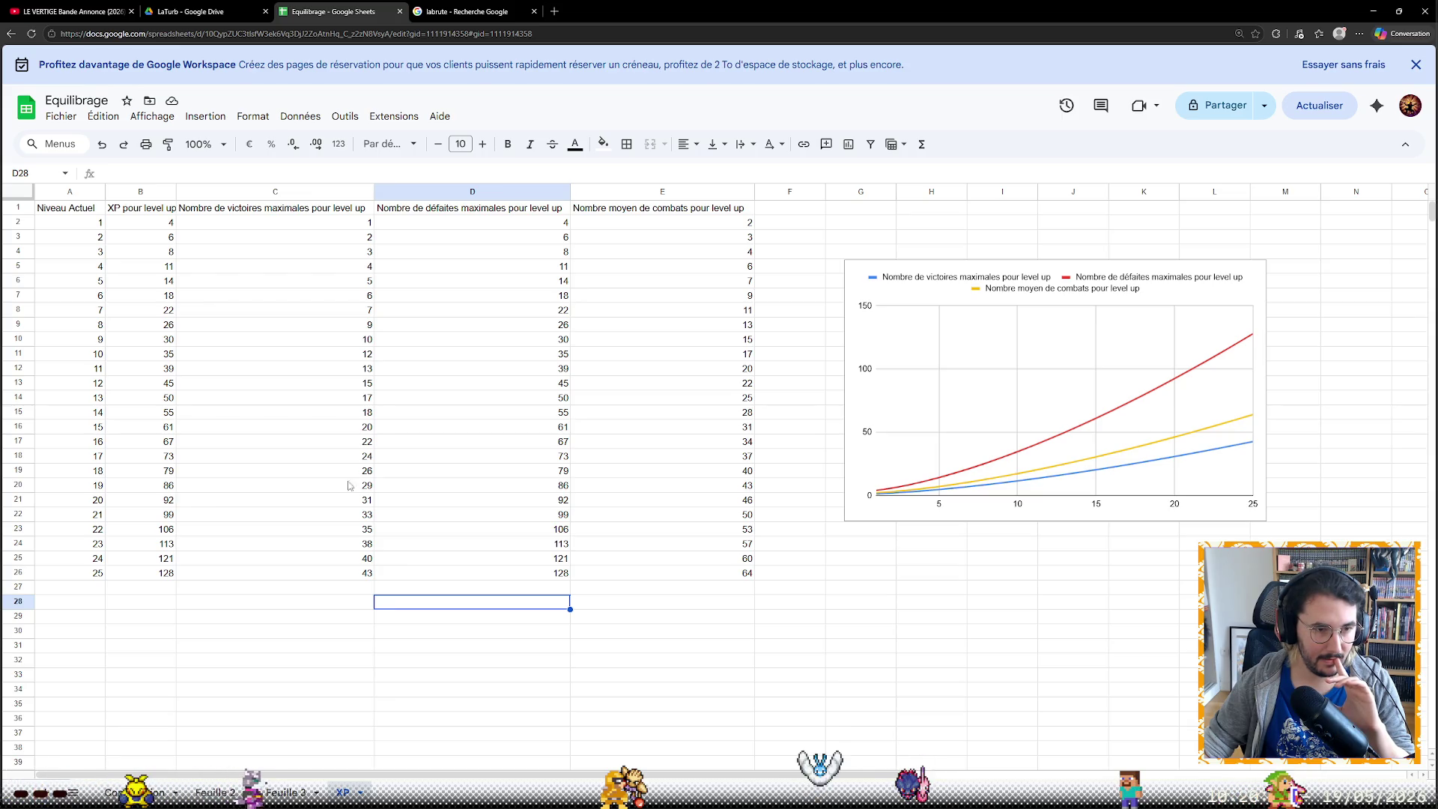
{"action": "key", "text": "Down"}
{"action": "key", "text": "Up"}
{"action": "key", "text": "Up"}
{"action": "key", "text": "Up"}
{"action": "key", "text": "Up"}
{"action": "key", "text": "Up"}
{"action": "key", "text": "Up"}
{"action": "key", "text": "Down"}
{"action": "key", "text": "Down"}
{"action": "key", "text": "Down"}
{"action": "key", "text": "Down"}
{"action": "key", "text": "Down"}
{"action": "key", "text": "Down"}
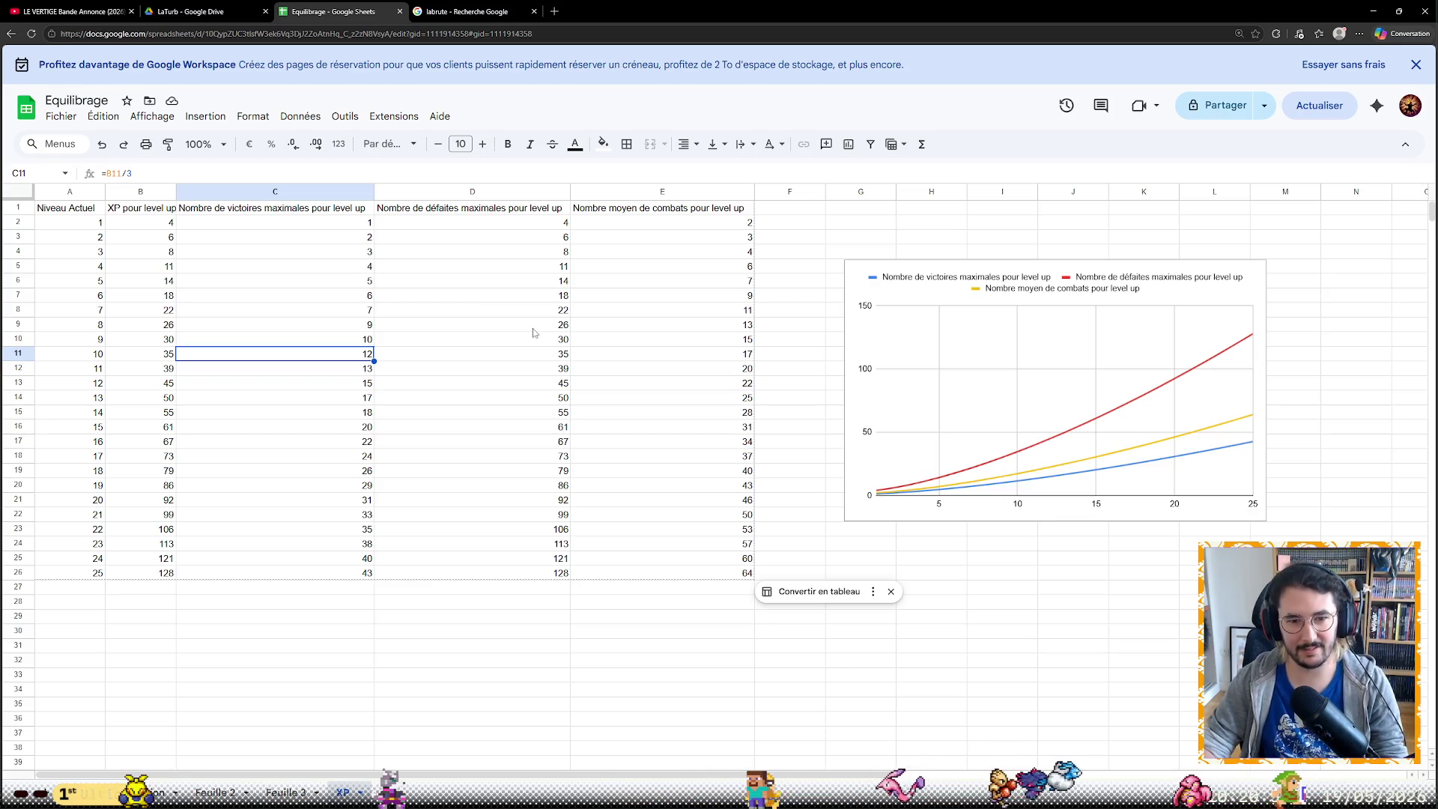
{"action": "key", "text": "Right"}
{"action": "key", "text": "Right"}
{"action": "key", "text": "Up"}
{"action": "key", "text": "Up"}
{"action": "key", "text": "Up"}
{"action": "key", "text": "Up"}
{"action": "key", "text": "Up"}
{"action": "key", "text": "Up"}
{"action": "key", "text": "Up"}
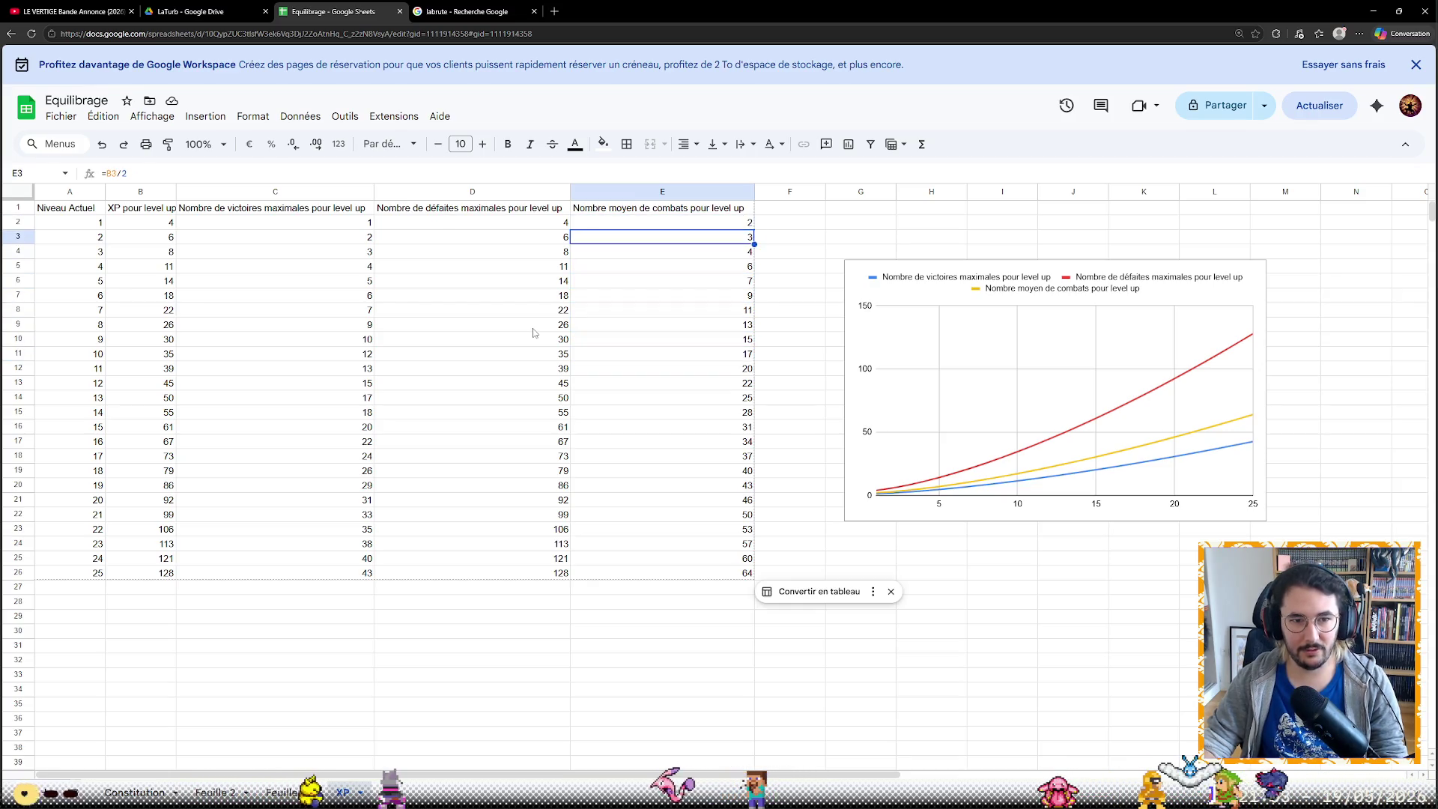
{"action": "key", "text": "Down"}
{"action": "key", "text": "Down"}
{"action": "key", "text": "Down"}
{"action": "key", "text": "Down"}
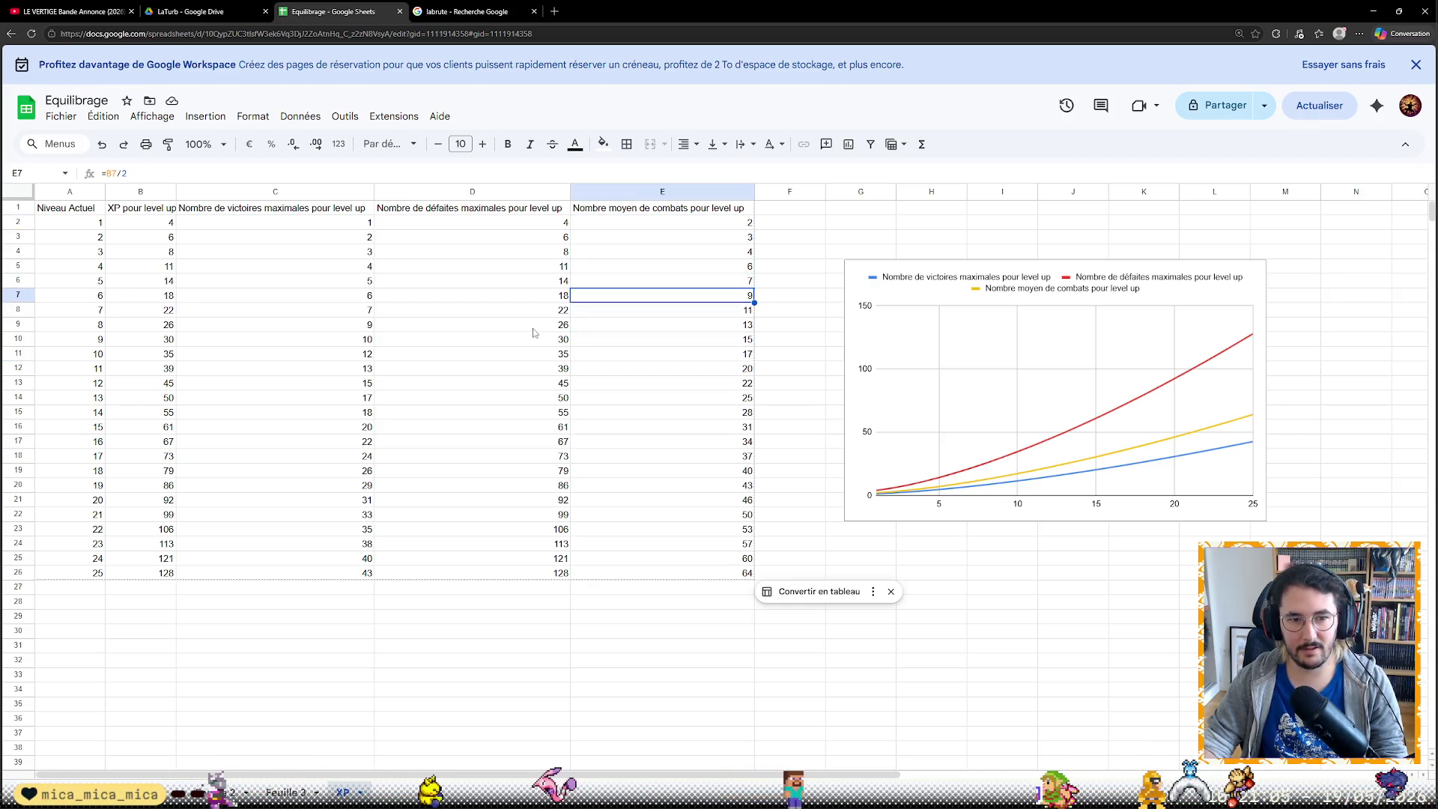
{"action": "key", "text": "Down"}
{"action": "key", "text": "Down"}
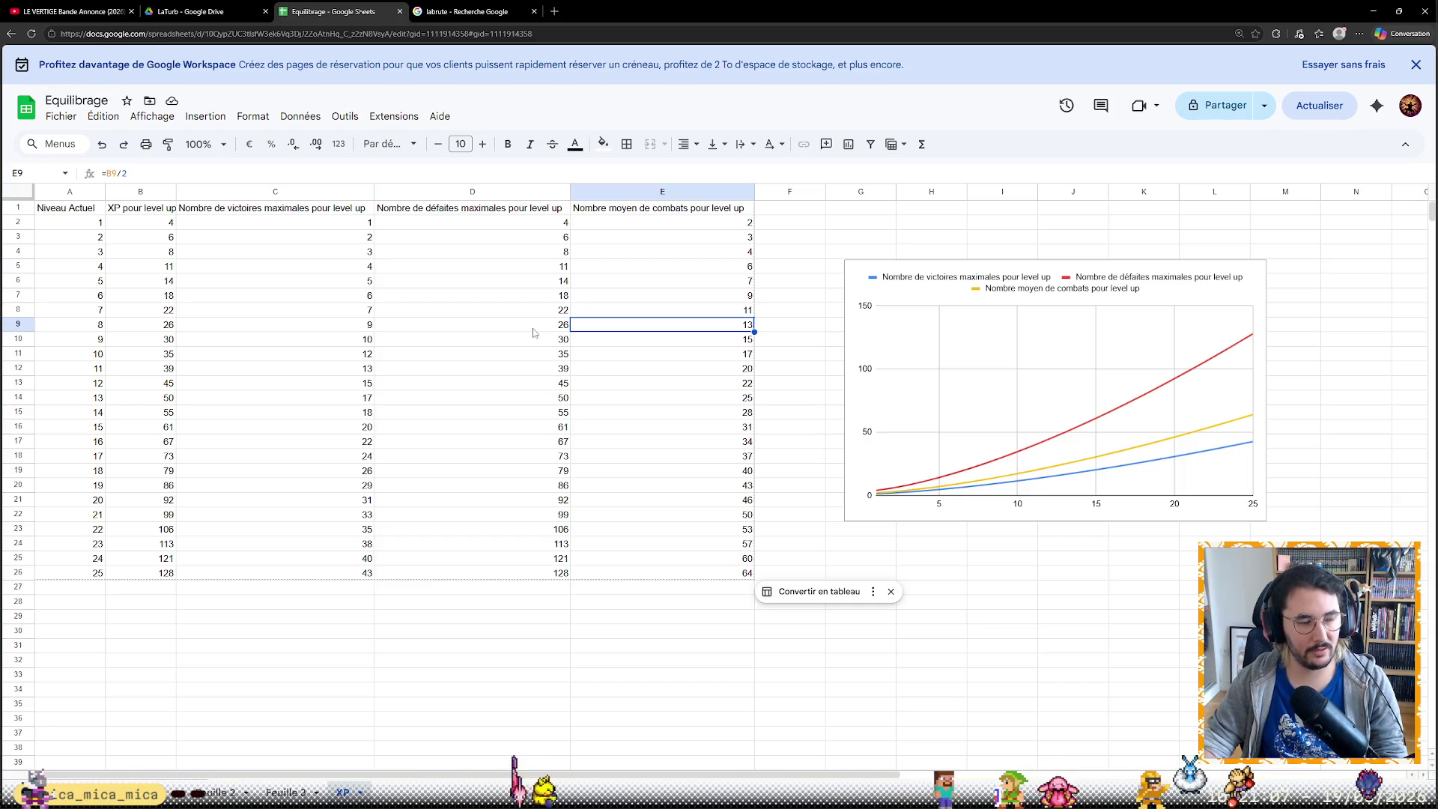
{"action": "key", "text": "Left"}
{"action": "key", "text": "Left"}
{"action": "key", "text": "Left"}
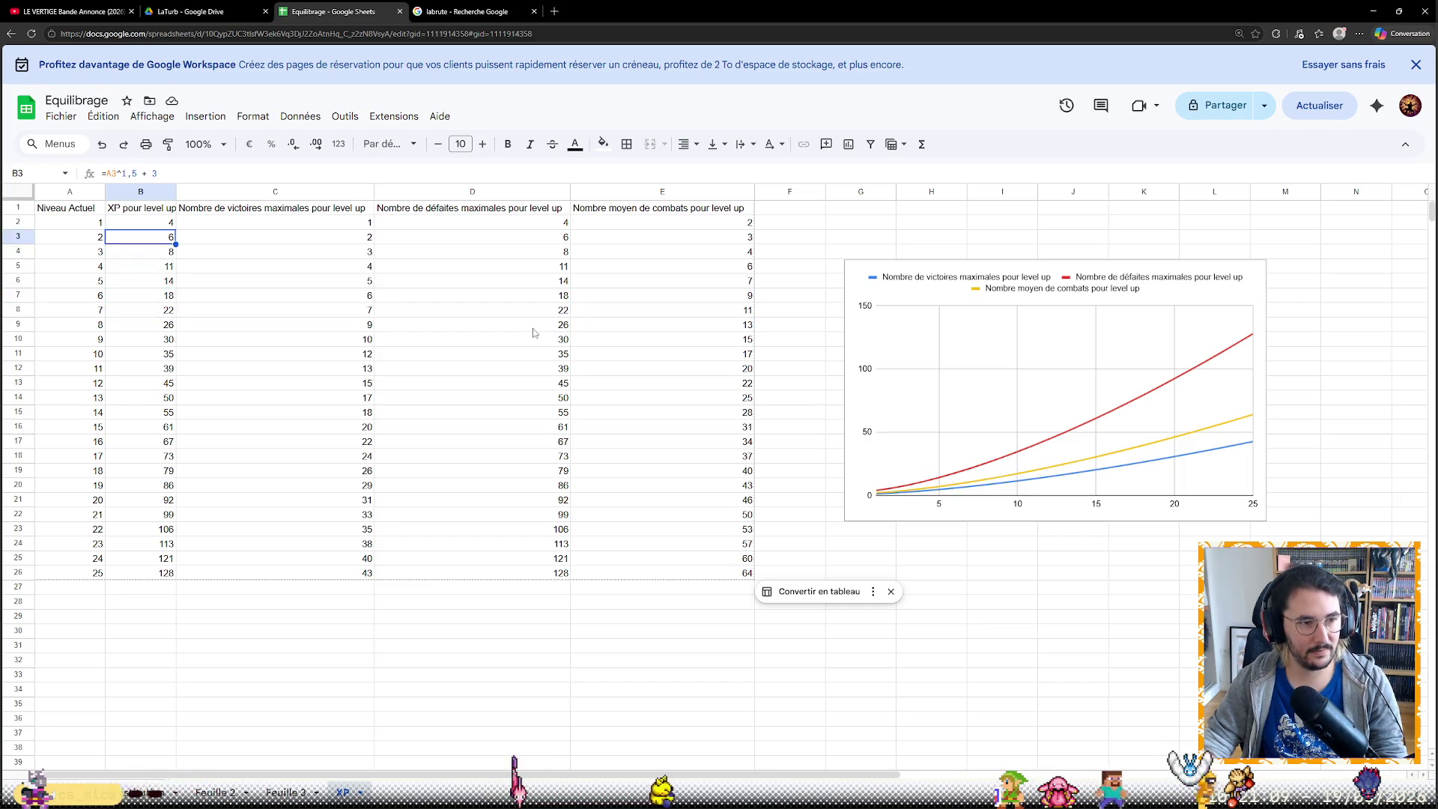
{"action": "key", "text": "Up"}
{"action": "key", "text": "Up"}
{"action": "key", "text": "Up"}
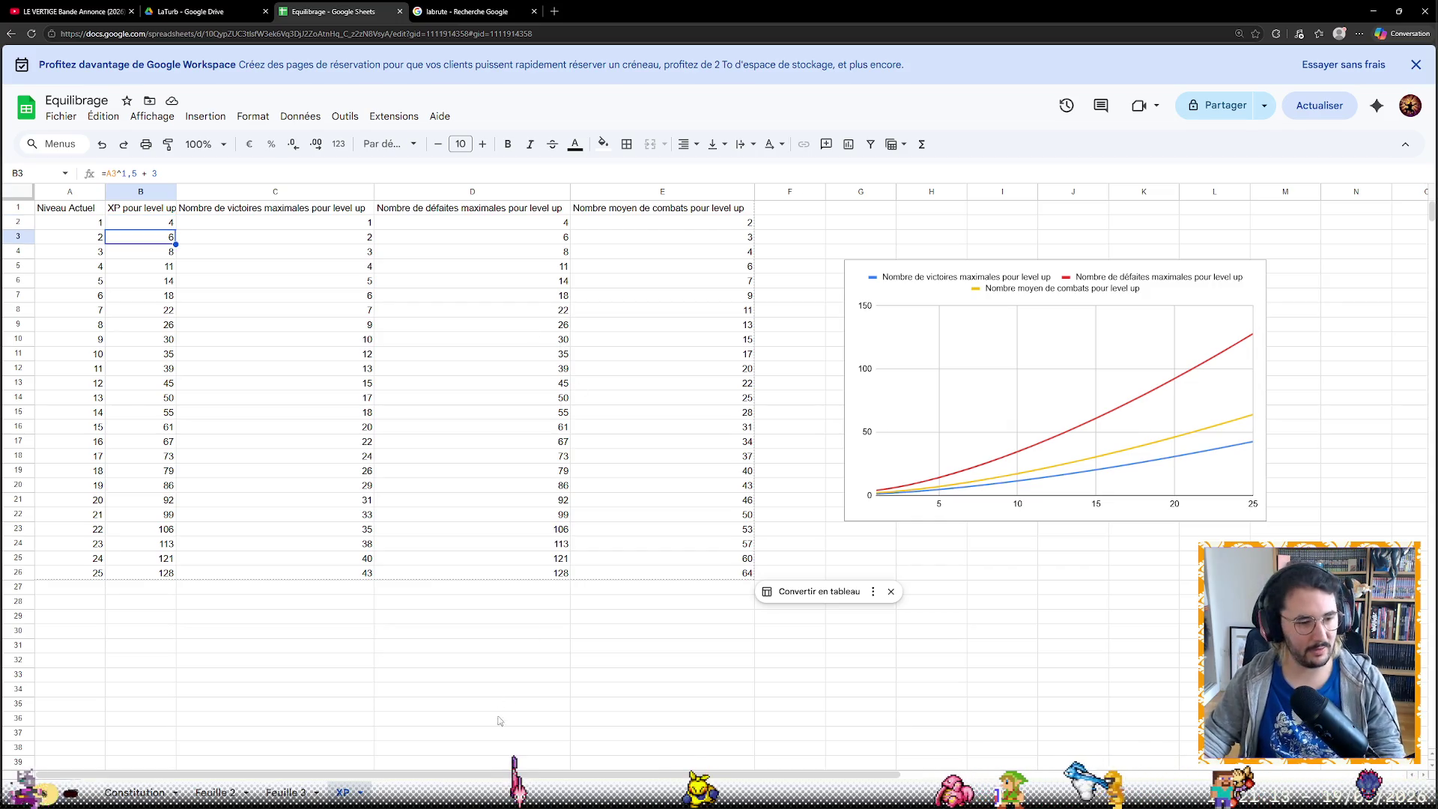
{"action": "left_click", "coordinate": [135, 792]}
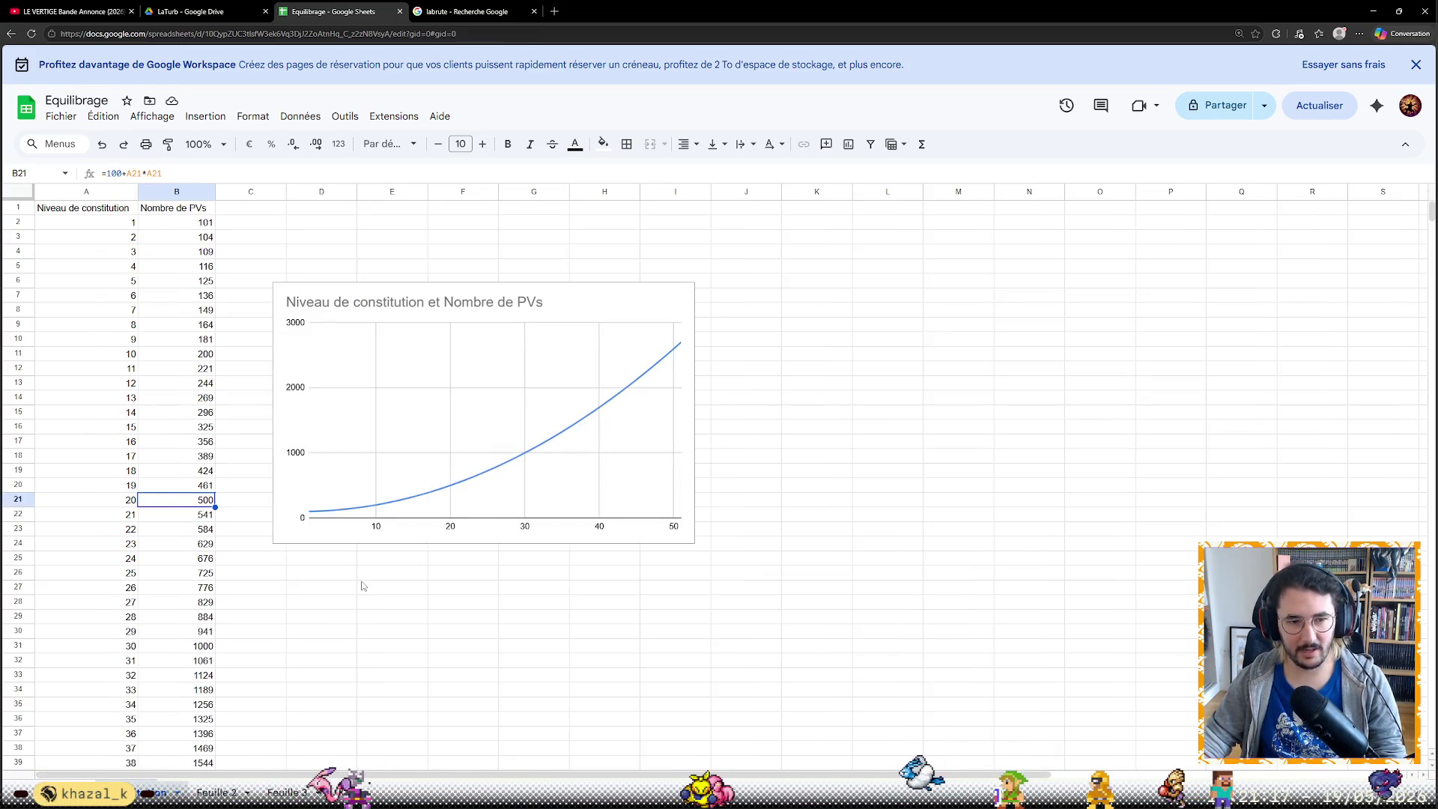
{"action": "scroll", "coordinate": [224, 528], "scroll_direction": "down", "scroll_amount": 2}
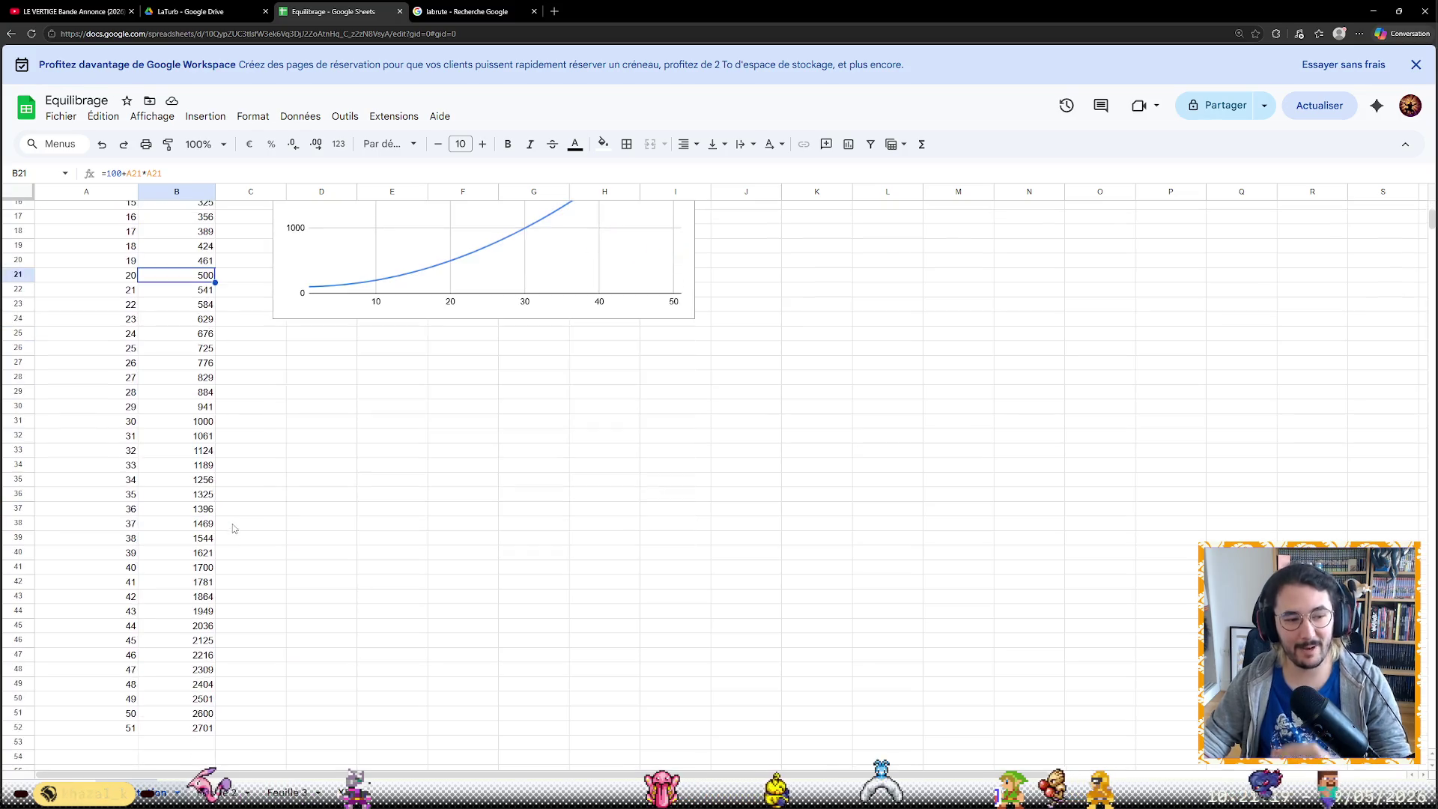
{"action": "scroll", "coordinate": [186, 642], "scroll_direction": "up", "scroll_amount": 2}
{"action": "scroll", "coordinate": [203, 642], "scroll_direction": "down", "scroll_amount": 2}
{"action": "scroll", "coordinate": [202, 644], "scroll_direction": "down", "scroll_amount": 1}
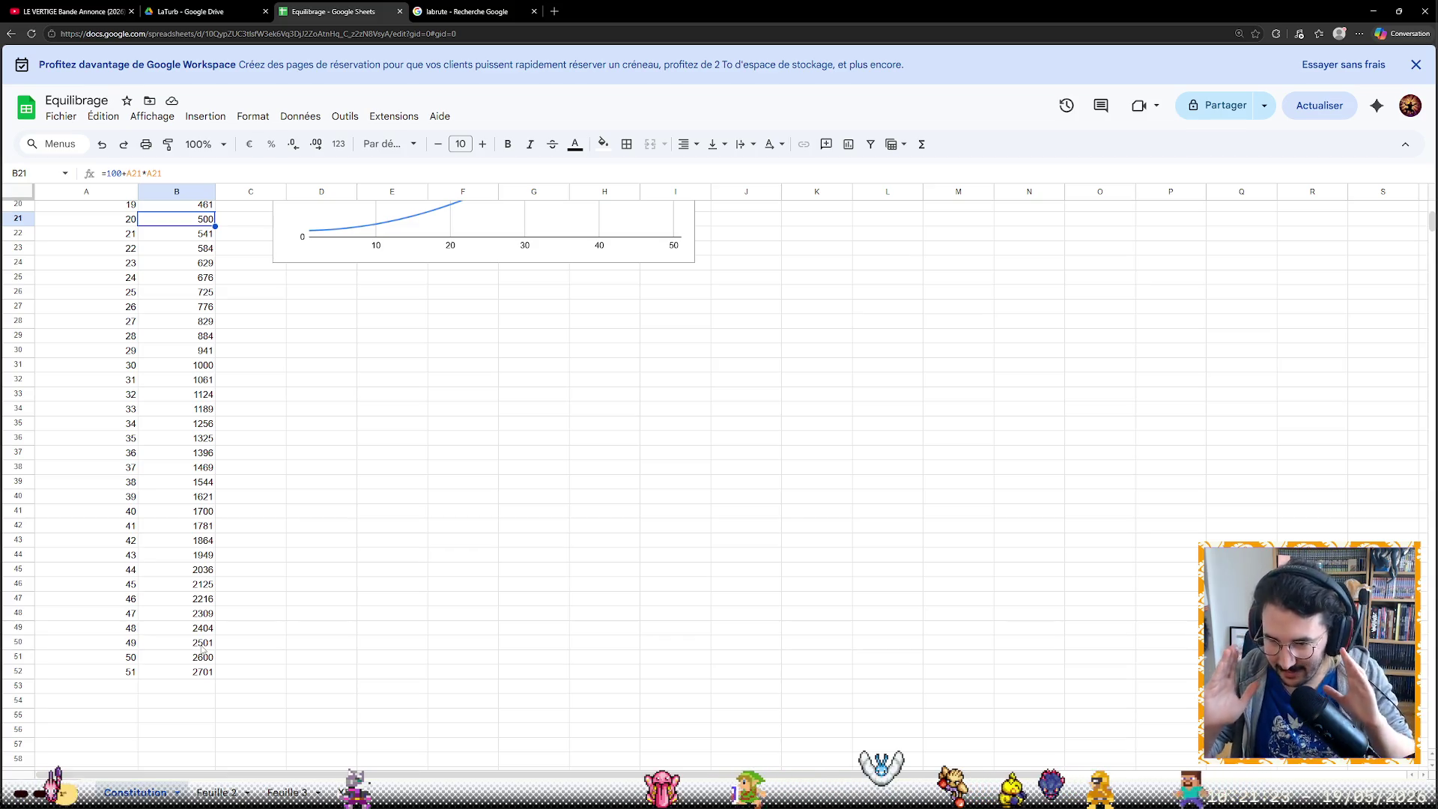
{"action": "scroll", "coordinate": [433, 663], "scroll_direction": "up", "scroll_amount": 5}
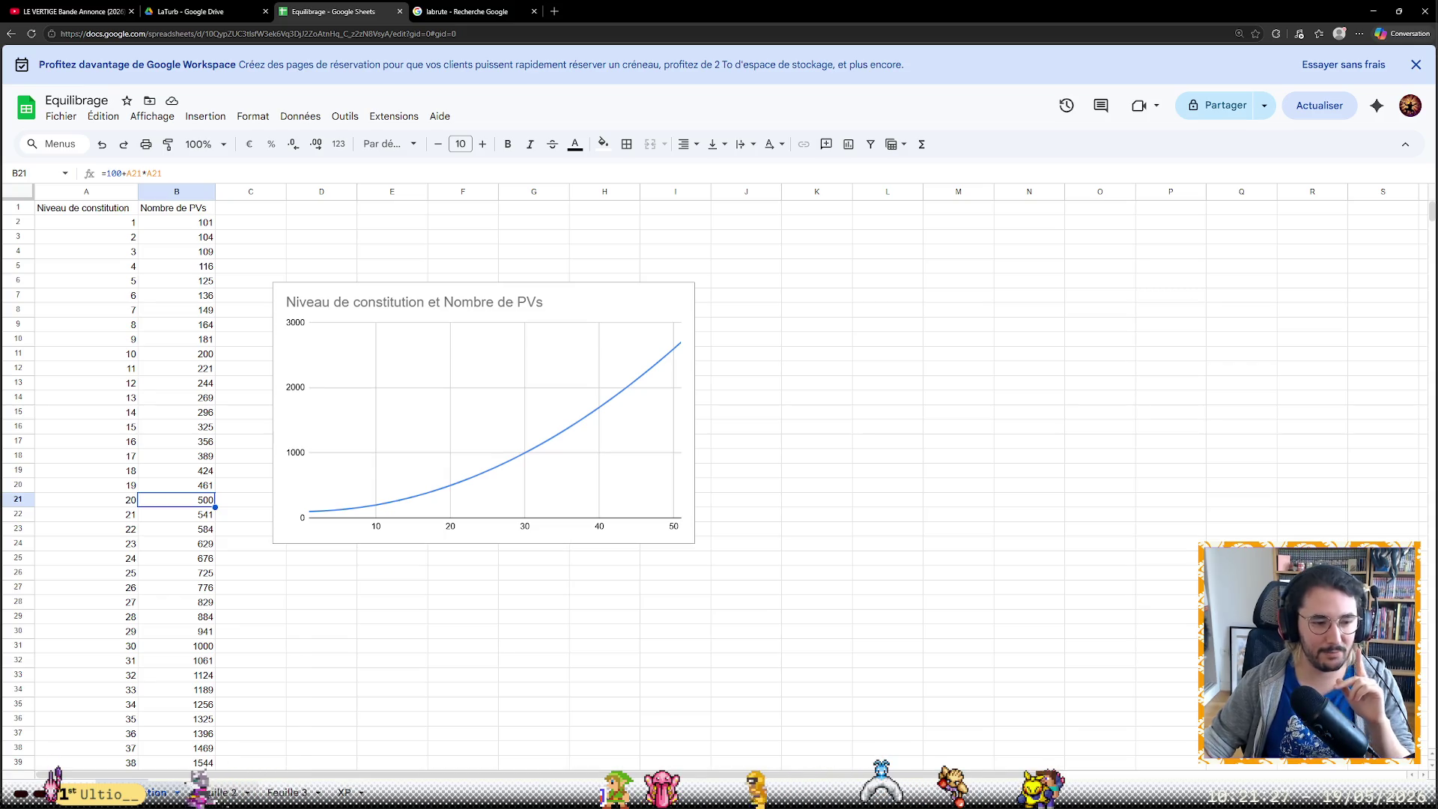
Open the empty Feuille 2 sheet after reviewing the Constitution PV table
{"action": "left_click", "coordinate": [213, 793]}
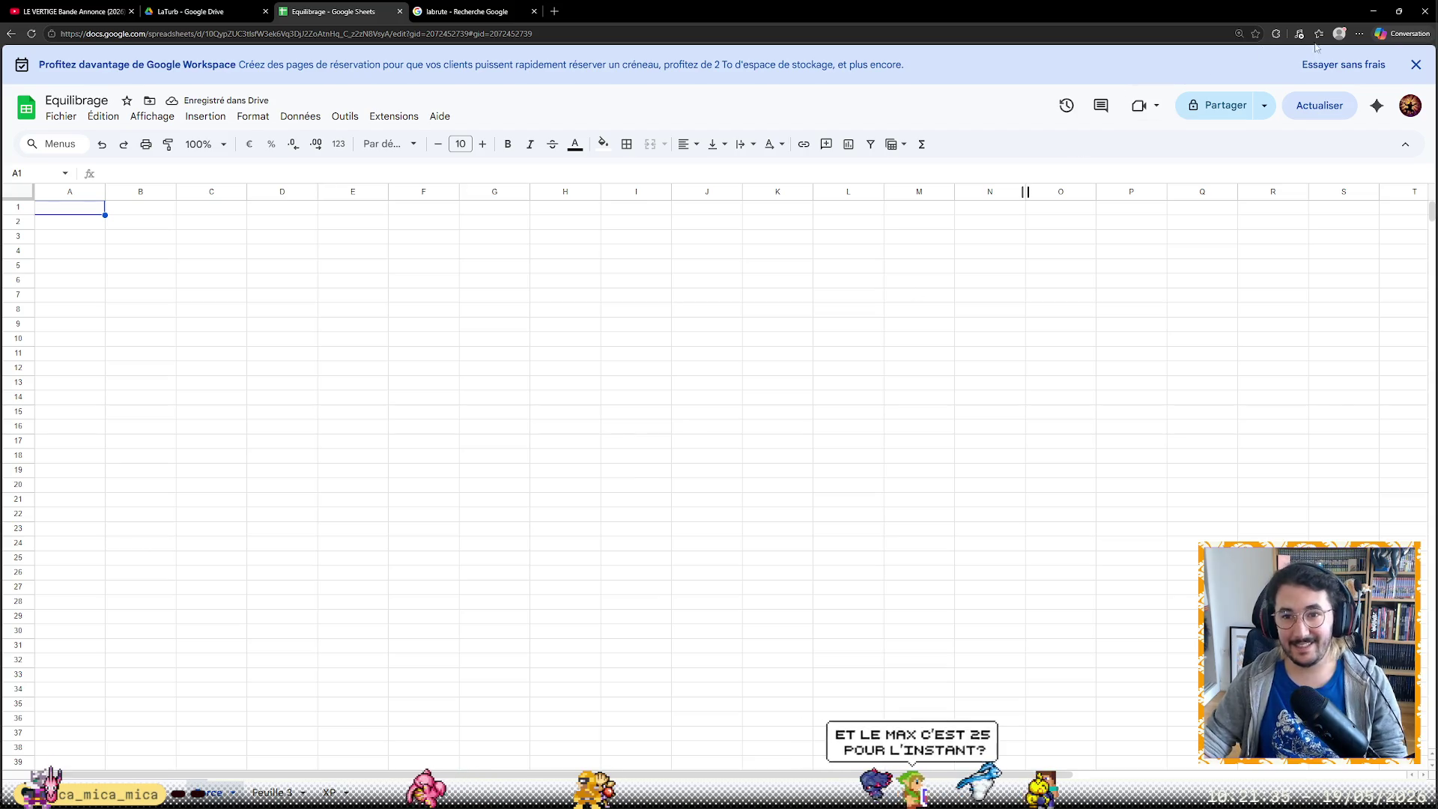
Dismiss the Workspace banner, switch to the new Force sheet, then bring up the game-design canvas
{"action": "left_click", "coordinate": [1415, 64]}
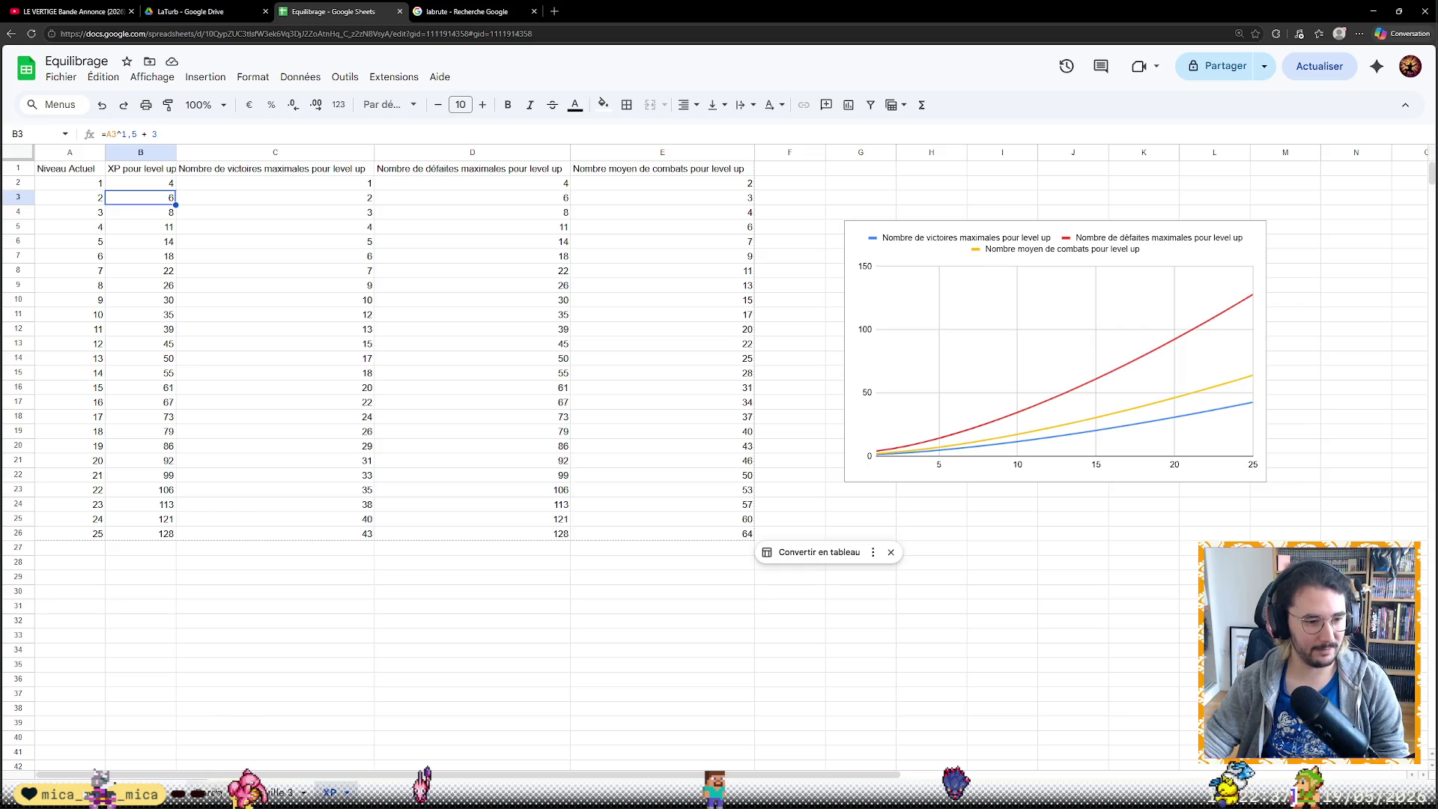
{"action": "left_click", "coordinate": [215, 792]}
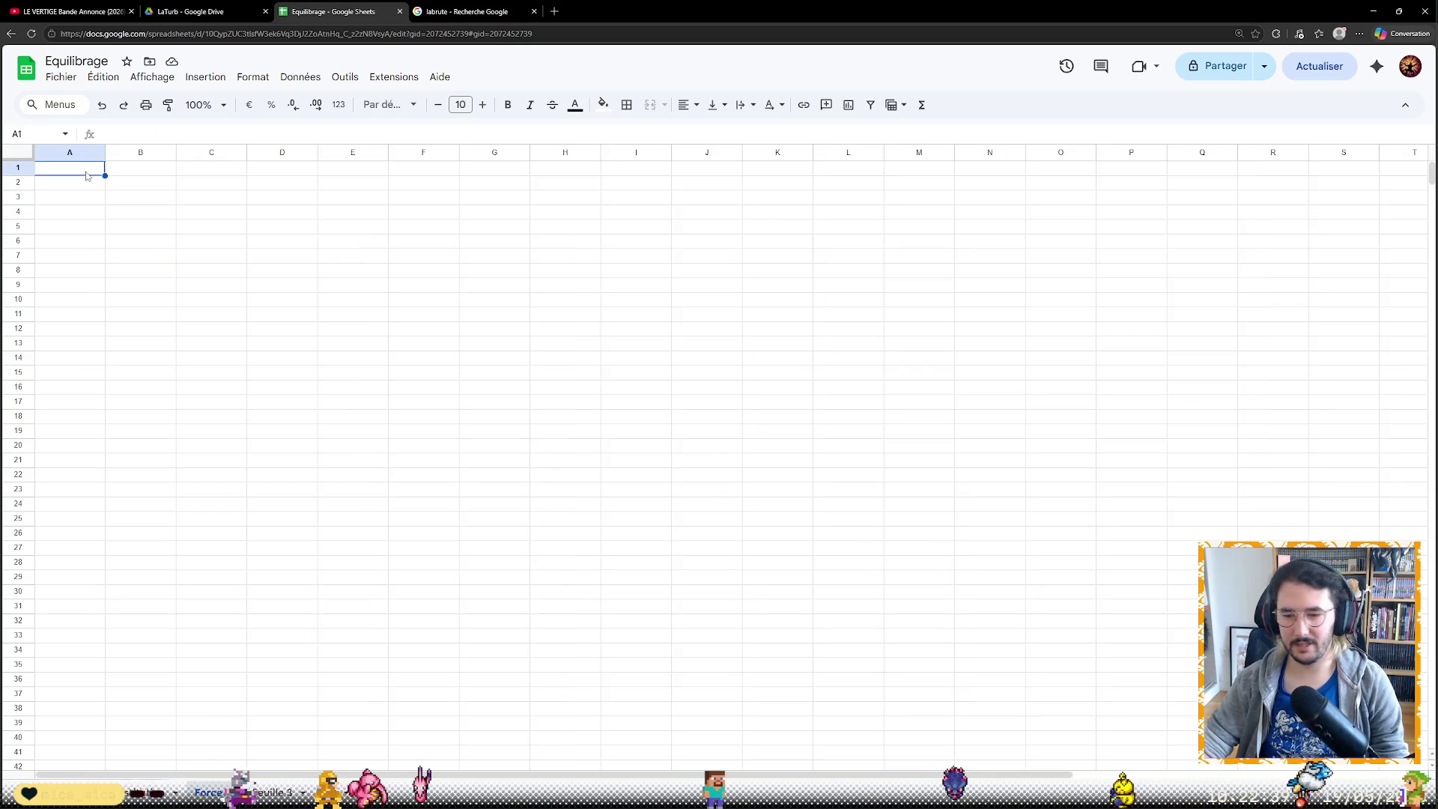
{"action": "mouse_move", "coordinate": [719, 800]}
{"action": "left_click", "coordinate": [191, 795]}
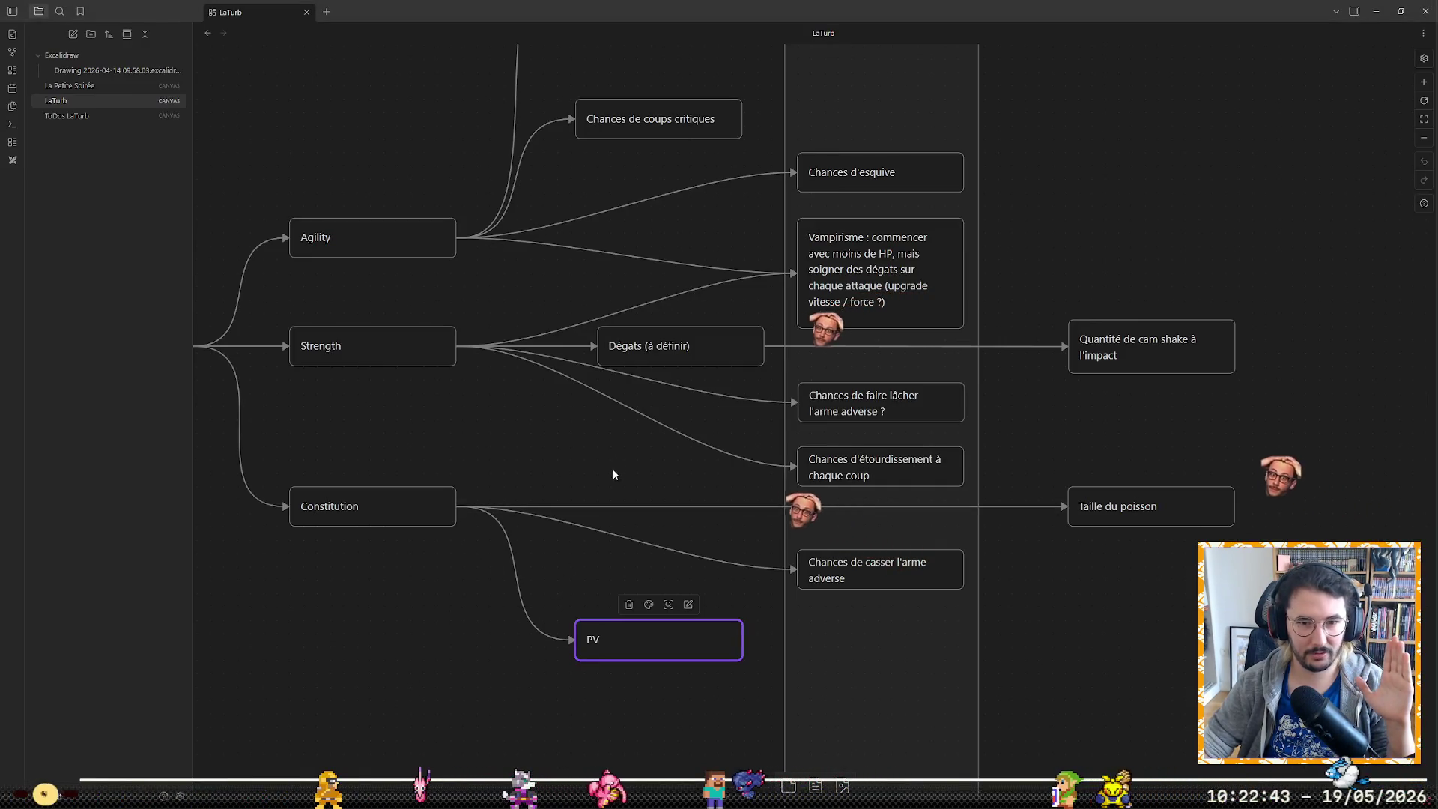
Review the Dégats, stun-chance, weapon-drop and Vampirisme upgrade nodes on the canvas, then clear the selection
{"action": "left_click", "coordinate": [677, 350]}
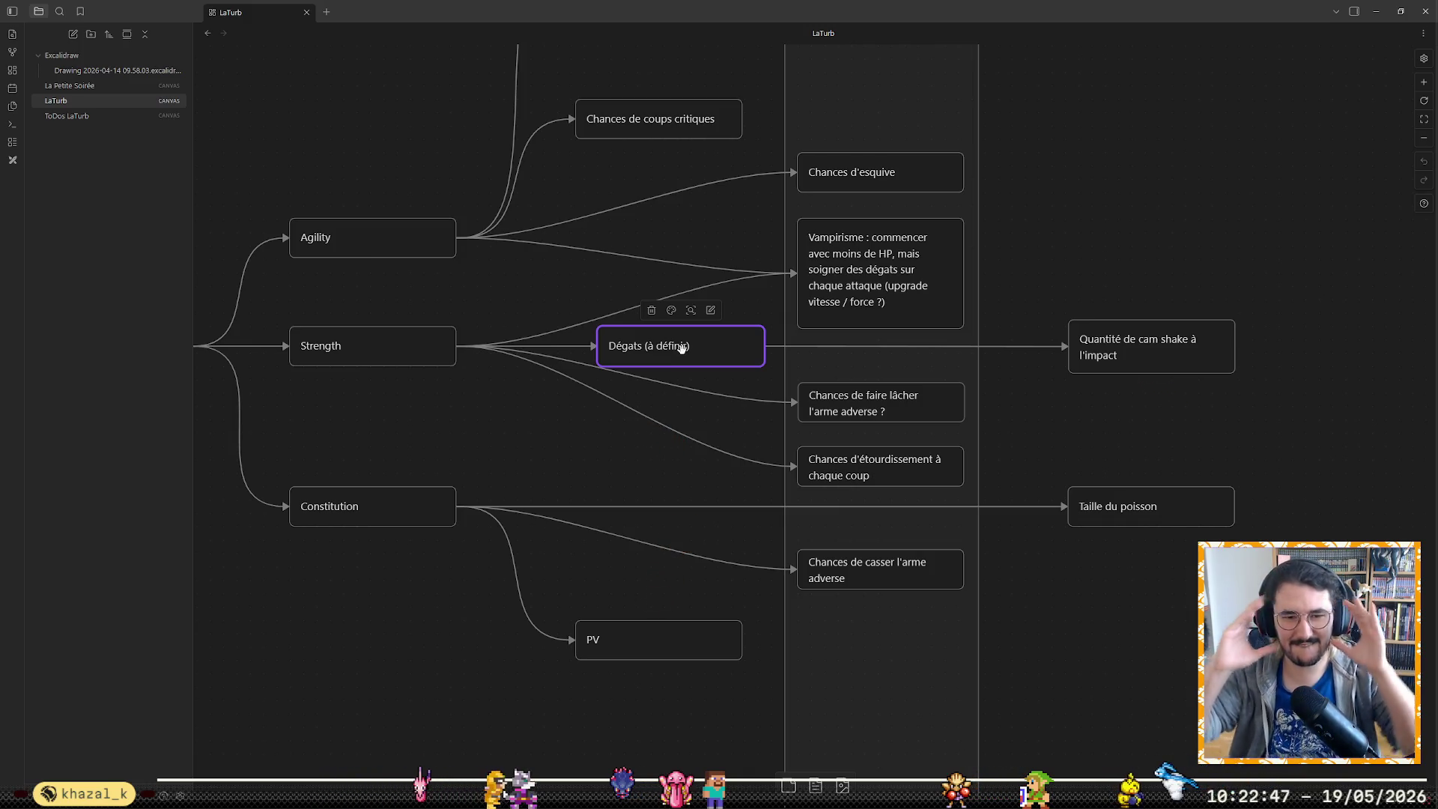
{"action": "left_click", "coordinate": [883, 472]}
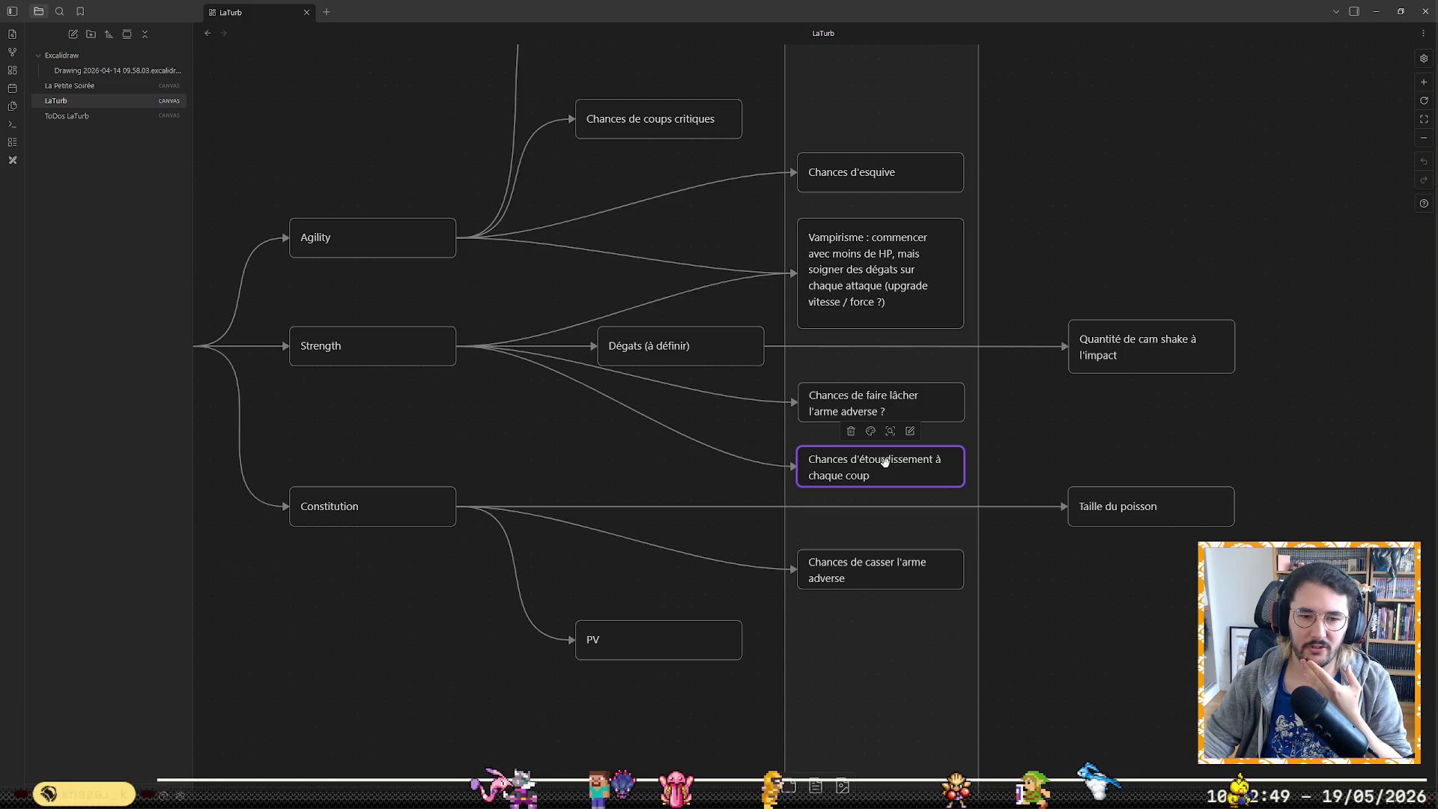
{"action": "left_click", "coordinate": [899, 408]}
{"action": "left_click", "coordinate": [932, 283]}
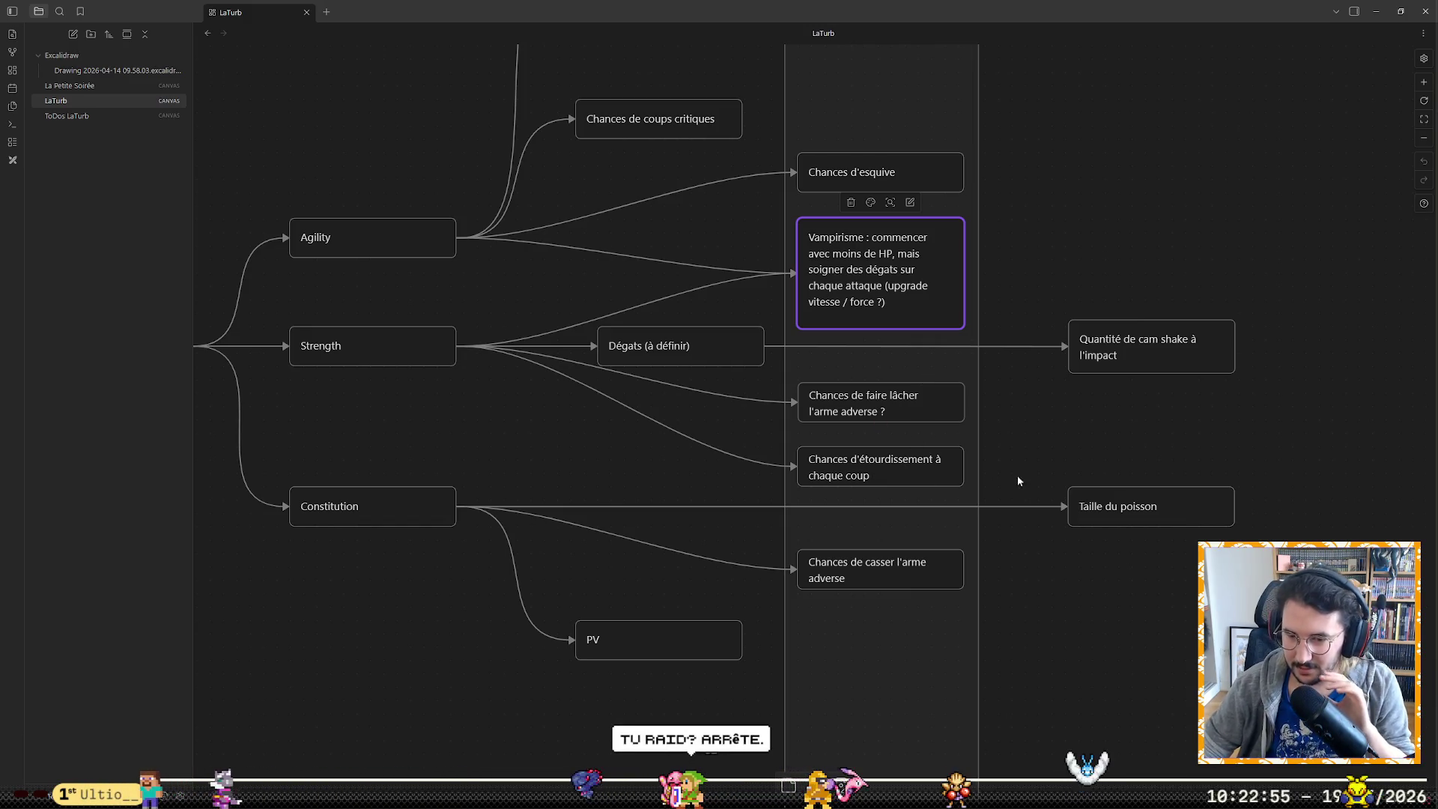
{"action": "scroll", "coordinate": [1011, 646], "scroll_direction": "up", "scroll_amount": 1}
{"action": "scroll", "coordinate": [973, 641], "scroll_direction": "up", "scroll_amount": 4}
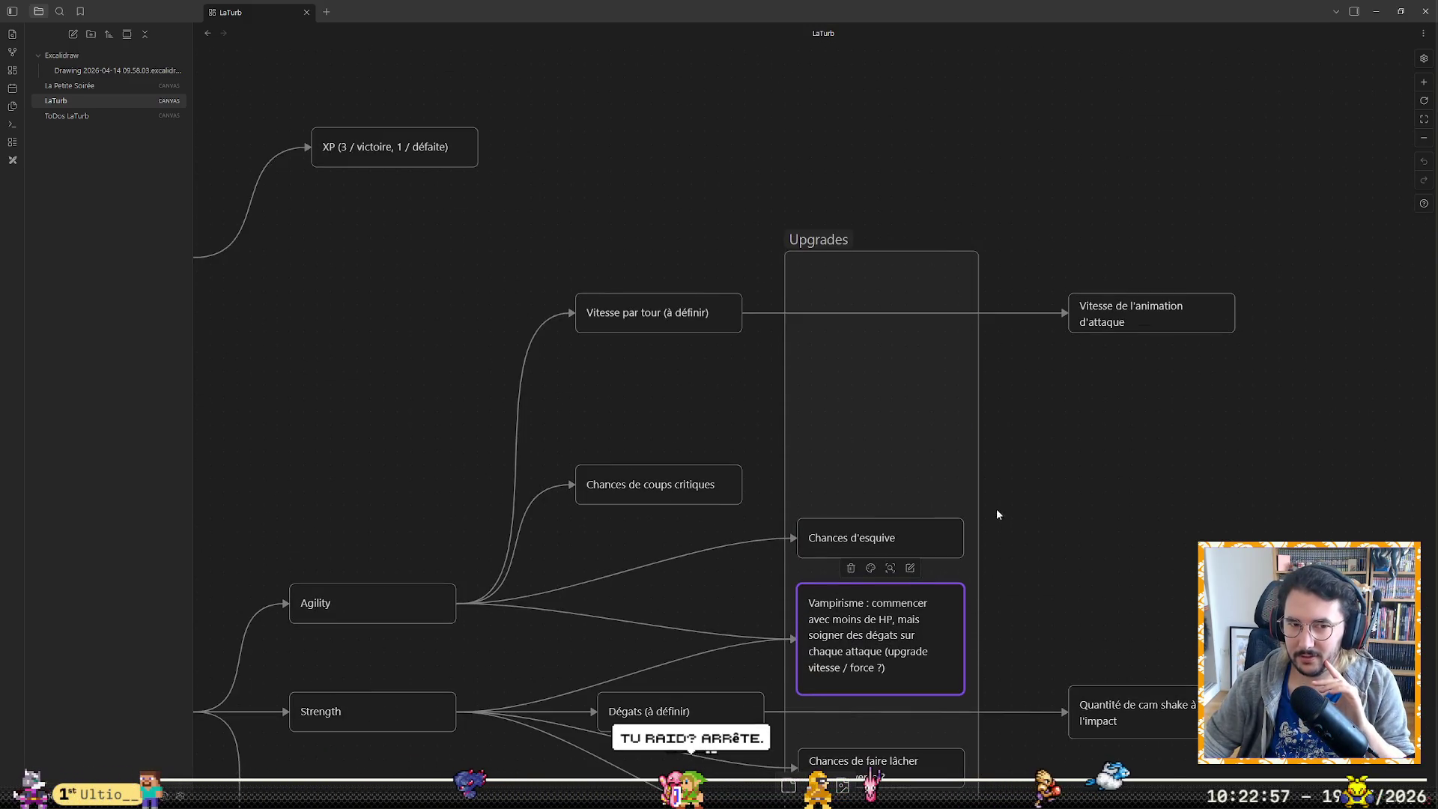
{"action": "scroll", "coordinate": [997, 510], "scroll_direction": "down", "scroll_amount": 2}
{"action": "scroll", "coordinate": [1010, 469], "scroll_direction": "down", "scroll_amount": 2}
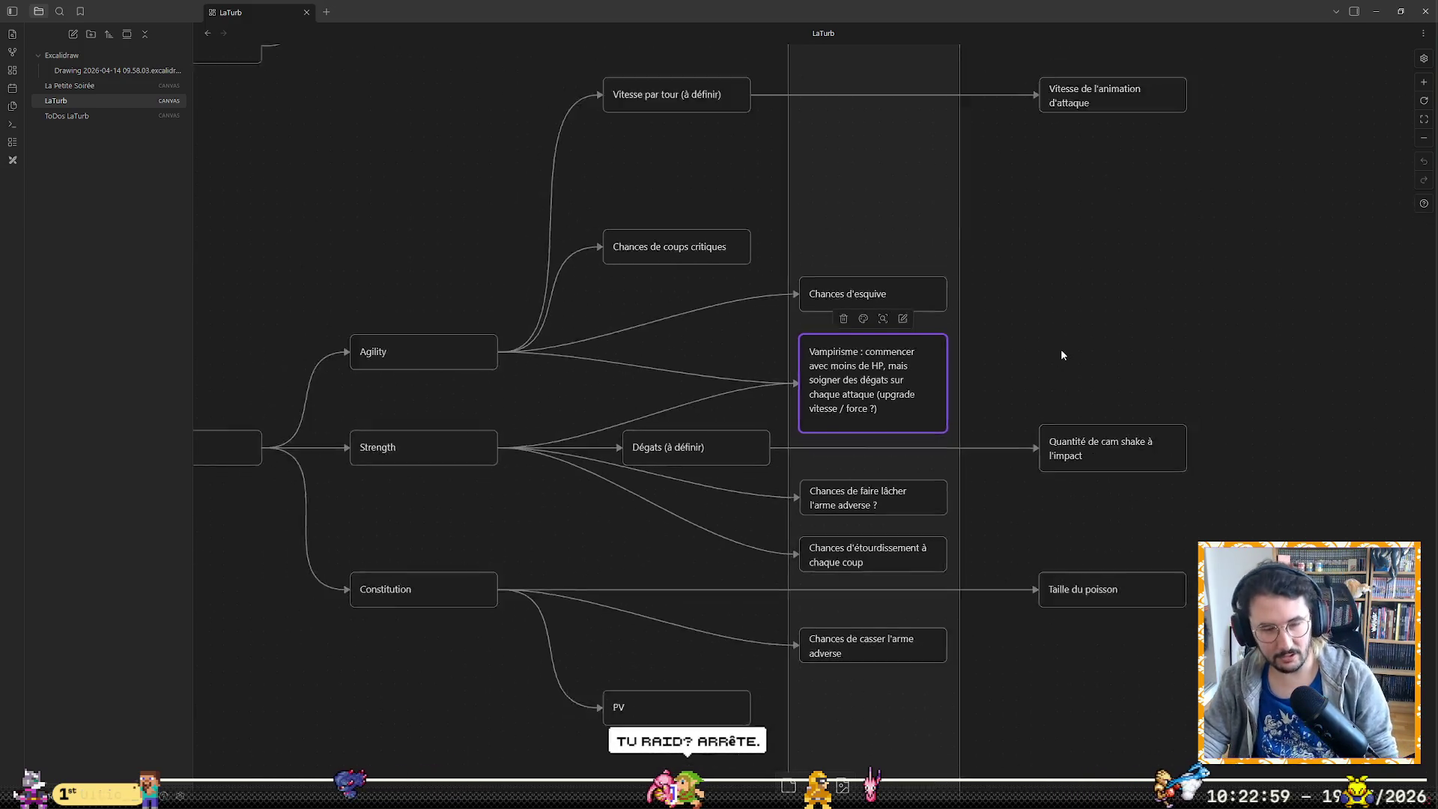
{"action": "scroll", "coordinate": [1060, 355], "scroll_direction": "down", "scroll_amount": 2}
{"action": "scroll", "coordinate": [1061, 355], "scroll_direction": "down", "scroll_amount": 2}
{"action": "scroll", "coordinate": [1060, 356], "scroll_direction": "down", "scroll_amount": 1}
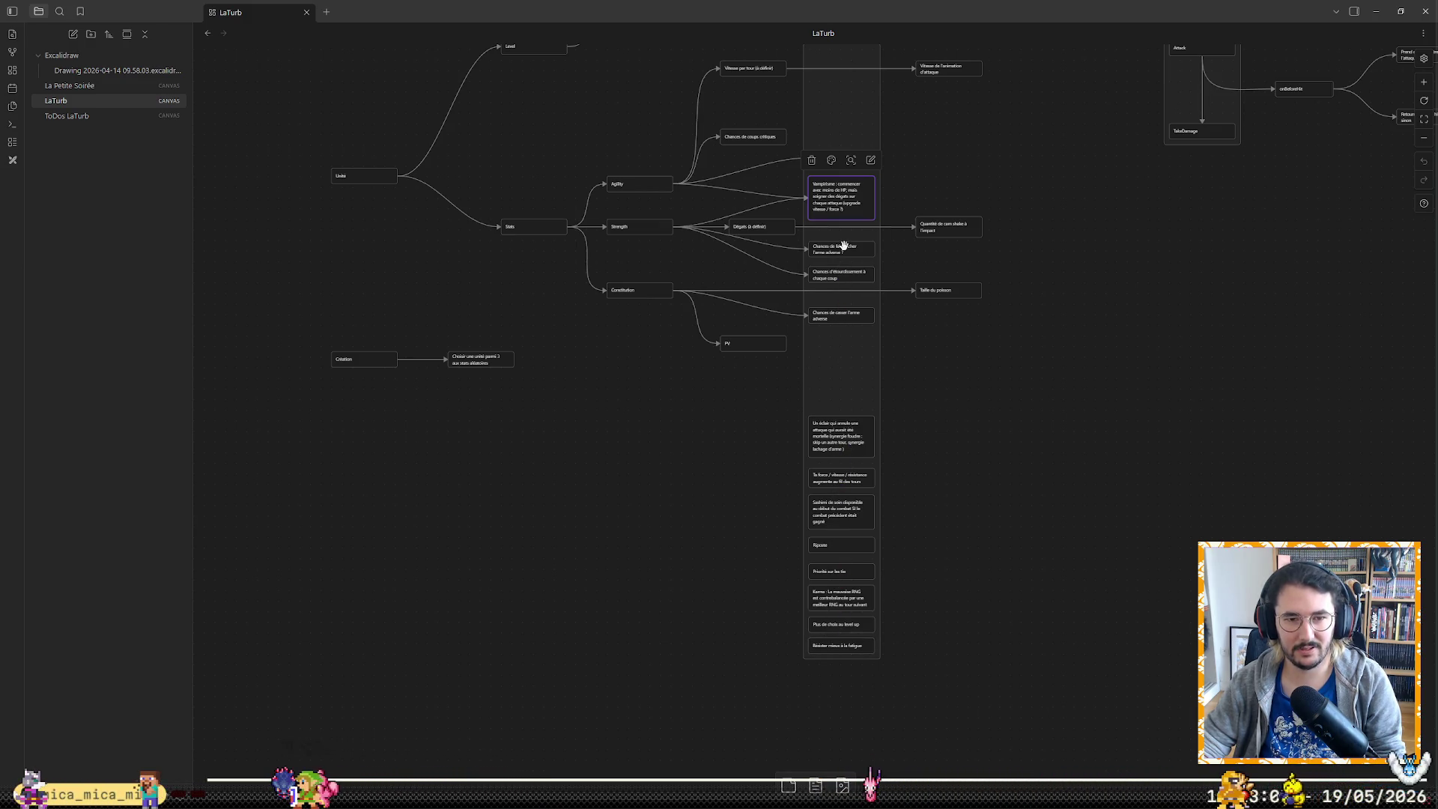
{"action": "scroll", "coordinate": [923, 193], "scroll_direction": "up", "scroll_amount": 2}
{"action": "left_click", "coordinate": [1051, 329]}
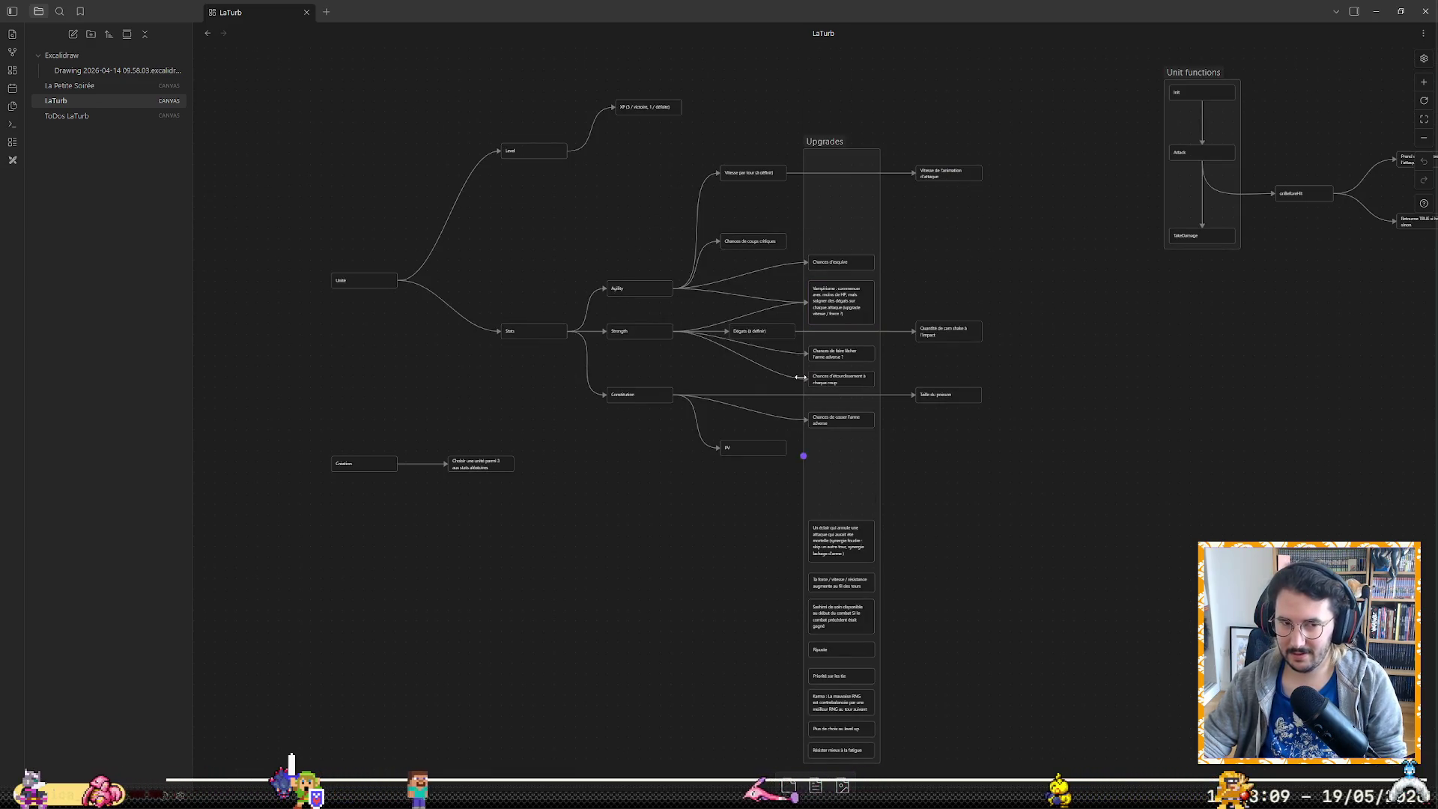
{"action": "scroll", "coordinate": [764, 347], "scroll_direction": "up", "scroll_amount": 2}
{"action": "scroll", "coordinate": [762, 346], "scroll_direction": "up", "scroll_amount": 1}
{"action": "scroll", "coordinate": [761, 346], "scroll_direction": "up", "scroll_amount": 2}
{"action": "scroll", "coordinate": [761, 346], "scroll_direction": "up", "scroll_amount": 2}
{"action": "scroll", "coordinate": [762, 346], "scroll_direction": "up", "scroll_amount": 2}
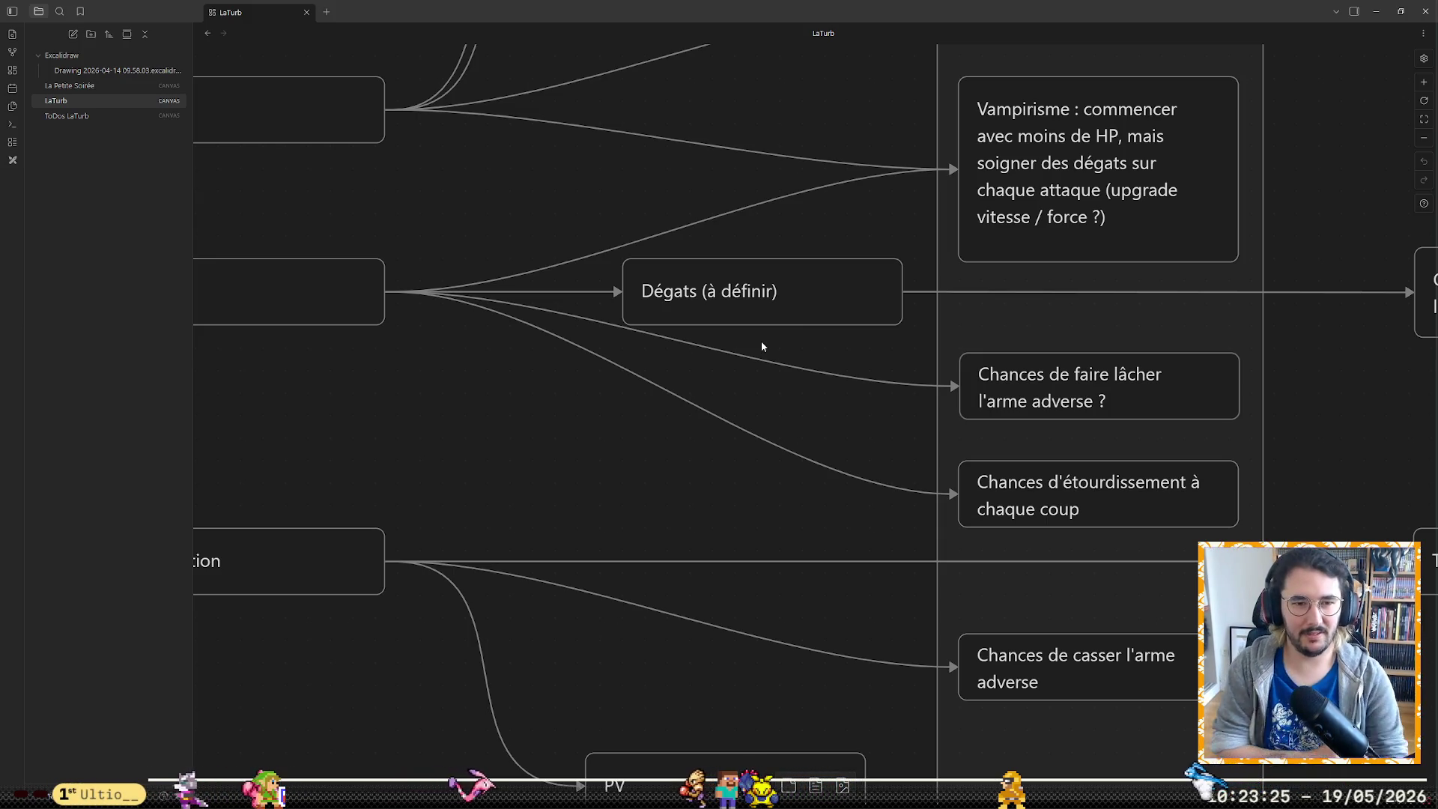
{"action": "scroll", "coordinate": [898, 369], "scroll_direction": "down", "scroll_amount": 2}
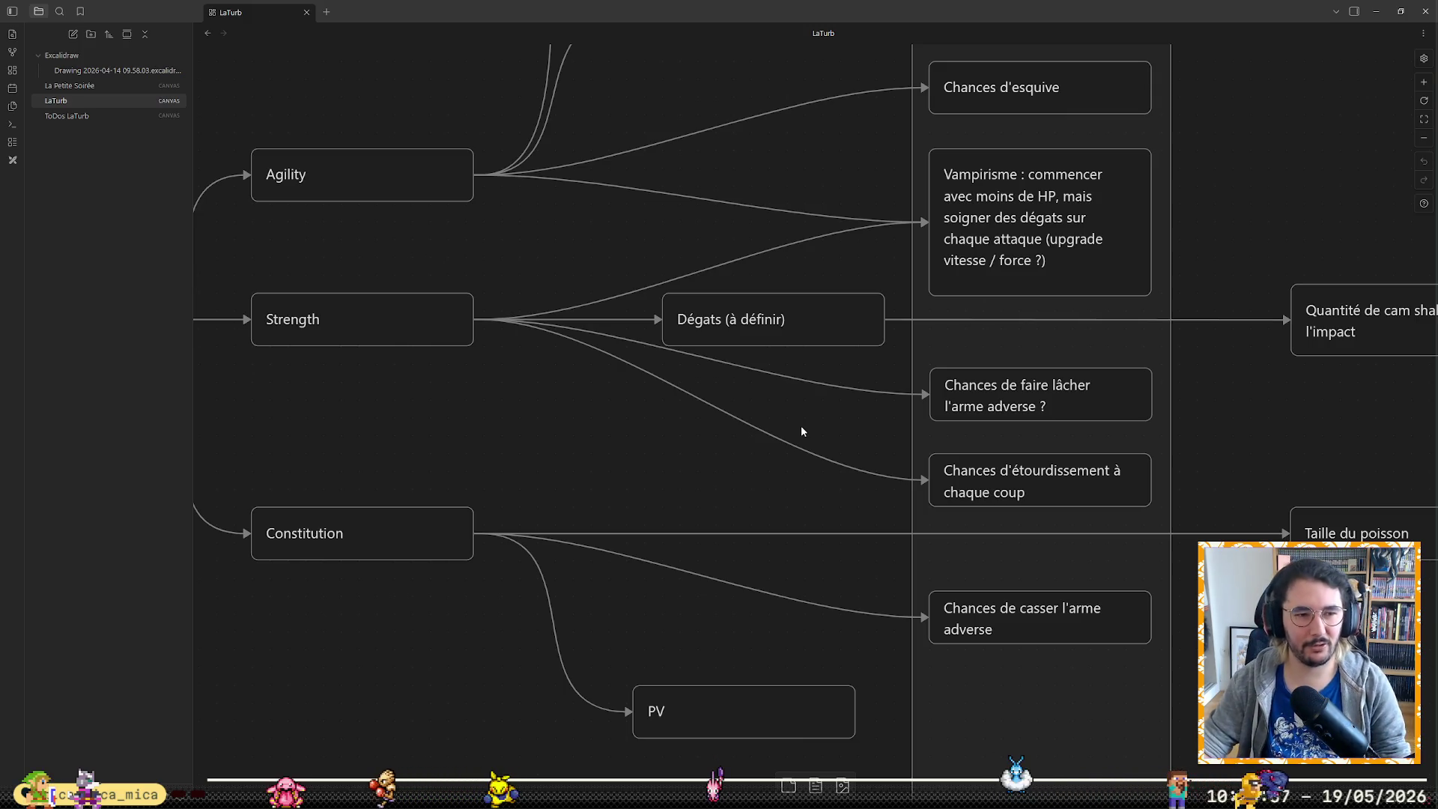
{"action": "mouse_move", "coordinate": [340, 795]}
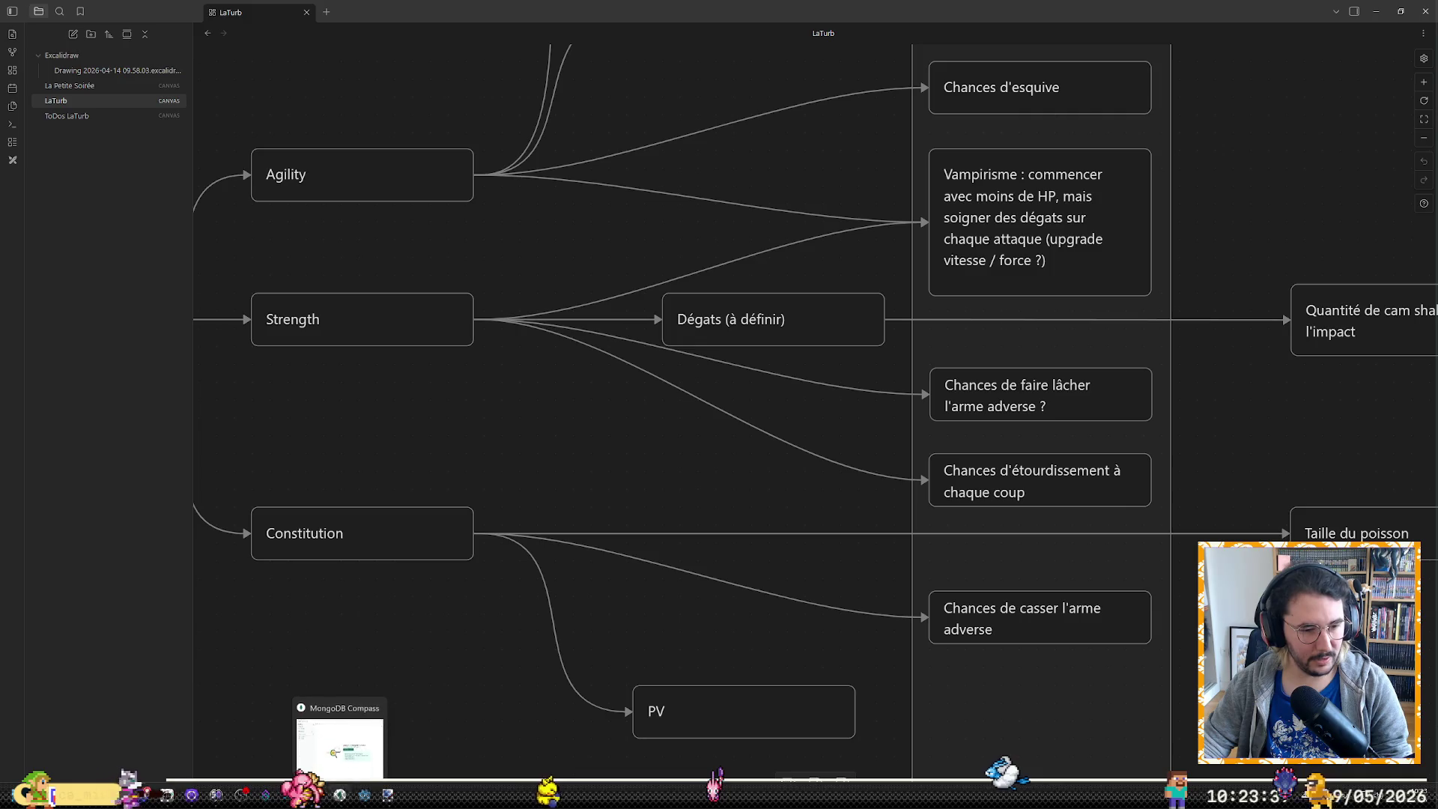
{"action": "left_click", "coordinate": [269, 792]}
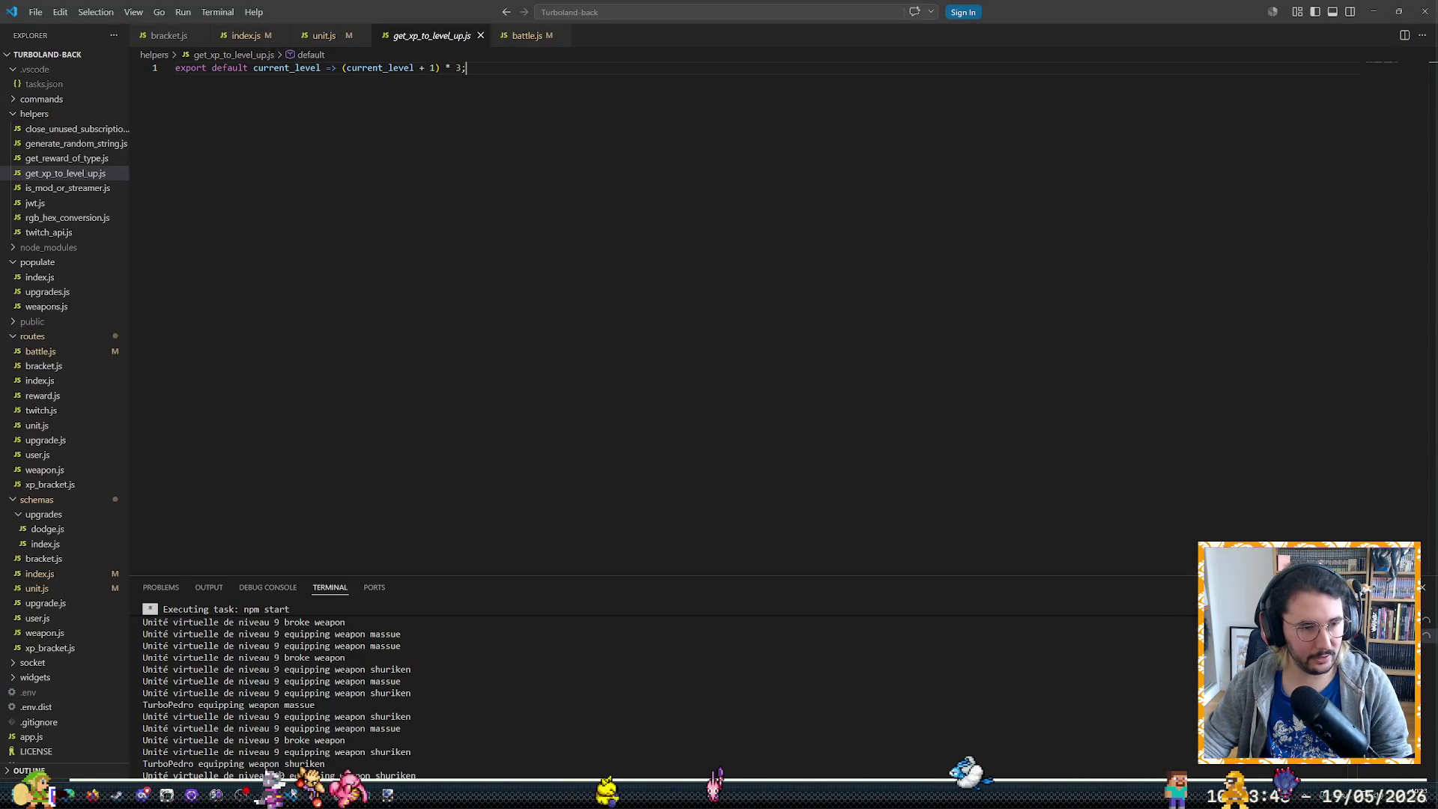
Show unit.js in the editor at its GetDamage method
{"action": "left_click", "coordinate": [321, 35]}
{"action": "scroll", "coordinate": [352, 248], "scroll_direction": "up", "scroll_amount": 3}
{"action": "scroll", "coordinate": [450, 338], "scroll_direction": "up", "scroll_amount": 2}
{"action": "scroll", "coordinate": [510, 456], "scroll_direction": "up", "scroll_amount": 5}
{"action": "scroll", "coordinate": [510, 457], "scroll_direction": "up", "scroll_amount": 3}
{"action": "scroll", "coordinate": [528, 449], "scroll_direction": "up", "scroll_amount": 2}
{"action": "scroll", "coordinate": [563, 433], "scroll_direction": "up", "scroll_amount": 3}
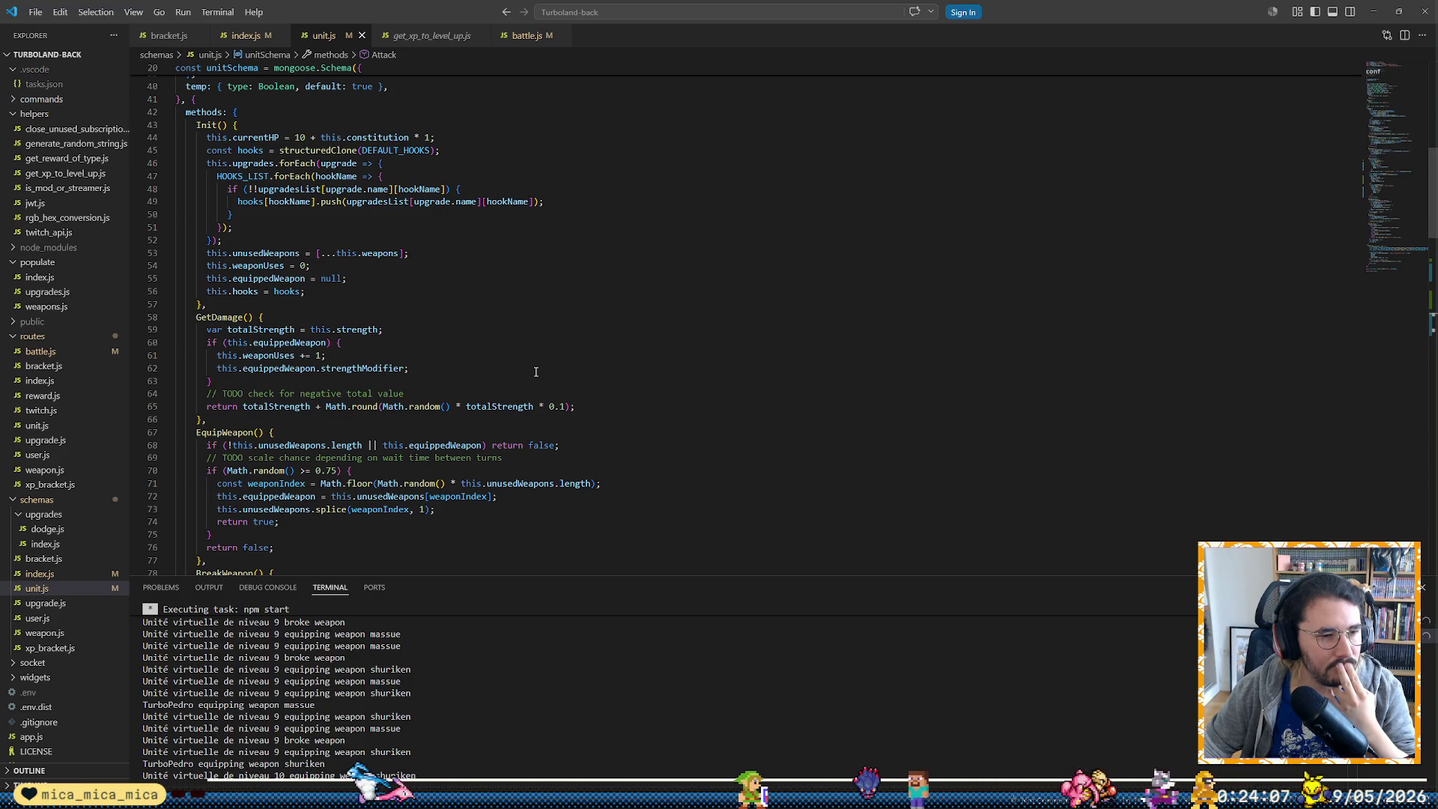
Prefix line 62 with 'totalStrength +=' so GetDamage adds the weapon strength modifier, and save unit.js
{"action": "left_click", "coordinate": [534, 372]}
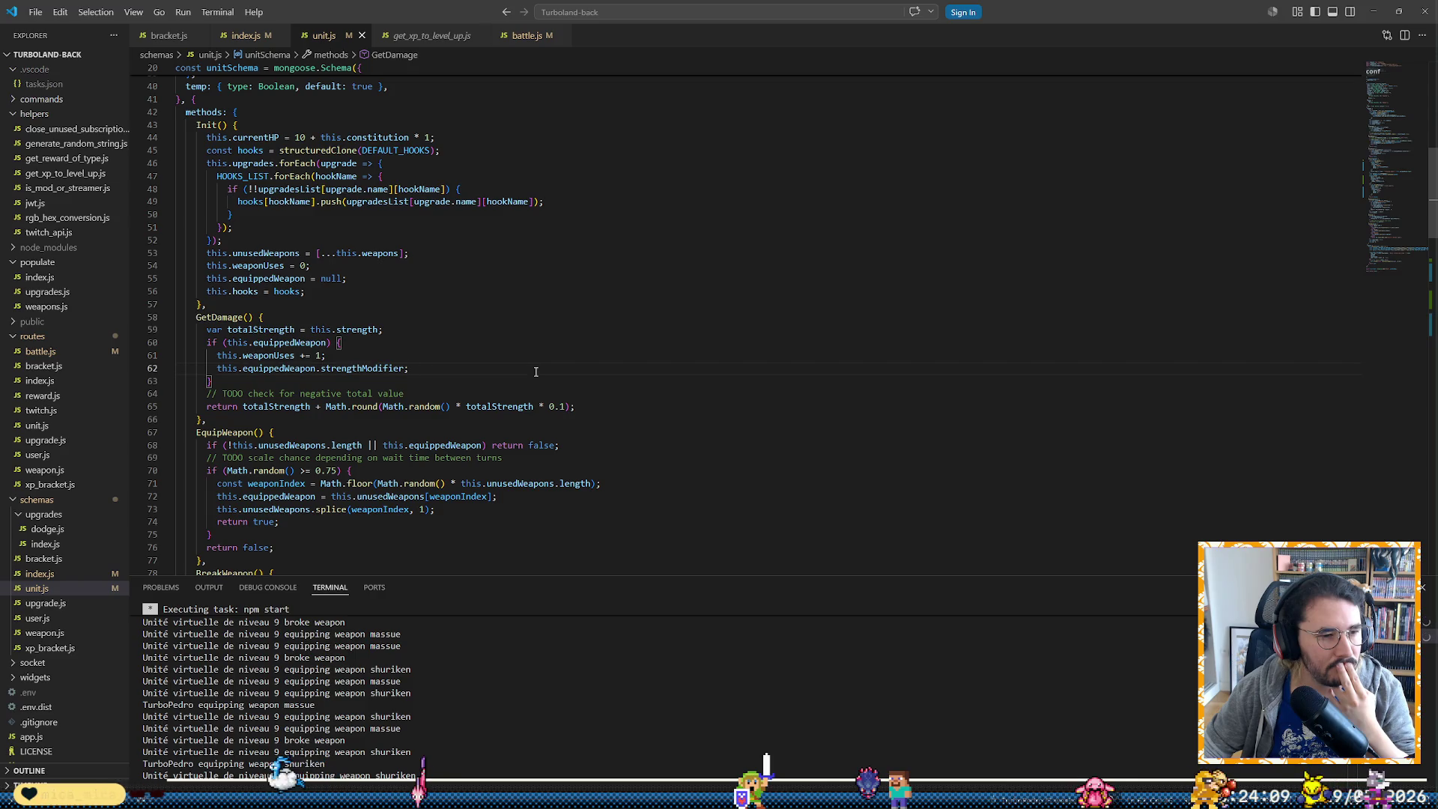
{"action": "key", "text": "Home"}
{"action": "key", "text": "Home"}
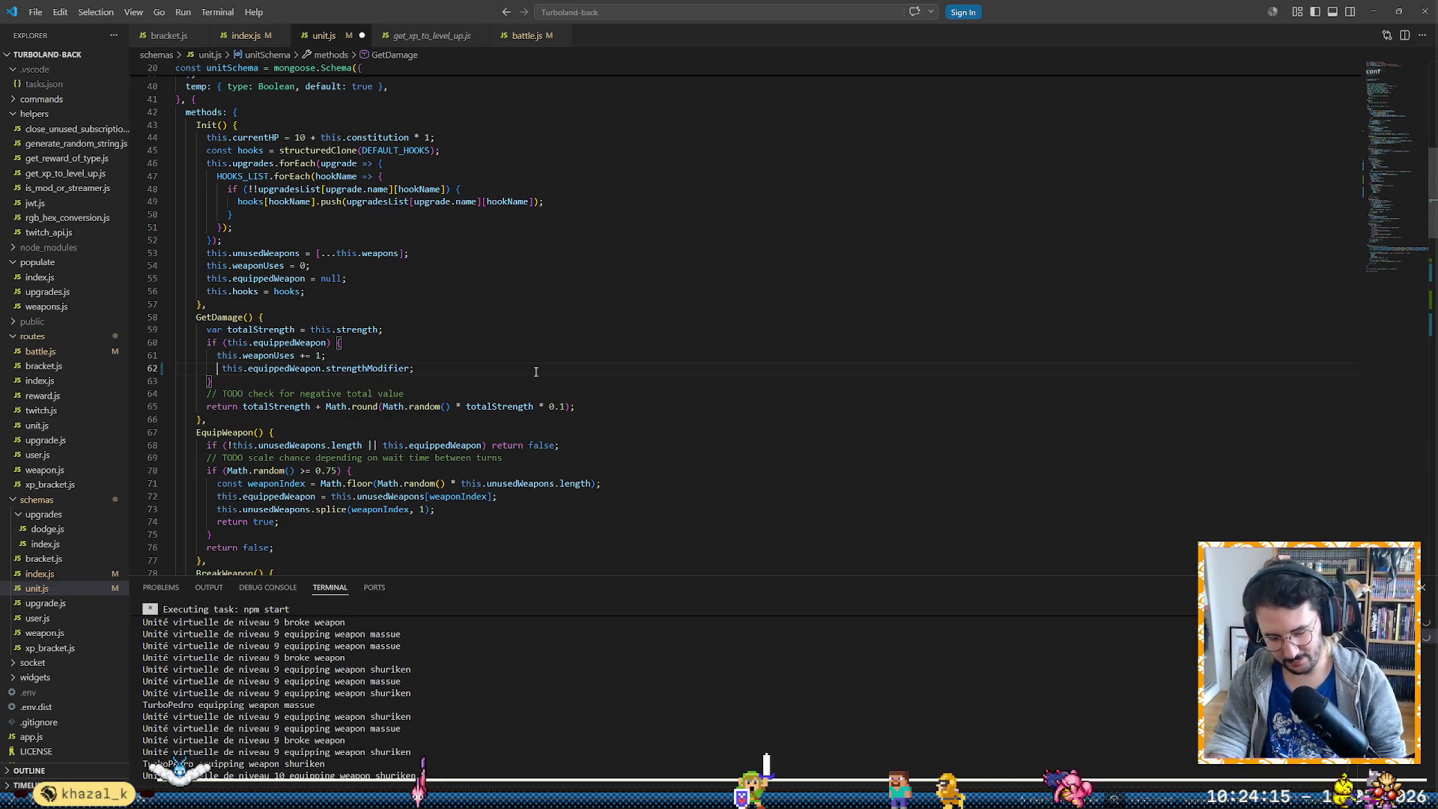
{"action": "type", "text": "this."}
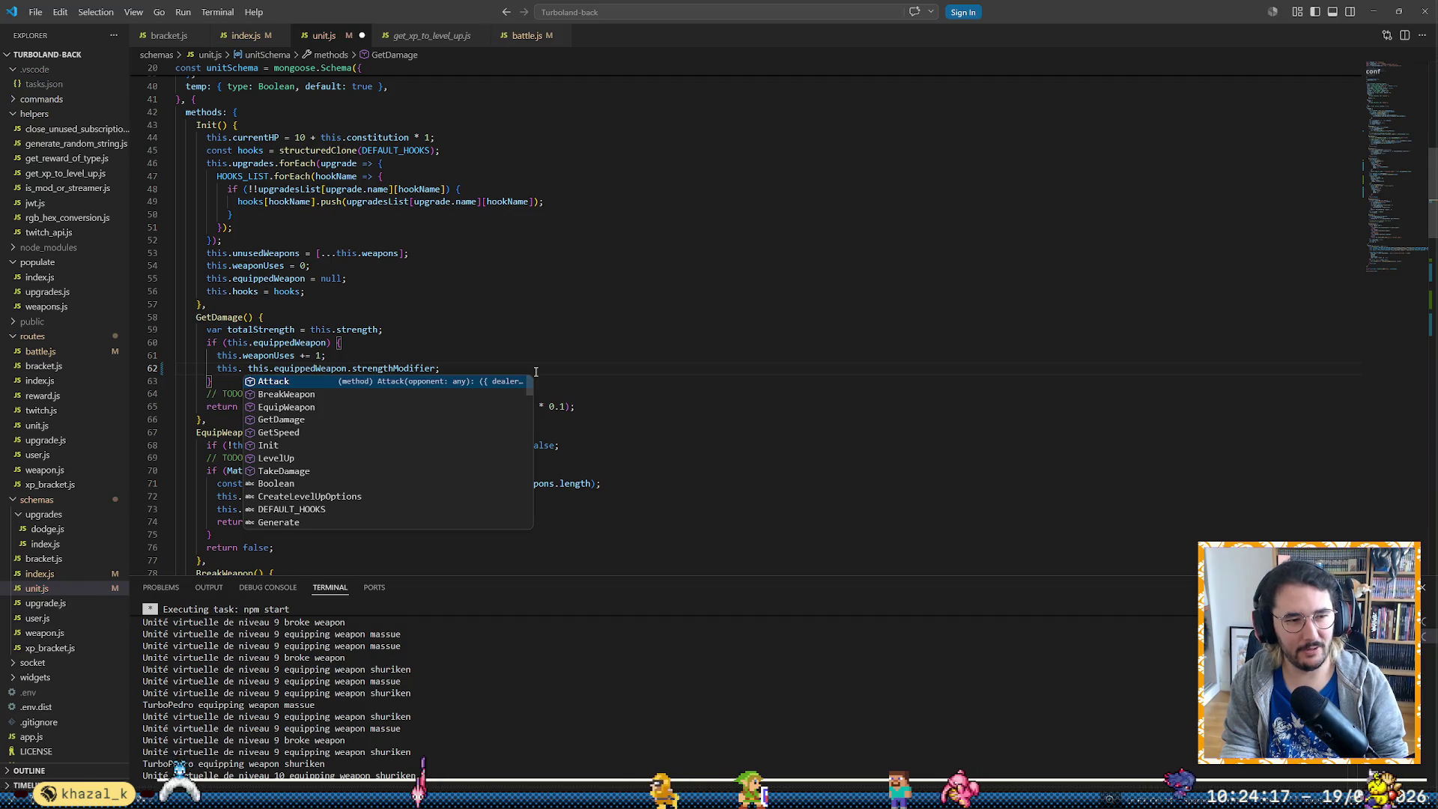
{"action": "key", "text": "BackSpace"}
{"action": "key", "text": "BackSpace"}
{"action": "key", "text": "BackSpace"}
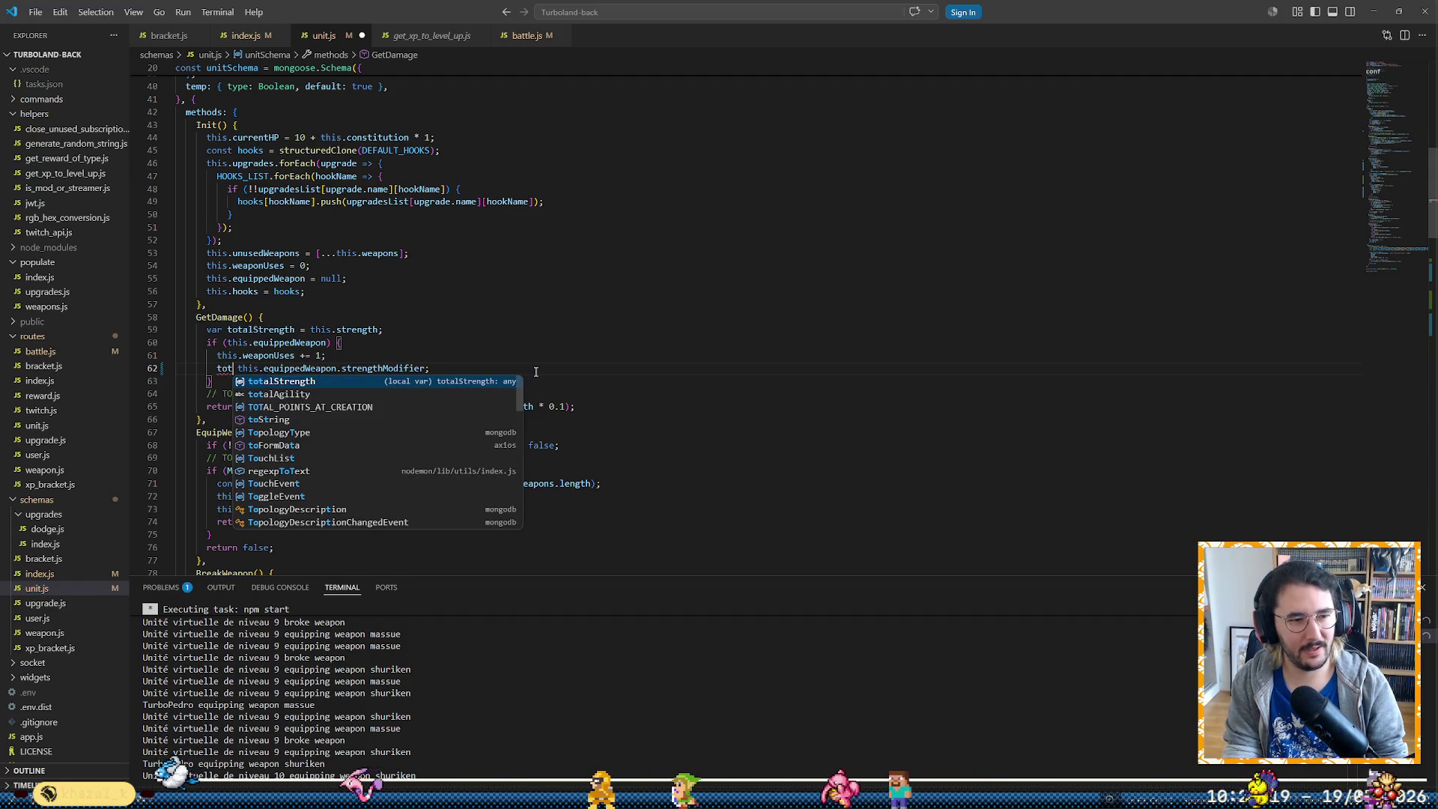
{"action": "key", "text": "Tab"}
{"action": "type", "text": "="}
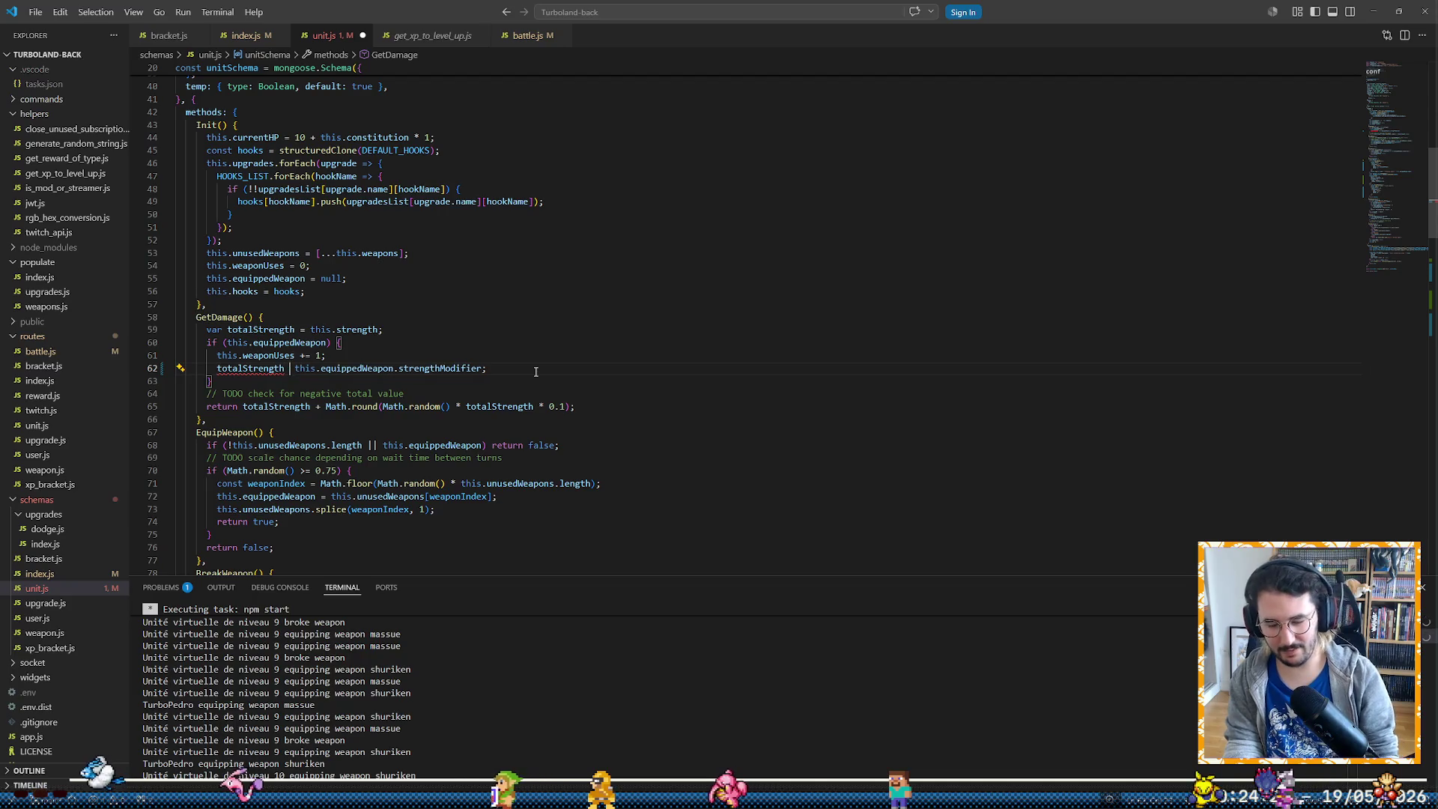
{"action": "key", "text": "Left"}
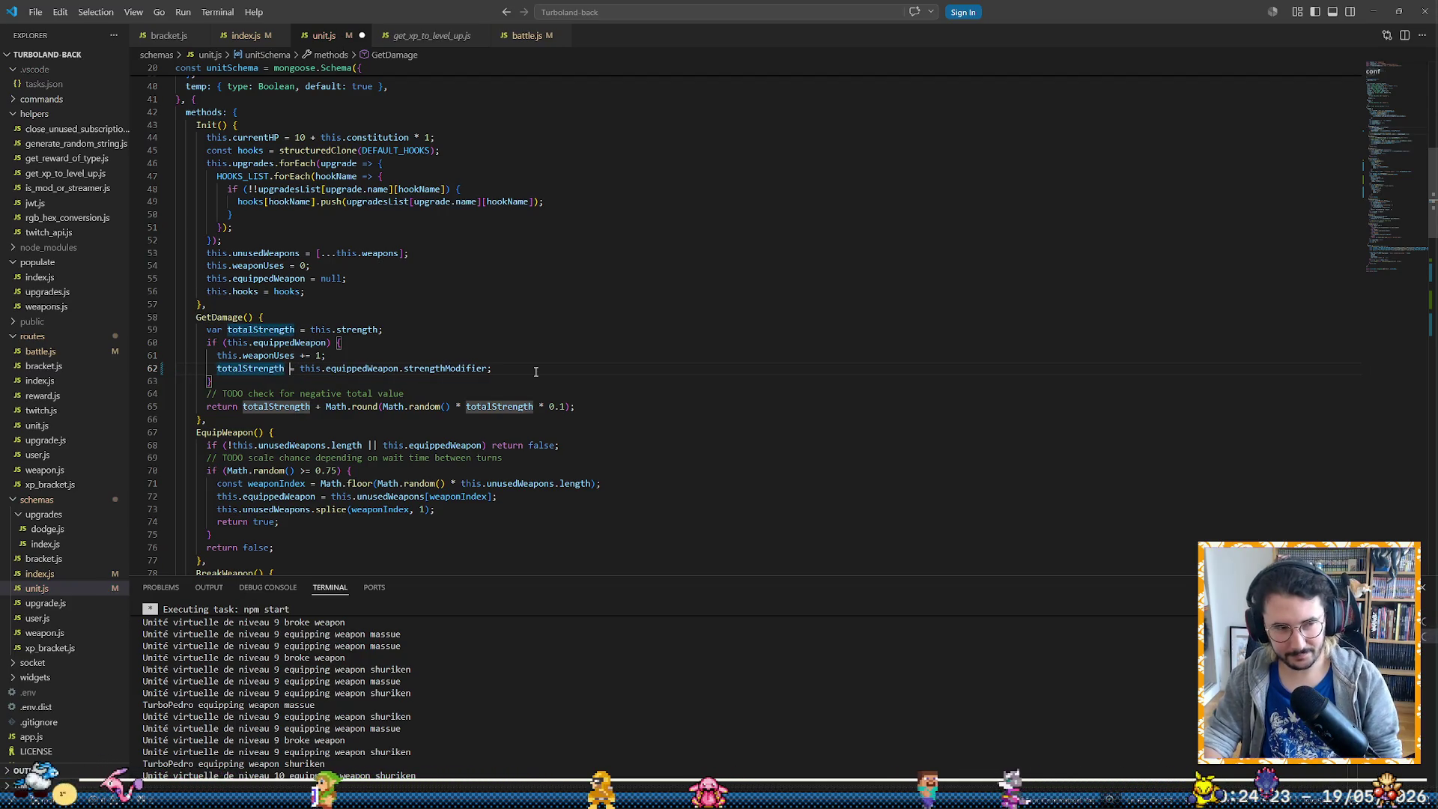
{"action": "type", "text": "+"}
{"action": "key", "text": "ctrl+s"}
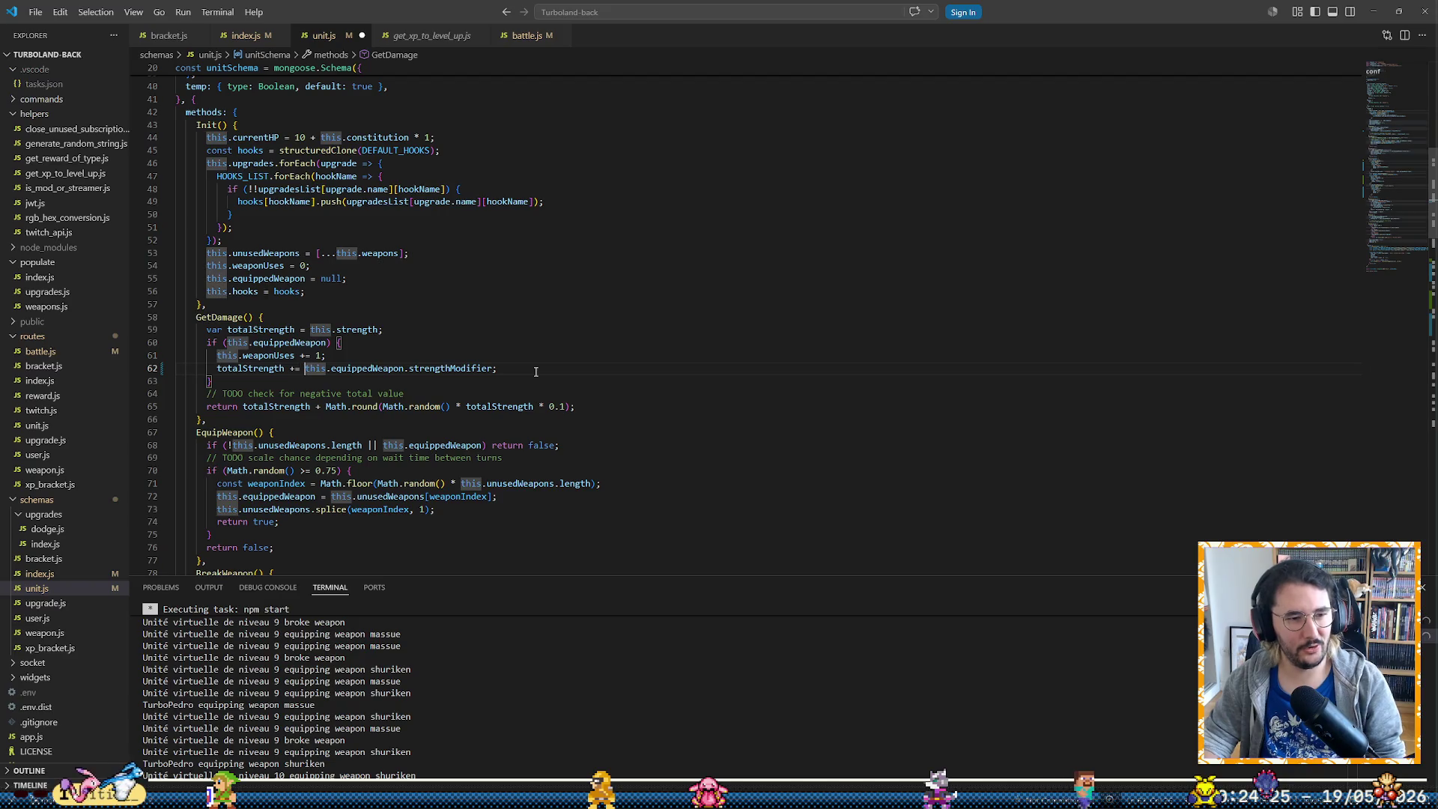
{"action": "key", "text": "Down"}
{"action": "key", "text": "Down"}
{"action": "key", "text": "Home"}
{"action": "key", "text": "Home"}
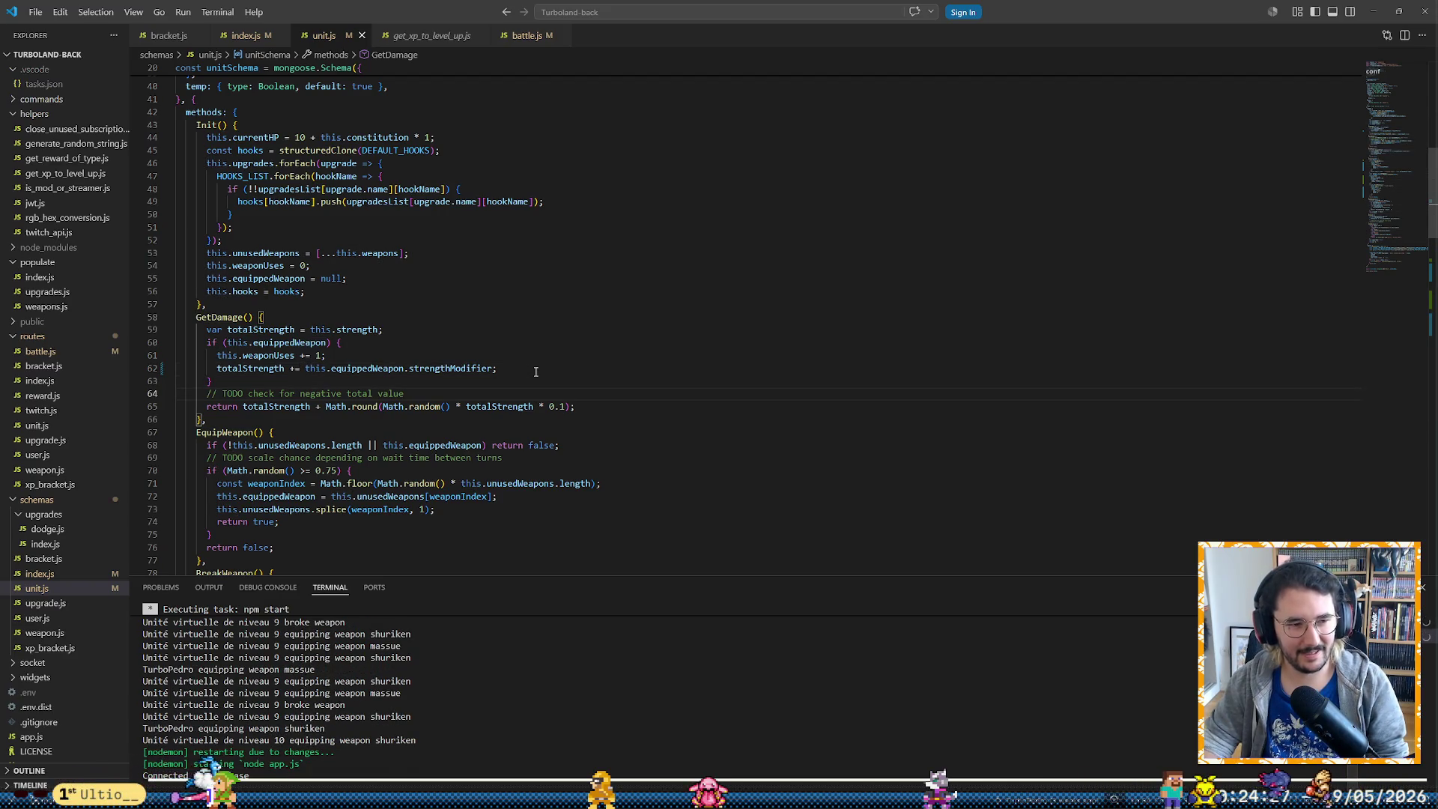
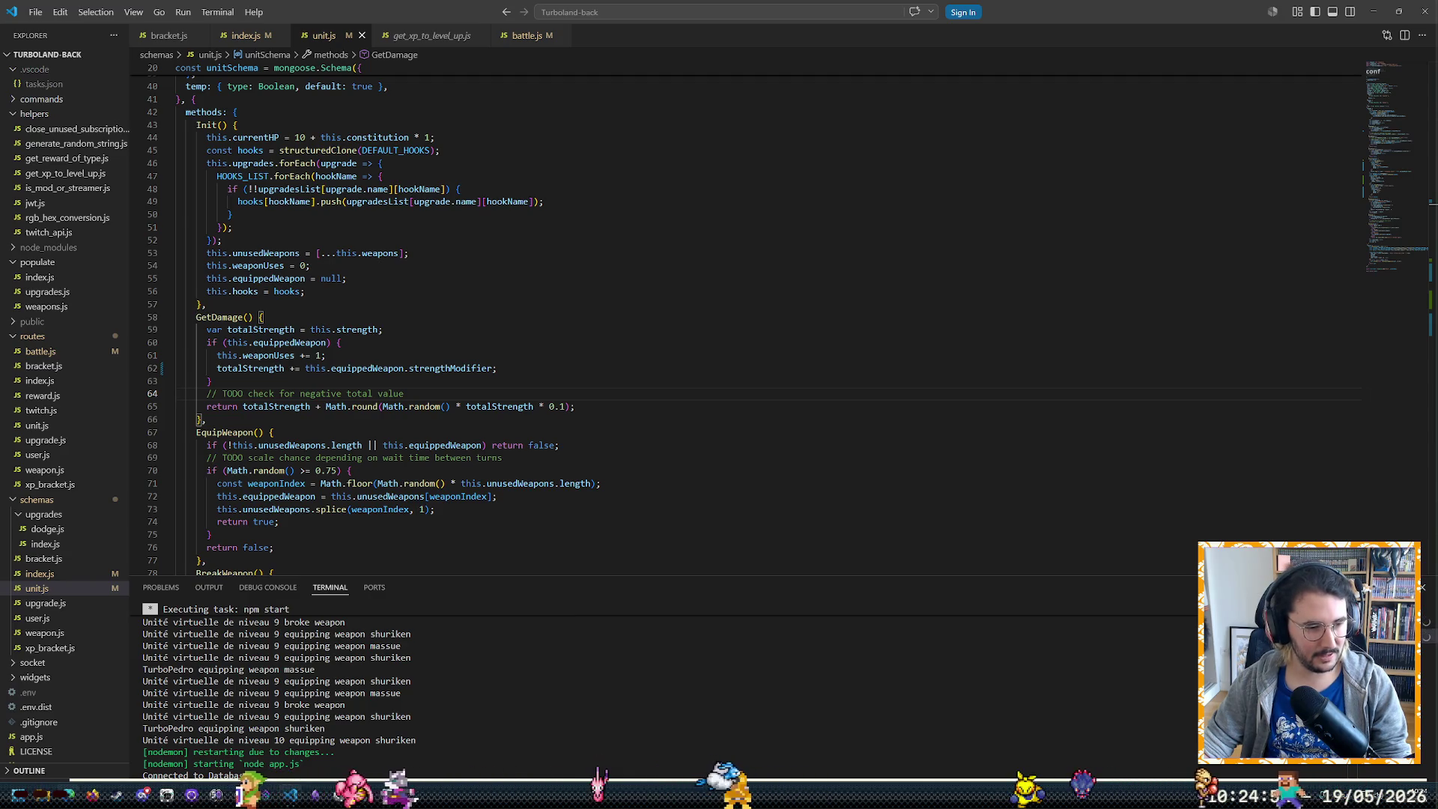
Switch from the code editor to the Equilibrage spreadsheet in Chrome
{"action": "key", "text": "alt+Tab"}
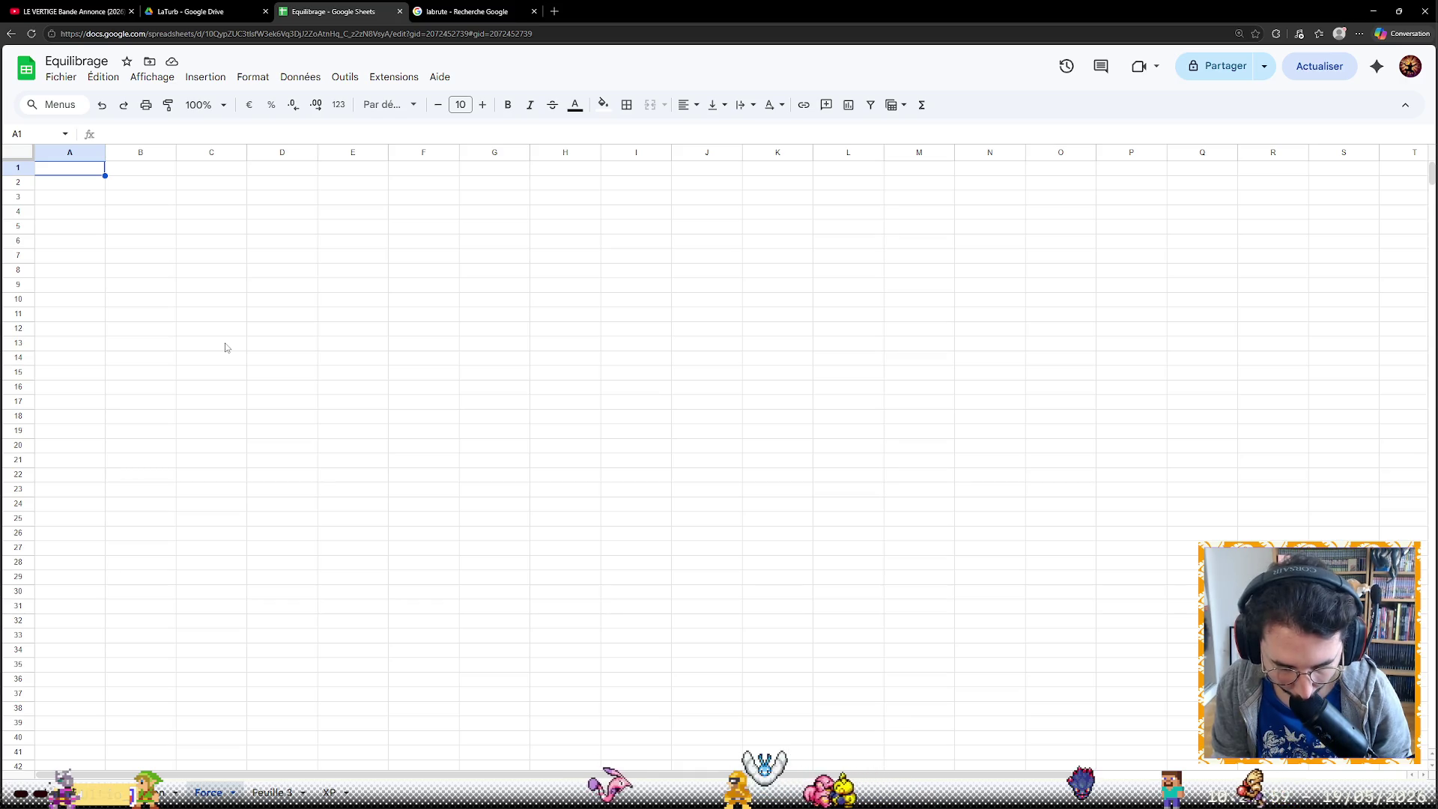
{"action": "type", "text": "rce actuelle"}
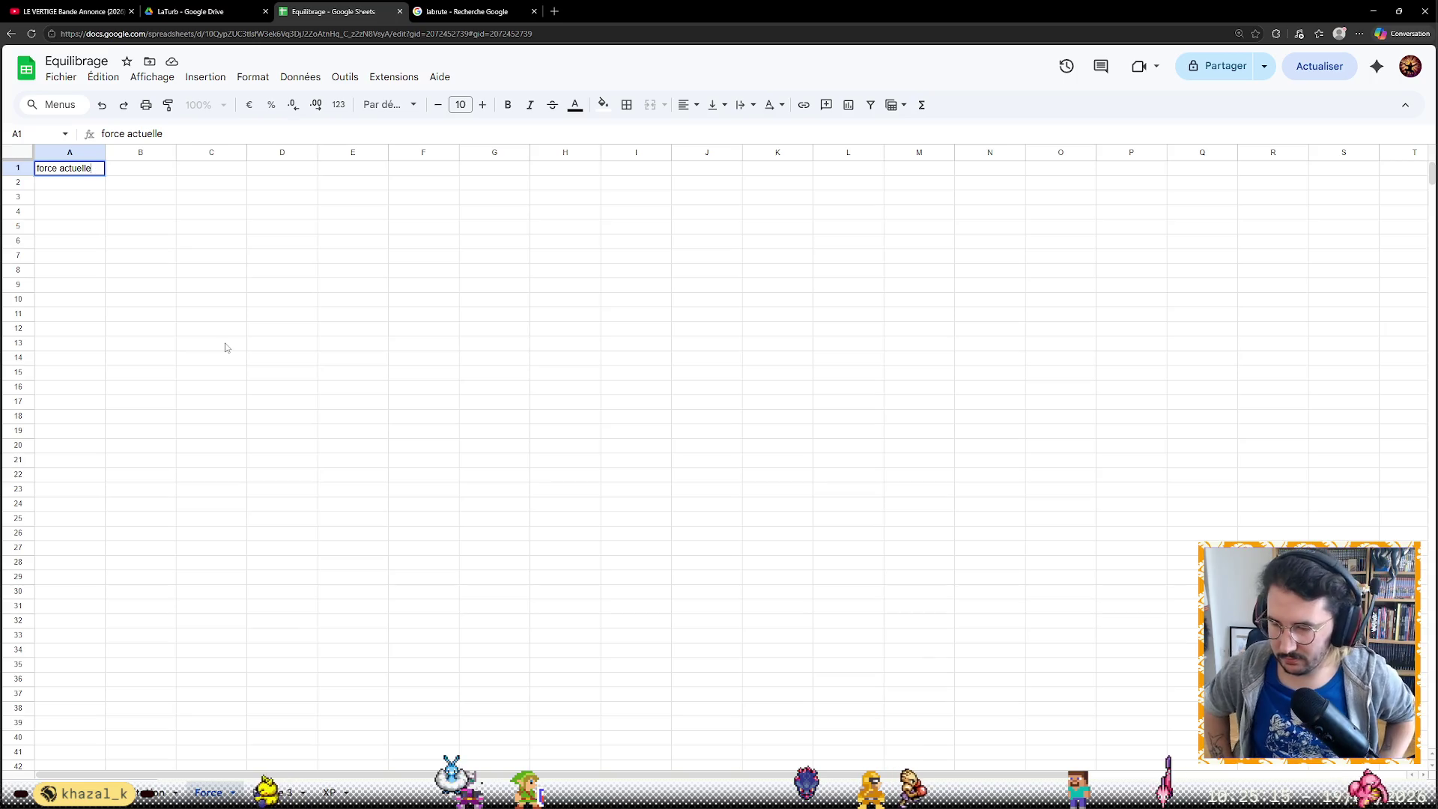
Label A1:C1 Force actuelle, Dégâts minimaux à mains nues and Dégâts maximaux à mains nues
{"action": "key", "text": "Tab"}
{"action": "key", "text": "Left"}
{"action": "type", "text": "Force actuelle"}
{"action": "key", "text": "Tab"}
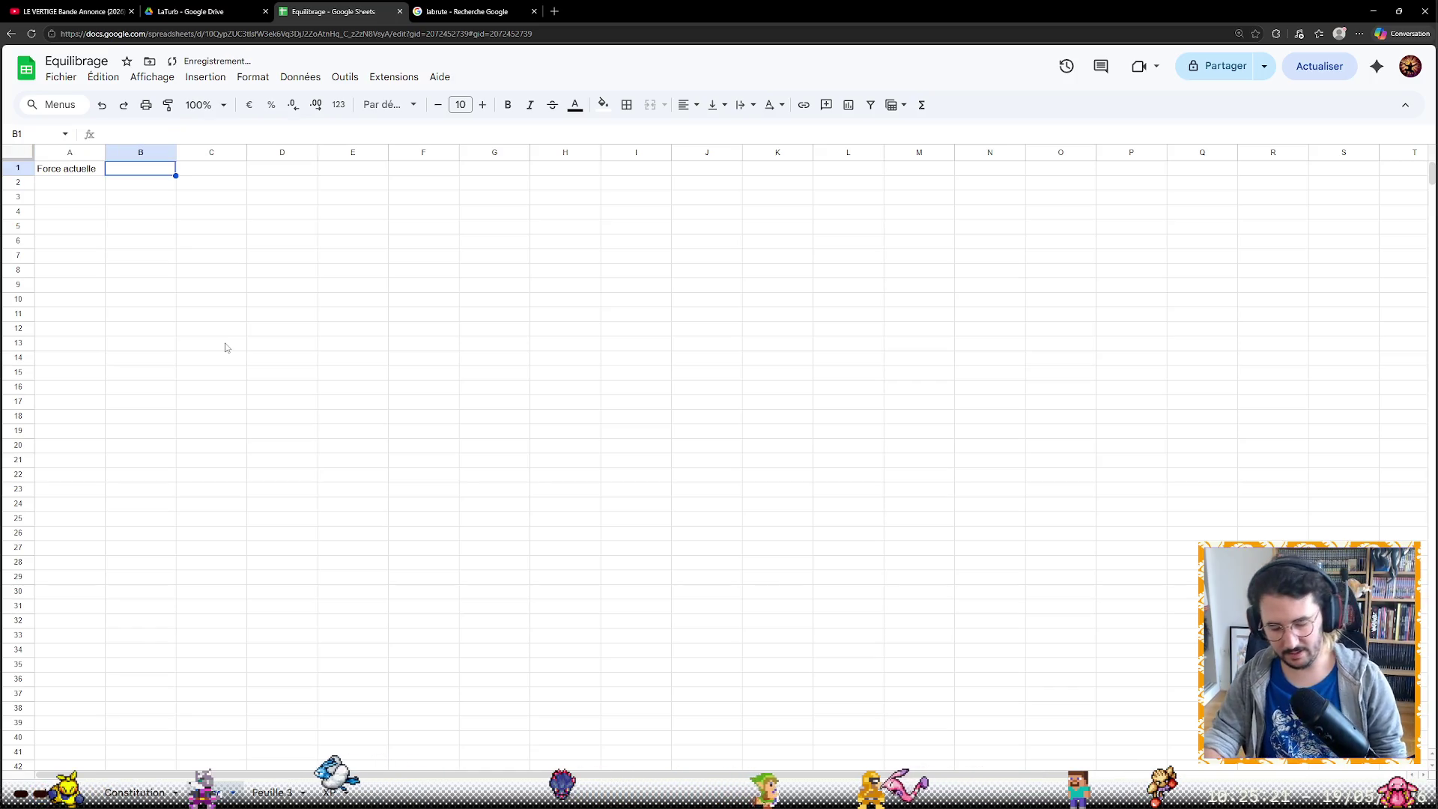
{"action": "type", "text": "Dé"}
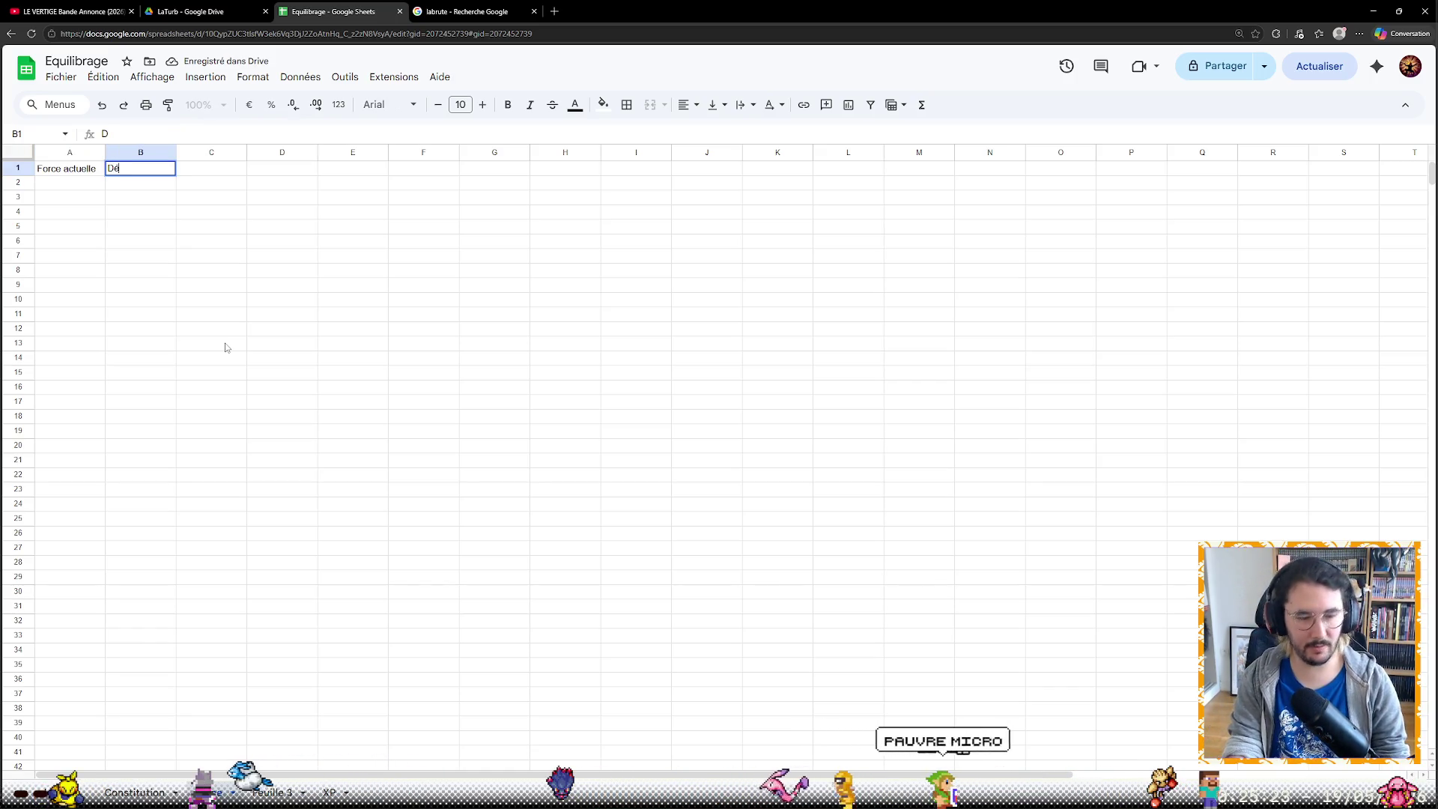
{"action": "type", "text": "gâts m"}
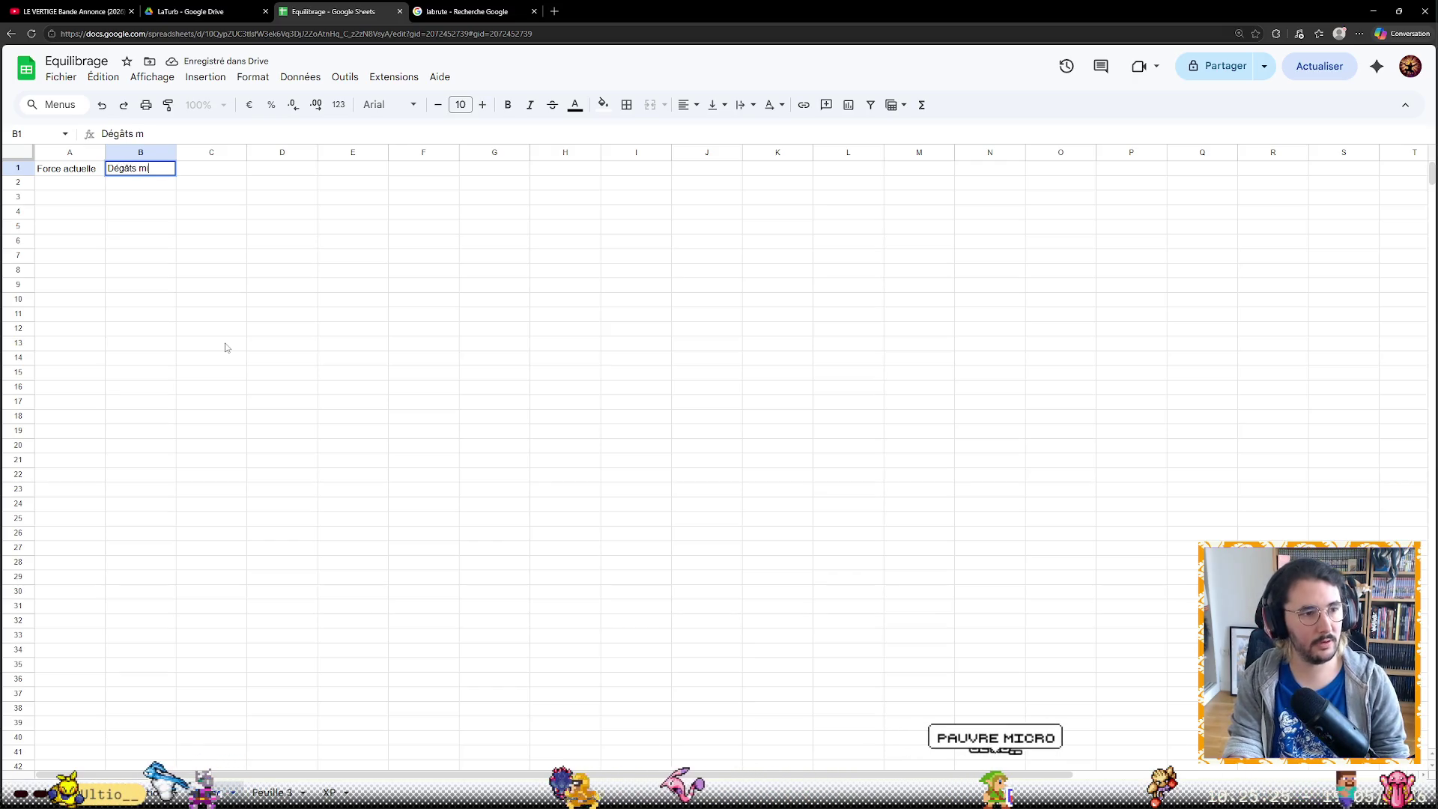
{"action": "type", "text": "inimaux à mains nues"}
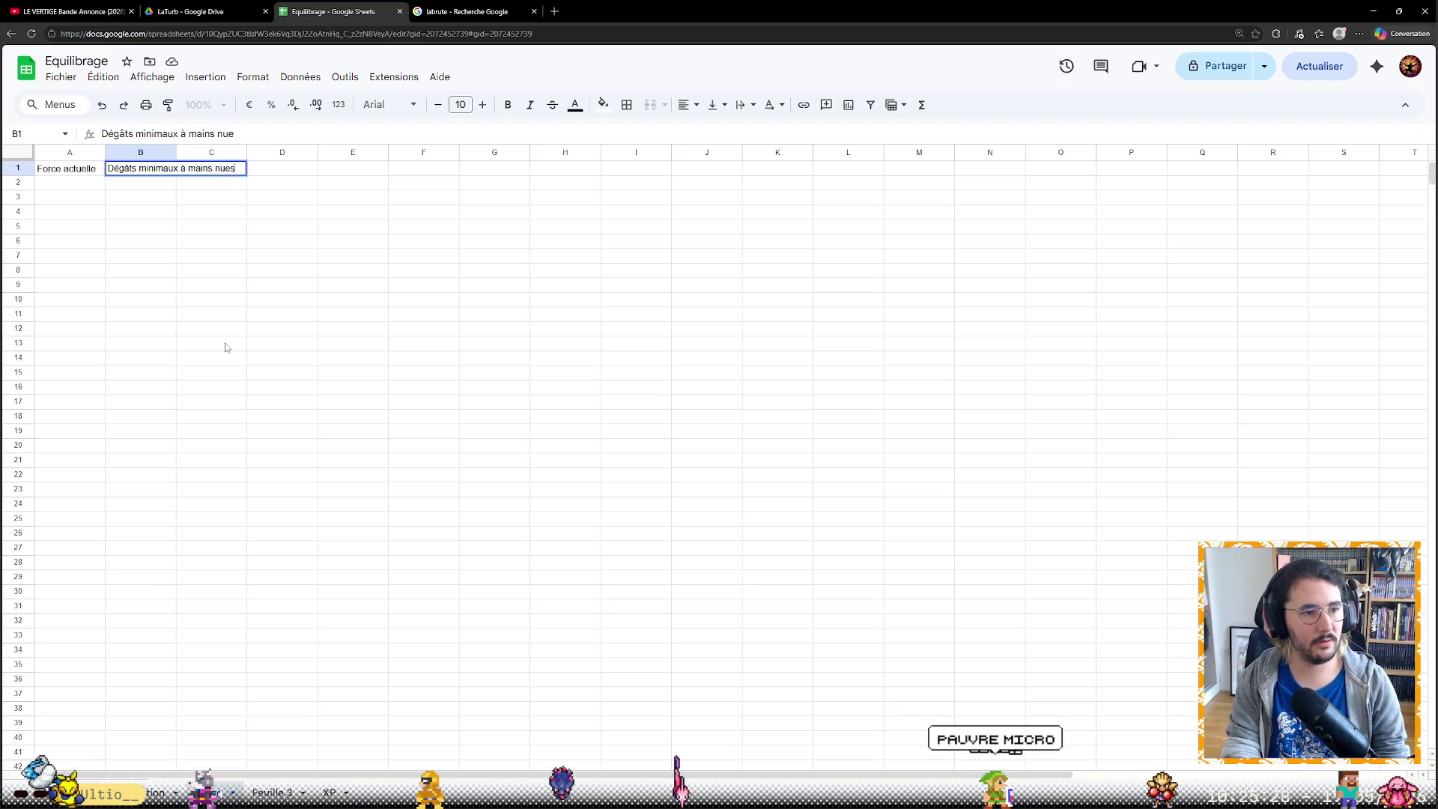
{"action": "key", "text": "Tab"}
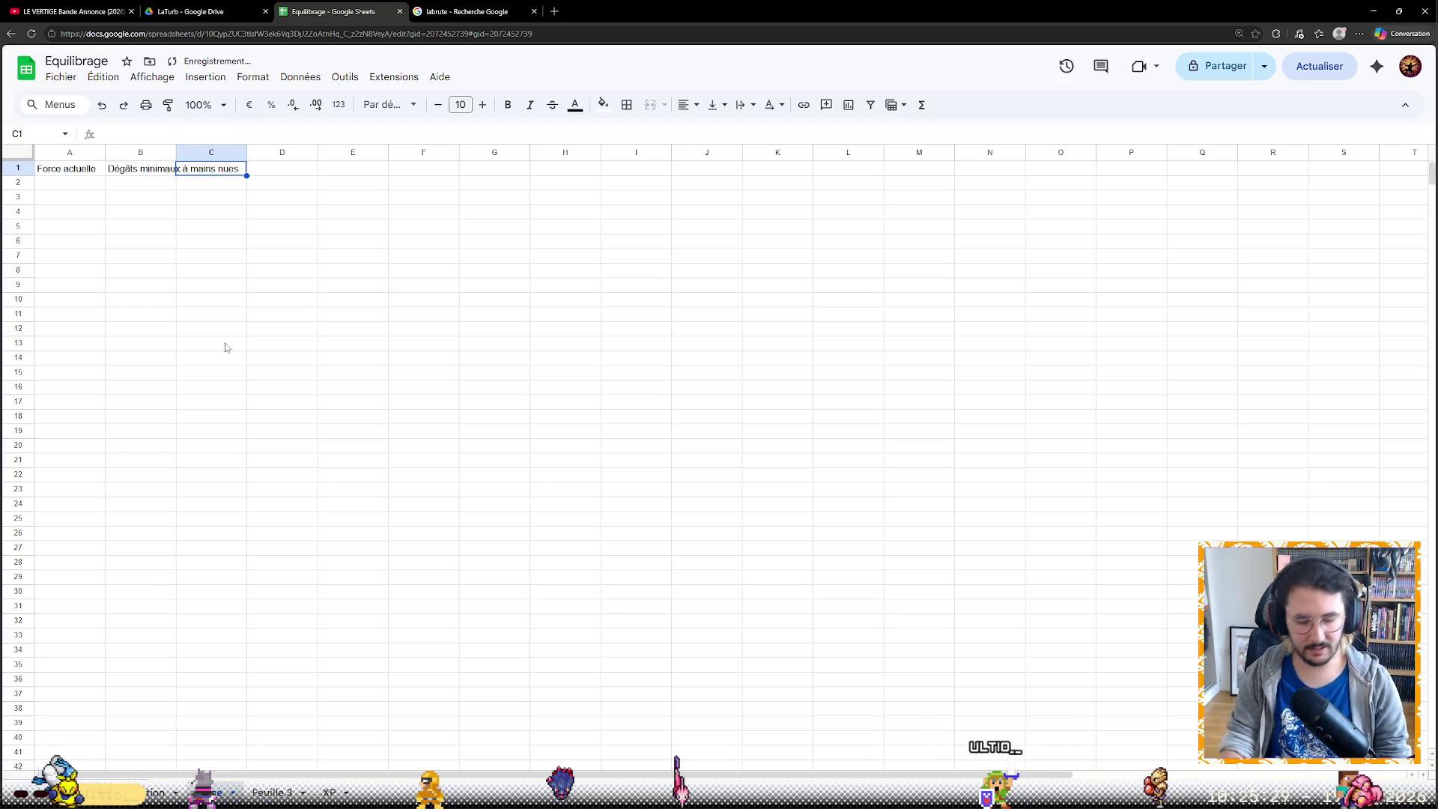
{"action": "type", "text": "Dé"}
{"action": "key", "text": "BackSpace"}
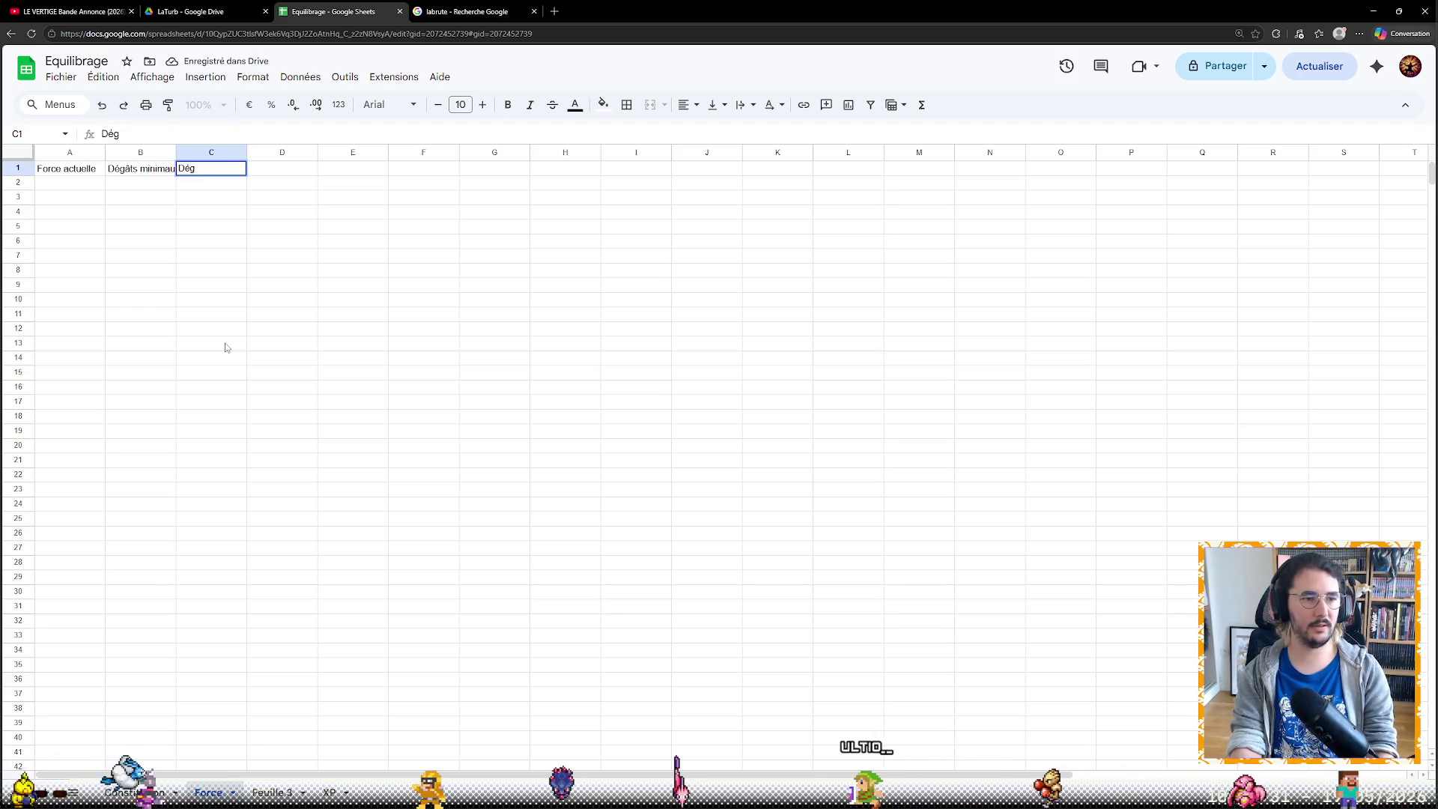
{"action": "type", "text": "^"}
{"action": "key", "text": "BackSpace"}
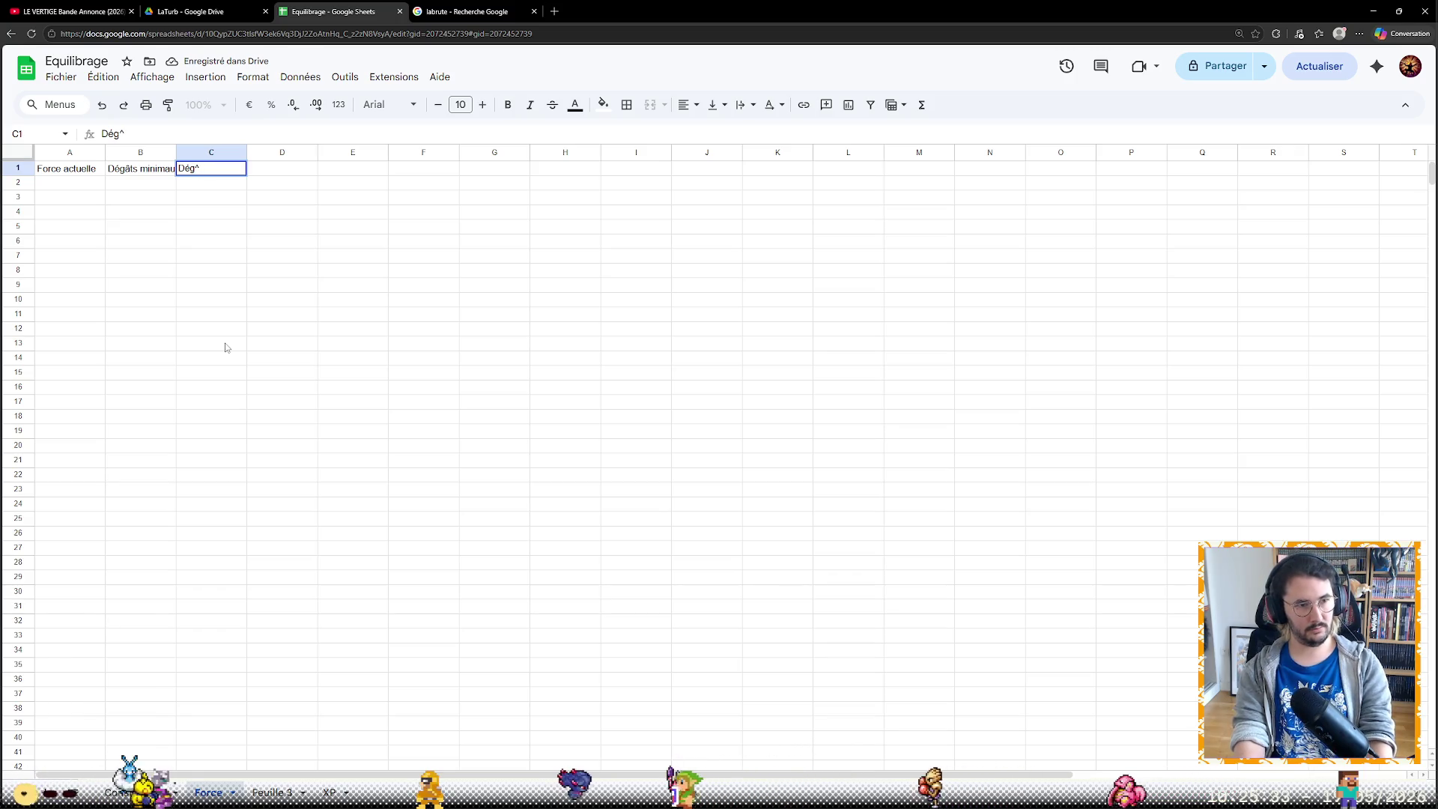
{"action": "type", "text": "âts maximaux"}
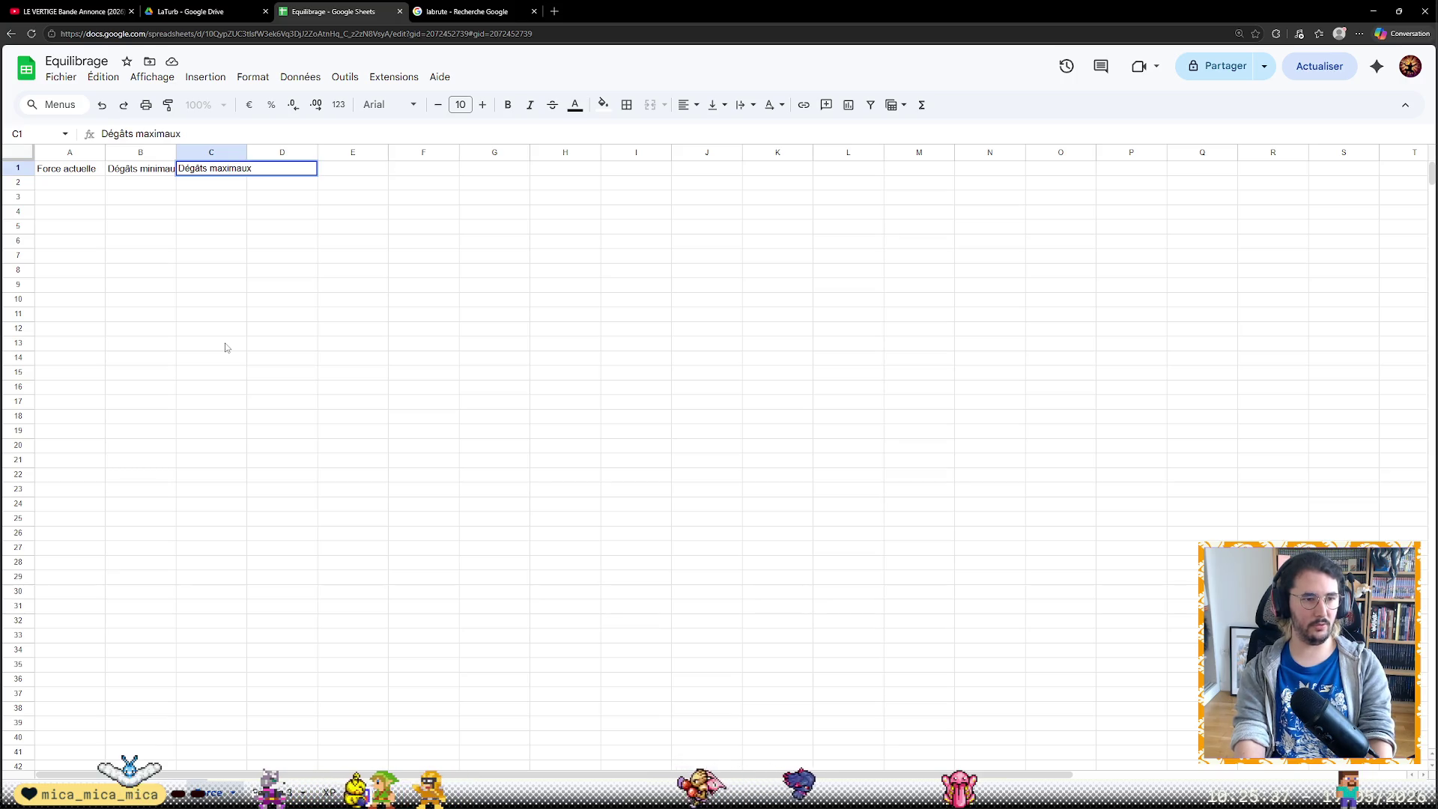
{"action": "type", "text": " à mains nues"}
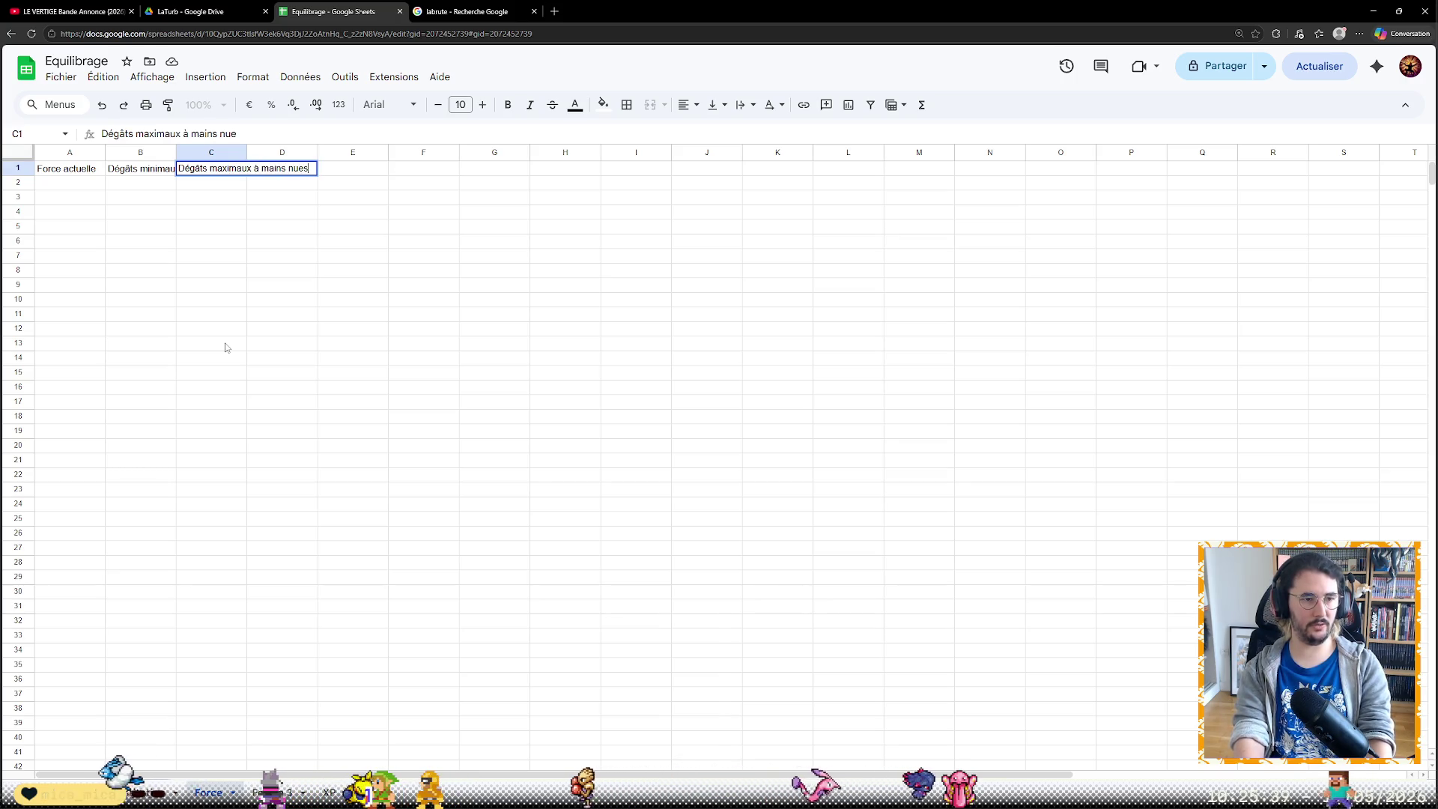
{"action": "key", "text": "Tab"}
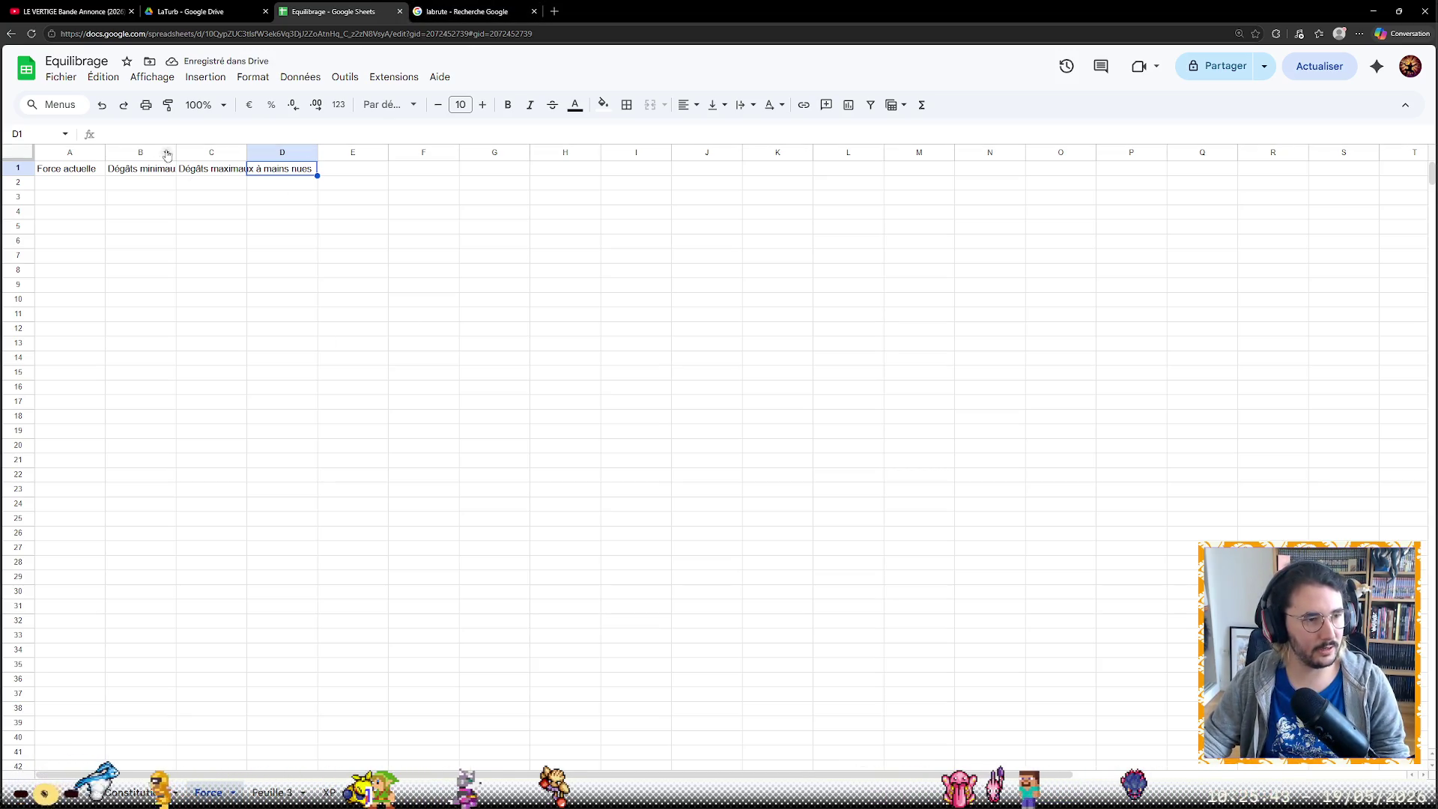
Widen columns B and C to fit their headers and enter 1 as the first force value in A2
{"action": "left_click_drag", "start_coordinate": [175, 152], "coordinate": [385, 152]}
{"action": "left_click", "coordinate": [383, 217]}
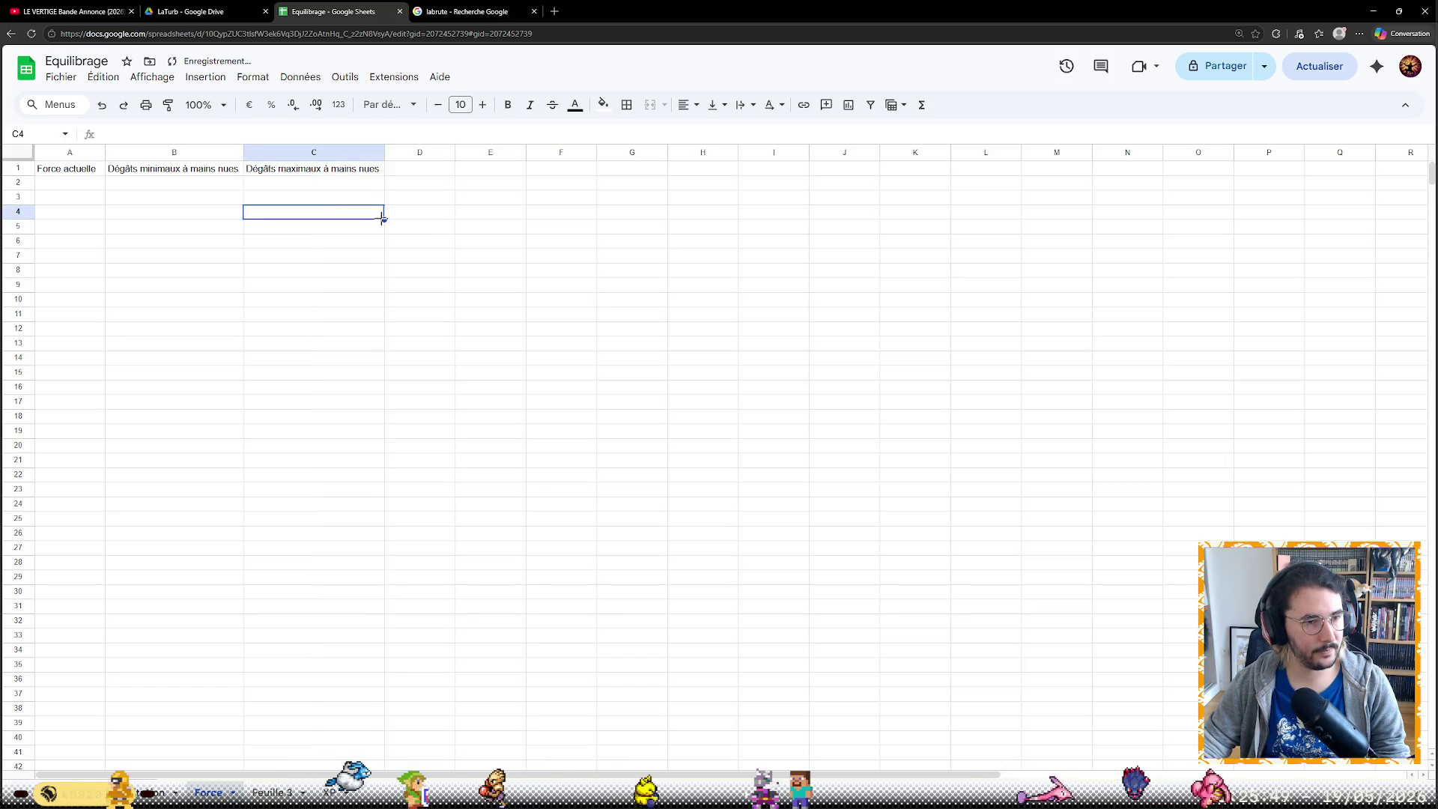
{"action": "left_click", "coordinate": [102, 186]}
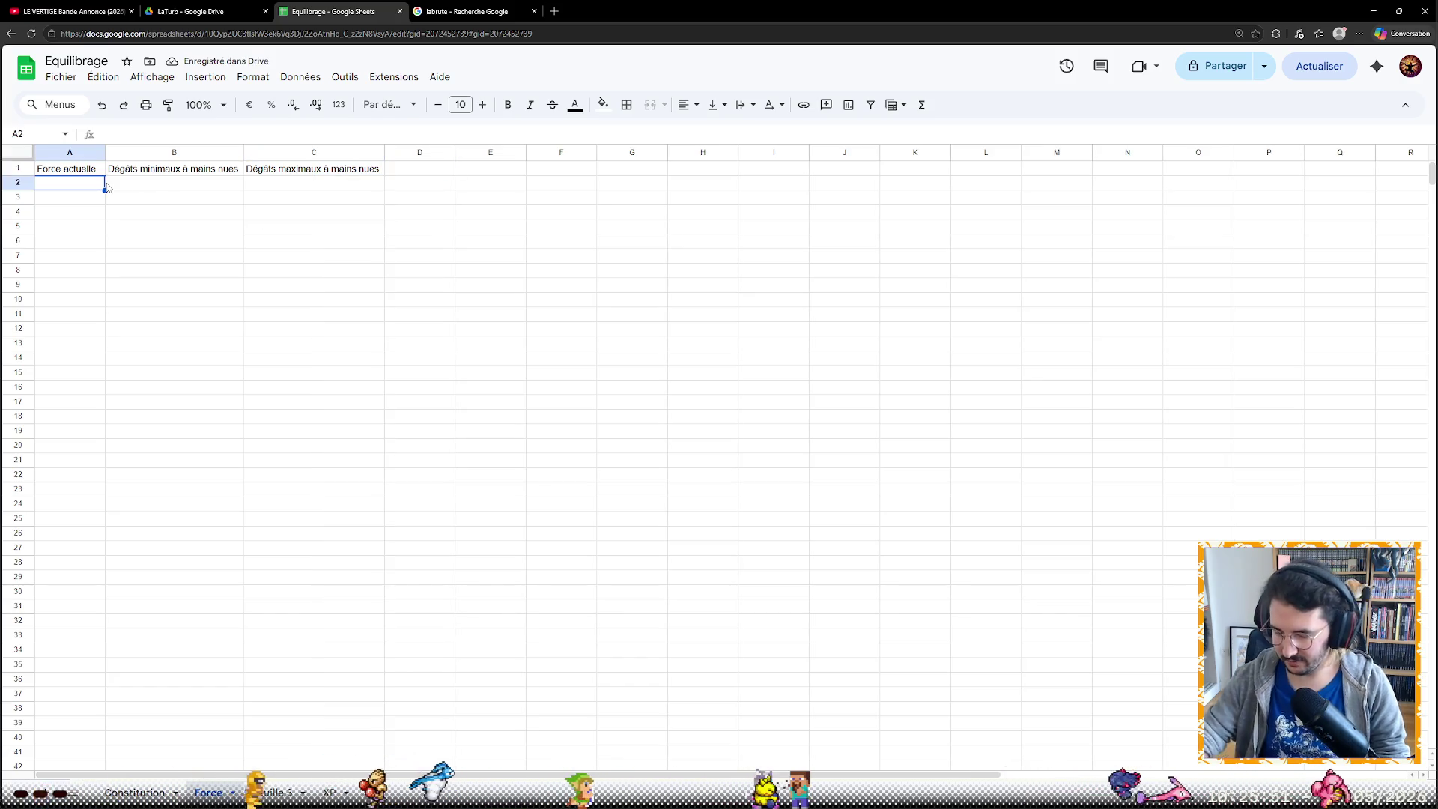
{"action": "type", "text": "1"}
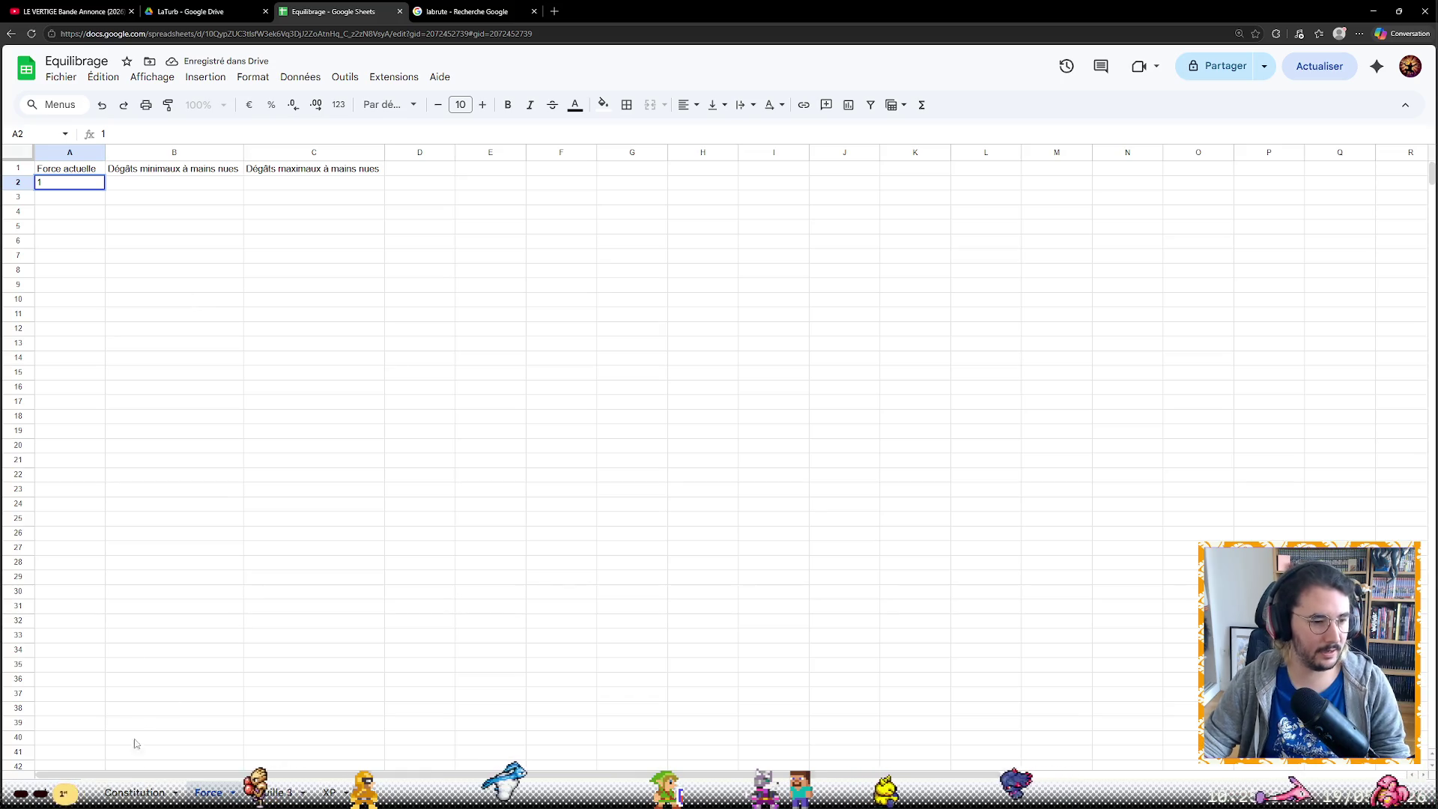
{"action": "left_click", "coordinate": [135, 792]}
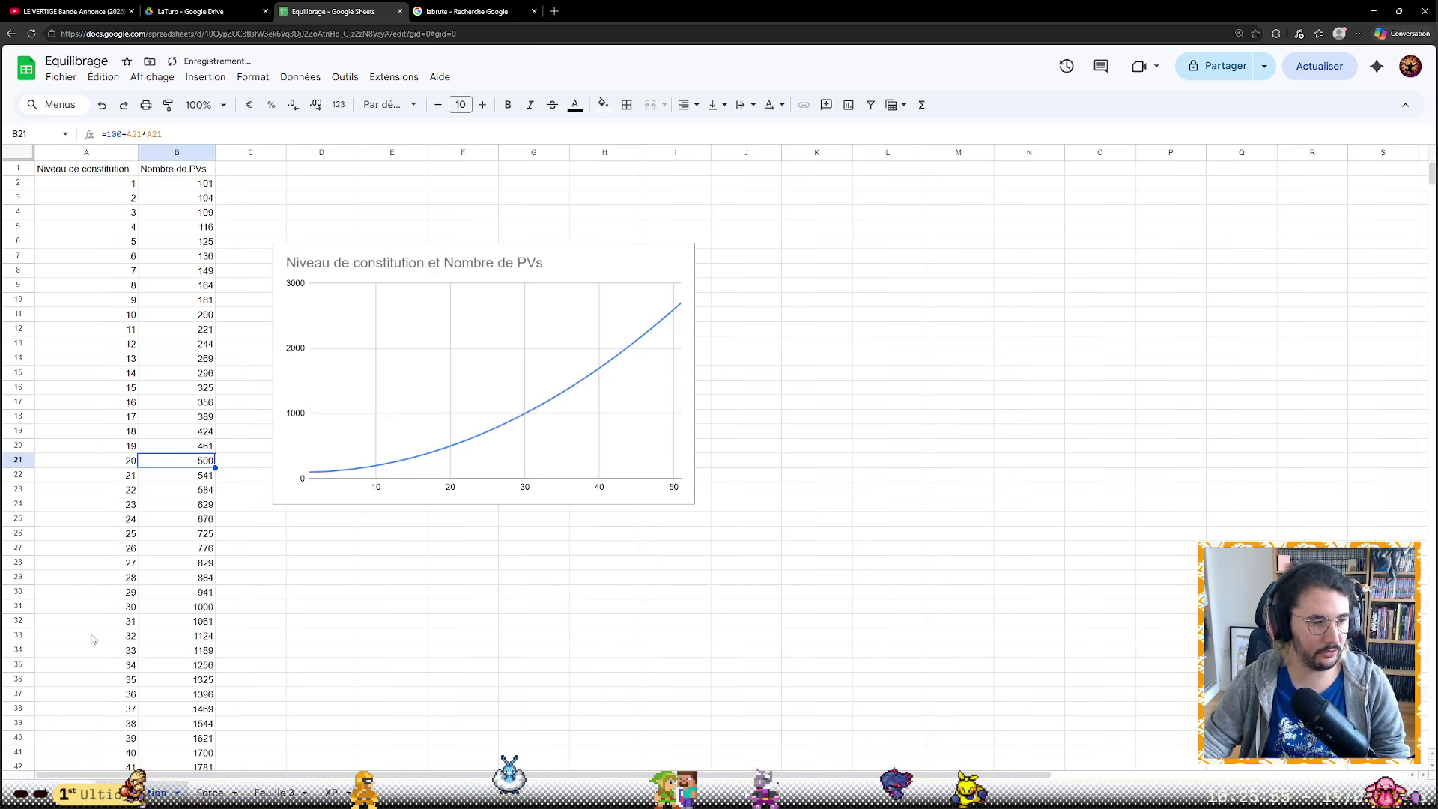
{"action": "scroll", "coordinate": [96, 654], "scroll_direction": "down", "scroll_amount": 5}
{"action": "scroll", "coordinate": [143, 600], "scroll_direction": "up", "scroll_amount": 4}
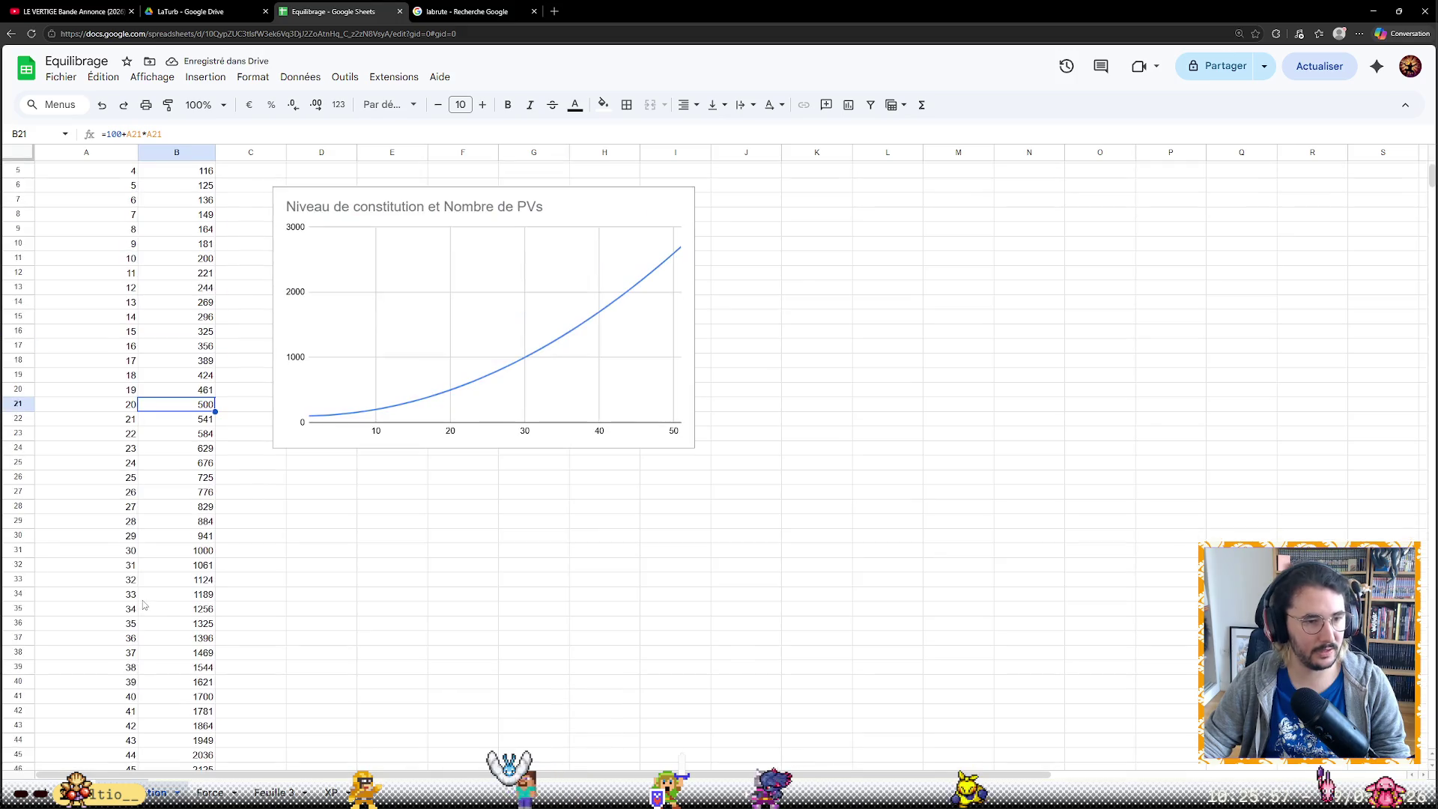
{"action": "scroll", "coordinate": [143, 601], "scroll_direction": "down", "scroll_amount": 3}
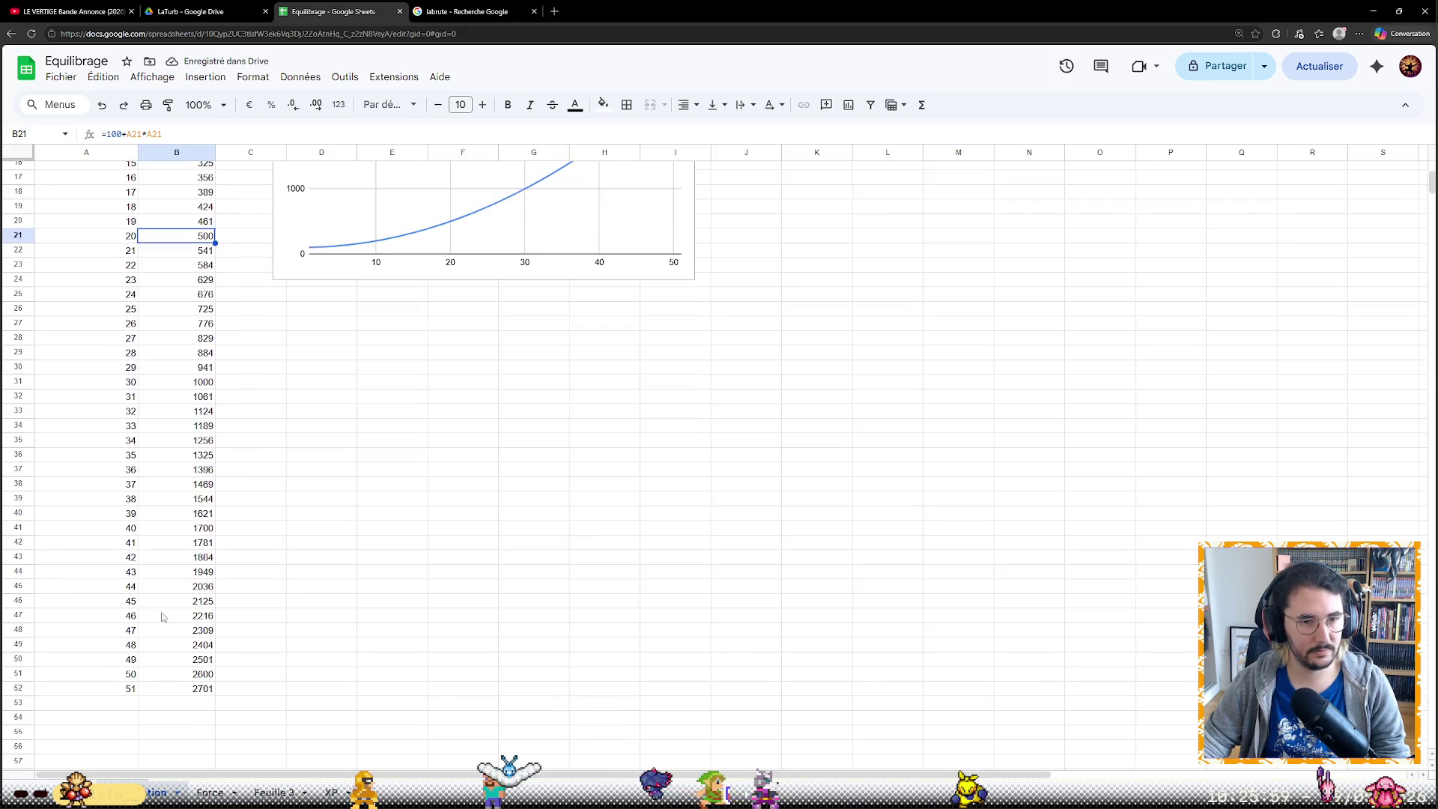
{"action": "left_click", "coordinate": [210, 792]}
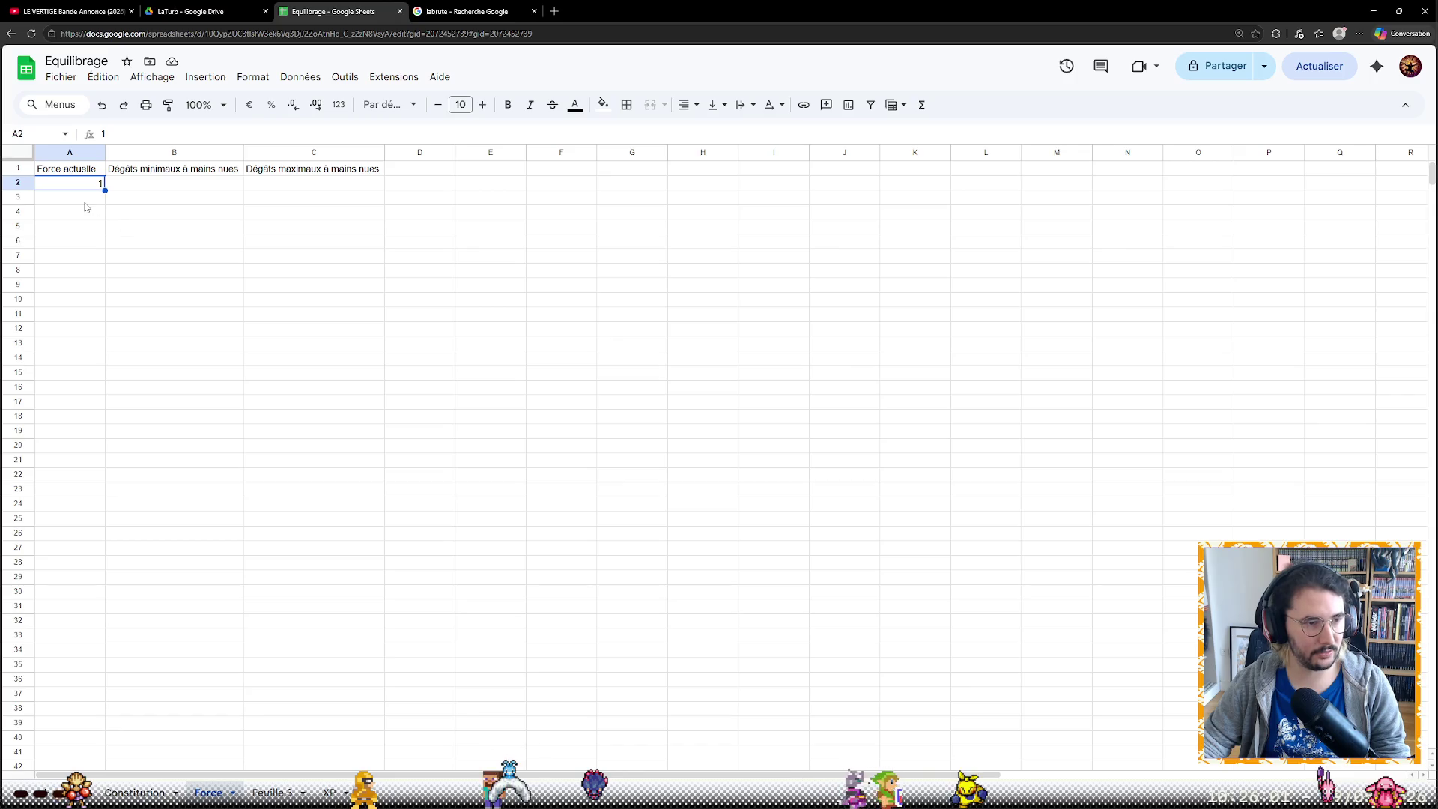
Enter 1–6 in A2:A7 and fill the Force actuelle series down to 51, then return to the editor
{"action": "key", "text": "Return"}
{"action": "type", "text": "2"}
{"action": "key", "text": "Return"}
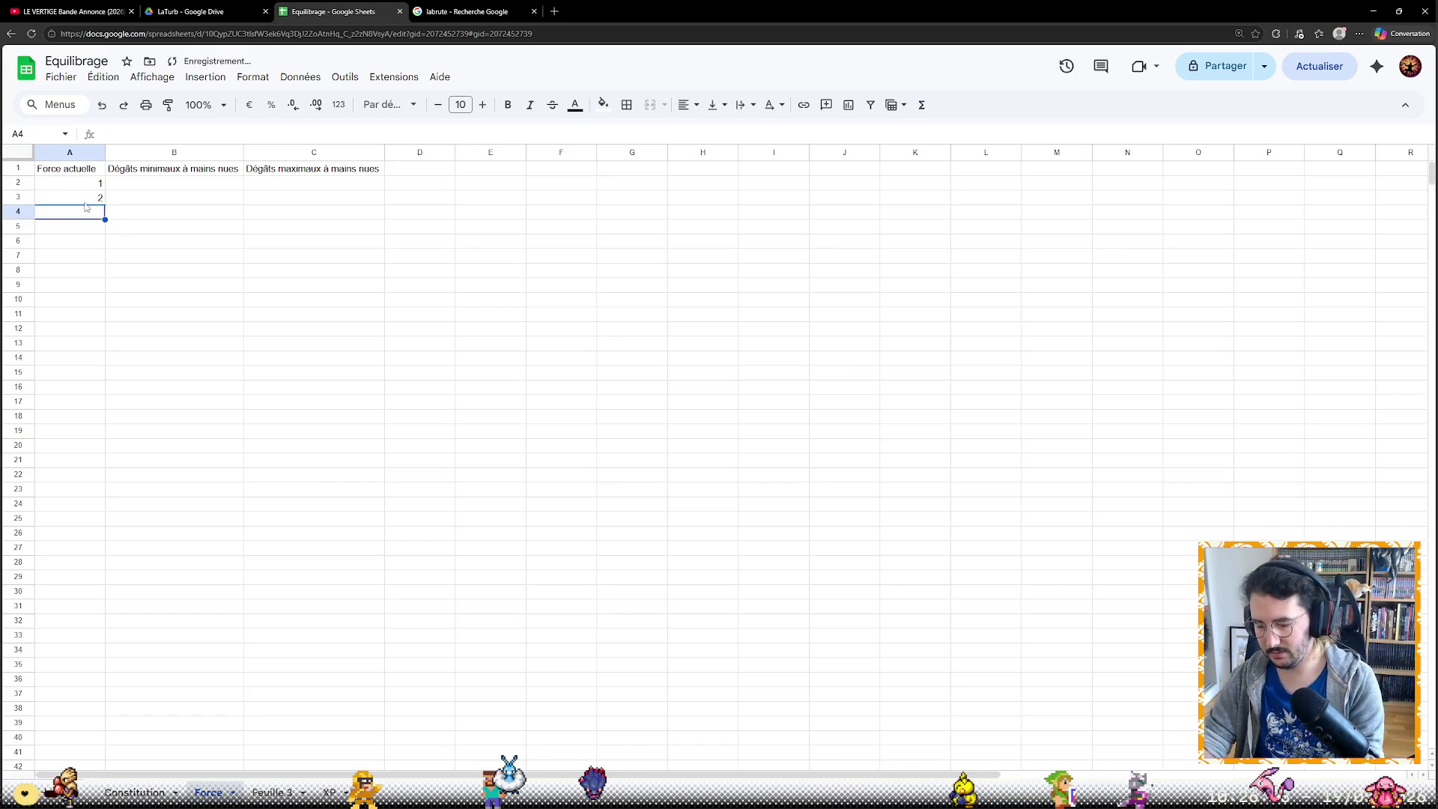
{"action": "type", "text": "3 4 5 "}
{"action": "type", "text": "6"}
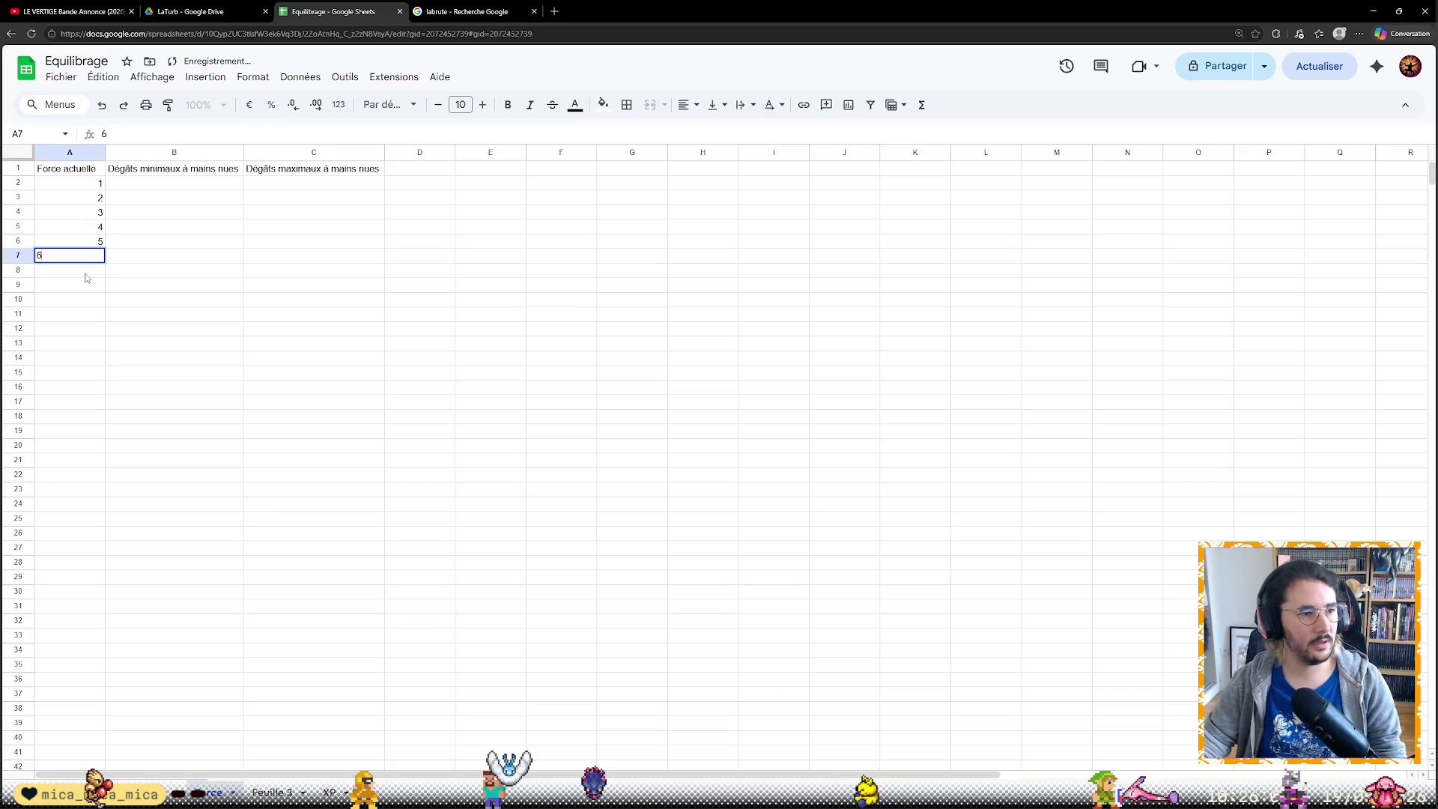
{"action": "key", "text": "Return"}
{"action": "mouse_move", "coordinate": [70, 184]}
{"action": "left_mouse_down"}
{"action": "mouse_move", "coordinate": [104, 268]}
{"action": "mouse_move", "coordinate": [100, 670]}
{"action": "mouse_move", "coordinate": [111, 583]}
{"action": "mouse_move", "coordinate": [96, 727]}
{"action": "left_mouse_up"}
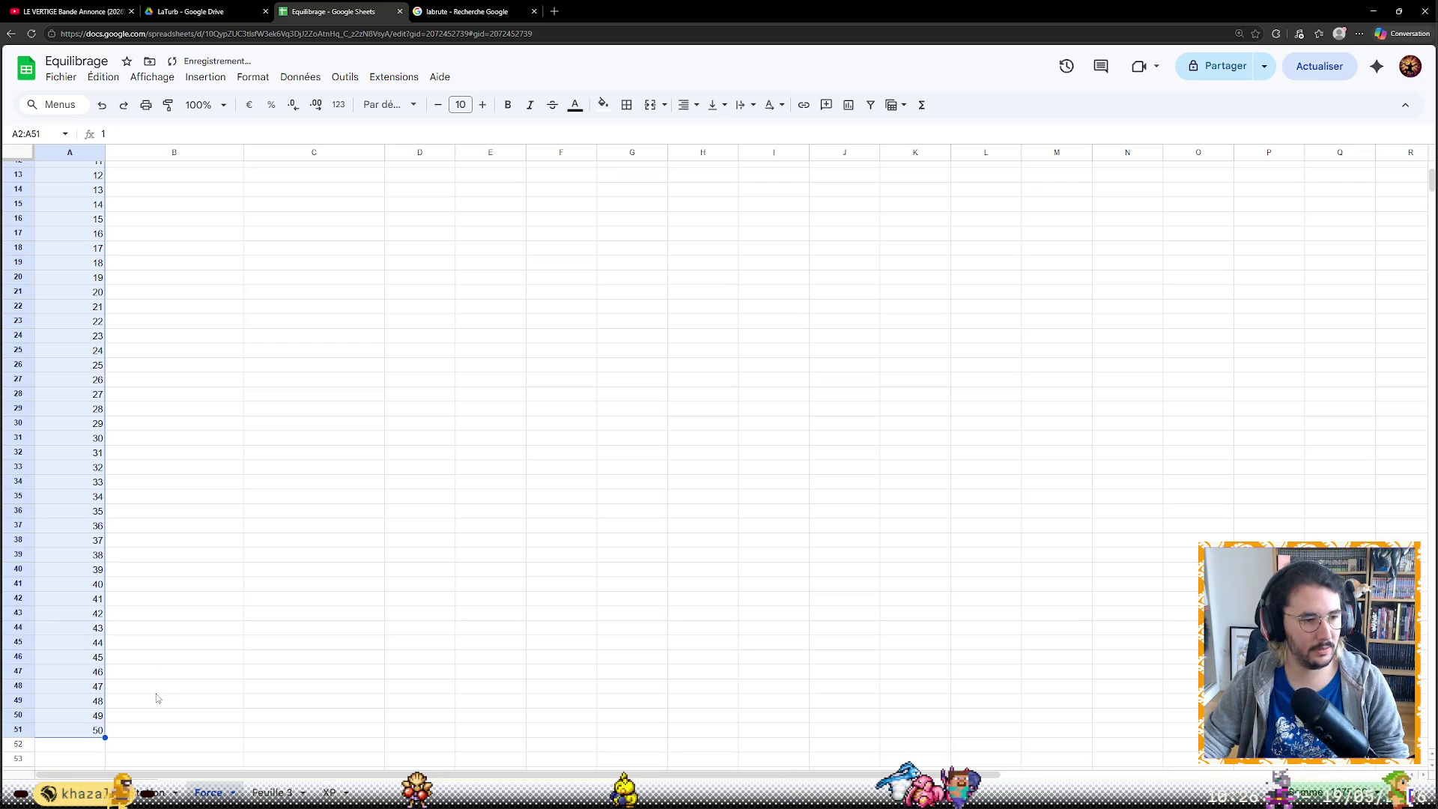
{"action": "scroll", "coordinate": [156, 697], "scroll_direction": "up", "scroll_amount": 4}
{"action": "scroll", "coordinate": [140, 690], "scroll_direction": "down", "scroll_amount": 8}
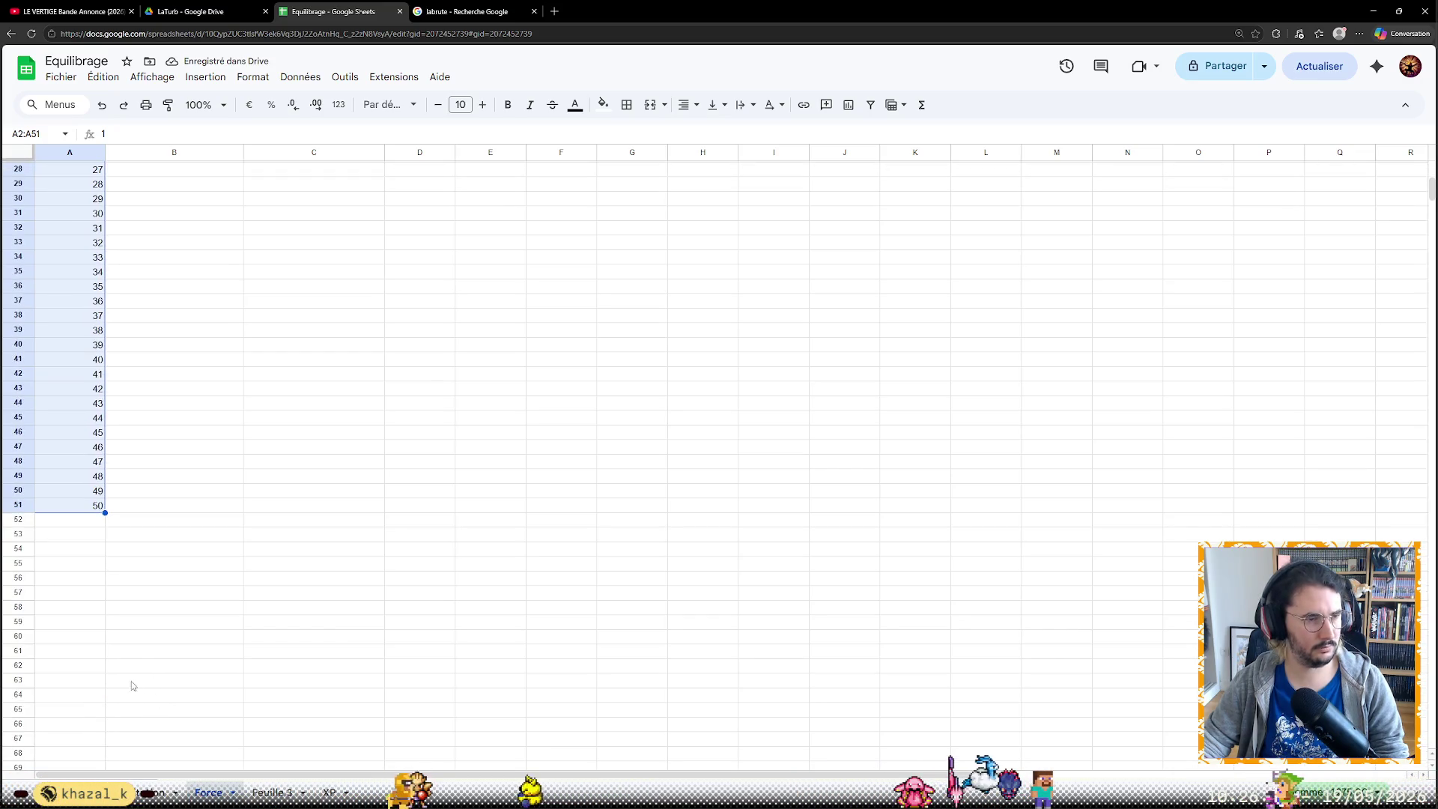
{"action": "left_click", "coordinate": [115, 533]}
{"action": "scroll", "coordinate": [199, 540], "scroll_direction": "up", "scroll_amount": 5}
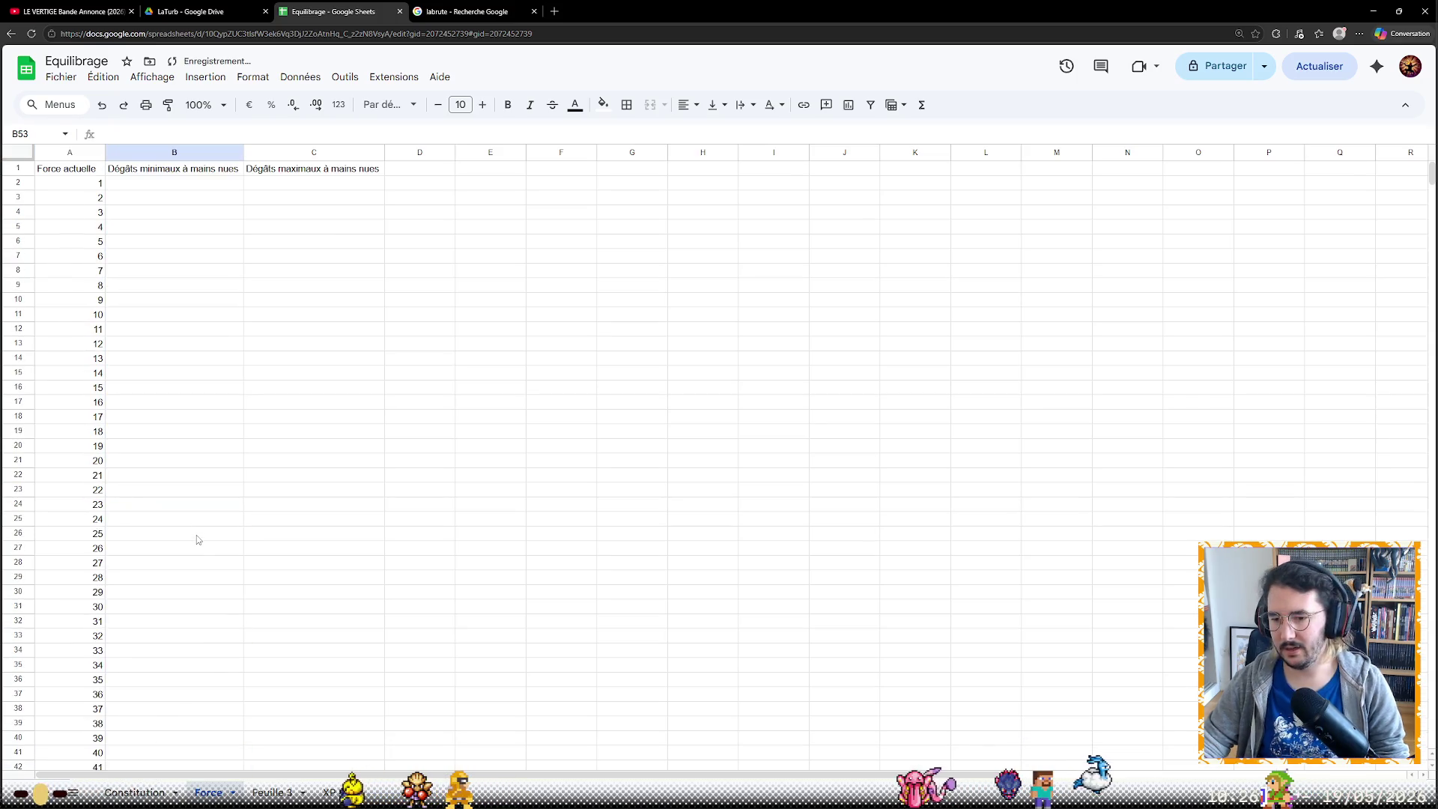
{"action": "left_click", "coordinate": [195, 183]}
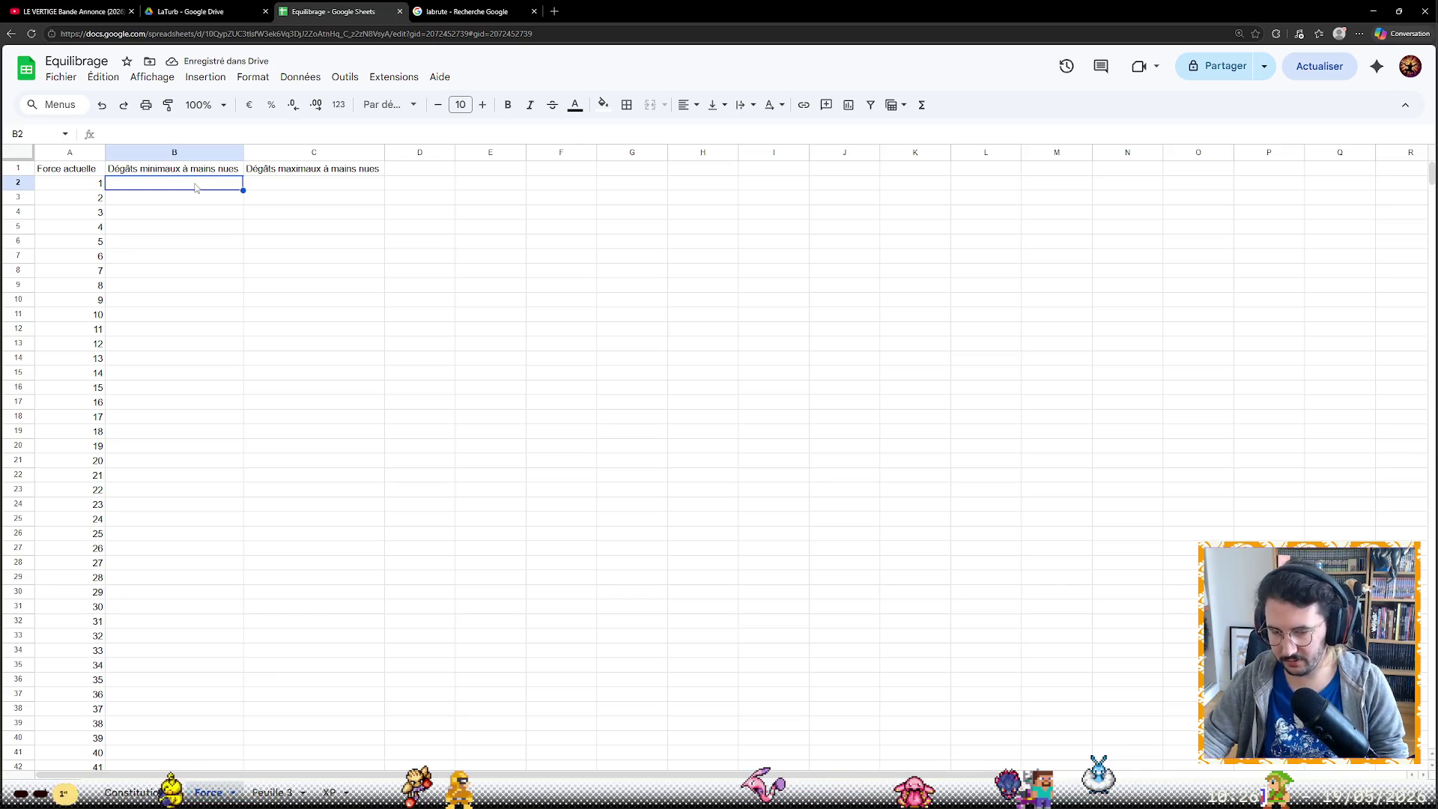
{"action": "key", "text": "alt+Tab"}
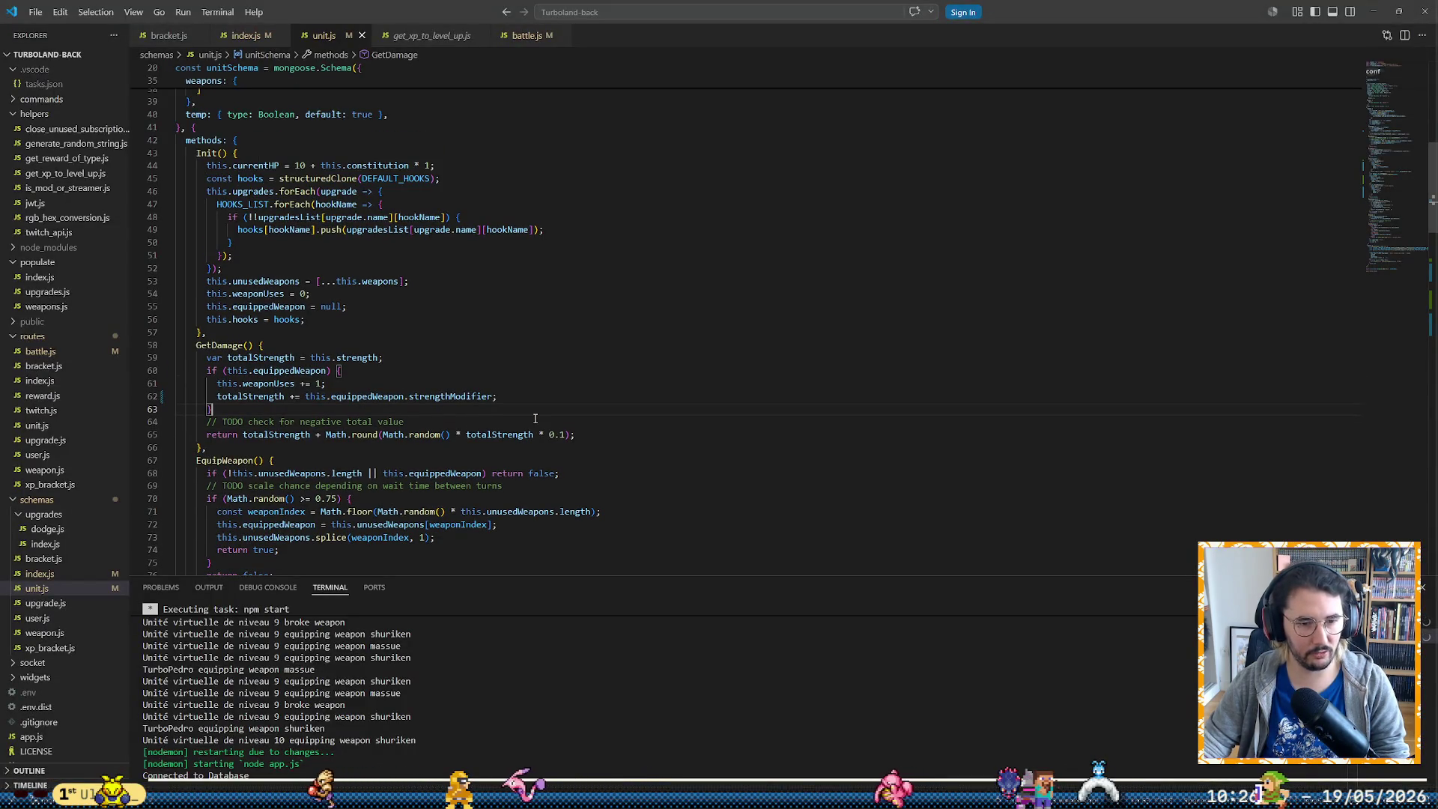
Zoom in and review the GetDamage return formula on line 65, then return to the spreadsheet
{"action": "key", "text": "ctrl+plus"}
{"action": "key", "text": "ctrl+plus"}
{"action": "scroll", "coordinate": [680, 244], "scroll_direction": "down", "scroll_amount": 6}
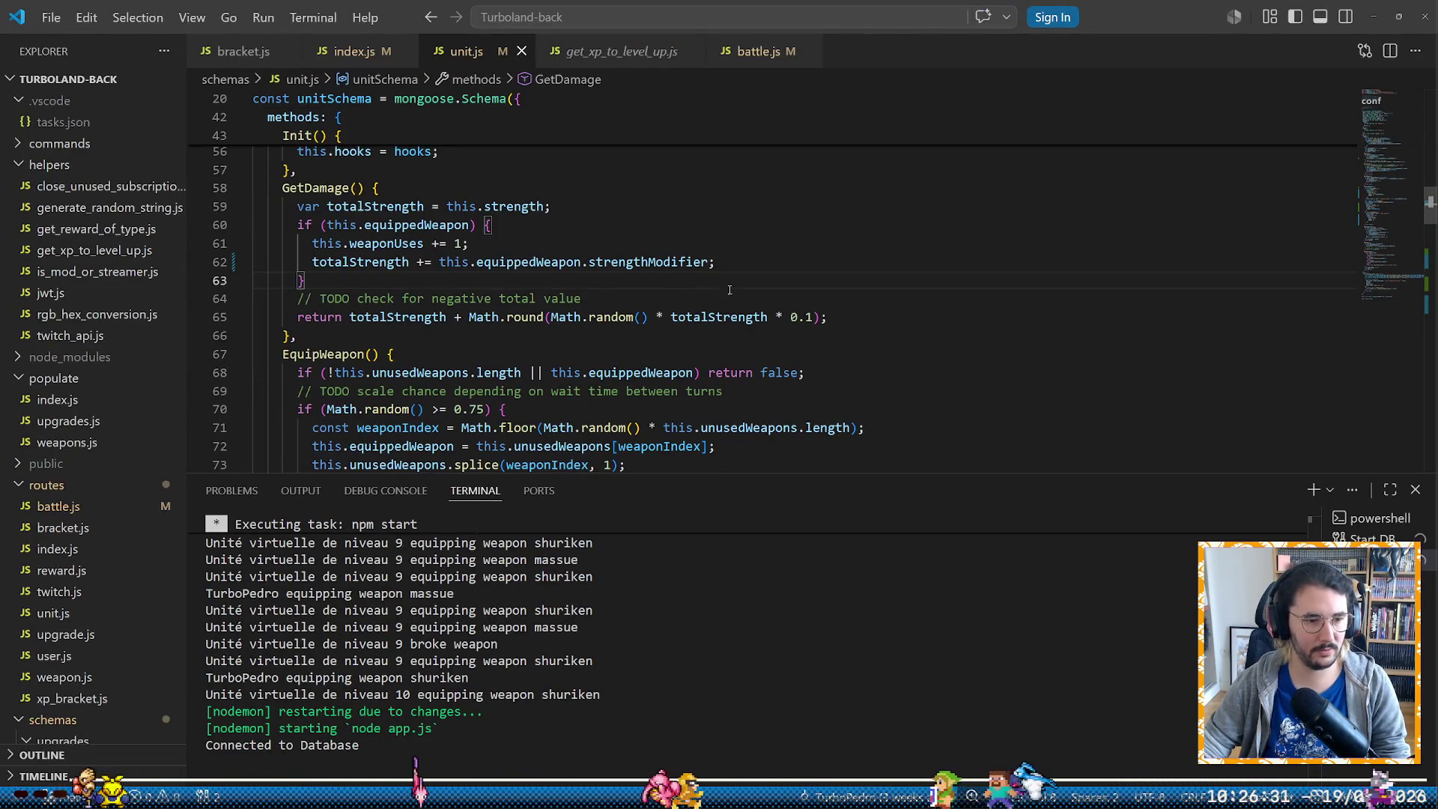
{"action": "left_click_drag", "start_coordinate": [827, 318], "coordinate": [295, 321]}
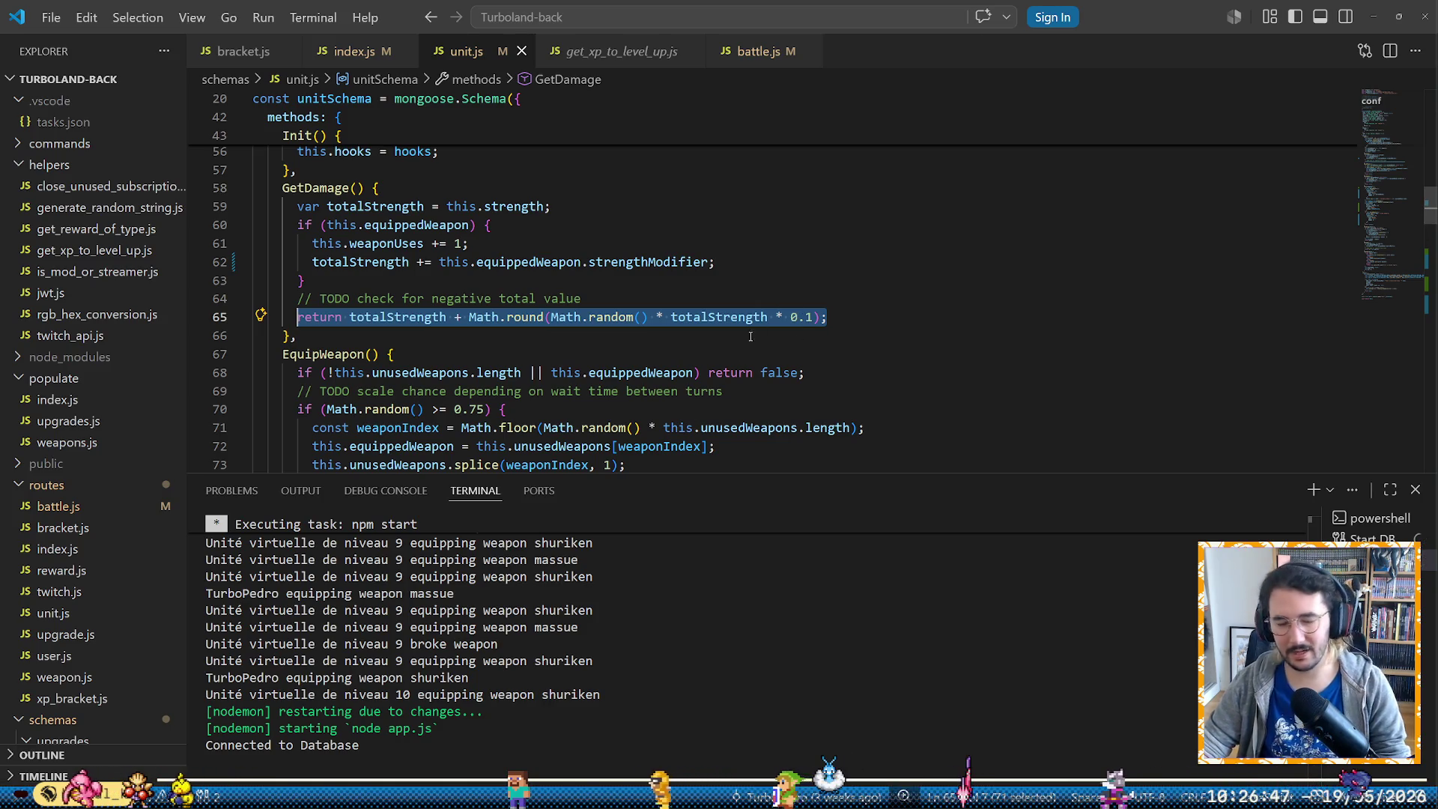
{"action": "left_click", "coordinate": [811, 317]}
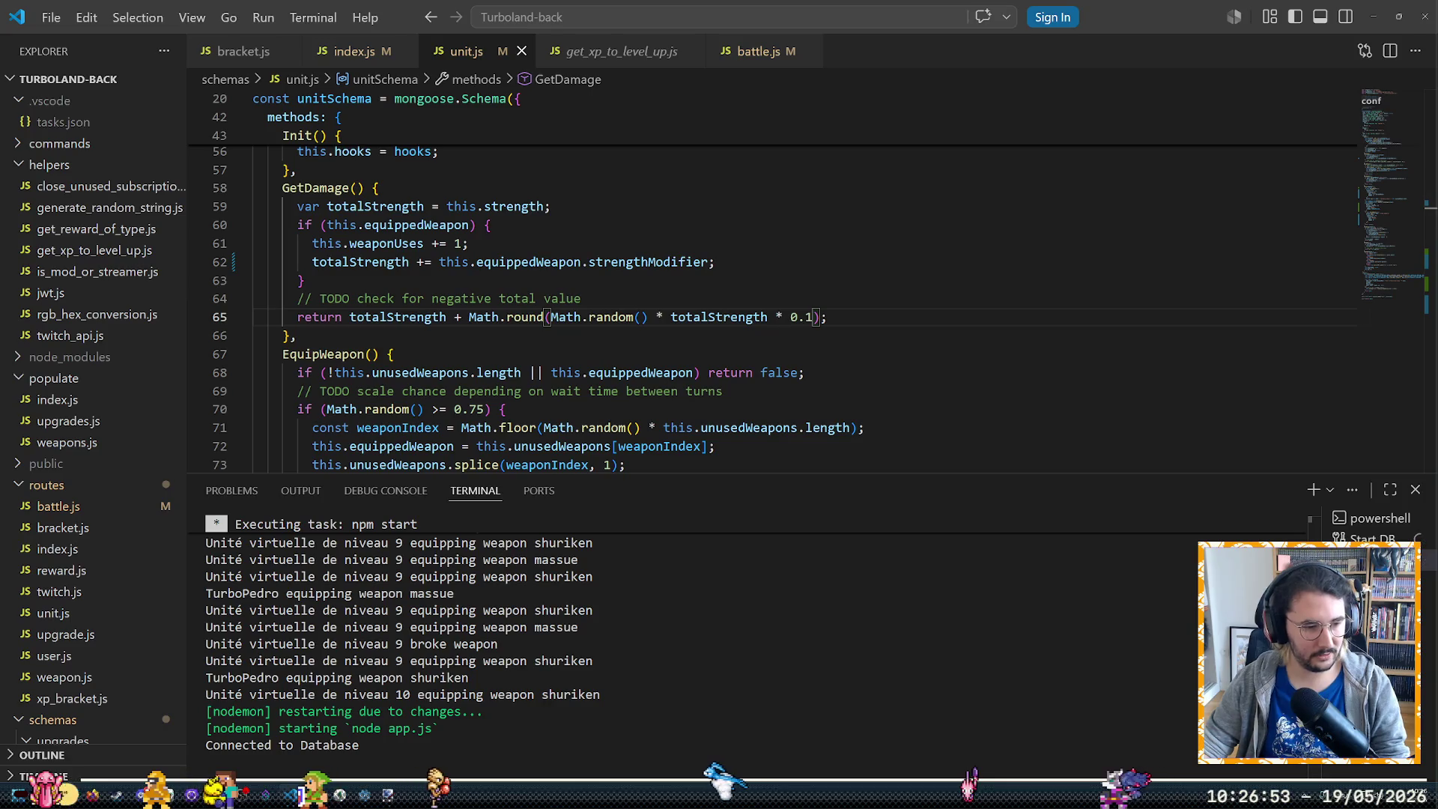
{"action": "mouse_move", "coordinate": [300, 764]}
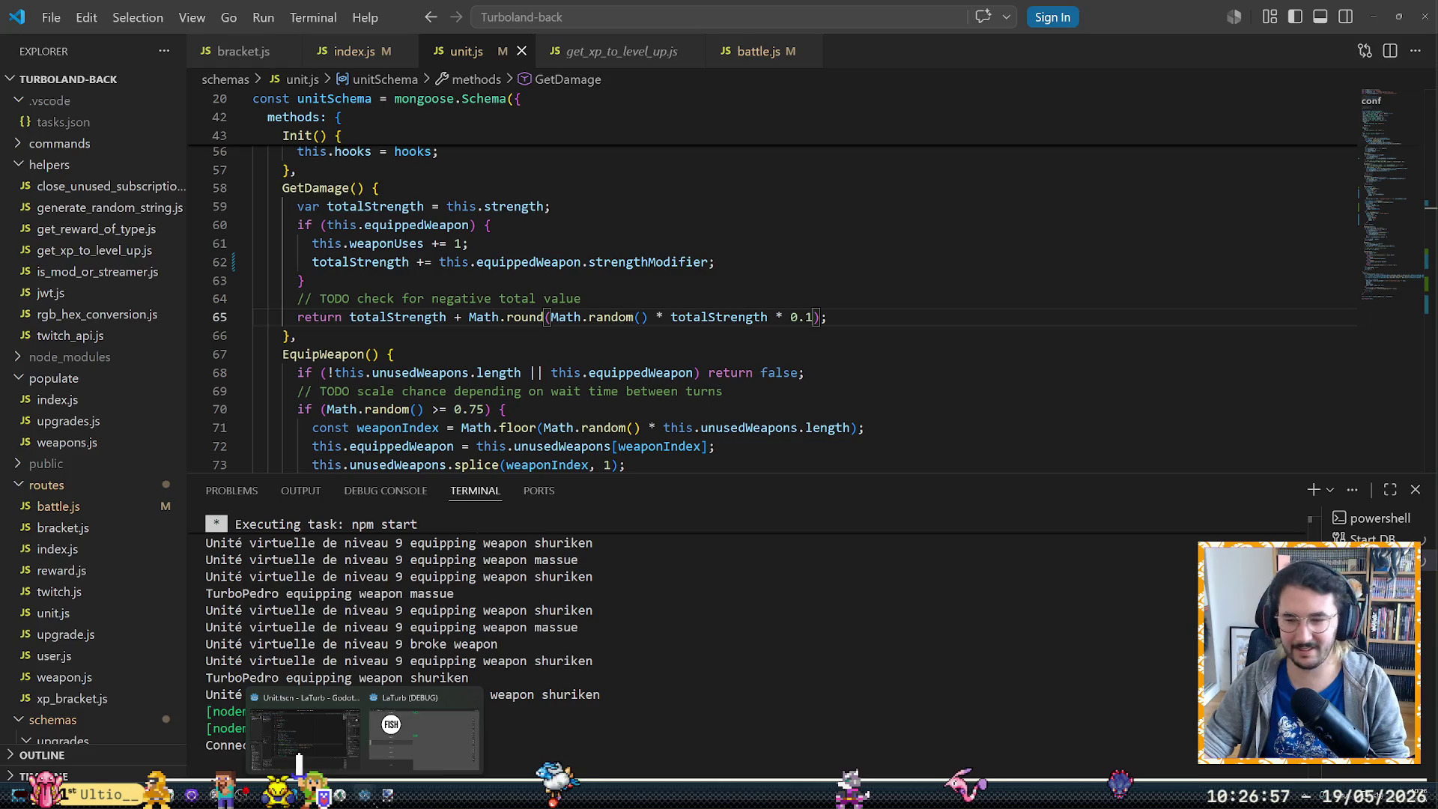
{"action": "key", "text": "alt+Tab"}
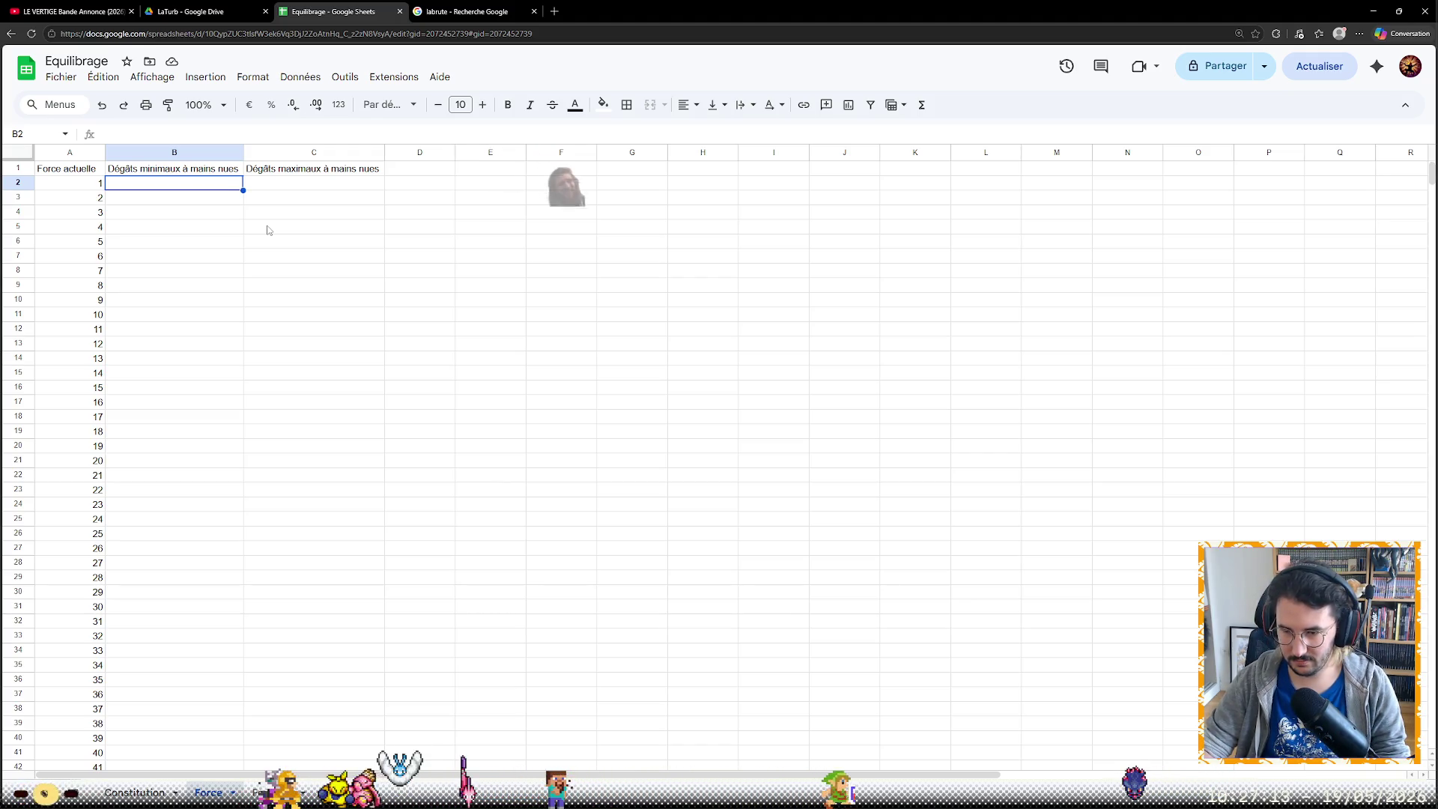
{"action": "type", "text": "1"}
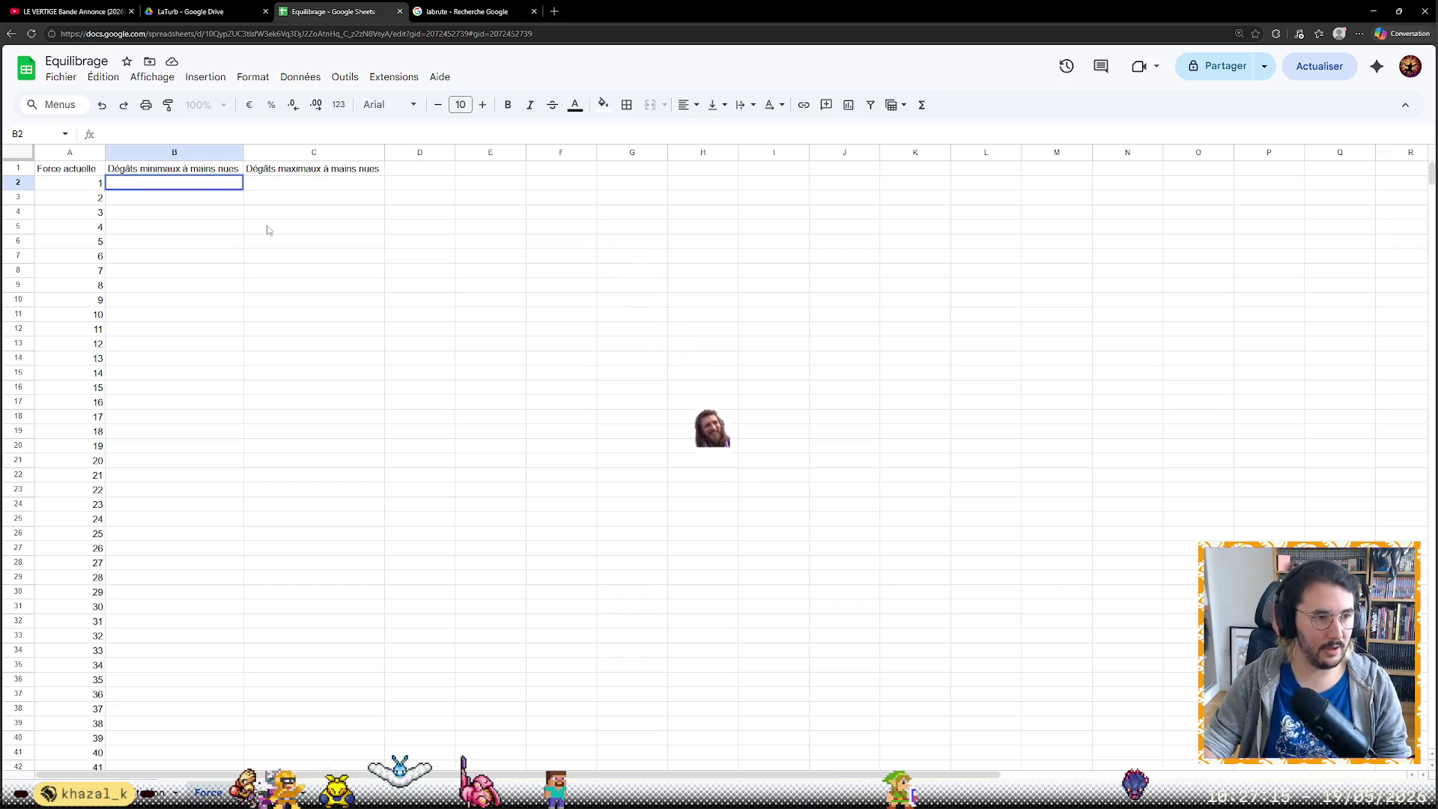
Replace the circular =B2 with =A2 so minimum unarmed damage shows 1, then open Constitution
{"action": "left_click", "coordinate": [273, 130]}
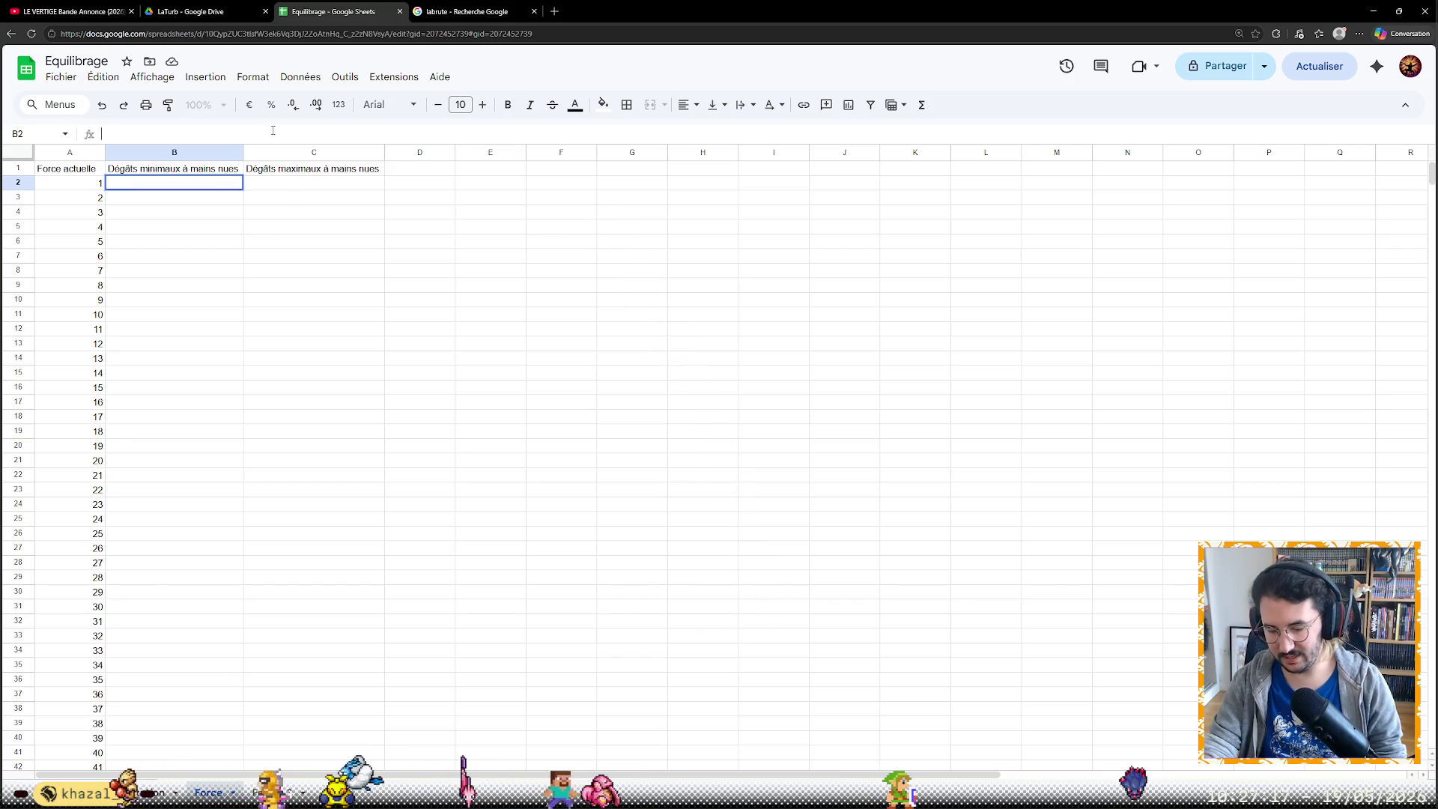
{"action": "type", "text": "=b2"}
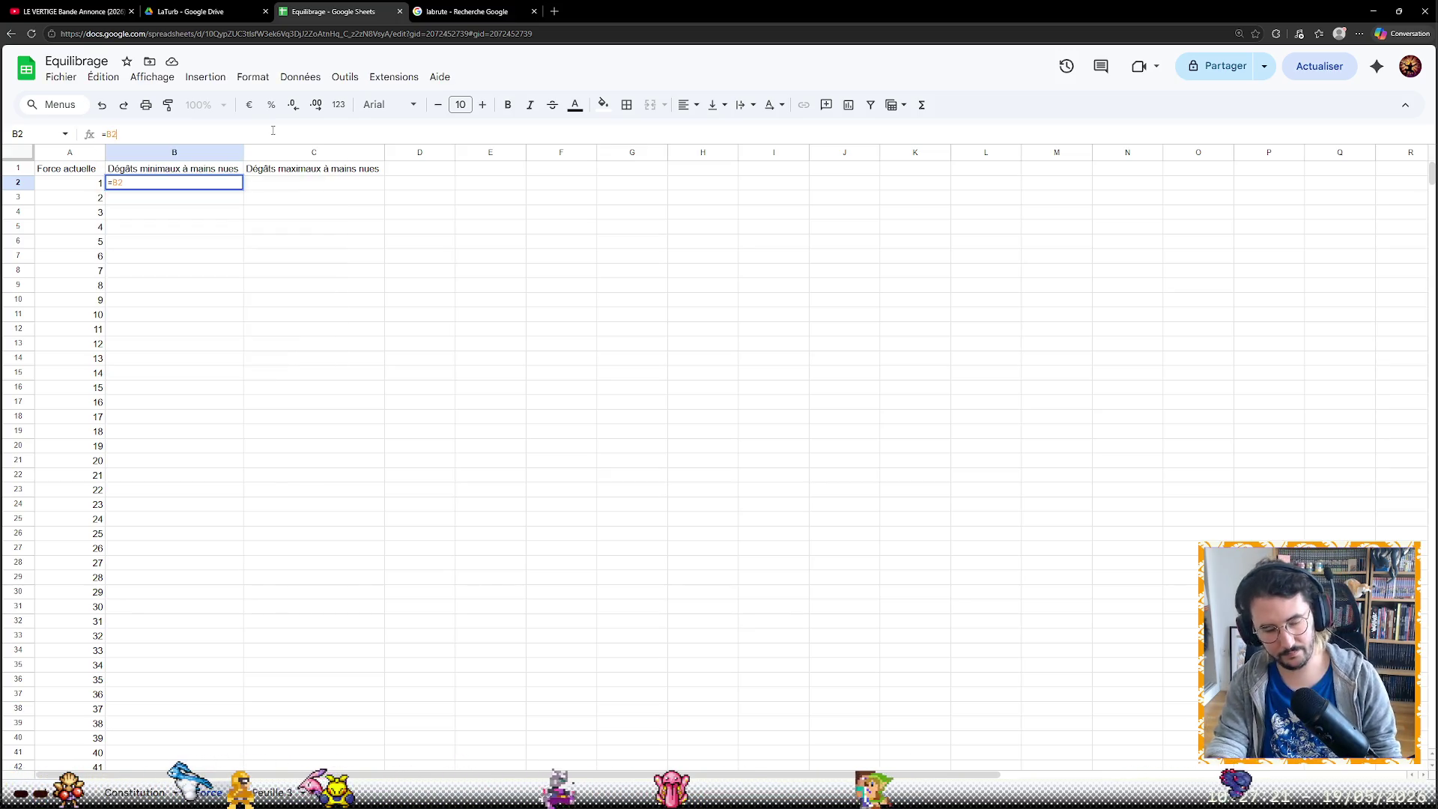
{"action": "key", "text": "Return"}
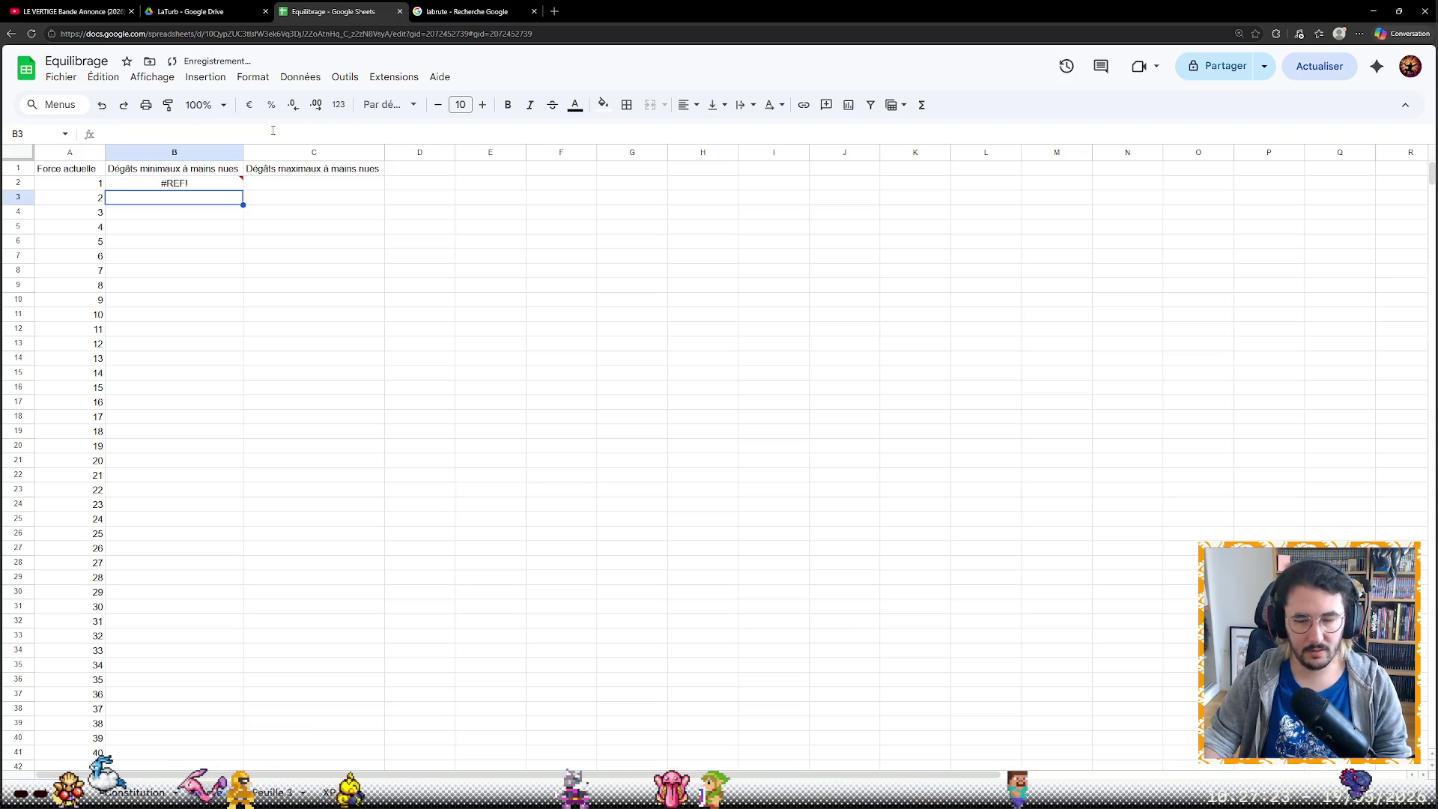
{"action": "key", "text": "Up"}
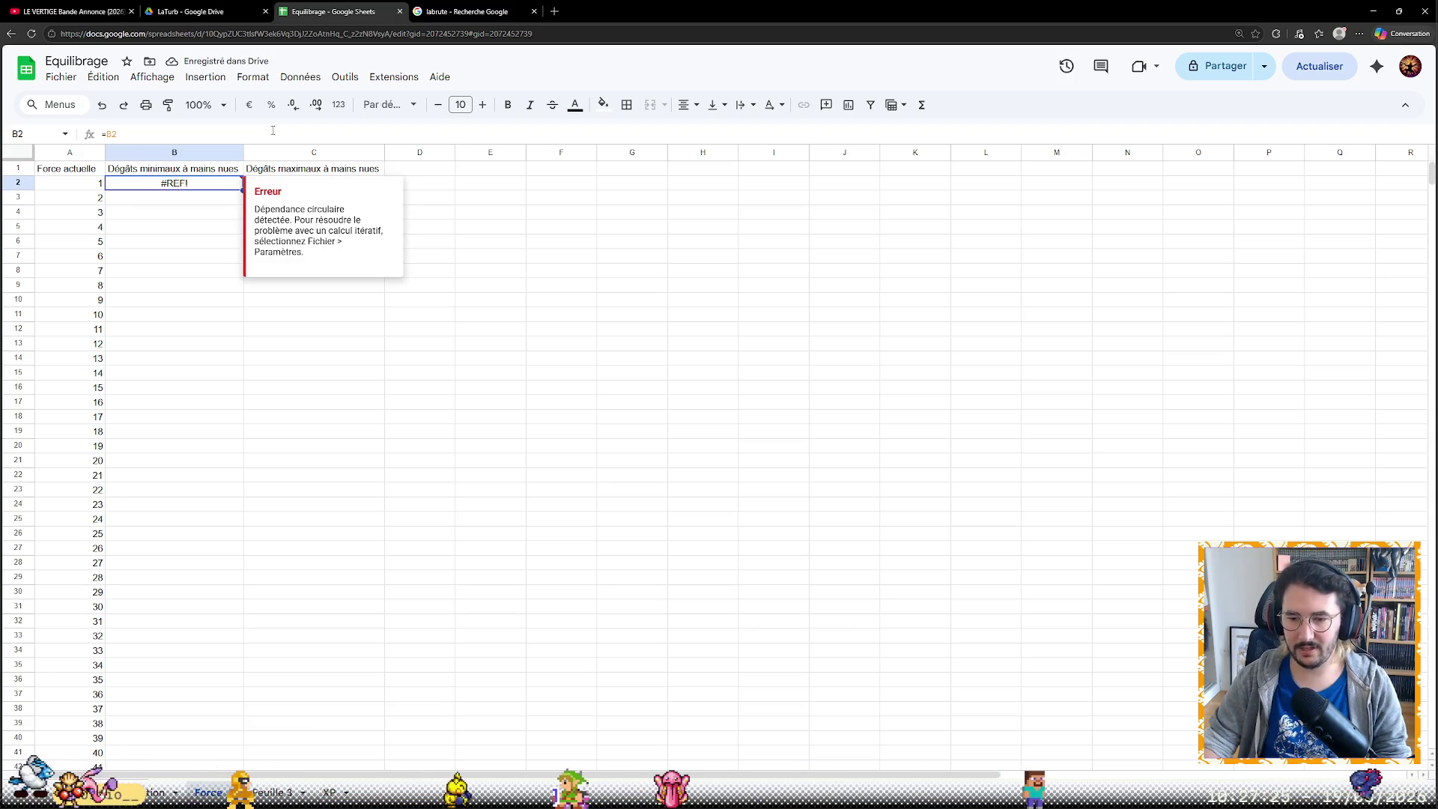
{"action": "left_click", "coordinate": [272, 131]}
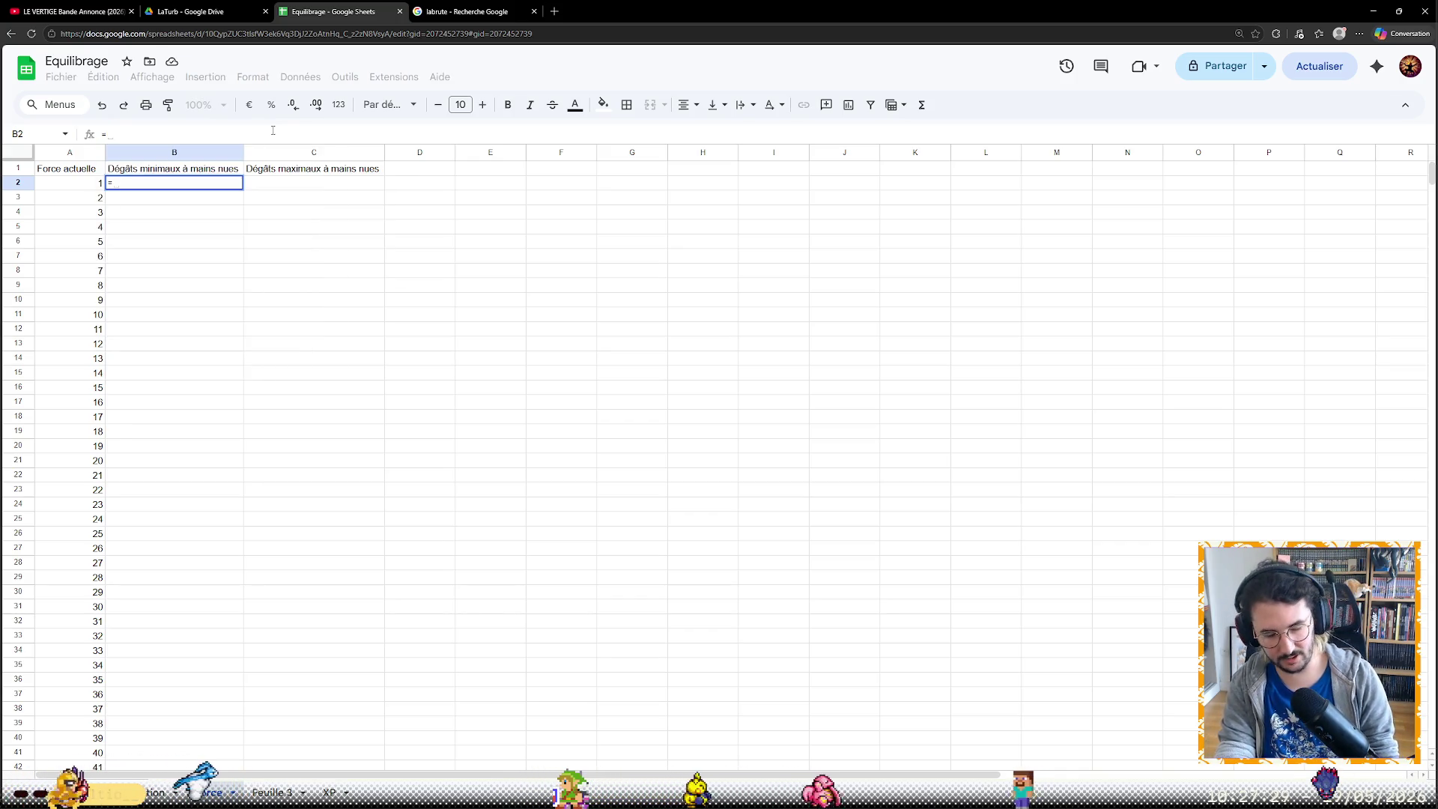
{"action": "type", "text": "a2"}
{"action": "key", "text": "Return"}
{"action": "key", "text": "Up"}
{"action": "key", "text": "Right"}
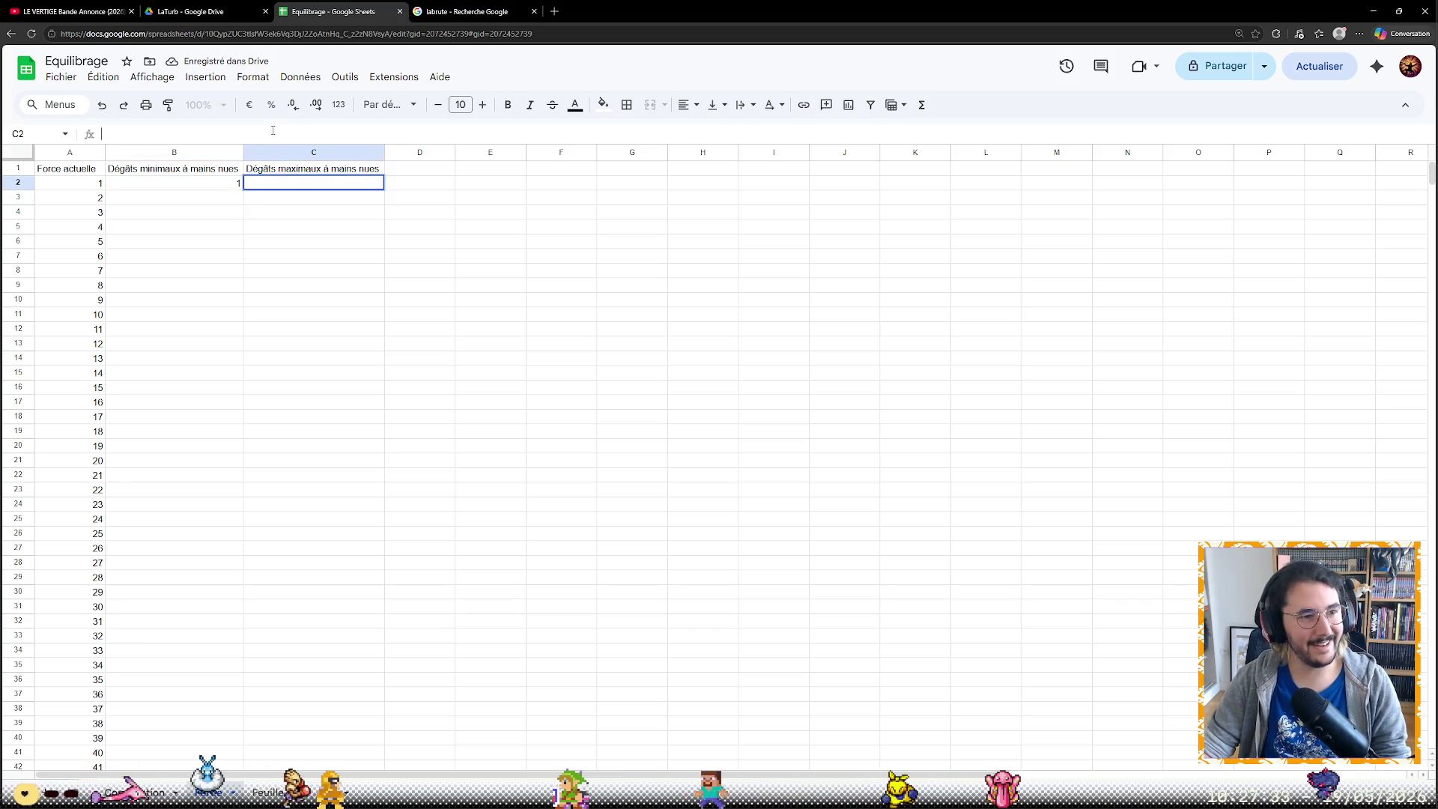
{"action": "left_click", "coordinate": [272, 131]}
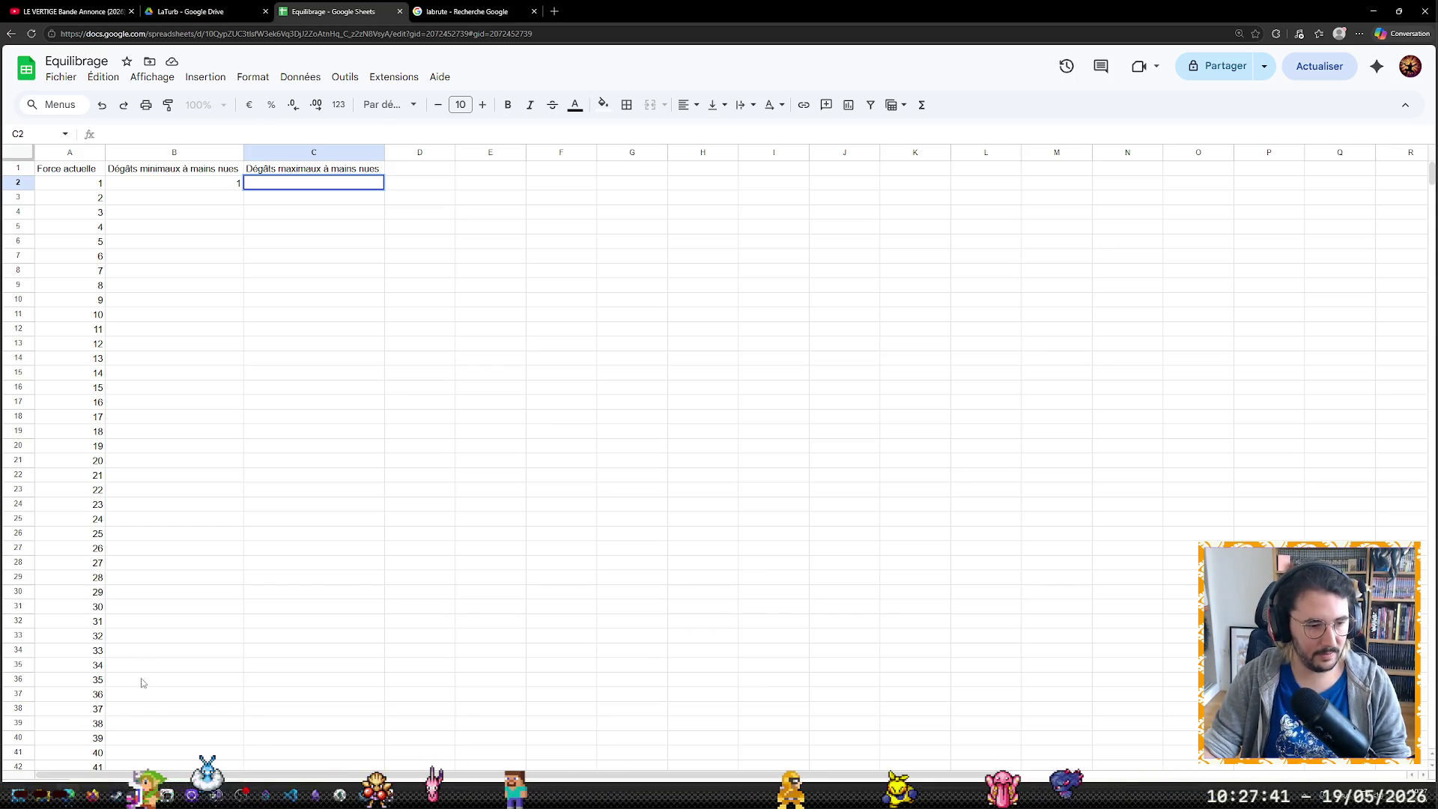
{"action": "left_click", "coordinate": [130, 792]}
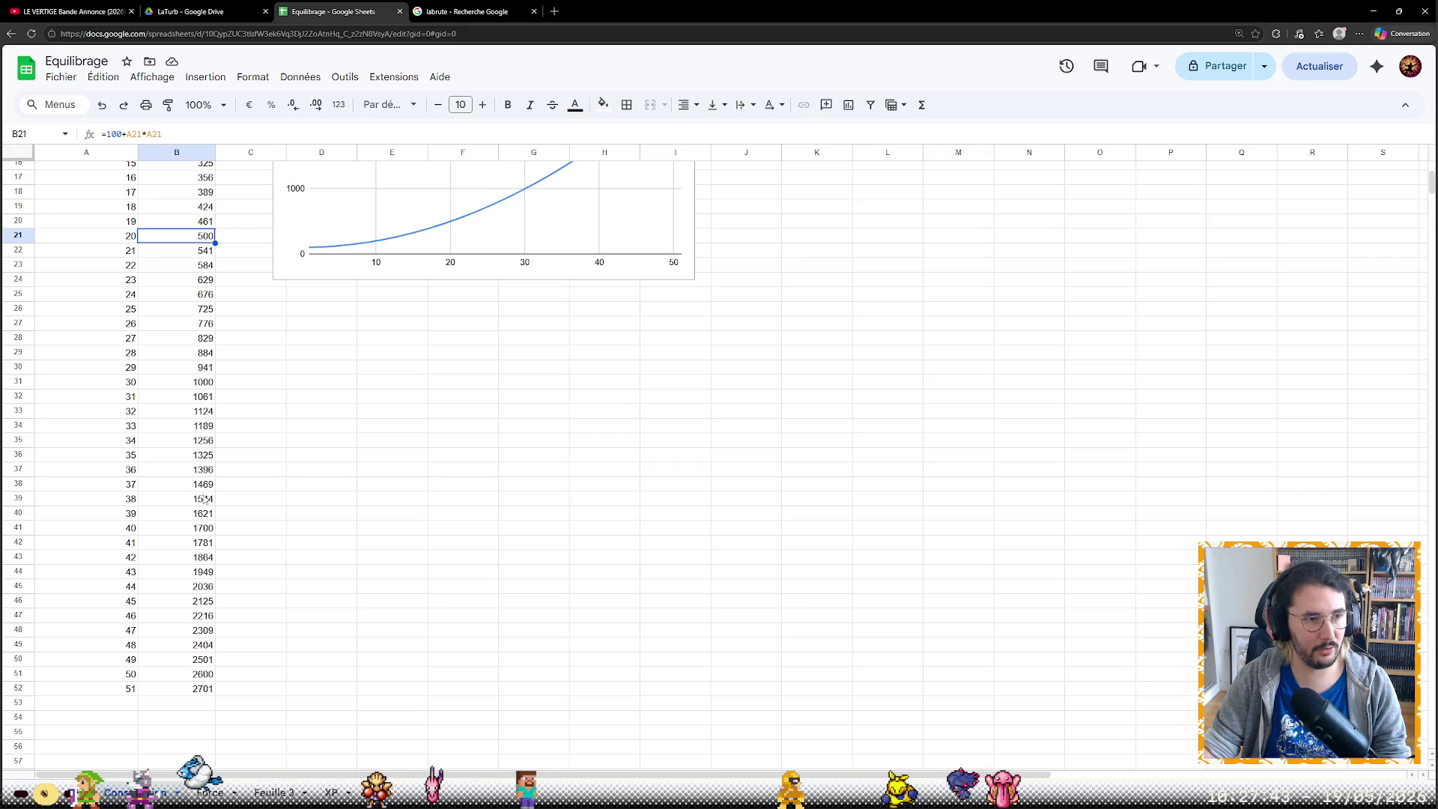
Check the hit-point formula in B2, write TODO in E1 and move to the XP sheet
{"action": "left_click", "coordinate": [204, 498]}
{"action": "scroll", "coordinate": [203, 500], "scroll_direction": "up", "scroll_amount": 5}
{"action": "left_click", "coordinate": [210, 183]}
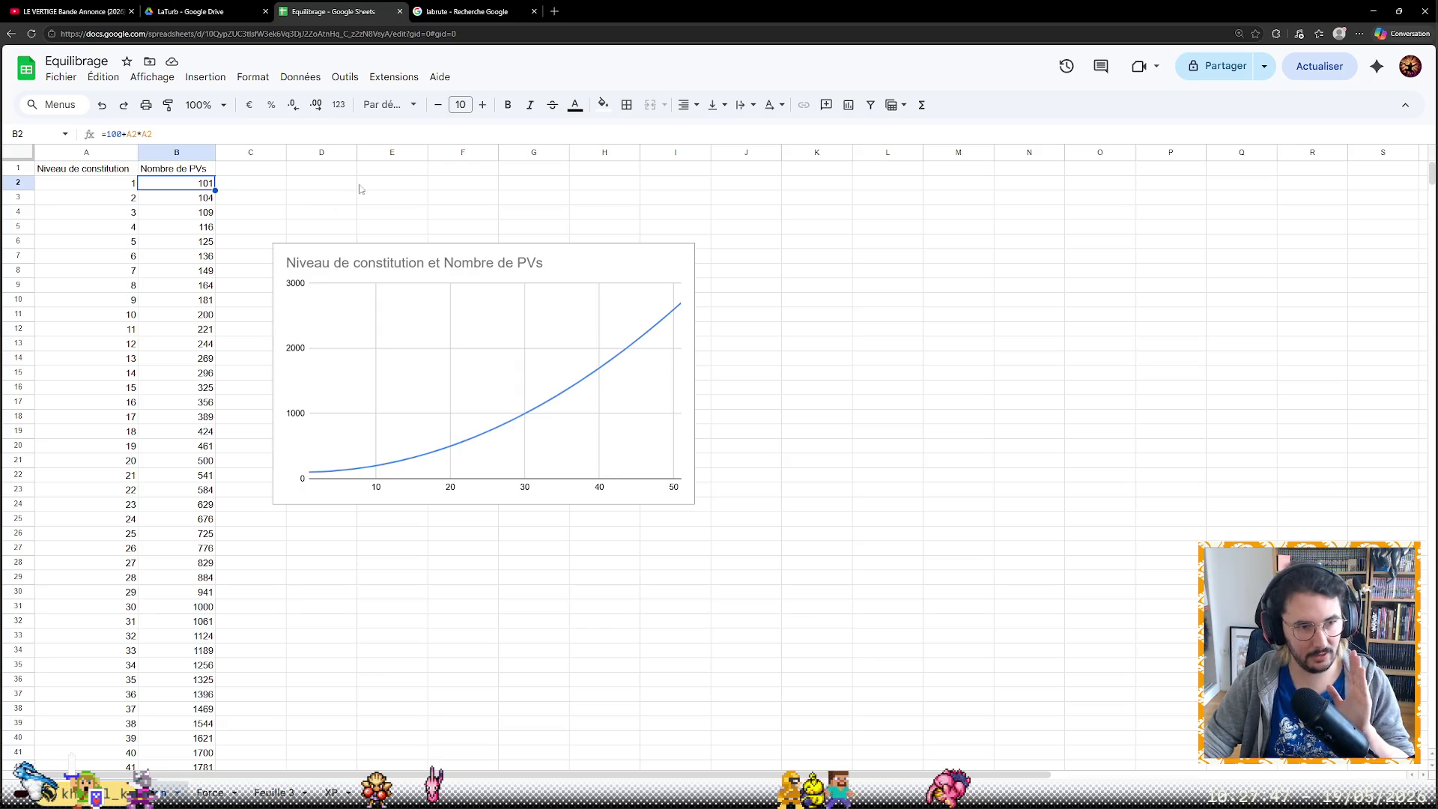
{"action": "left_click", "coordinate": [397, 171]}
{"action": "type", "text": "TODO"}
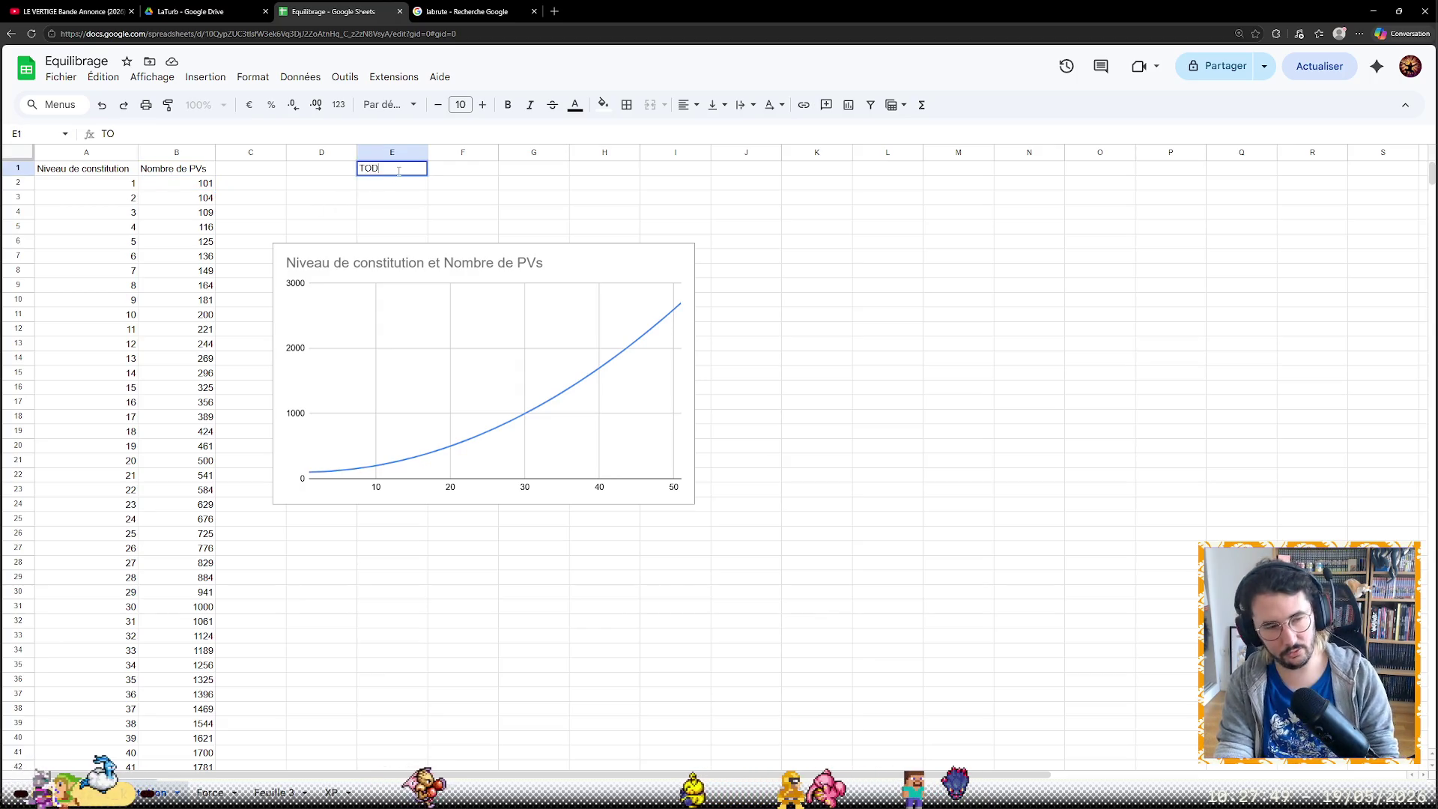
{"action": "left_click", "coordinate": [887, 665]}
{"action": "left_click", "coordinate": [329, 791]}
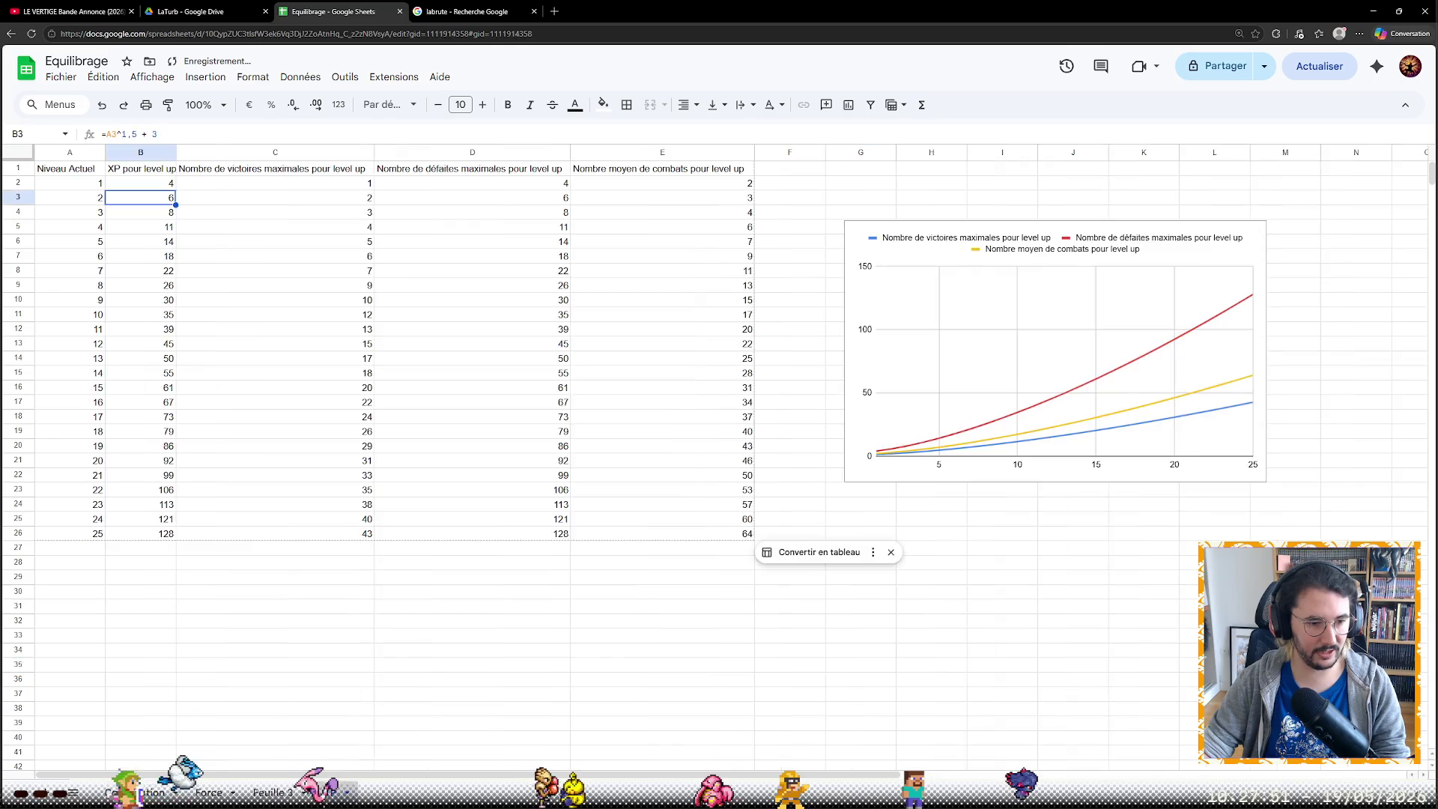
Write a TODO note in cell H1 of the XP sheet
{"action": "left_click", "coordinate": [922, 172]}
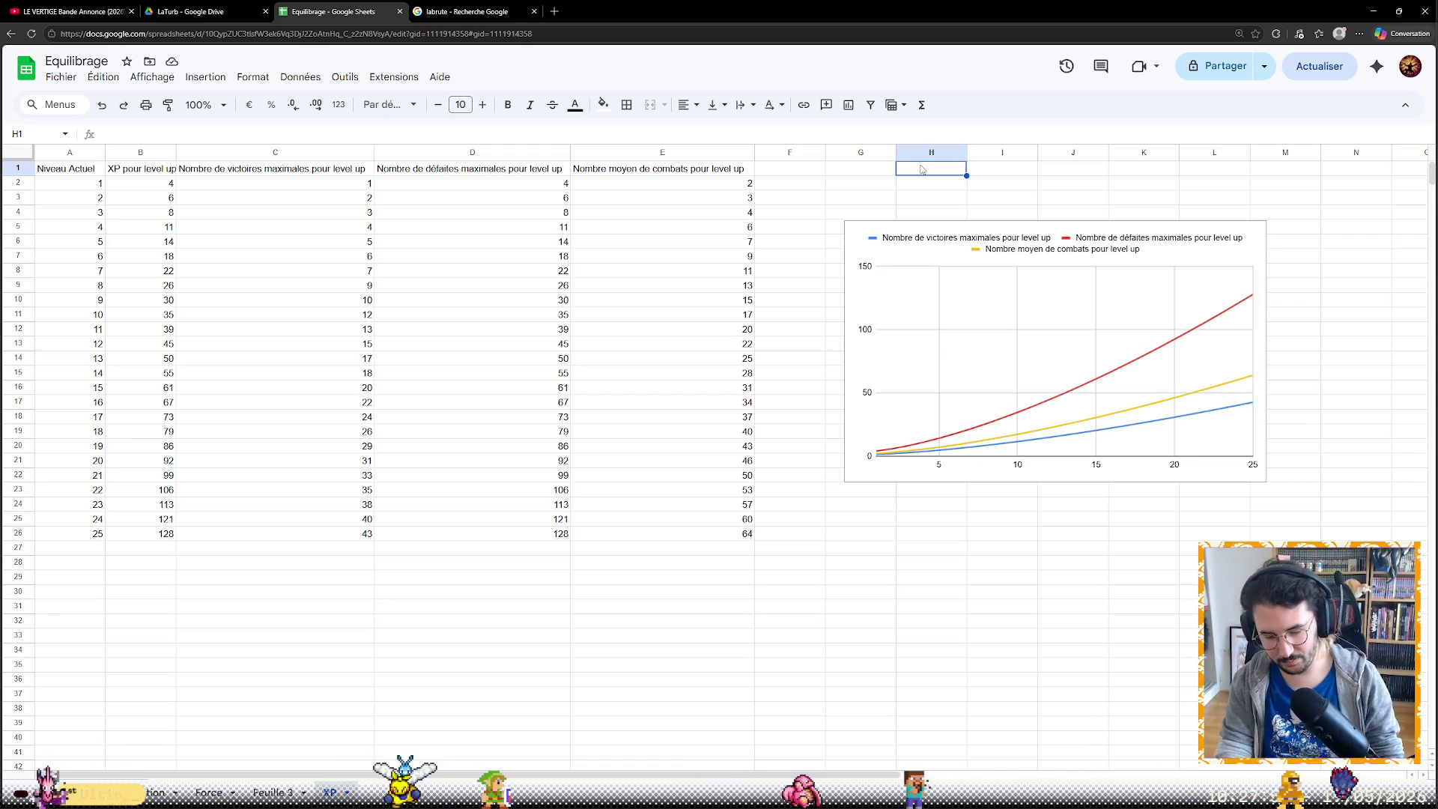
{"action": "type", "text": "TODO"}
{"action": "key", "text": "Return"}
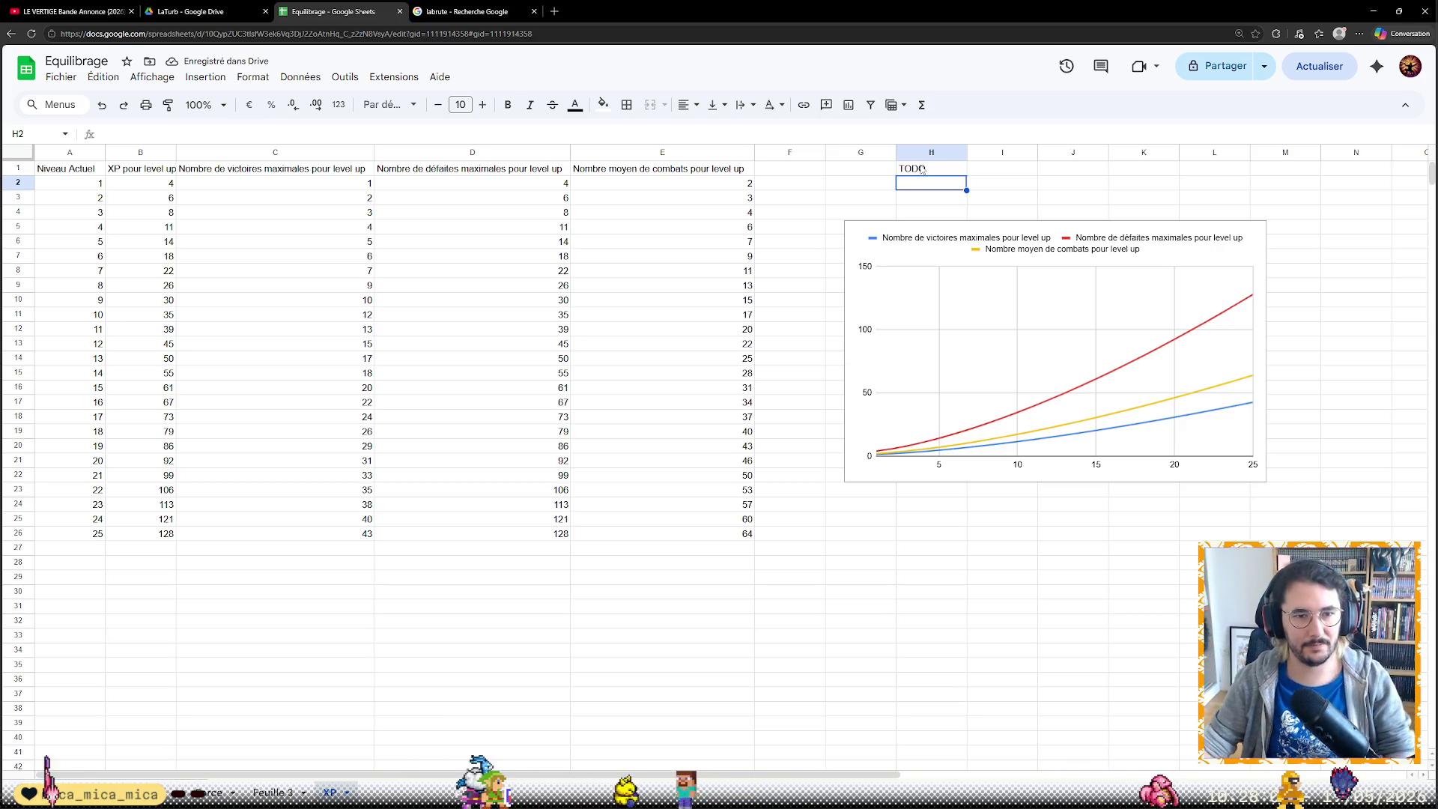
{"action": "key", "text": "Left"}
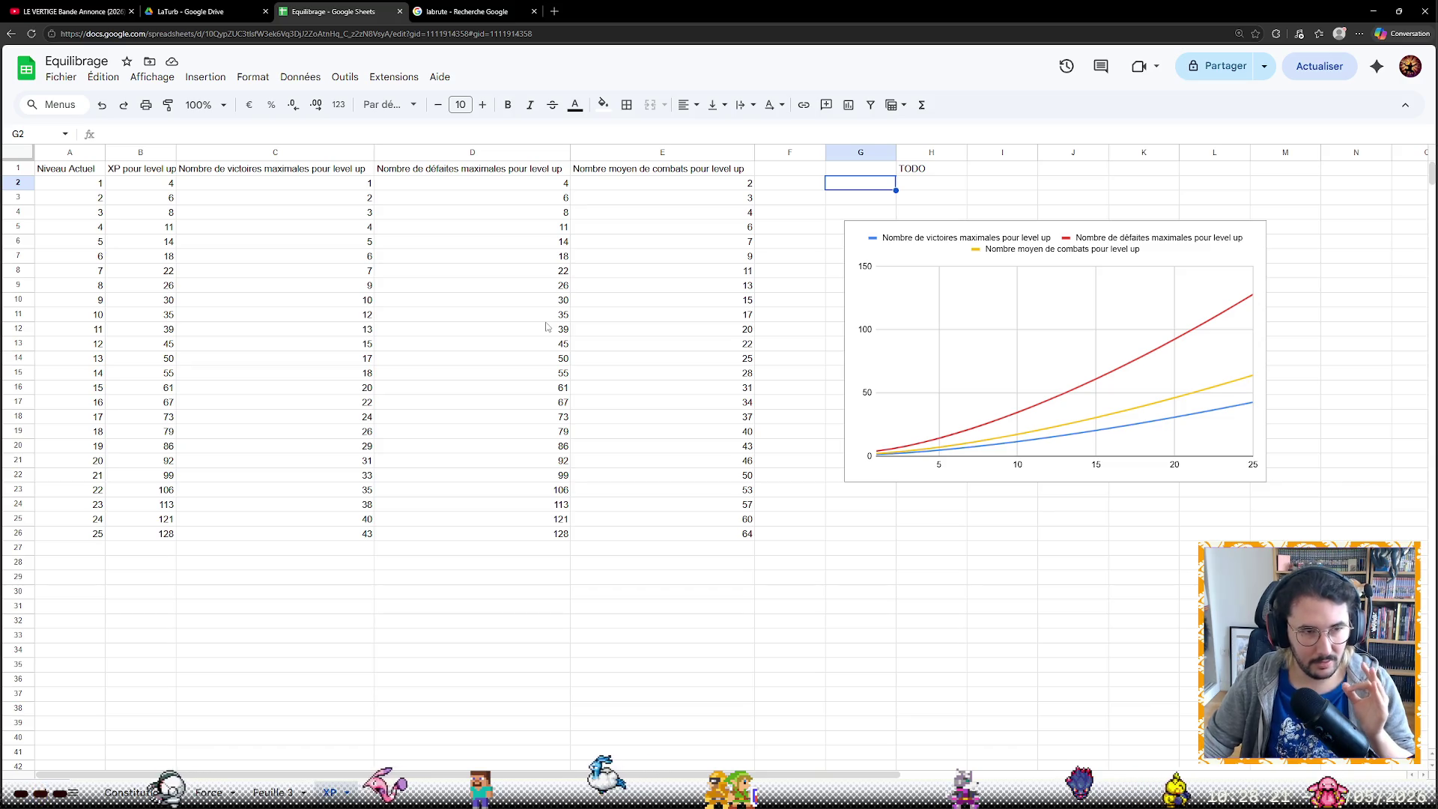
Step through the column C victory-count formulas on XP, then go back to the Force sheet
{"action": "left_click", "coordinate": [343, 189]}
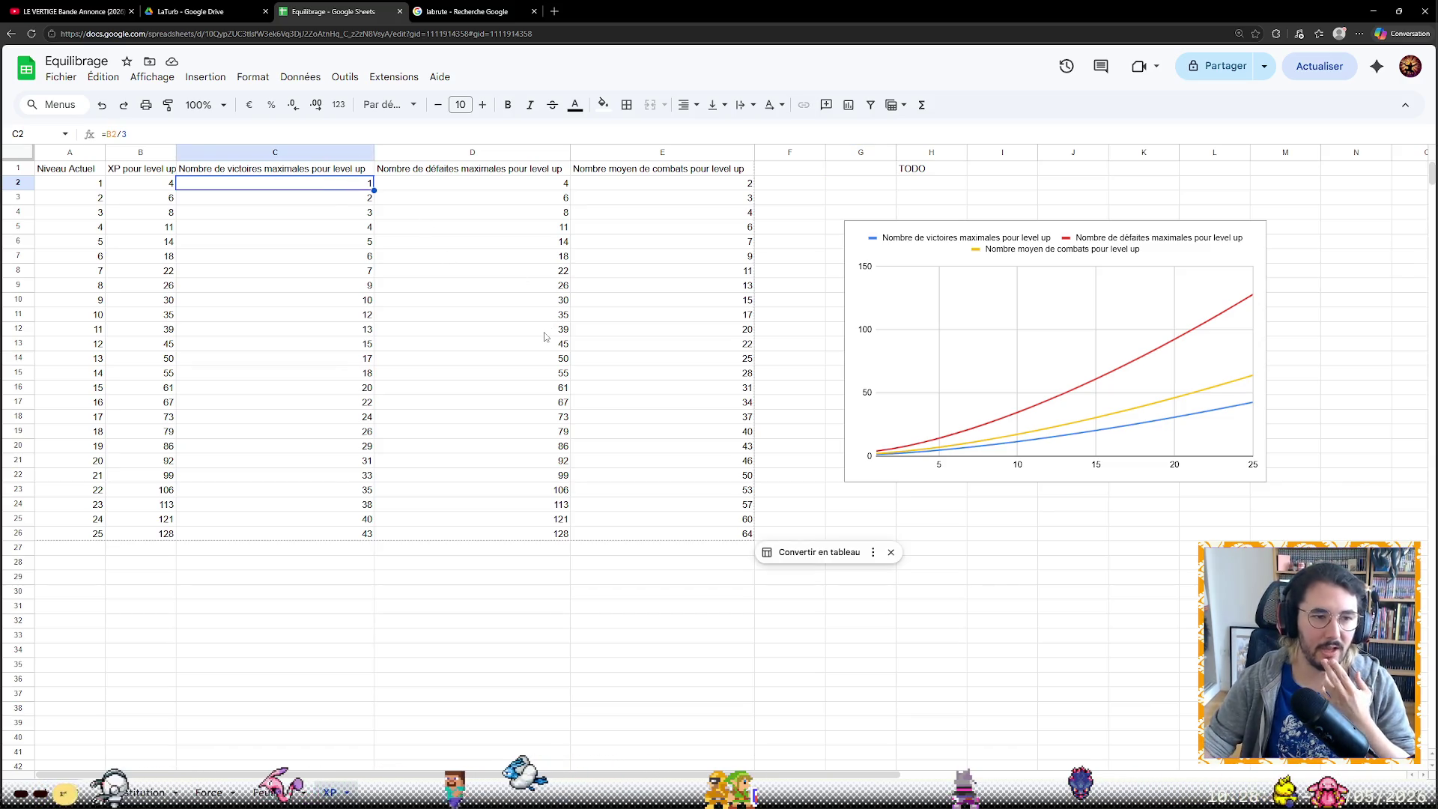
{"action": "key", "text": "Down"}
{"action": "key", "text": "Down"}
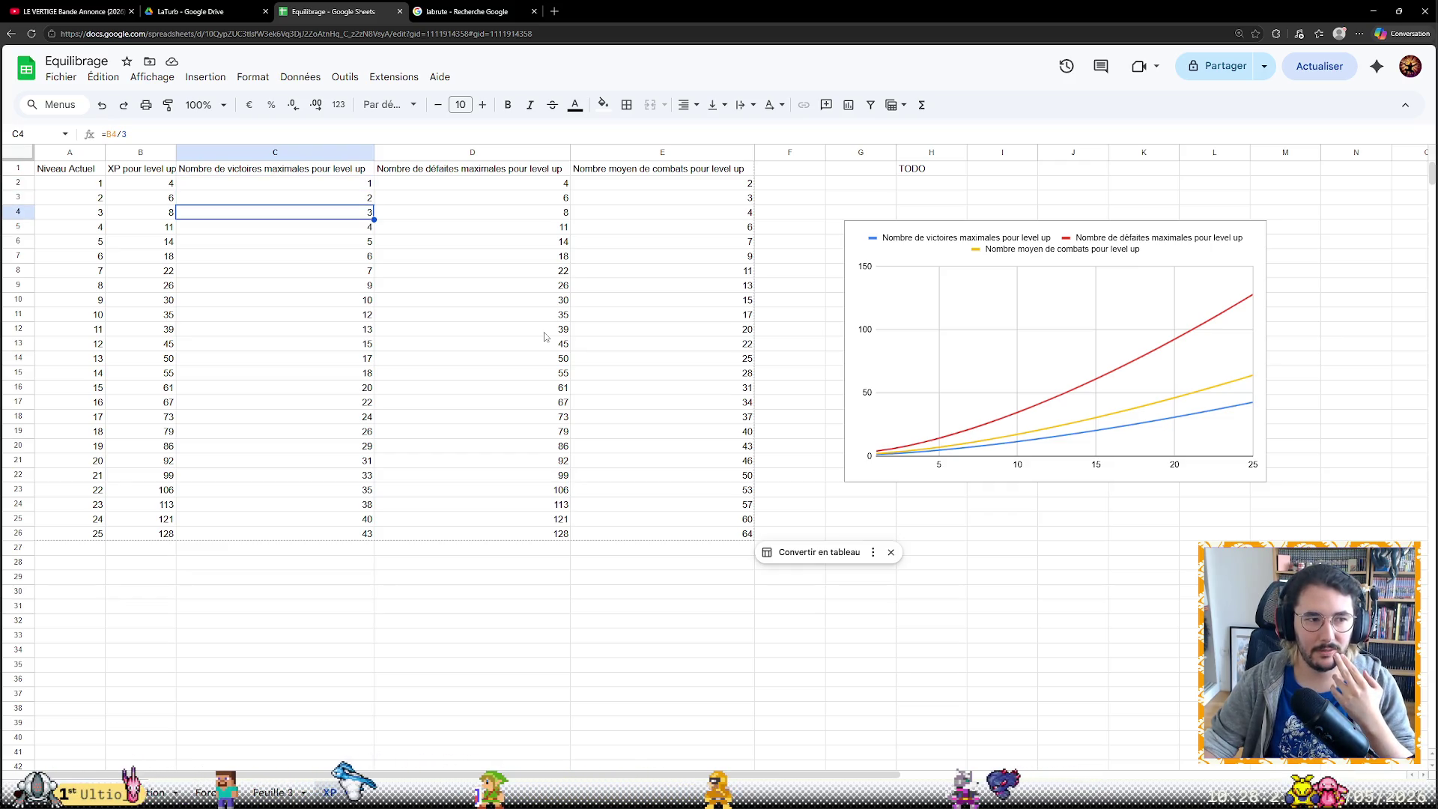
{"action": "key", "text": "Down"}
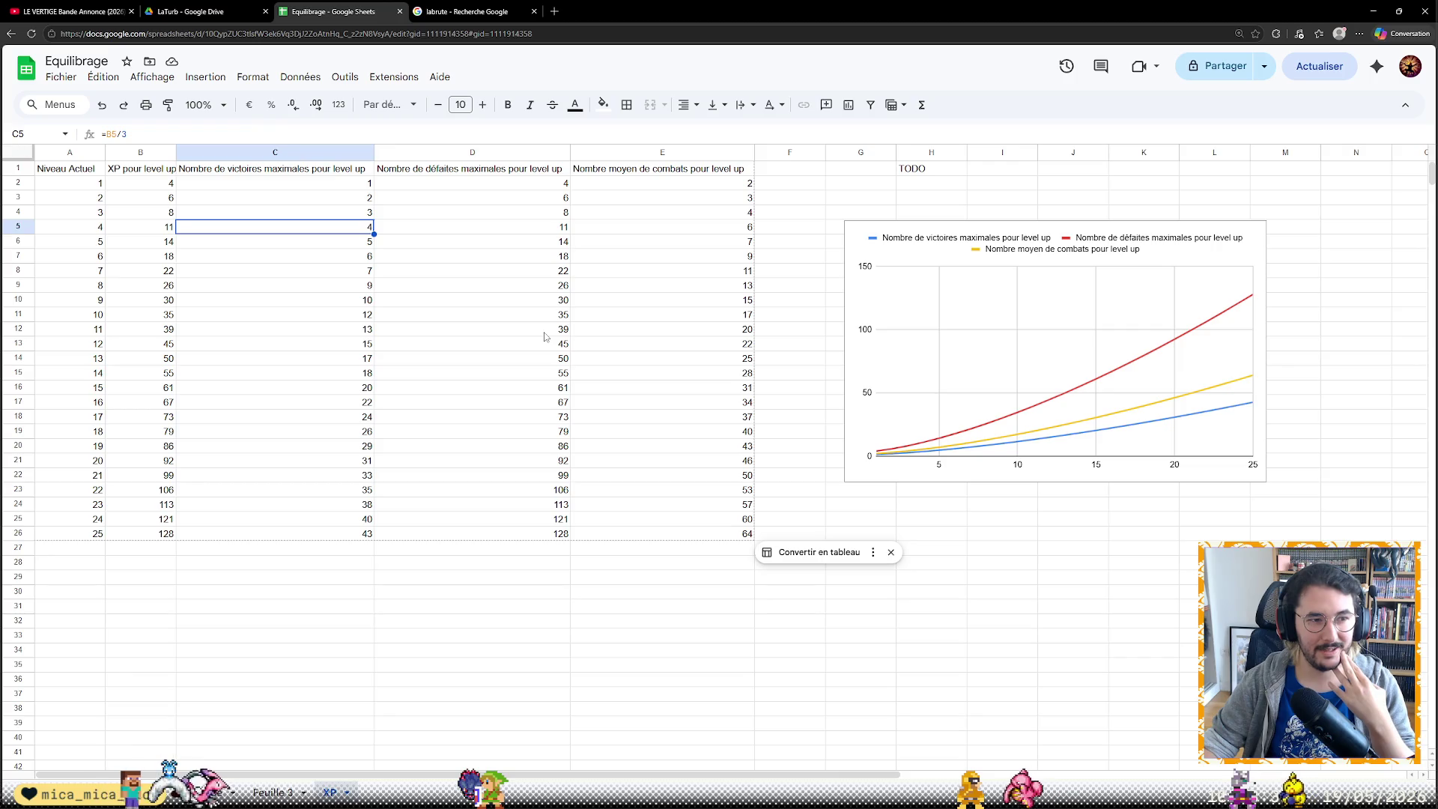
{"action": "key", "text": "Down"}
{"action": "key", "text": "Down"}
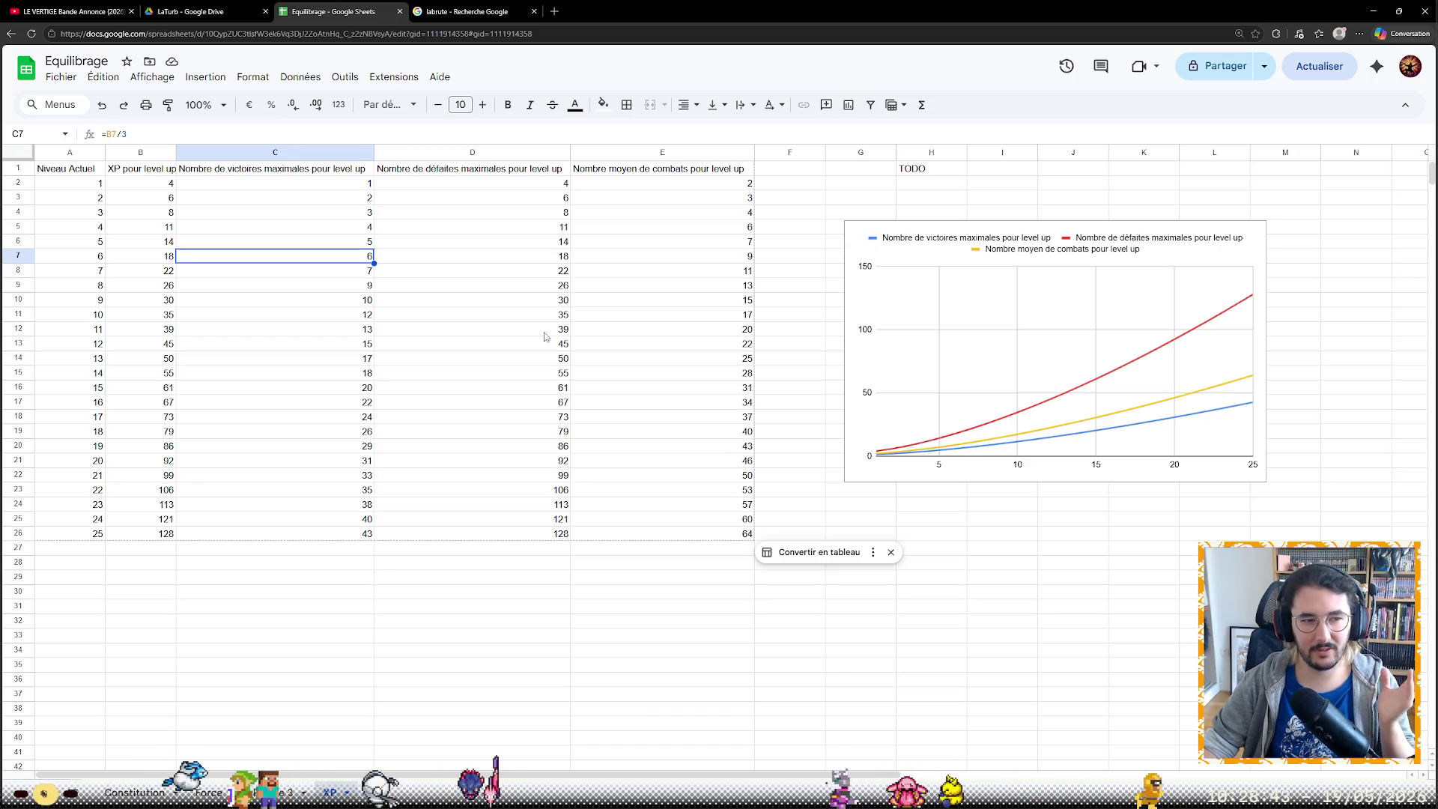
{"action": "key", "text": "Down"}
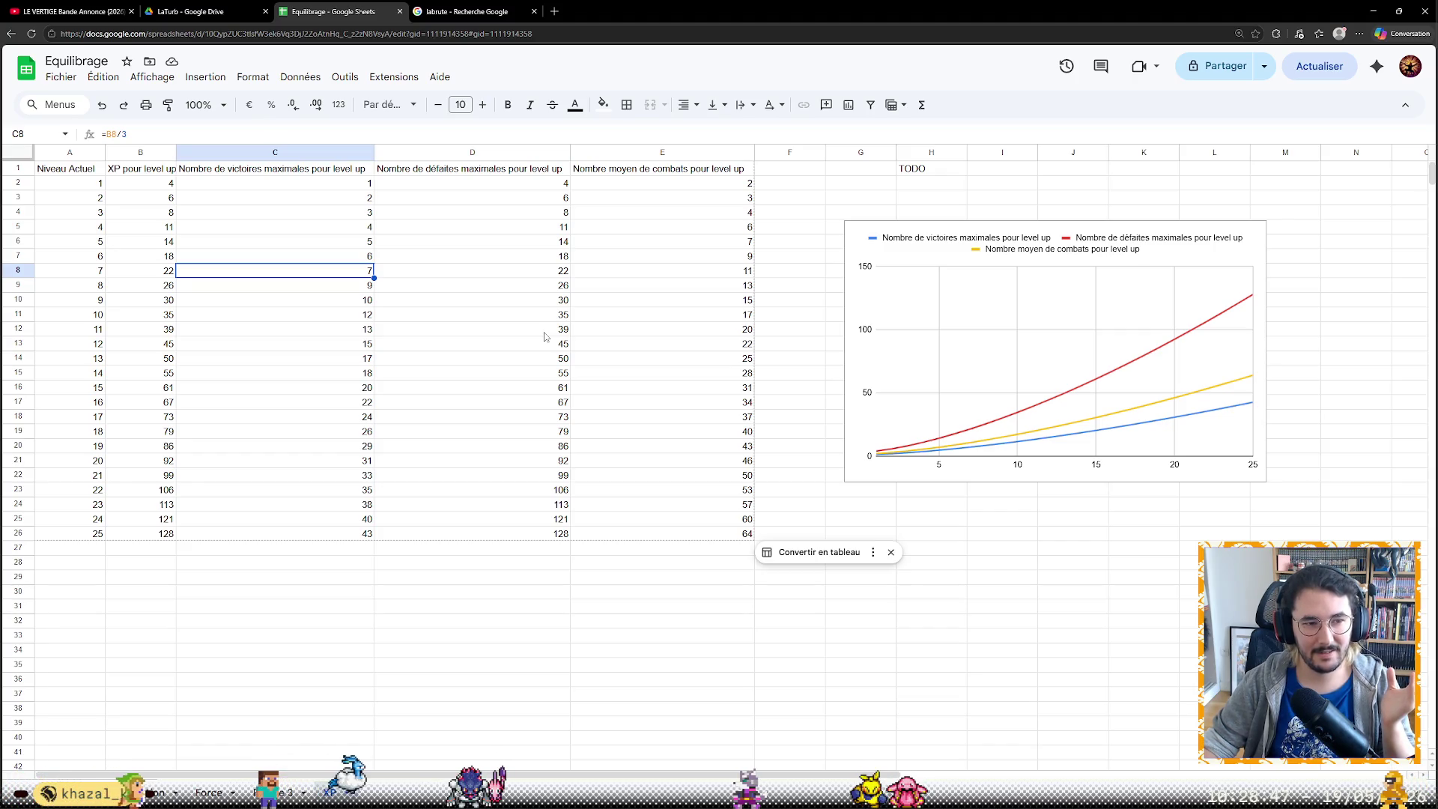
{"action": "key", "text": "Down"}
{"action": "key", "text": "Down"}
{"action": "key", "text": "Down"}
{"action": "key", "text": "Down"}
{"action": "key", "text": "Down"}
{"action": "key", "text": "Down"}
{"action": "key", "text": "Down"}
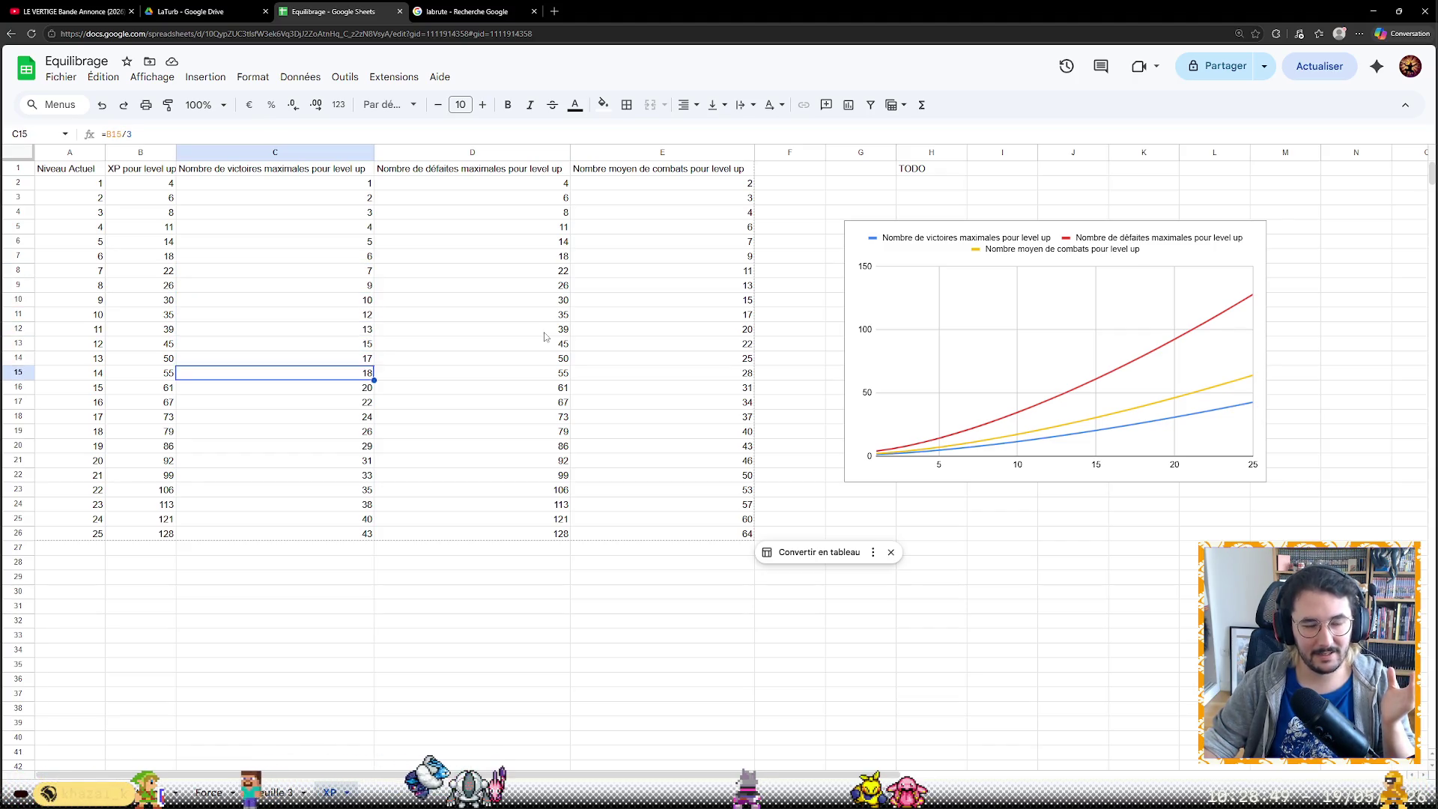
{"action": "key", "text": "Down"}
{"action": "key", "text": "Down"}
{"action": "key", "text": "Down"}
{"action": "key", "text": "Down"}
{"action": "key", "text": "Down"}
{"action": "key", "text": "Down"}
{"action": "key", "text": "Down"}
{"action": "key", "text": "Down"}
{"action": "key", "text": "Down"}
{"action": "key", "text": "Down"}
{"action": "key", "text": "Down"}
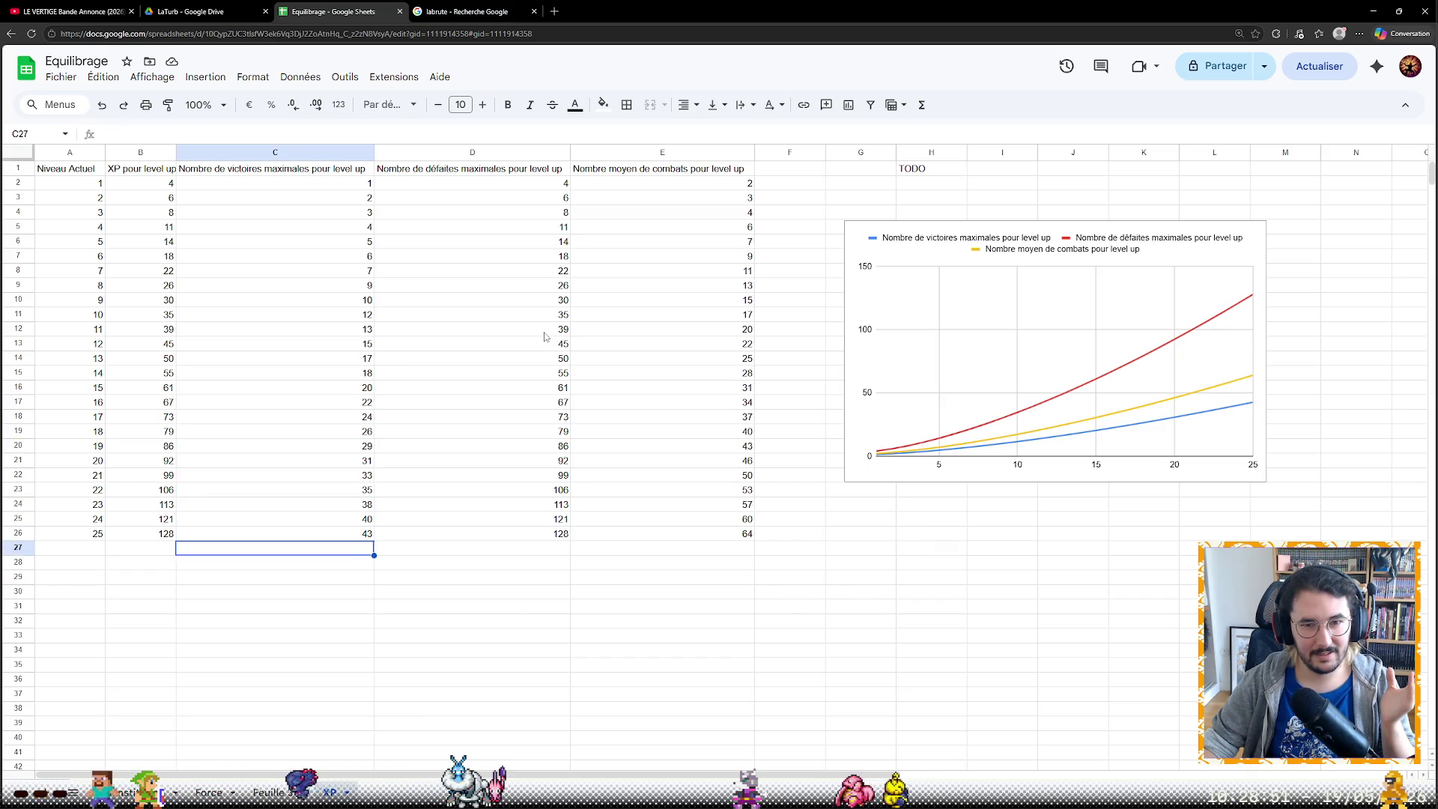
{"action": "key", "text": "Up"}
{"action": "key", "text": "Up"}
{"action": "key", "text": "Up"}
{"action": "key", "text": "Up"}
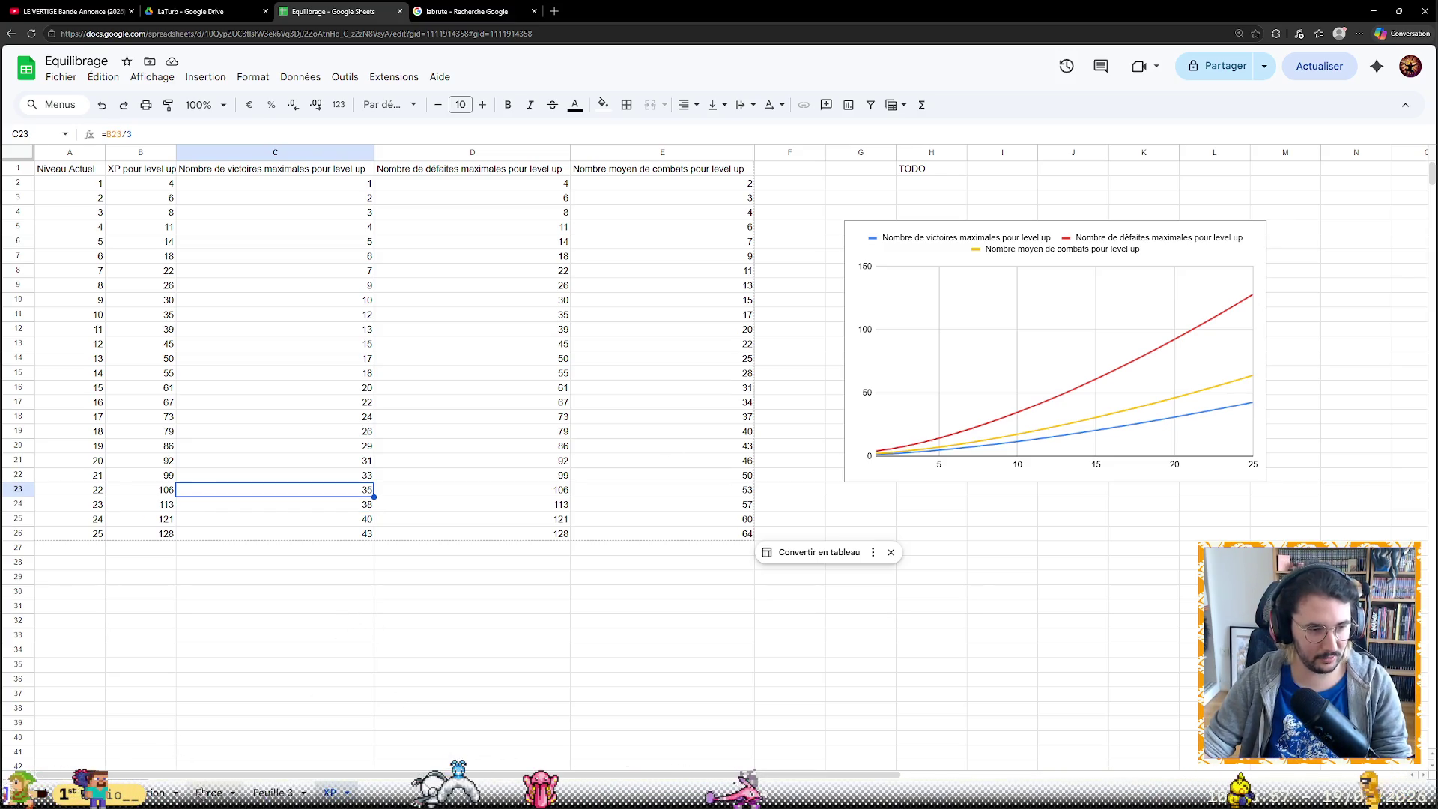
{"action": "left_click", "coordinate": [208, 793]}
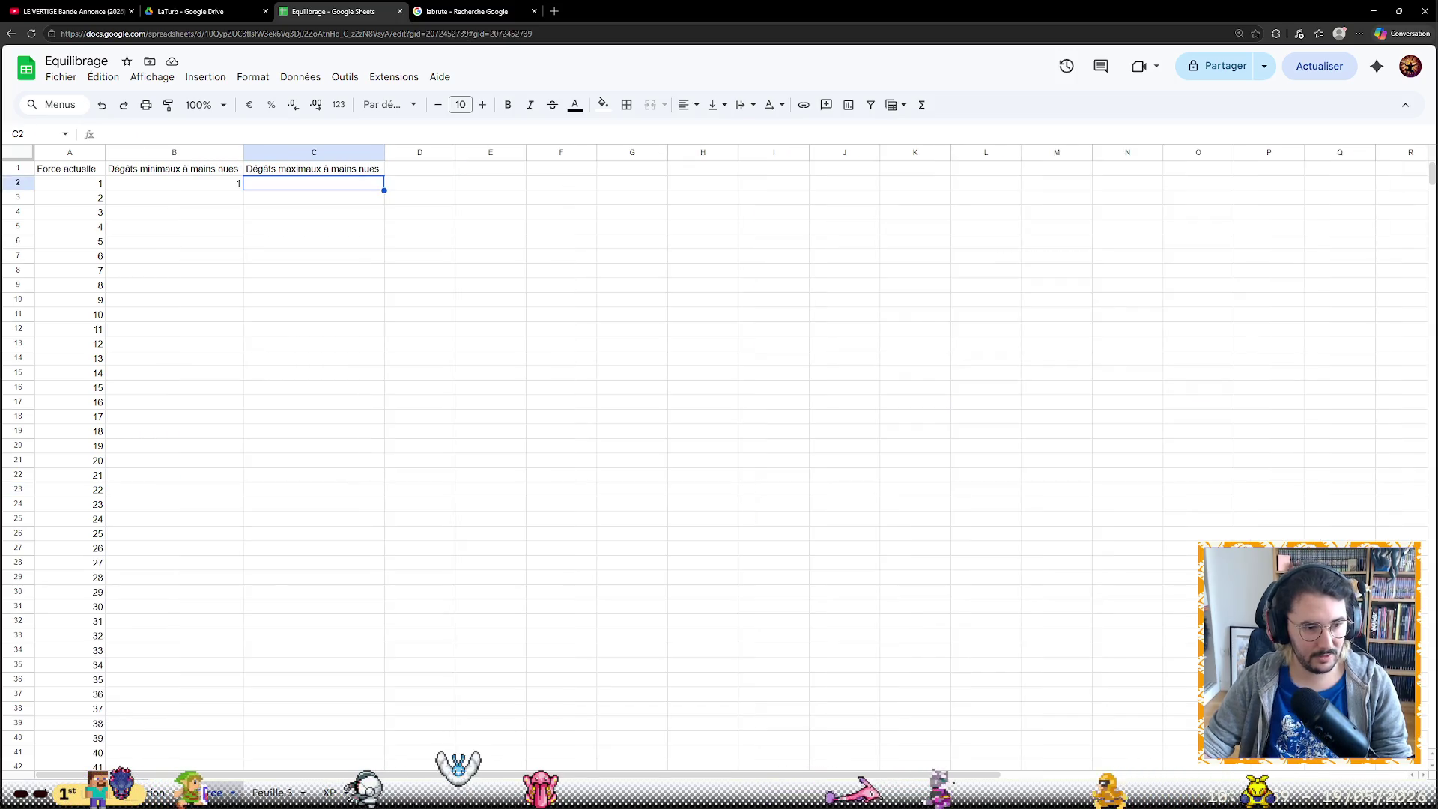
Fill the B2 minimum damage formula down to B52 and select C2 for the maximum damage formula
{"action": "left_click", "coordinate": [238, 182]}
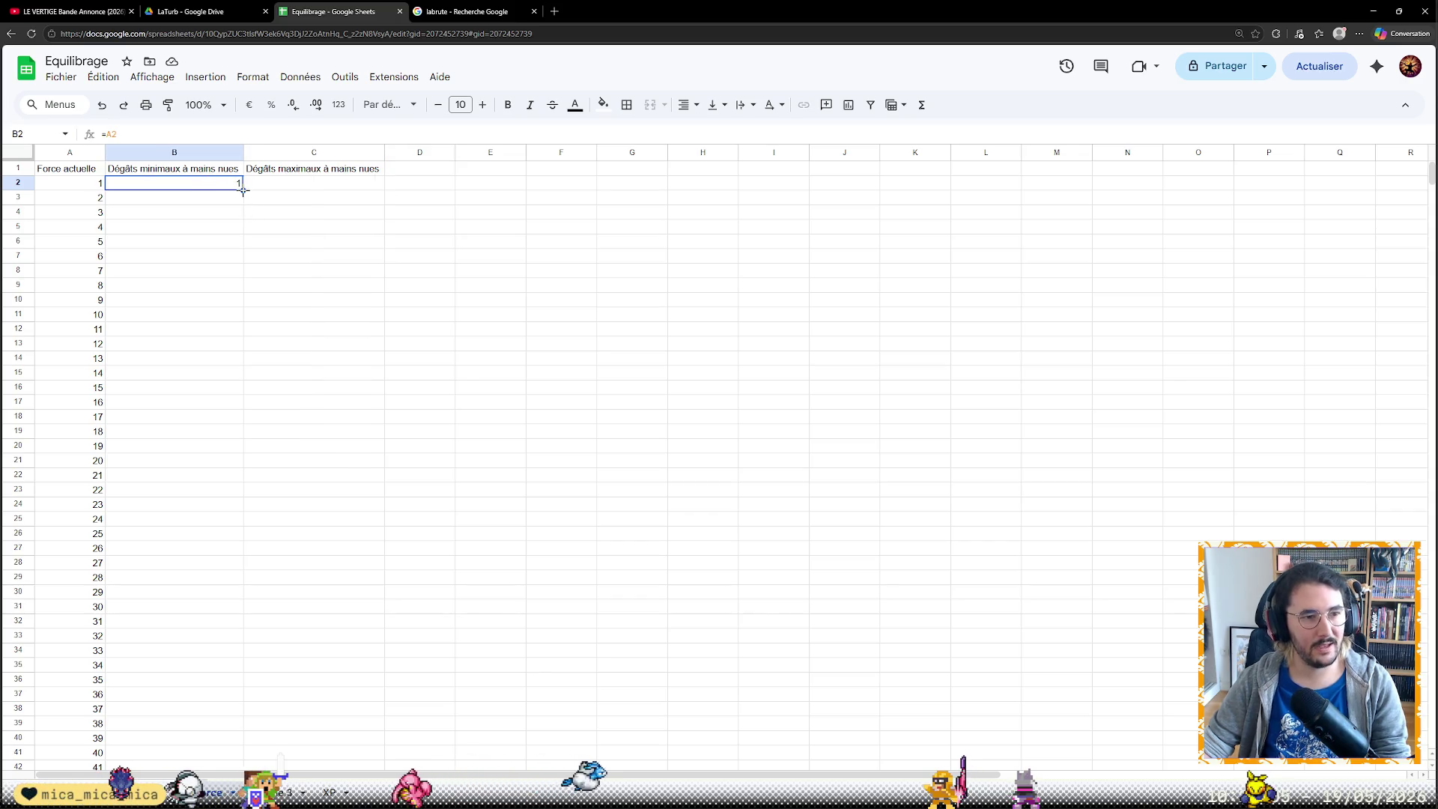
{"action": "left_click_drag", "start_coordinate": [242, 190], "coordinate": [241, 674]}
{"action": "scroll", "coordinate": [247, 473], "scroll_direction": "down", "scroll_amount": 3}
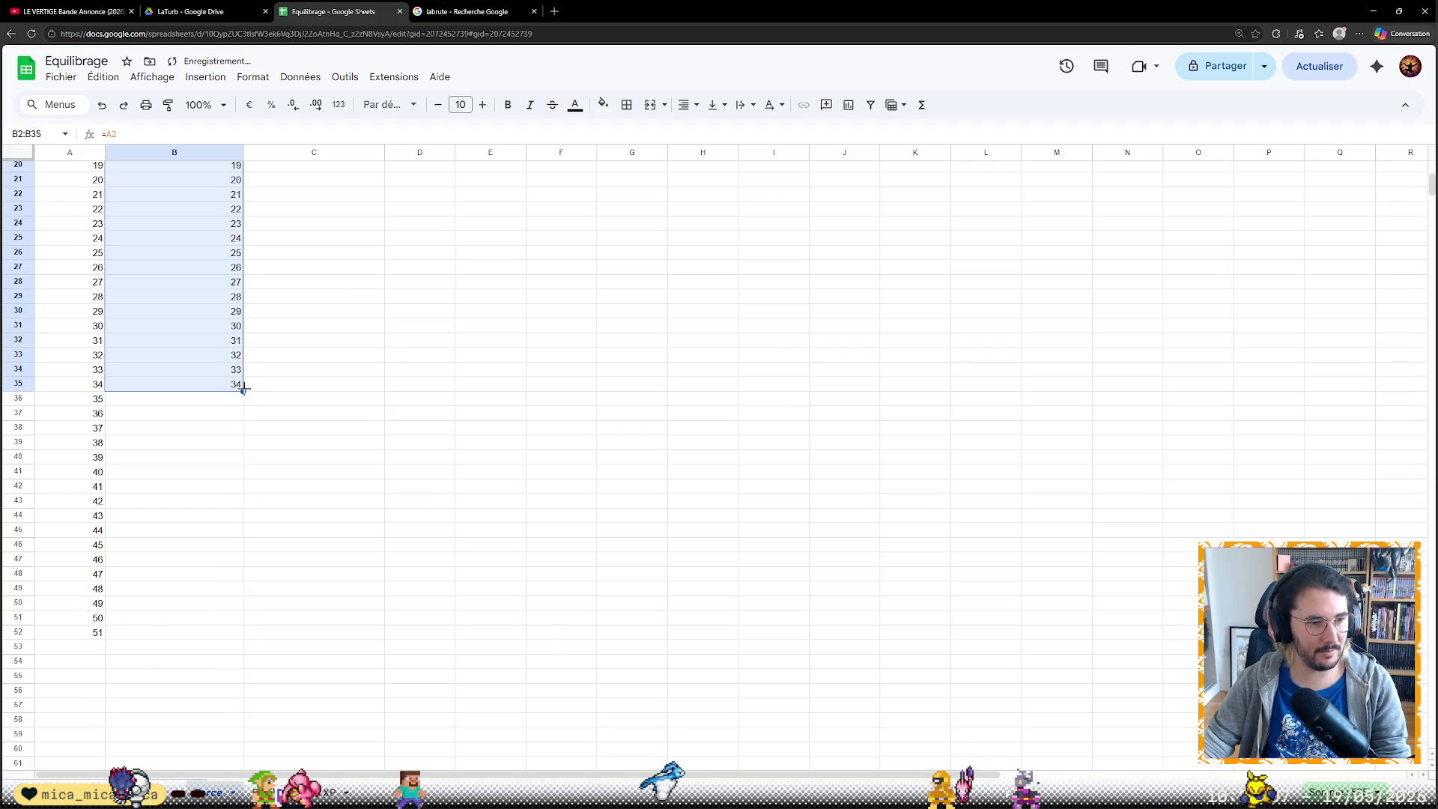
{"action": "left_click_drag", "start_coordinate": [243, 387], "coordinate": [238, 635]}
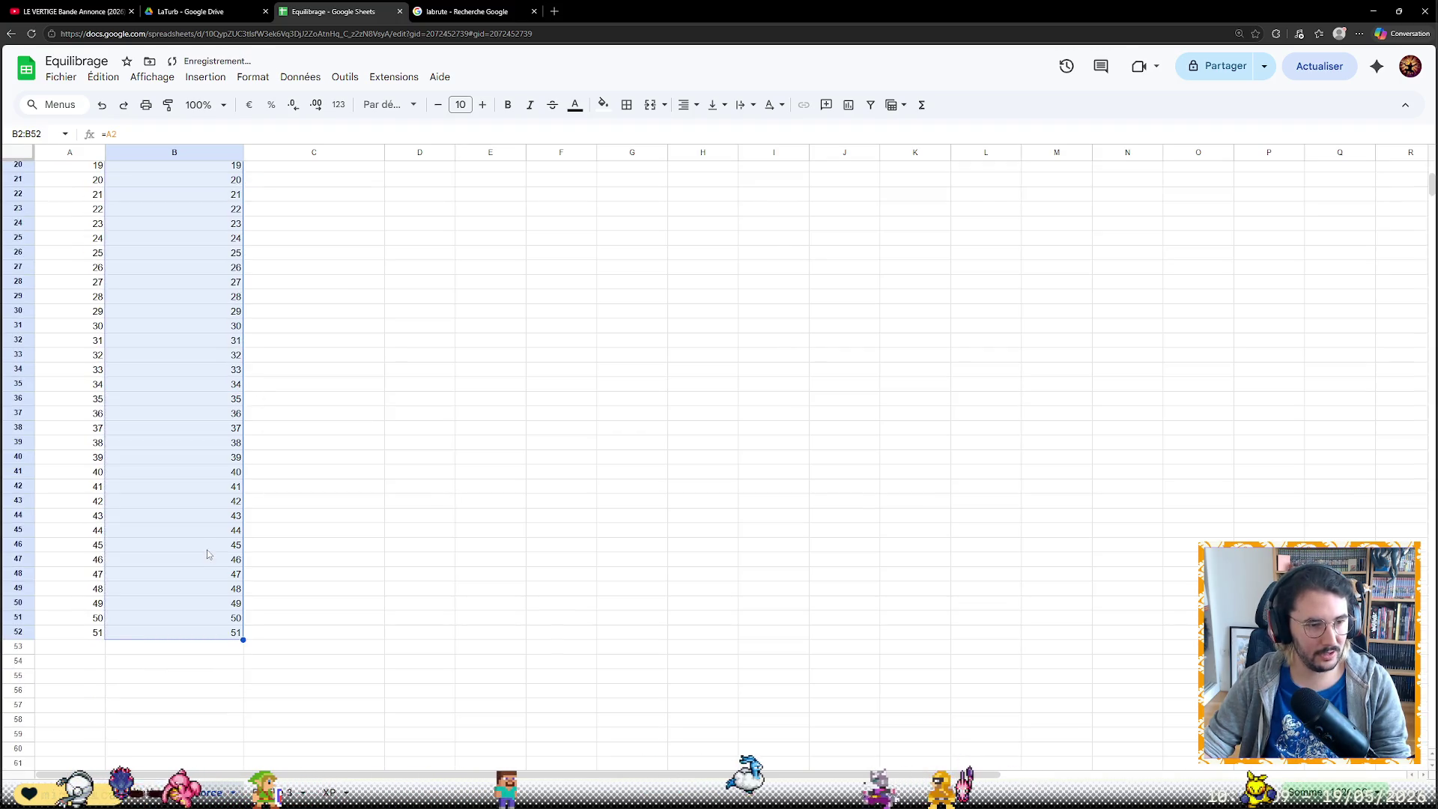
{"action": "left_click", "coordinate": [330, 573]}
{"action": "scroll", "coordinate": [329, 573], "scroll_direction": "up", "scroll_amount": 5}
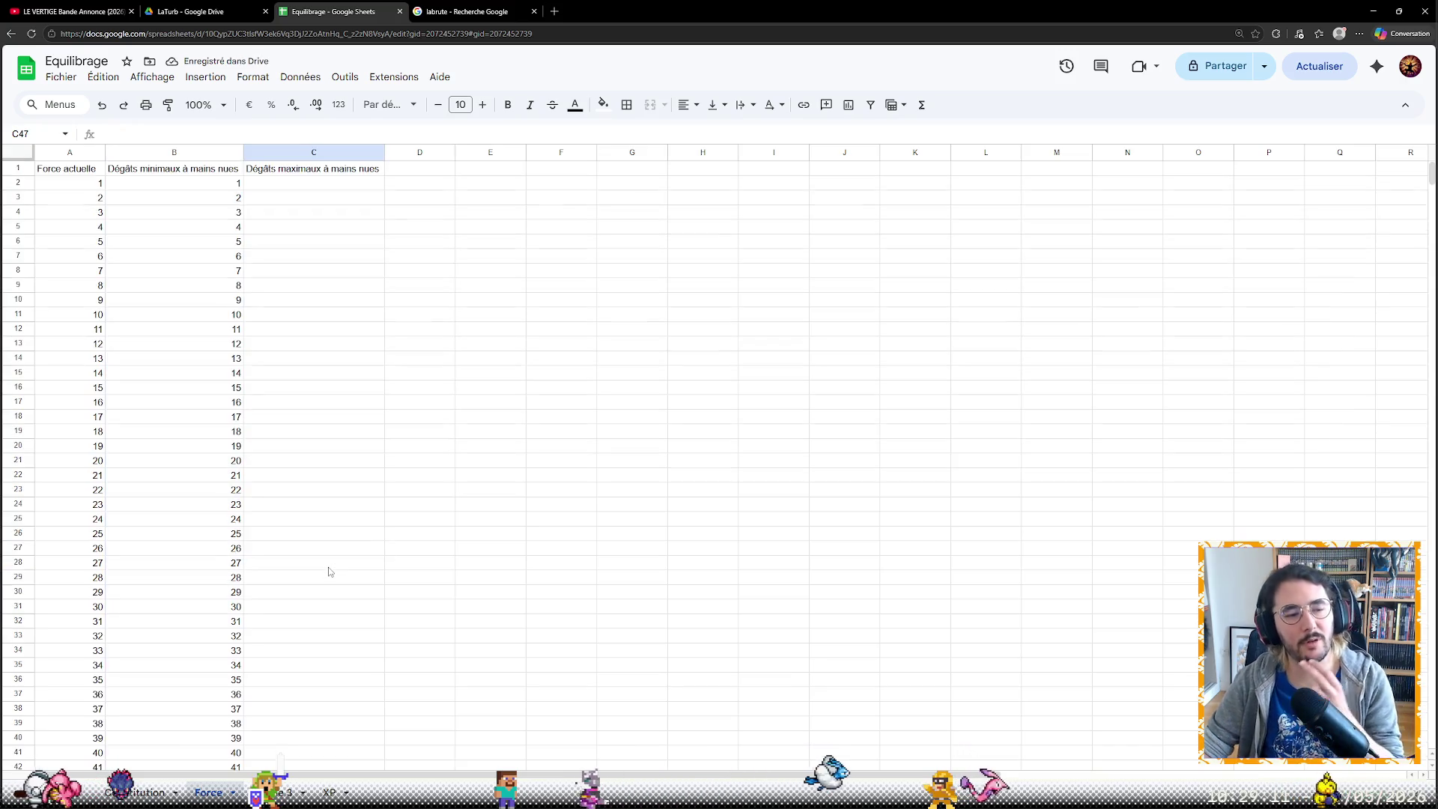
{"action": "left_click", "coordinate": [304, 182]}
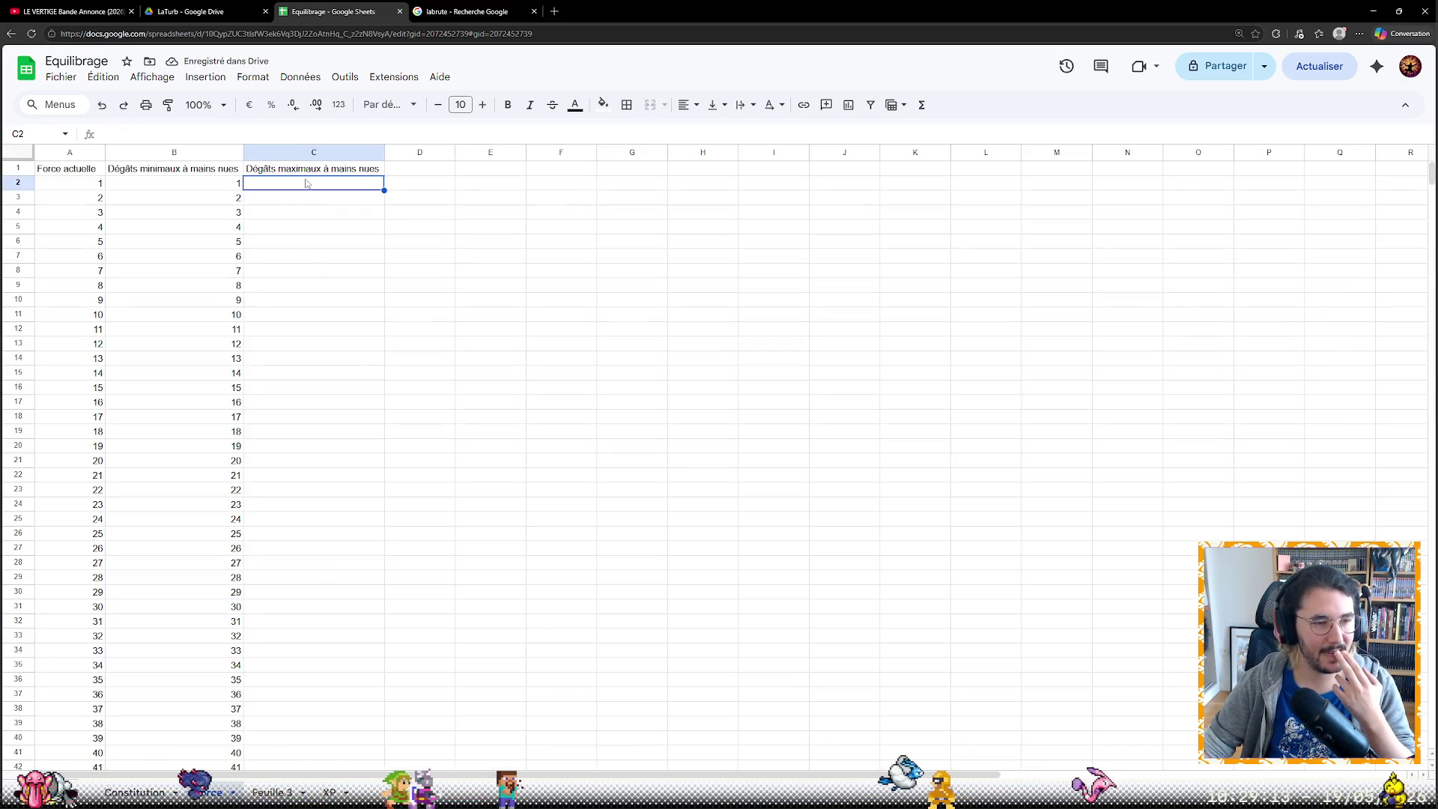
{"action": "left_click", "coordinate": [305, 137]}
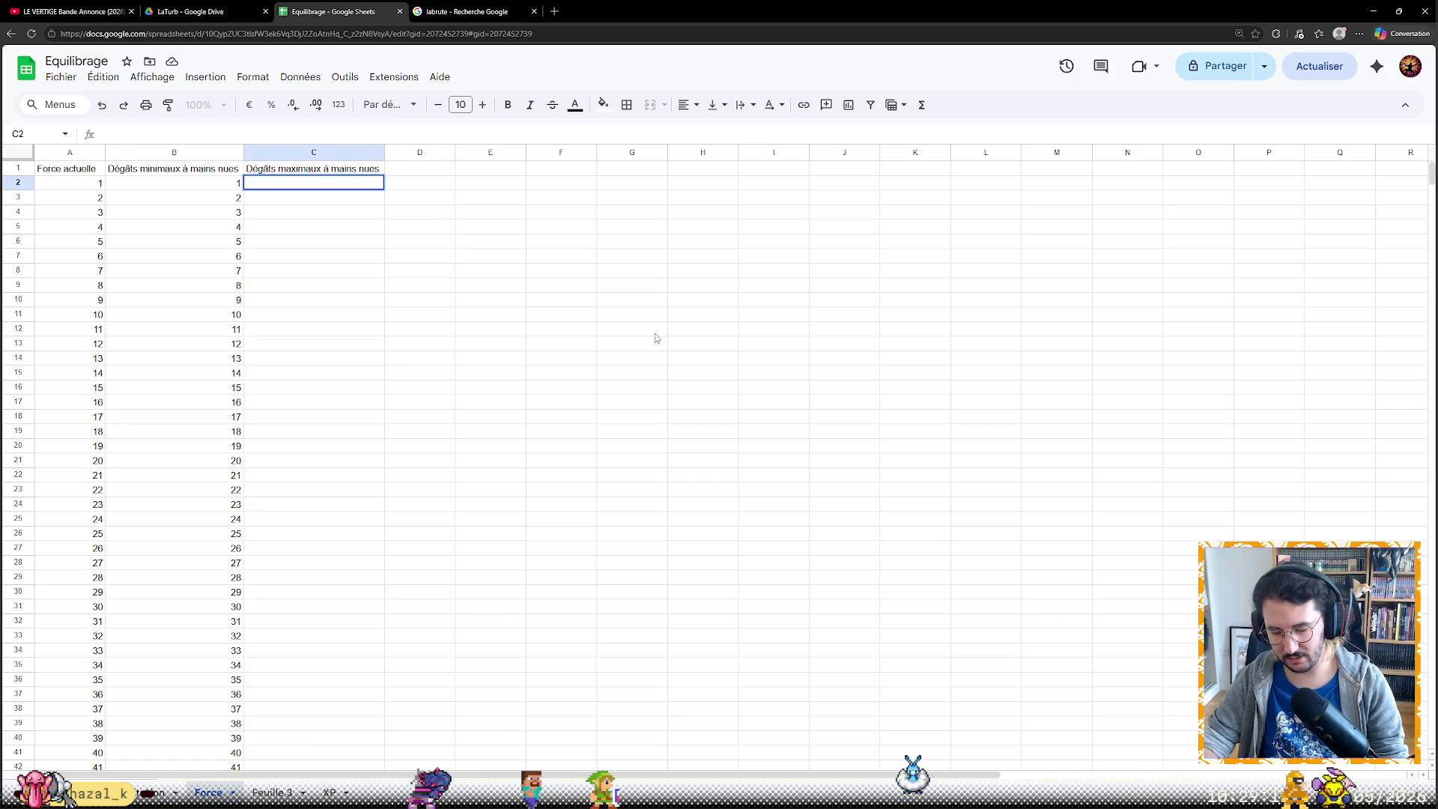
{"action": "type", "text": "=2*"}
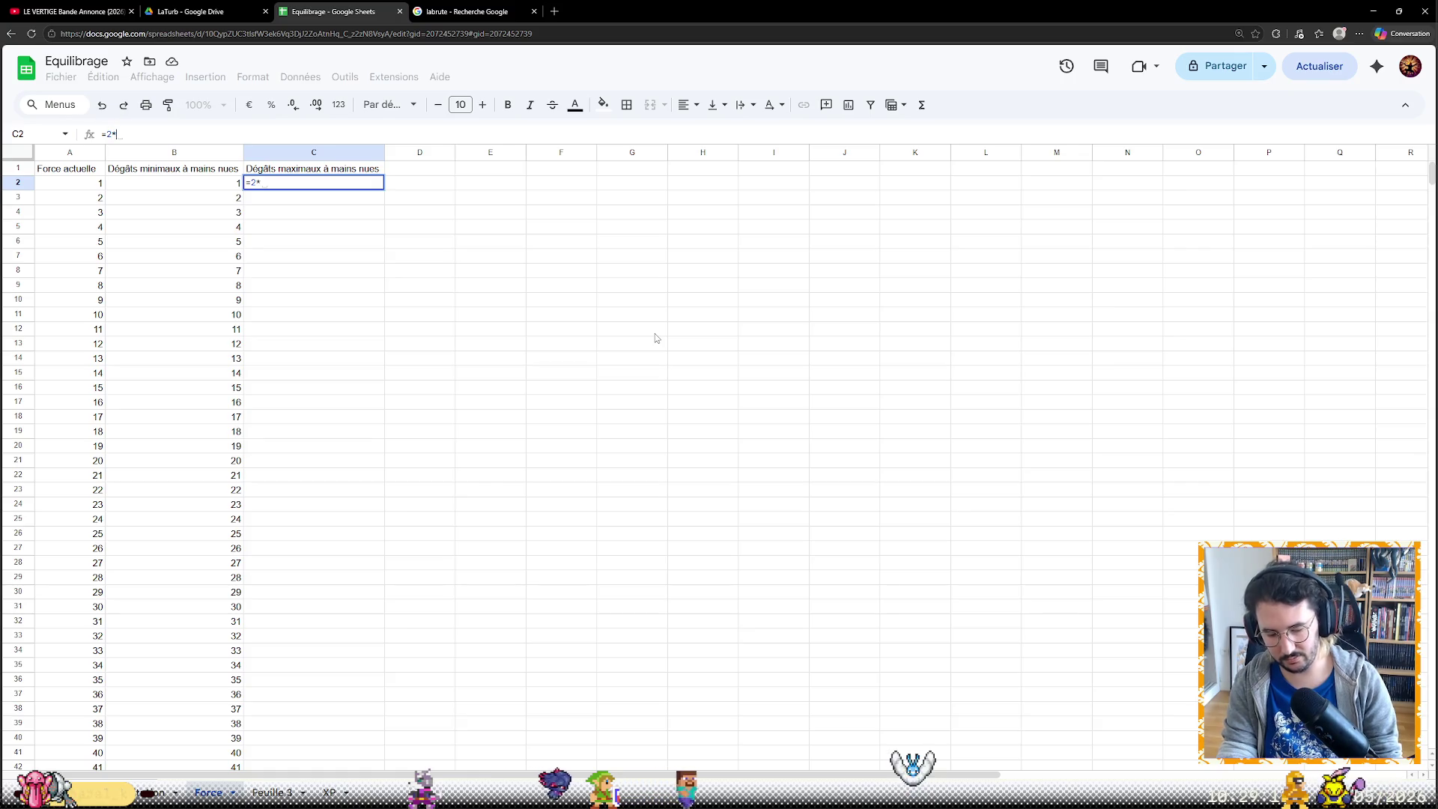
{"action": "type", "text": "A"}
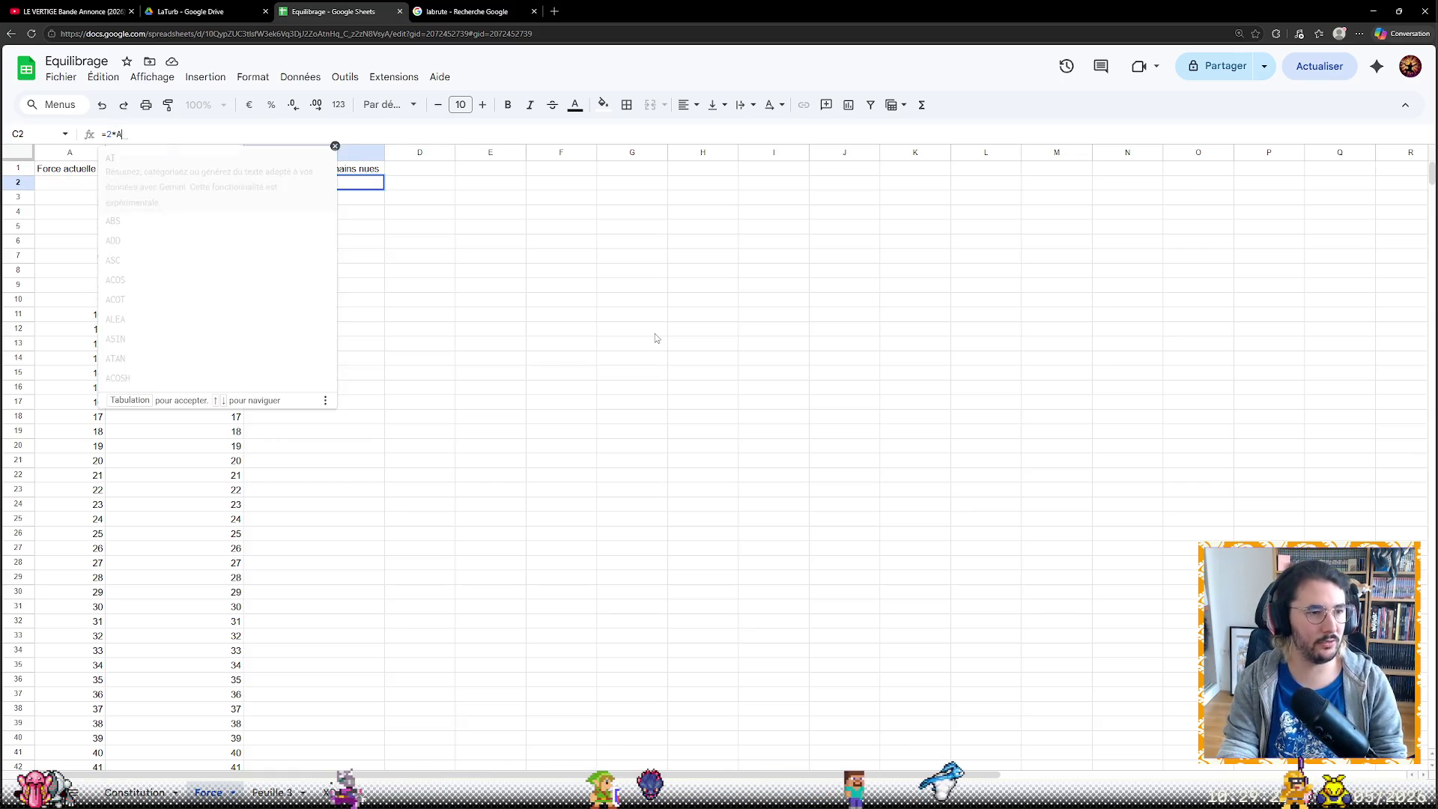
{"action": "type", "text": "2"}
Enter =2*A2 in C2 and fill it down to row 52, then move to the Constitution sheet
{"action": "key", "text": "Return"}
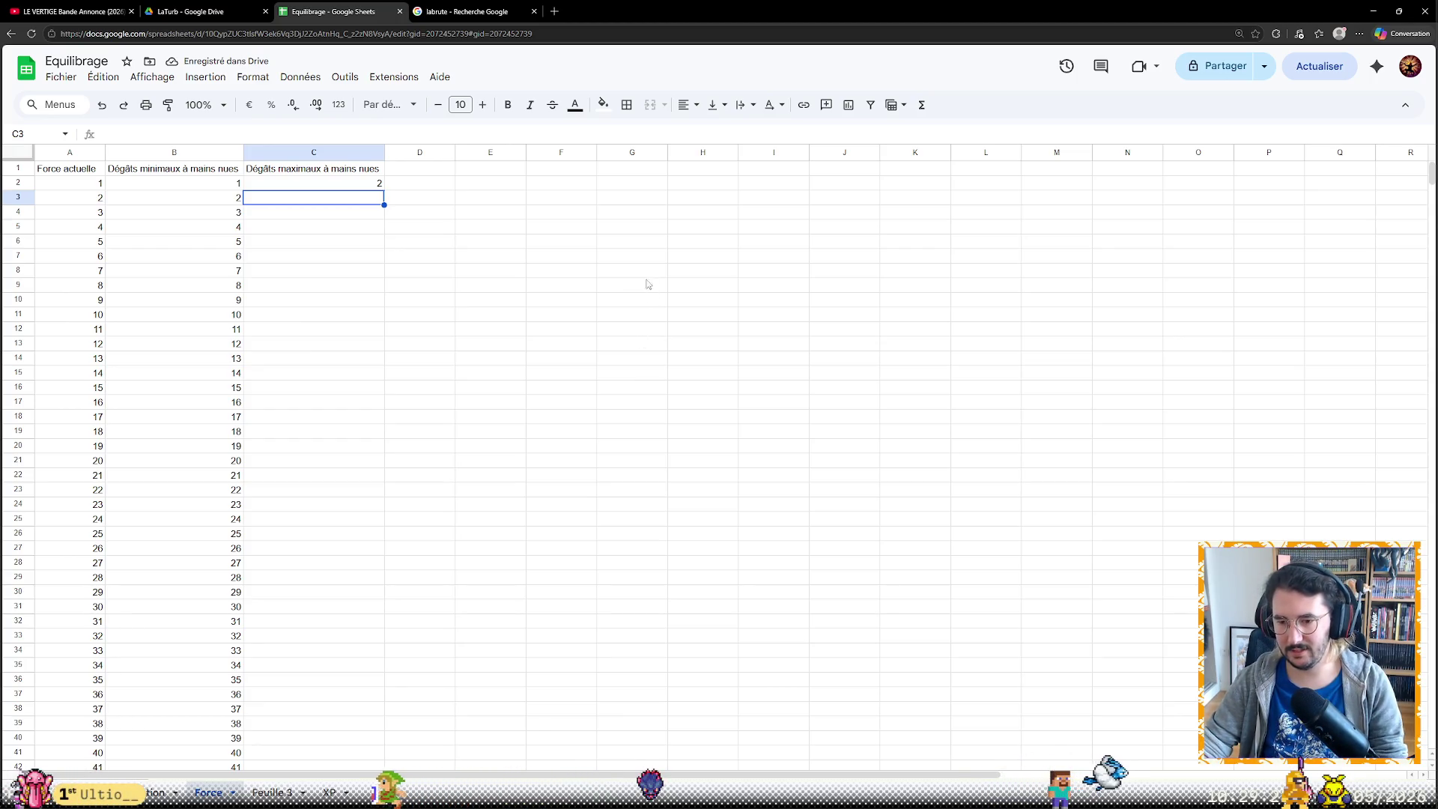
{"action": "left_click", "coordinate": [554, 184]}
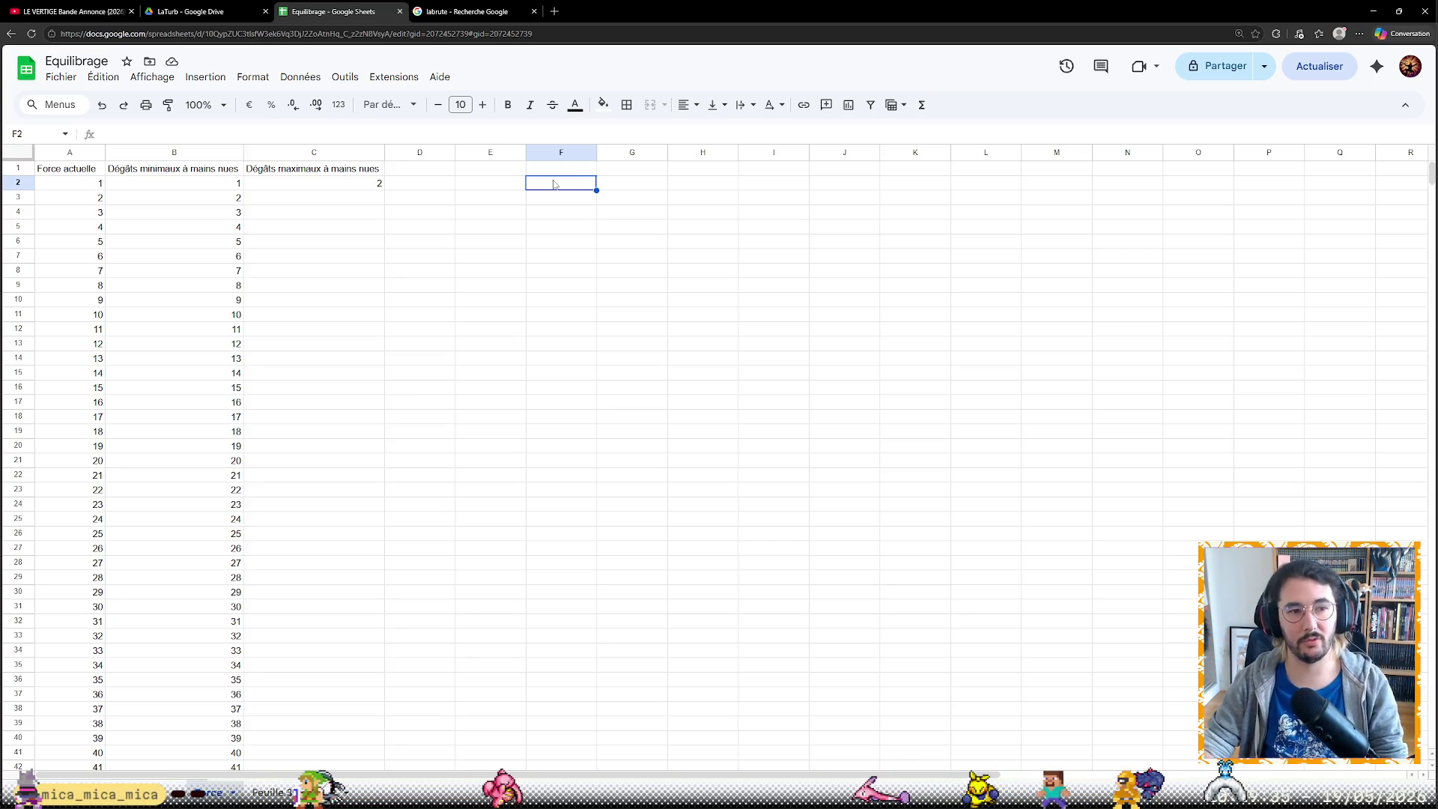
{"action": "key", "text": "Left"}
{"action": "key", "text": "Left"}
{"action": "key", "text": "Left"}
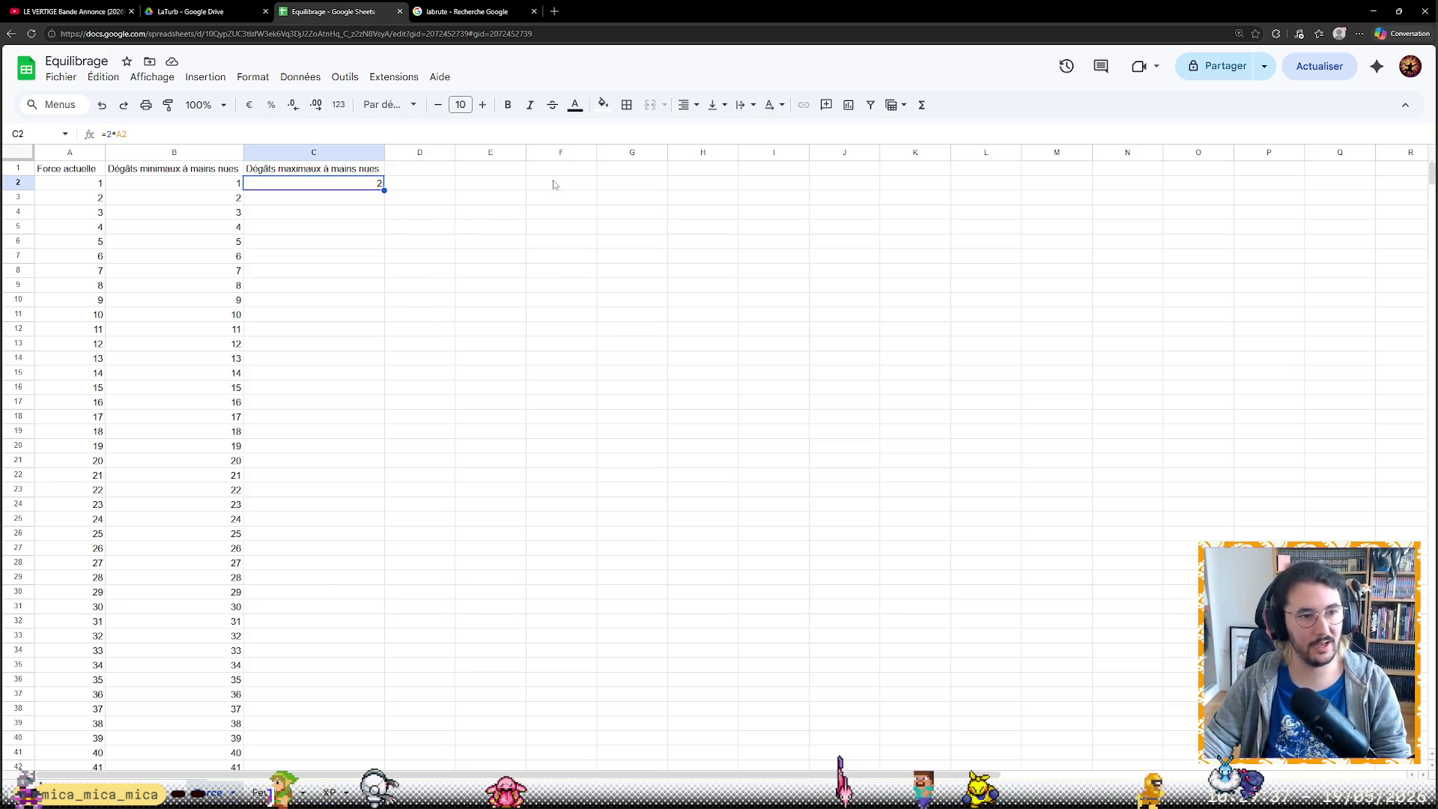
{"action": "left_click_drag", "start_coordinate": [383, 189], "coordinate": [382, 278]}
{"action": "scroll", "coordinate": [380, 304], "scroll_direction": "down", "scroll_amount": 3}
{"action": "left_click_drag", "start_coordinate": [383, 214], "coordinate": [366, 504]}
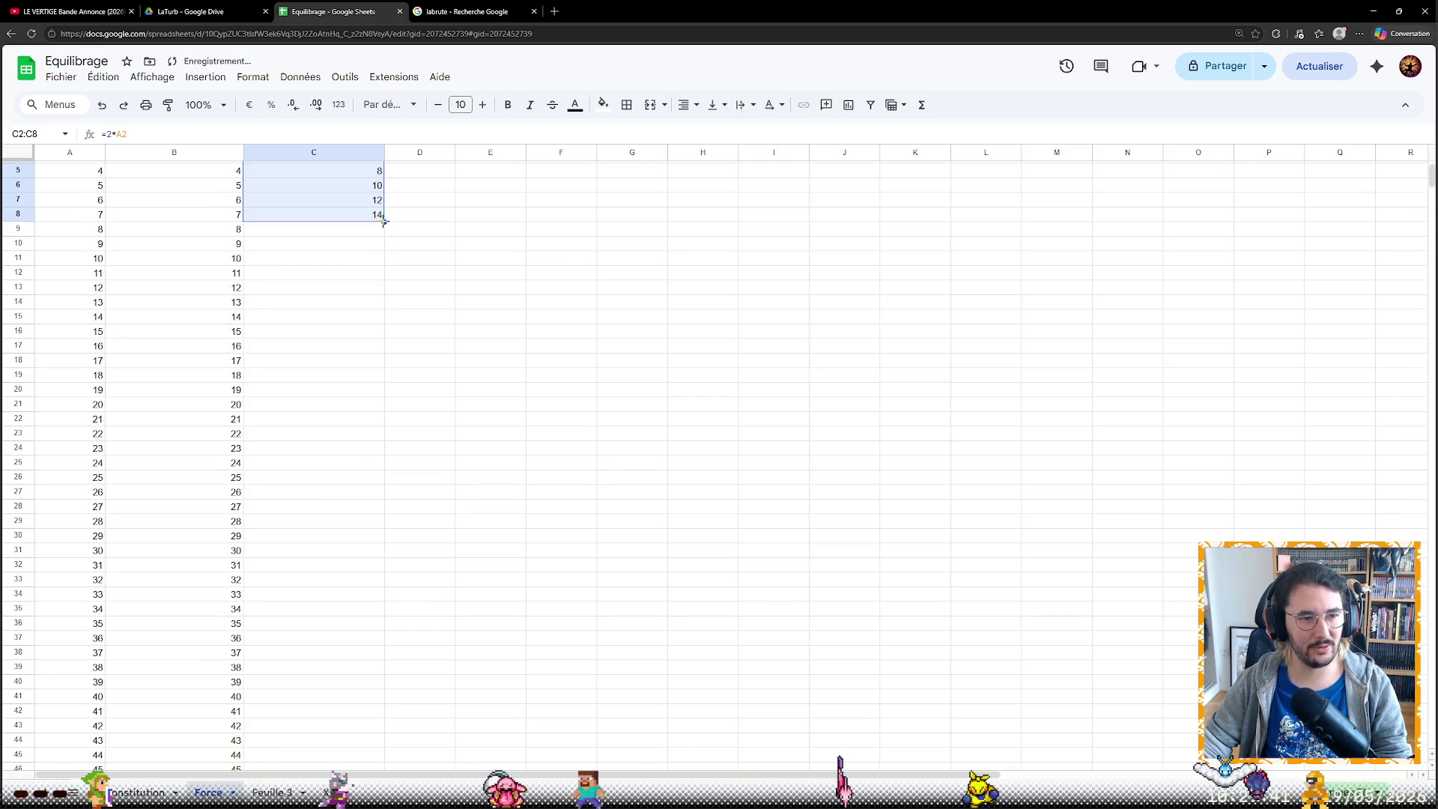
{"action": "scroll", "coordinate": [367, 505], "scroll_direction": "down", "scroll_amount": 4}
{"action": "left_click_drag", "start_coordinate": [383, 351], "coordinate": [361, 632]}
{"action": "left_click", "coordinate": [455, 535]}
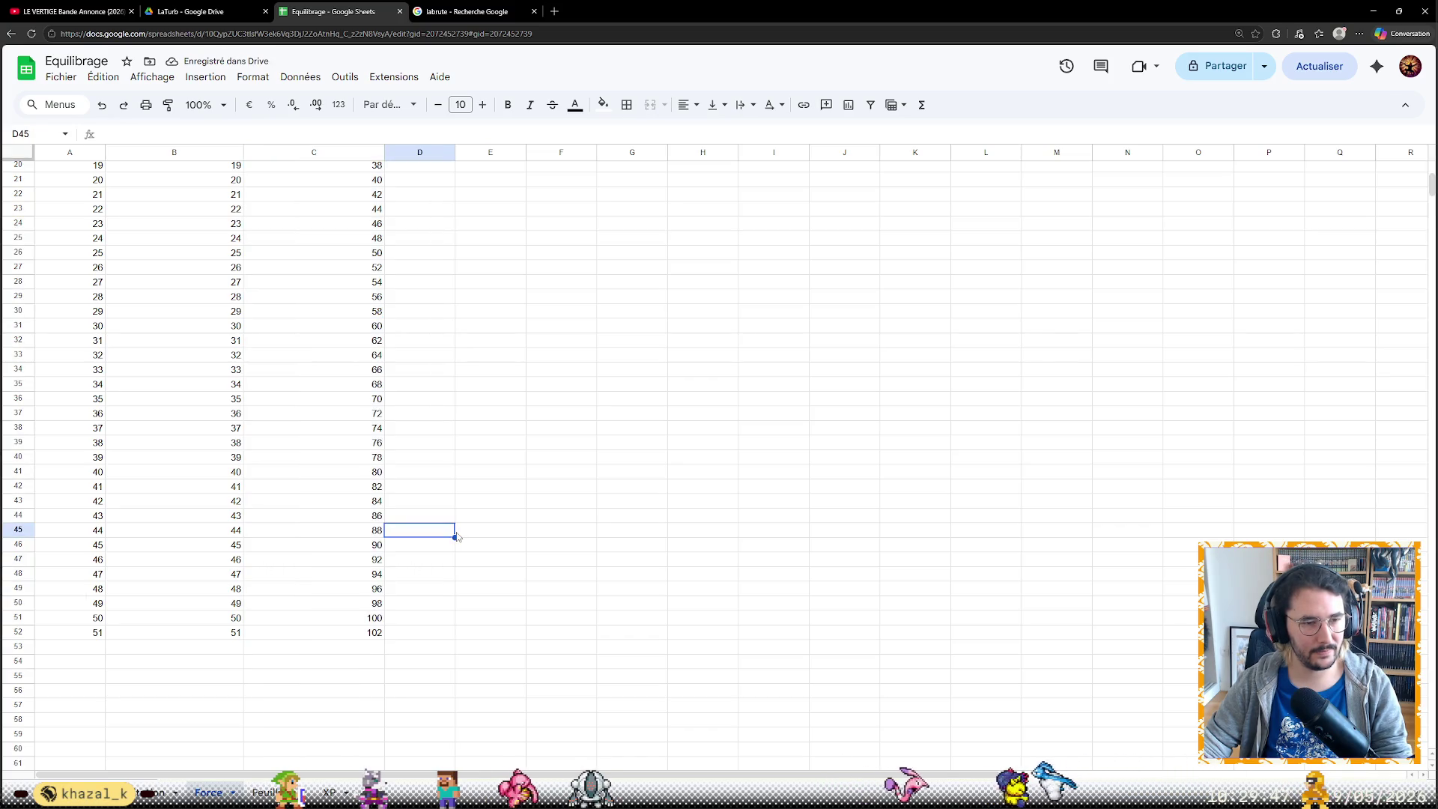
{"action": "scroll", "coordinate": [489, 431], "scroll_direction": "up", "scroll_amount": 5}
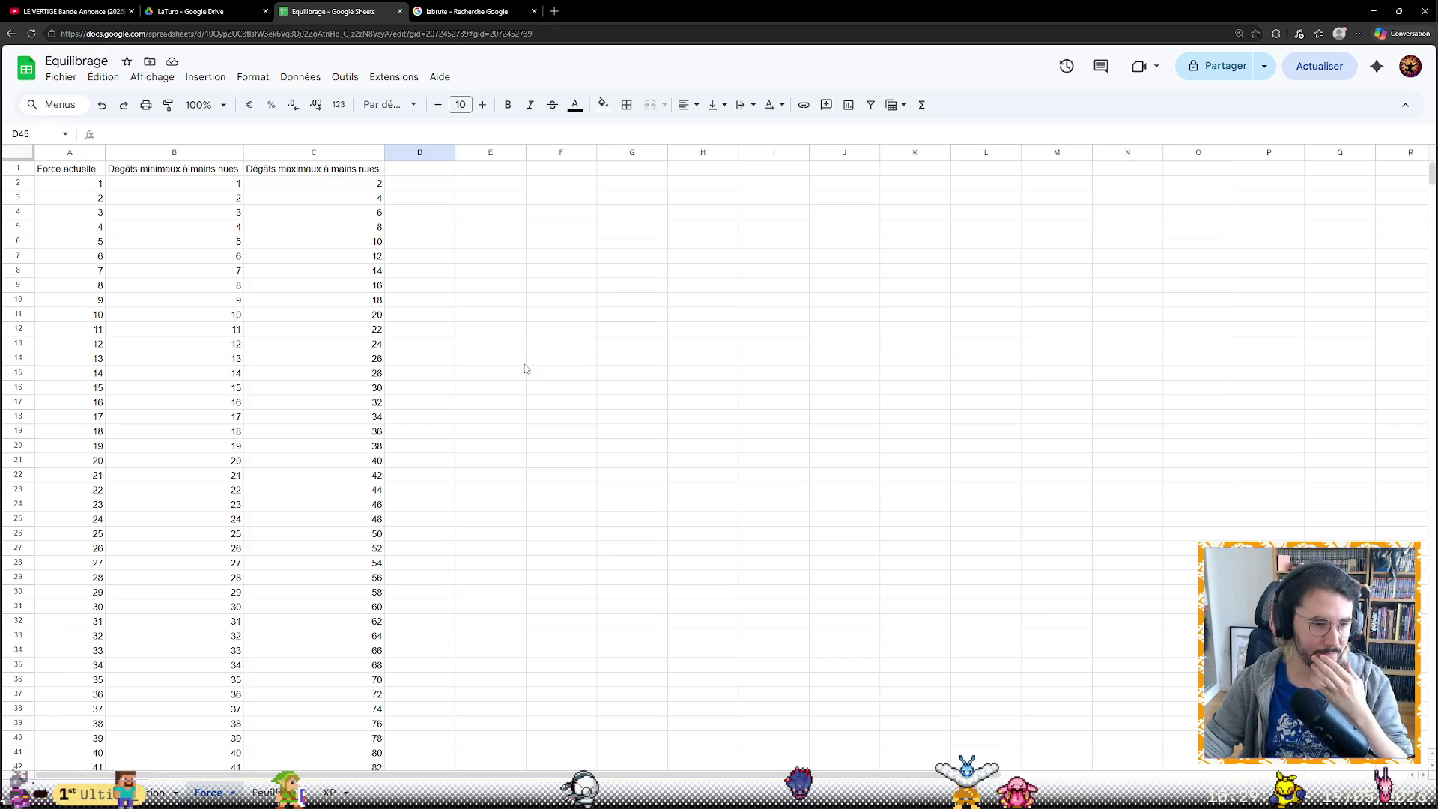
{"action": "scroll", "coordinate": [525, 372], "scroll_direction": "down", "scroll_amount": 2}
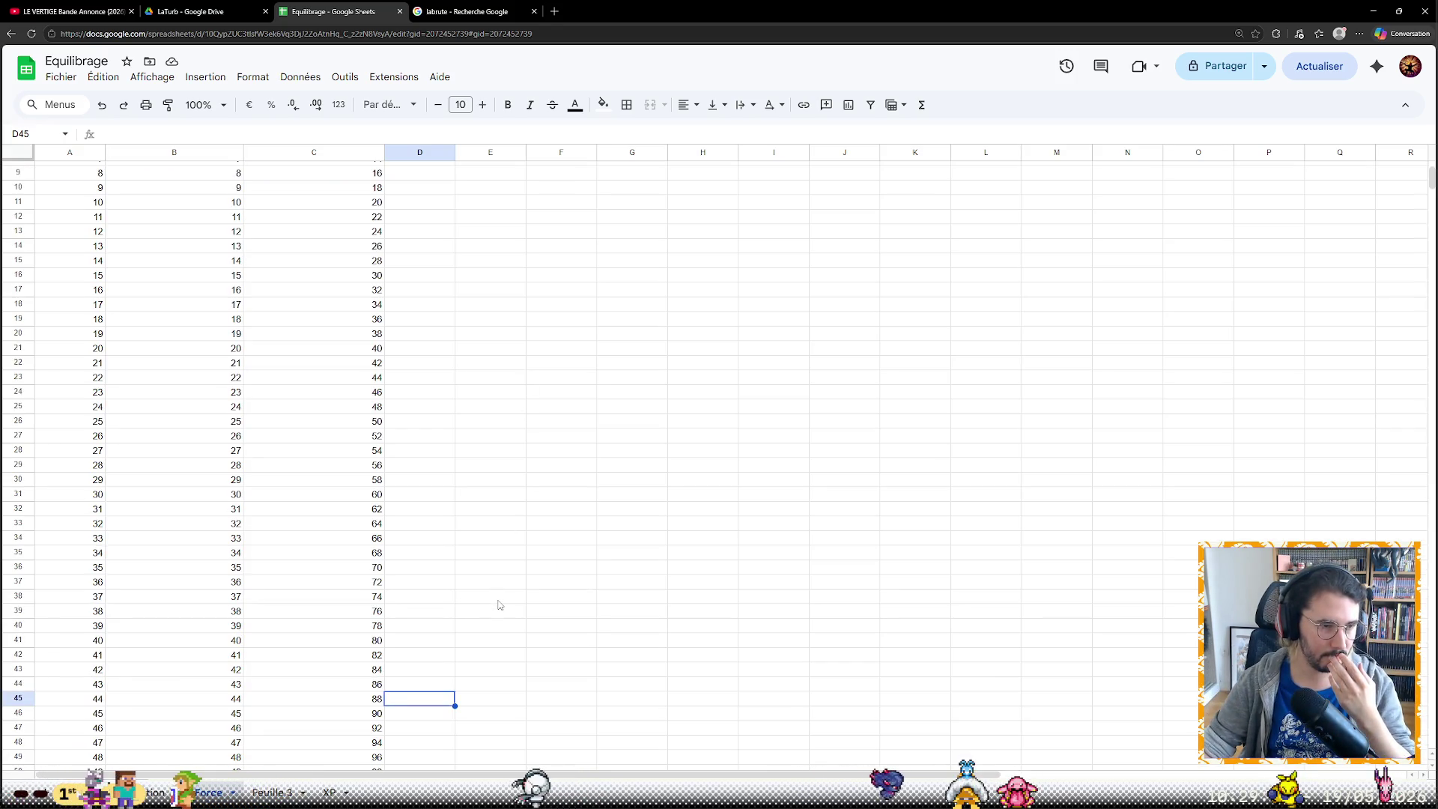
{"action": "scroll", "coordinate": [500, 596], "scroll_direction": "up", "scroll_amount": 2}
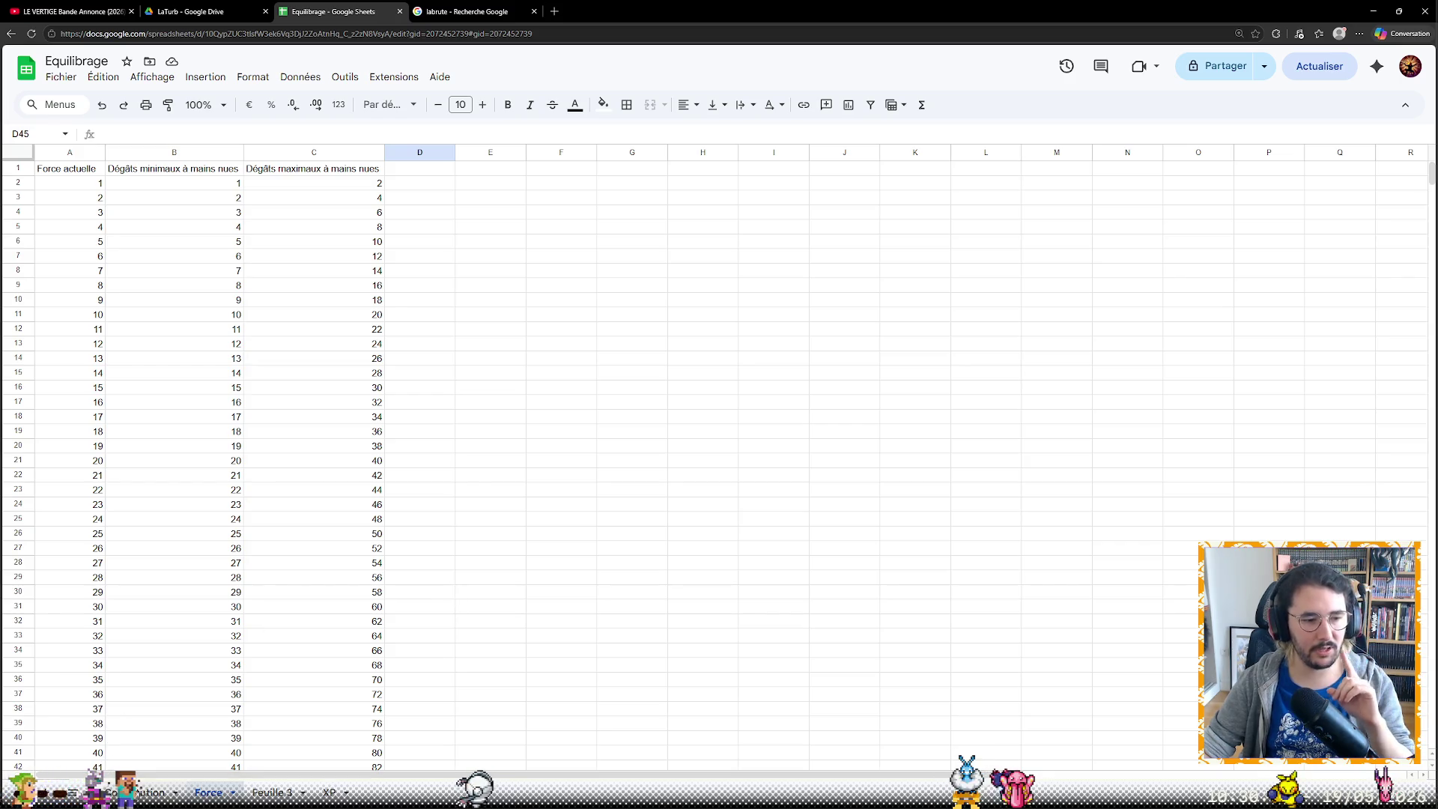
{"action": "key", "text": "ctrl+shift+Page_Up"}
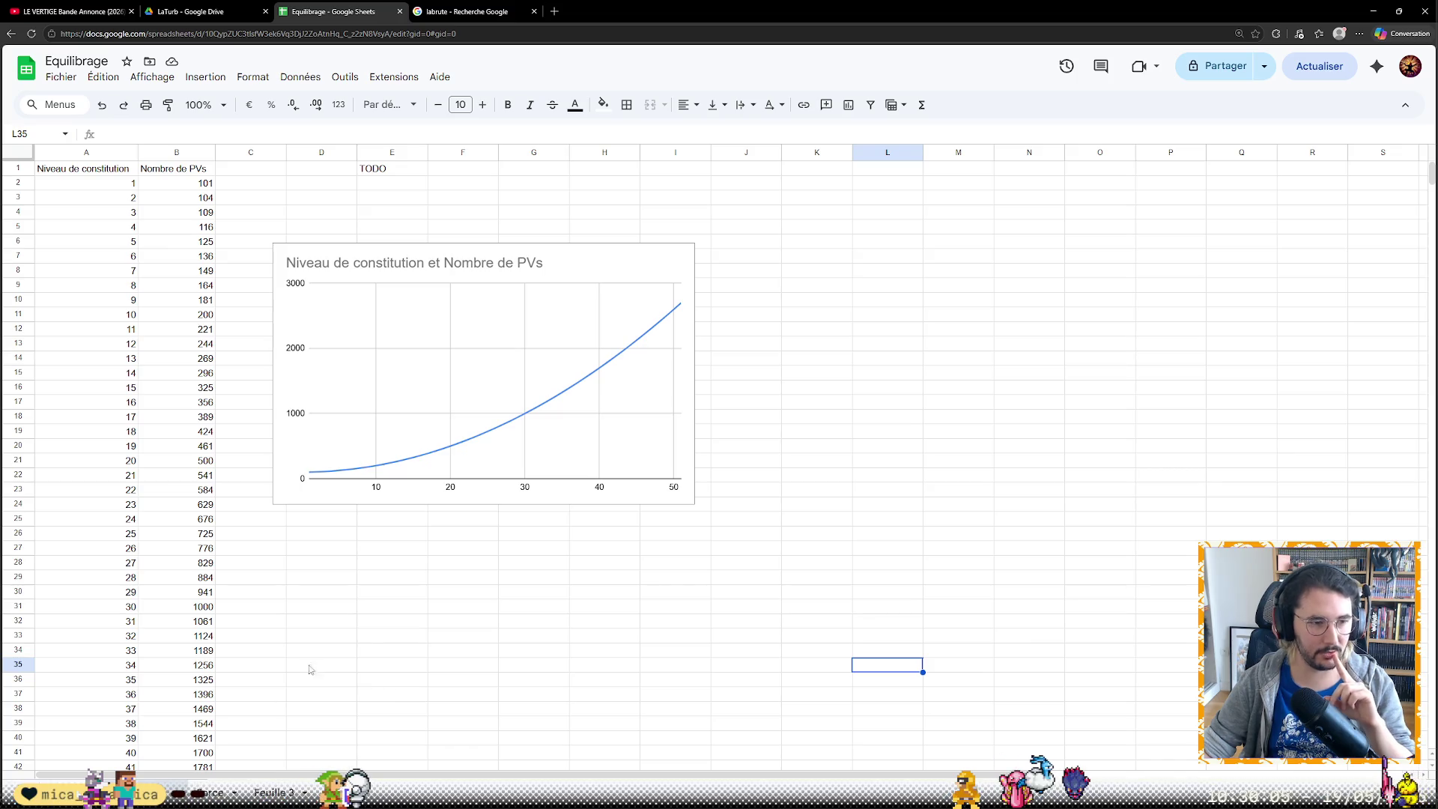
{"action": "left_click", "coordinate": [365, 637]}
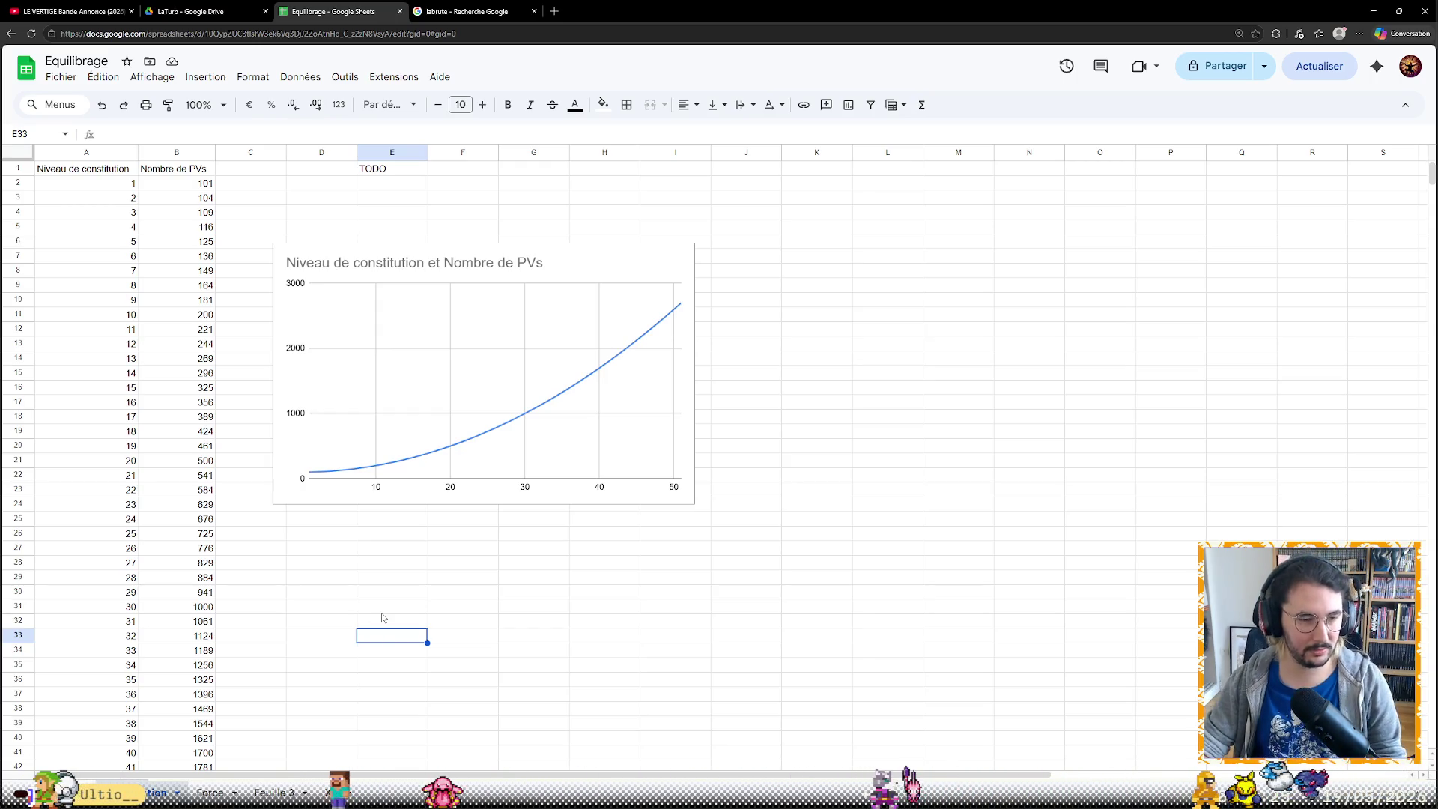
{"action": "left_click", "coordinate": [511, 655]}
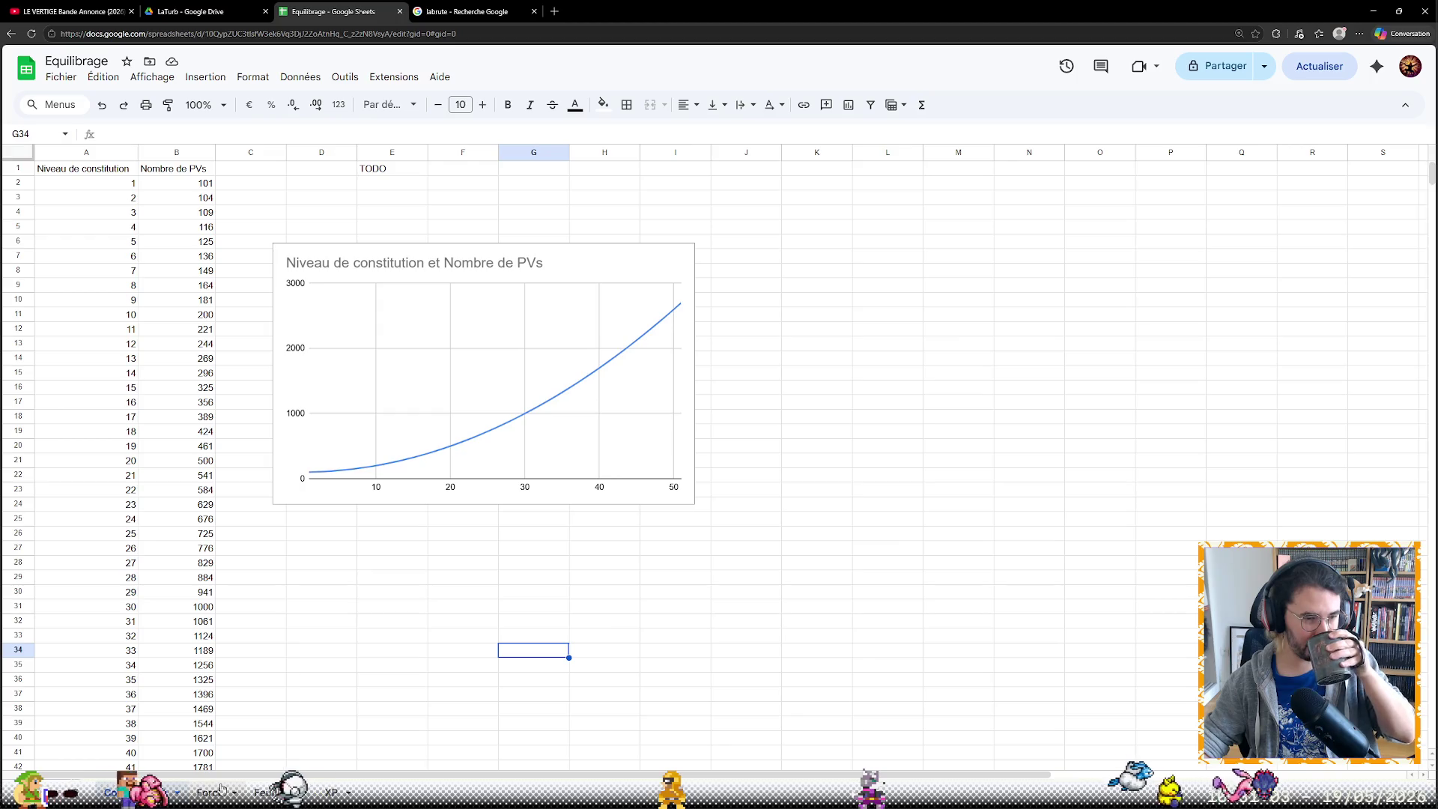
{"action": "left_click", "coordinate": [269, 792]}
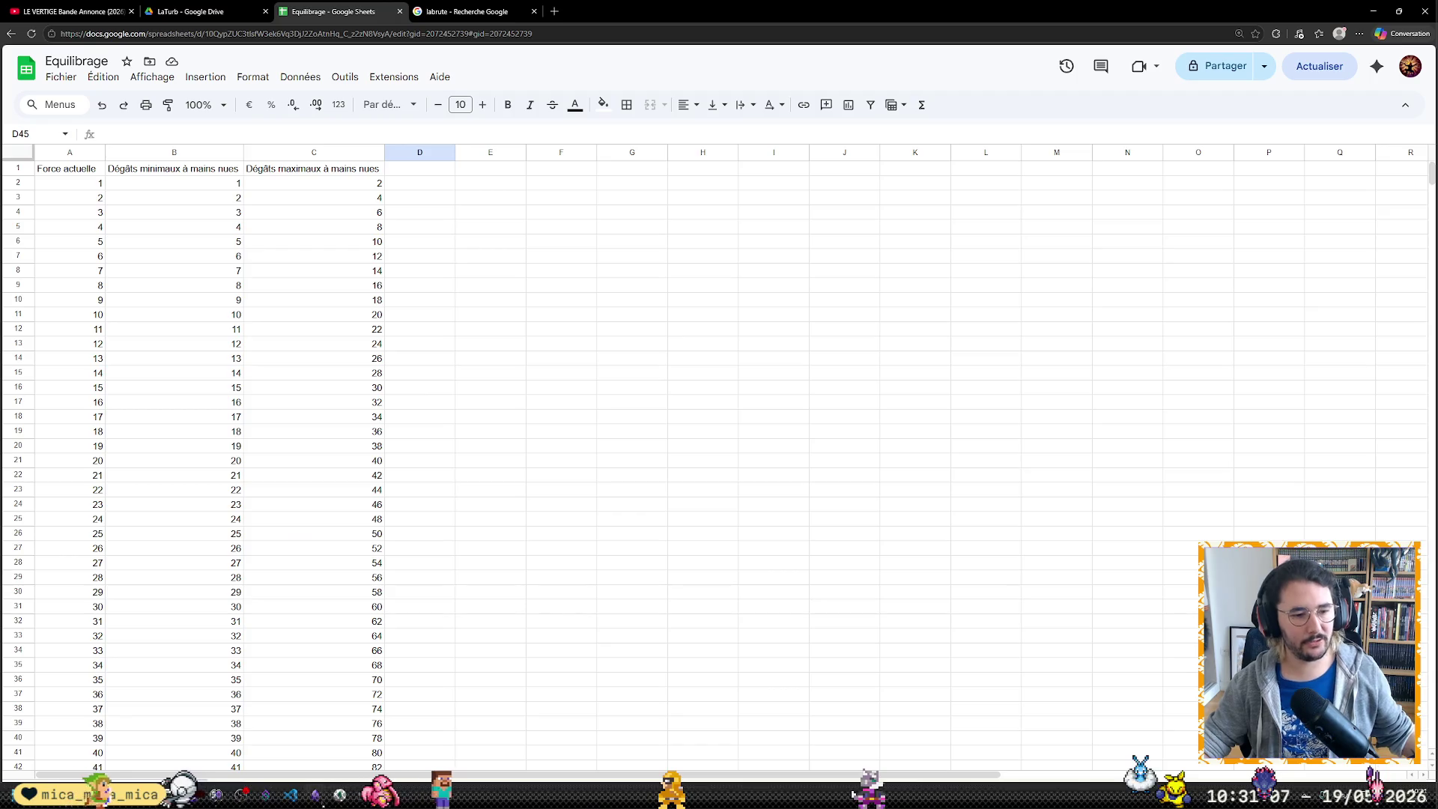
{"action": "left_click", "coordinate": [315, 794]}
{"action": "scroll", "coordinate": [635, 536], "scroll_direction": "up", "scroll_amount": 3}
{"action": "scroll", "coordinate": [635, 536], "scroll_direction": "up", "scroll_amount": 3}
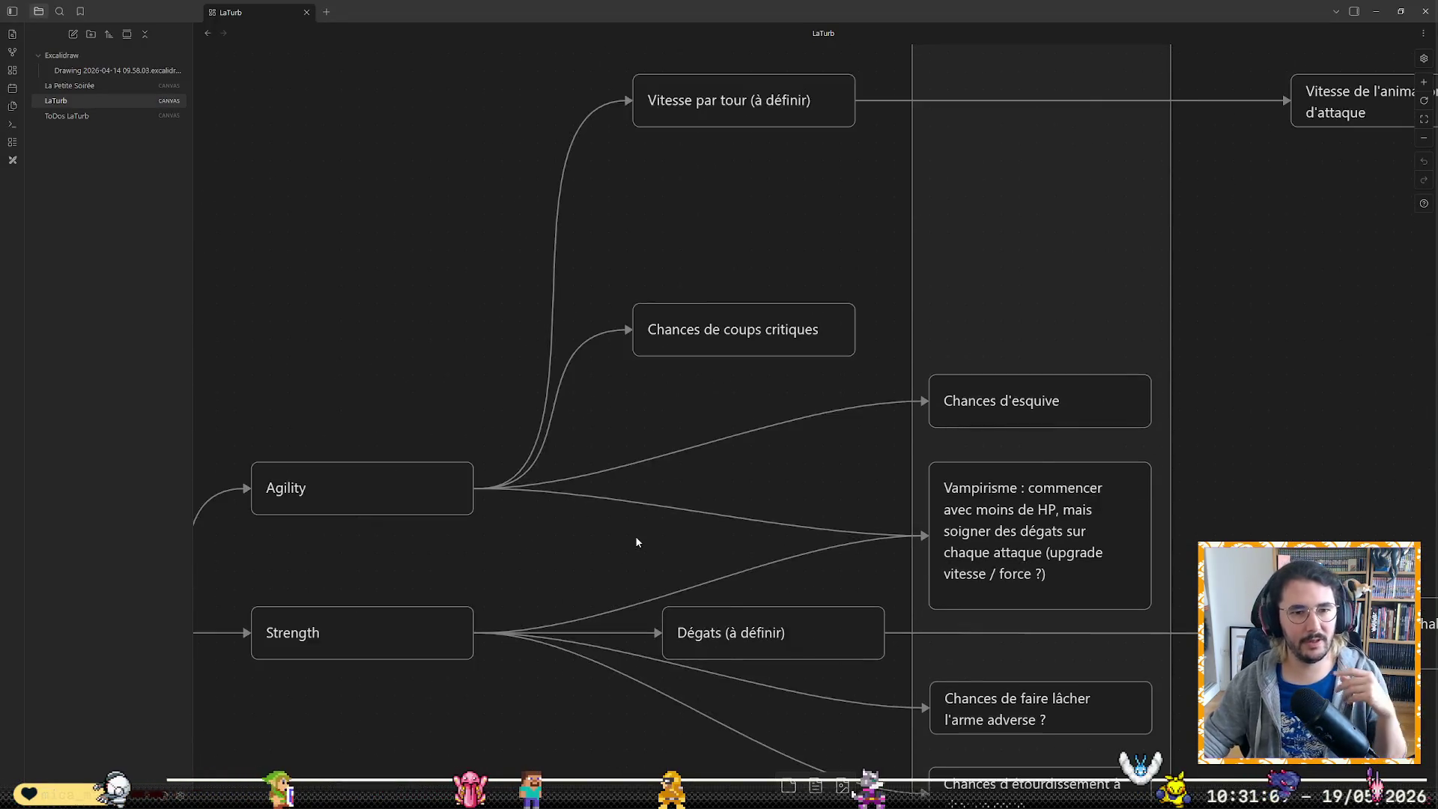
{"action": "left_click", "coordinate": [708, 383]}
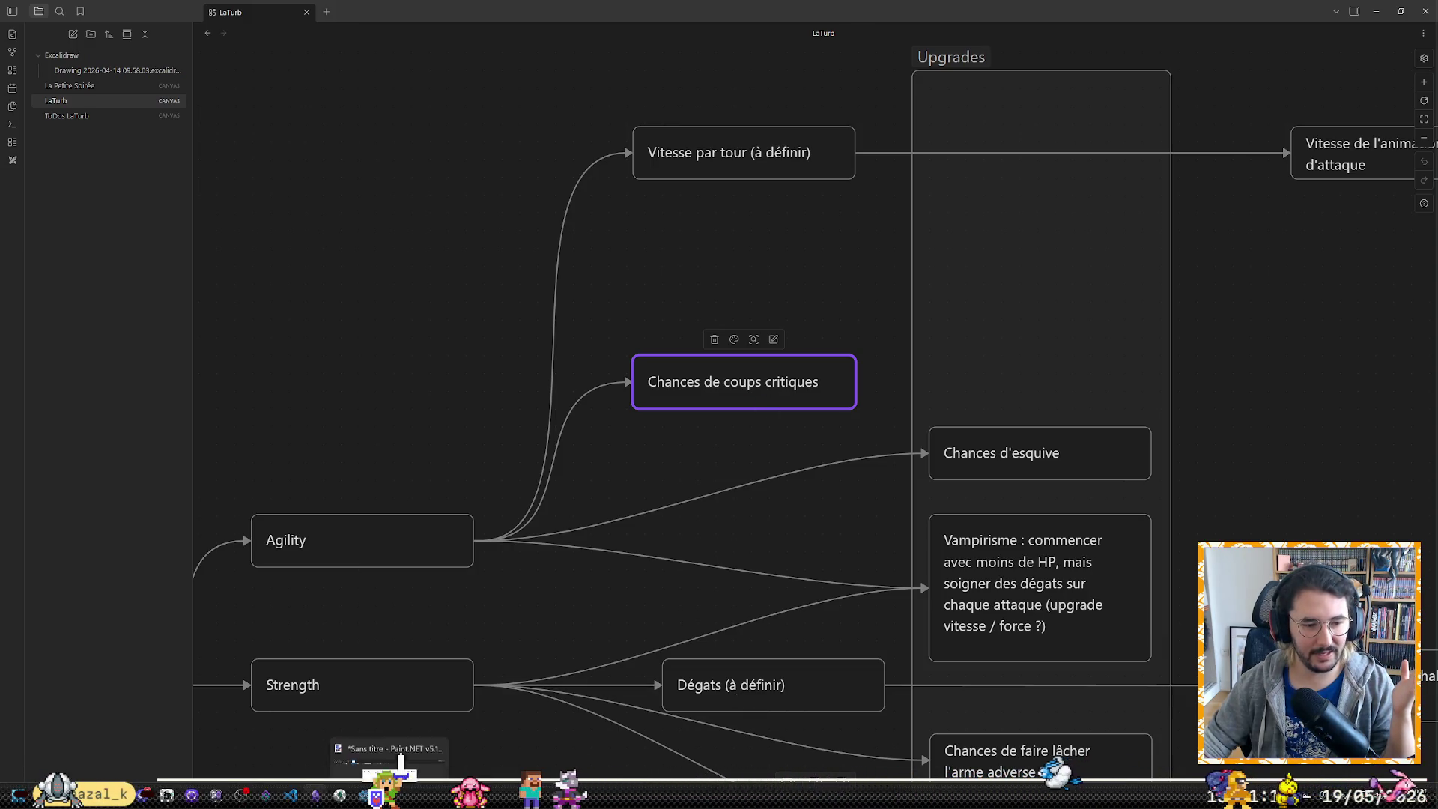
{"action": "mouse_move", "coordinate": [92, 794]}
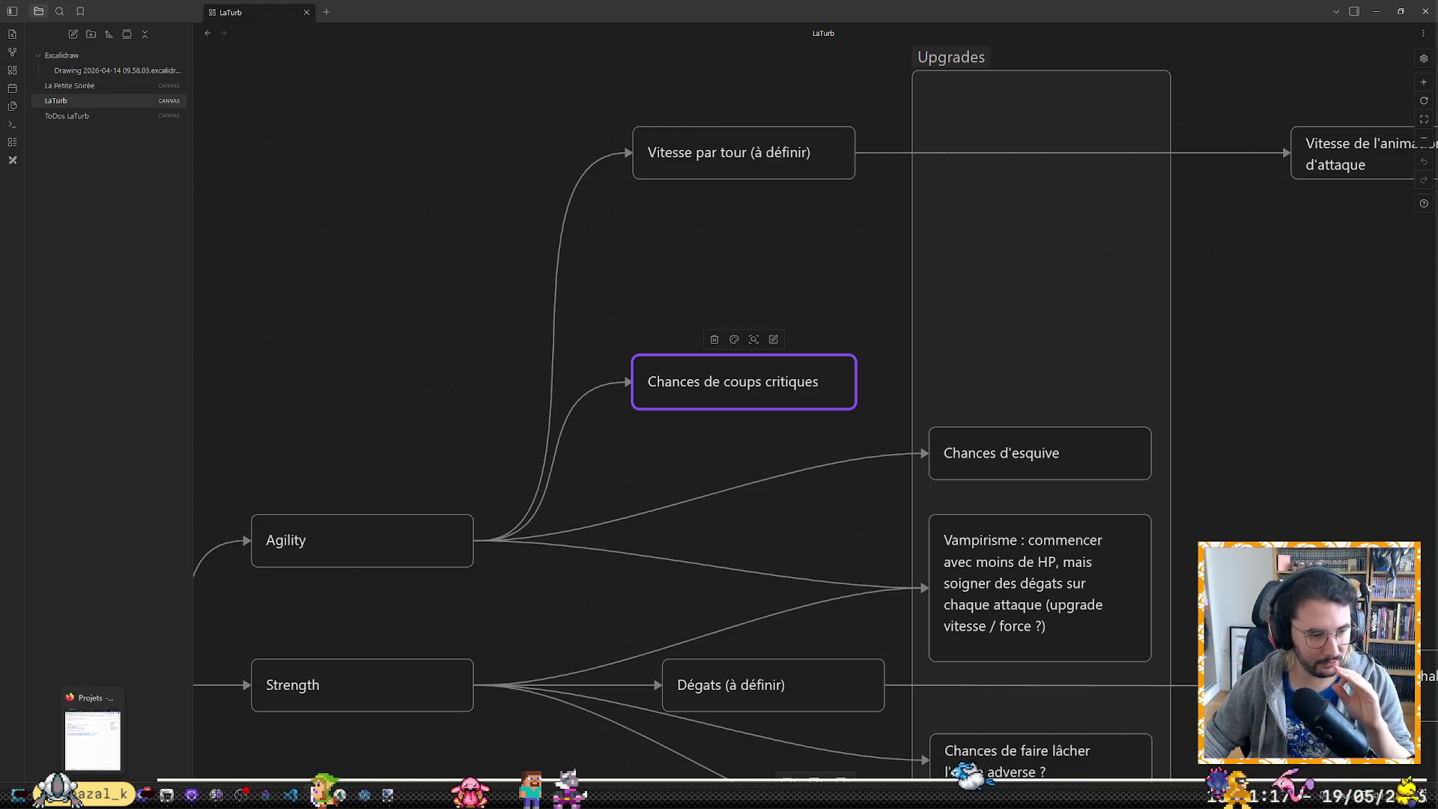
{"action": "left_click", "coordinate": [93, 736]}
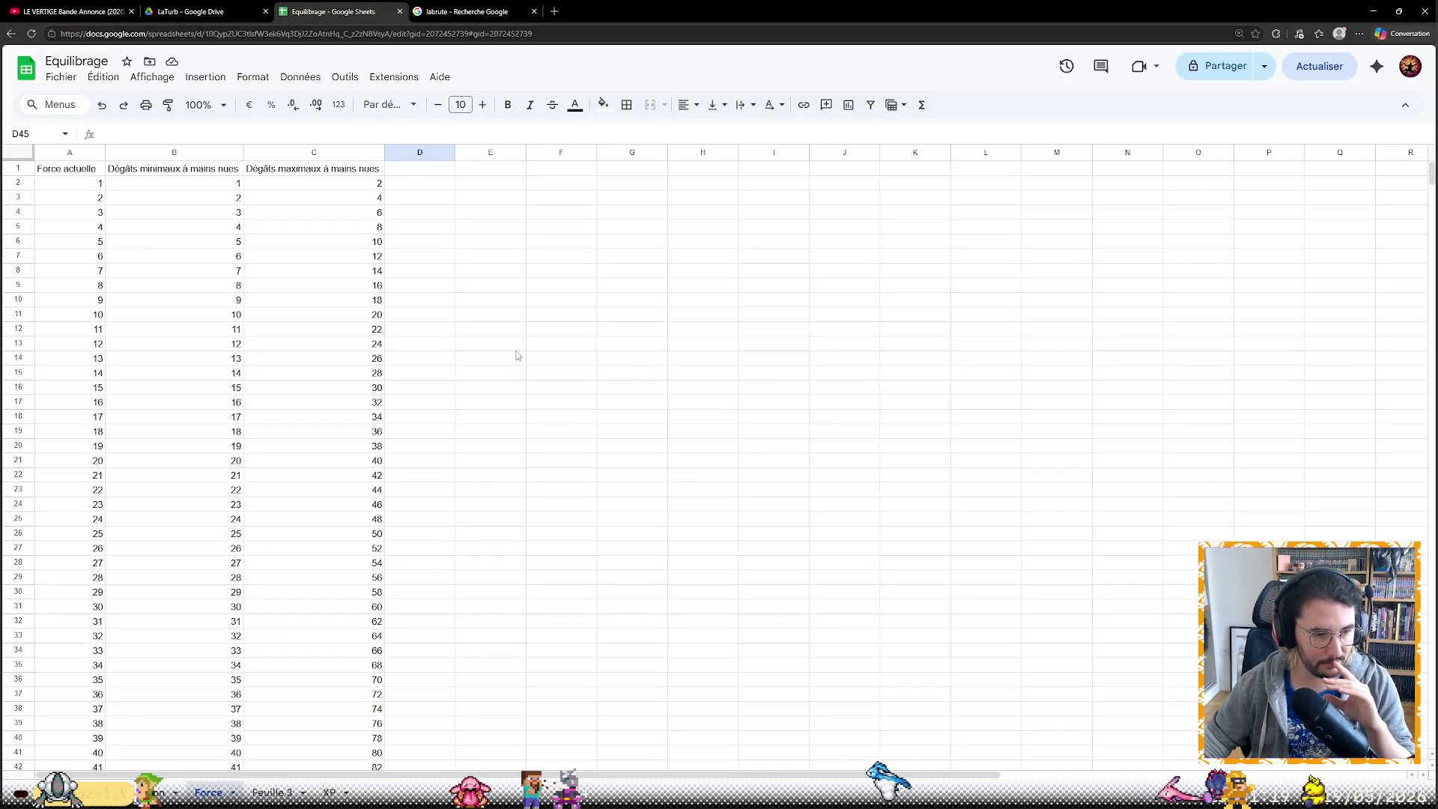
Select cell E4 and switch back to the Obsidian LaTurb canvas
{"action": "left_click", "coordinate": [496, 214]}
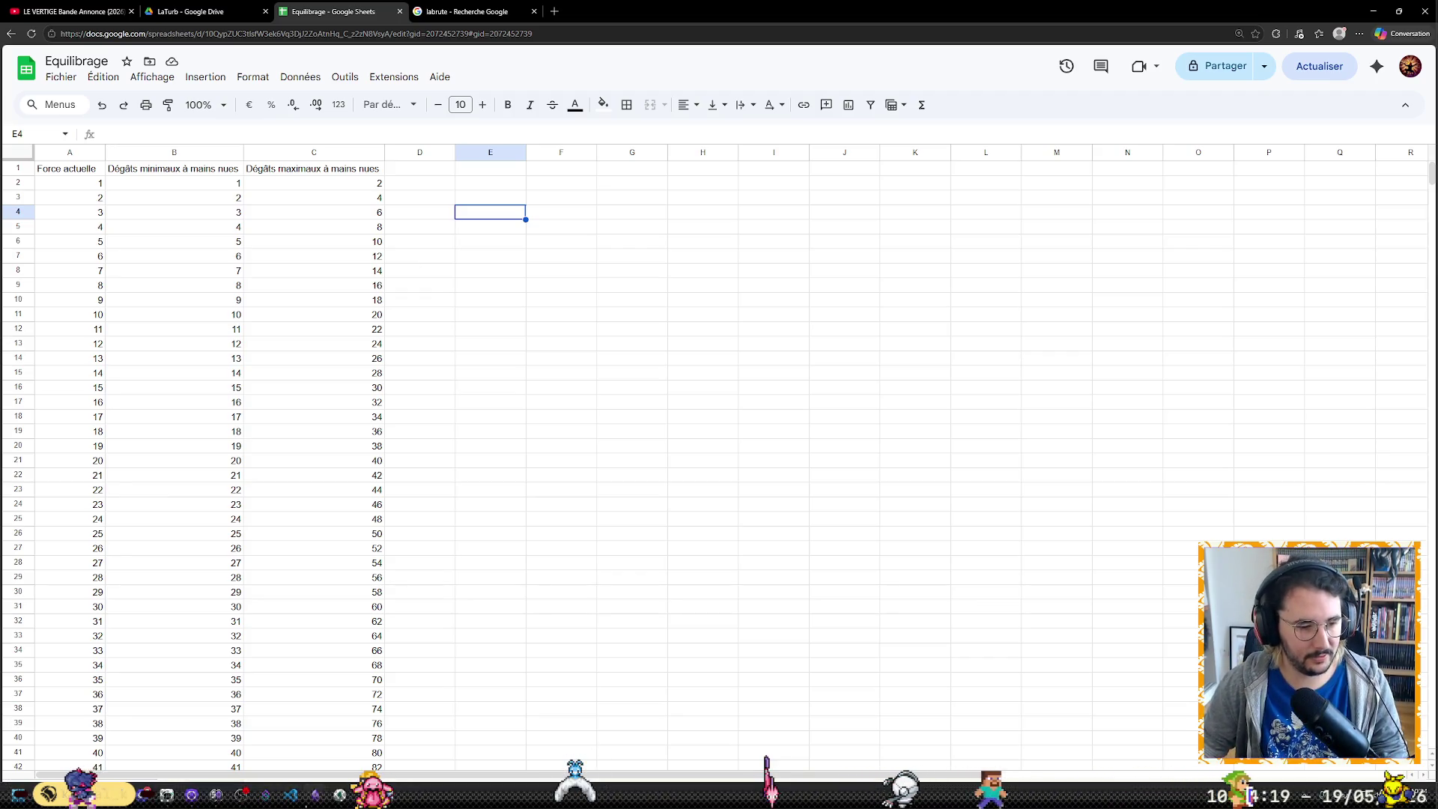
{"action": "key", "text": "alt+Tab"}
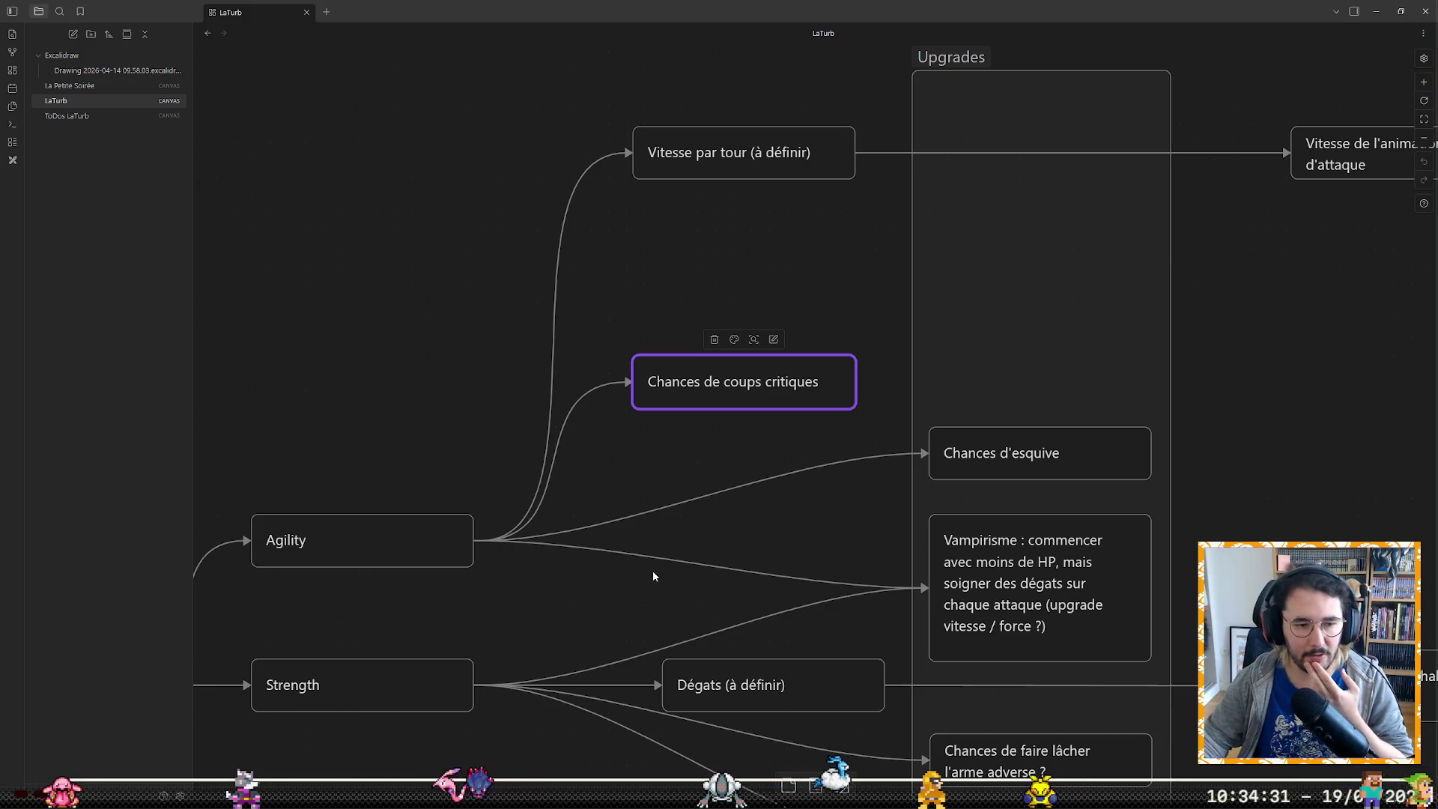
{"action": "scroll", "coordinate": [686, 547], "scroll_direction": "down", "scroll_amount": 1}
{"action": "scroll", "coordinate": [700, 506], "scroll_direction": "down", "scroll_amount": 2}
{"action": "scroll", "coordinate": [700, 507], "scroll_direction": "down", "scroll_amount": 2}
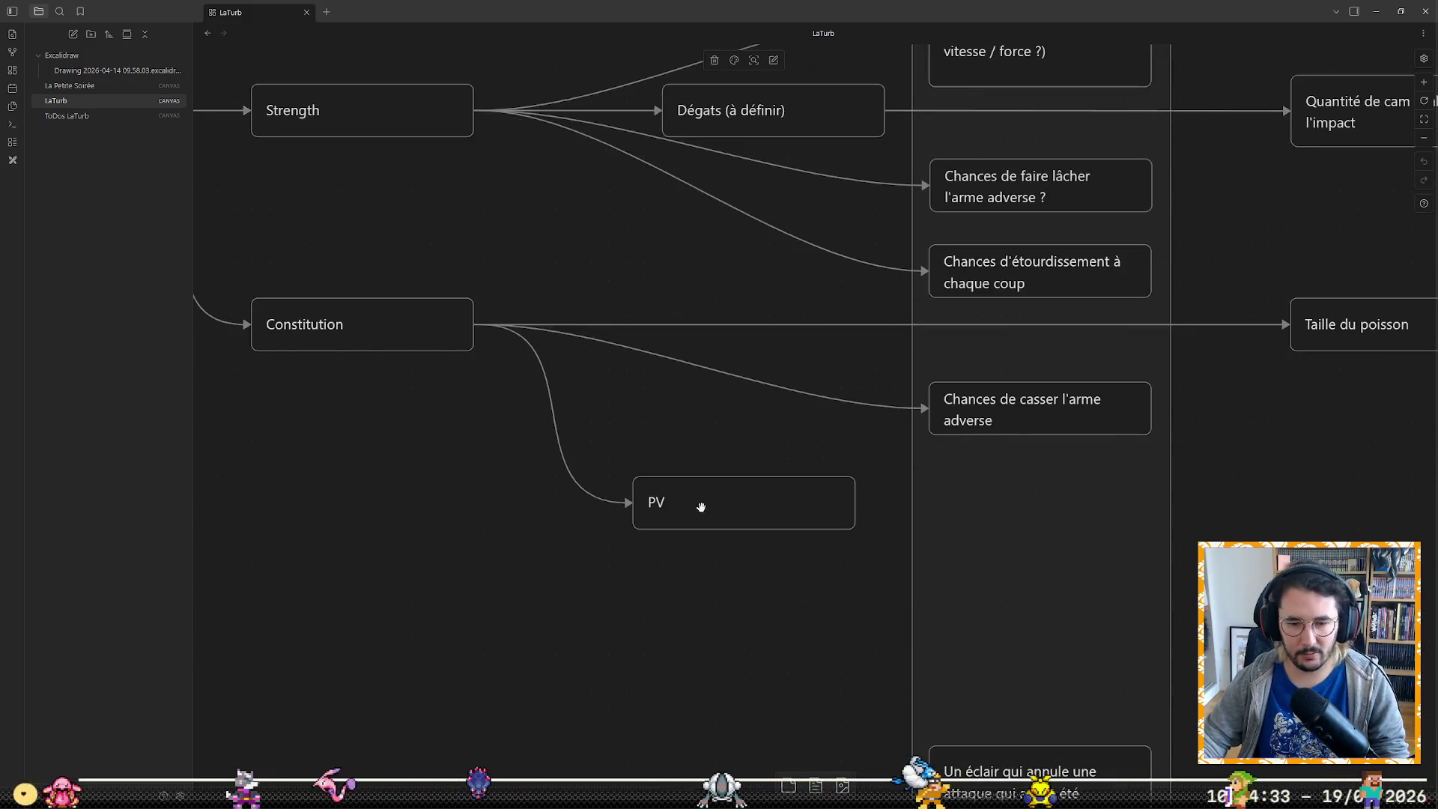
{"action": "scroll", "coordinate": [701, 506], "scroll_direction": "up", "scroll_amount": 3}
{"action": "scroll", "coordinate": [691, 516], "scroll_direction": "up", "scroll_amount": 2}
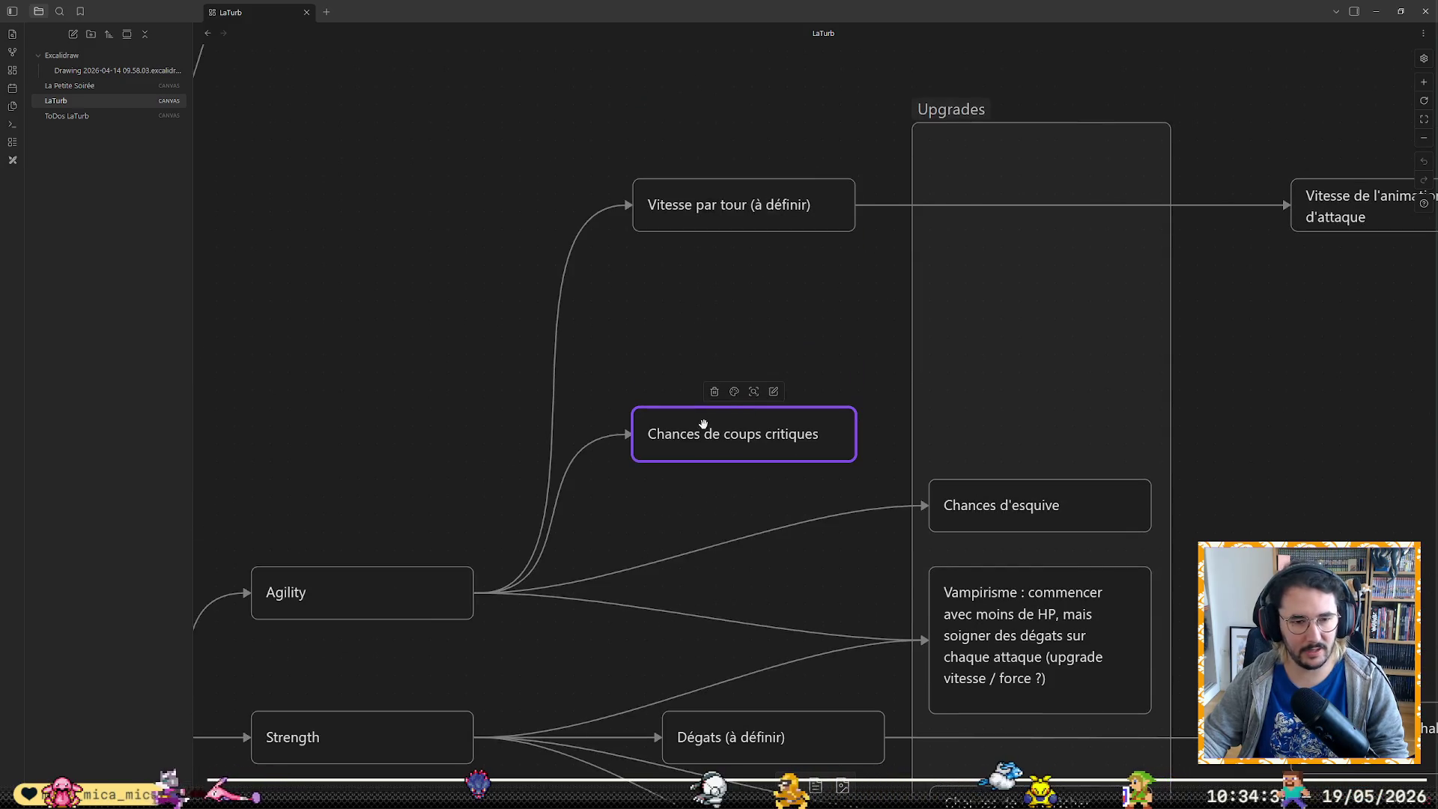
Drag the Chances de coups critiques card into Upgrades, aligned just above Chances d'esquive
{"action": "left_click_drag", "start_coordinate": [700, 438], "coordinate": [999, 417]}
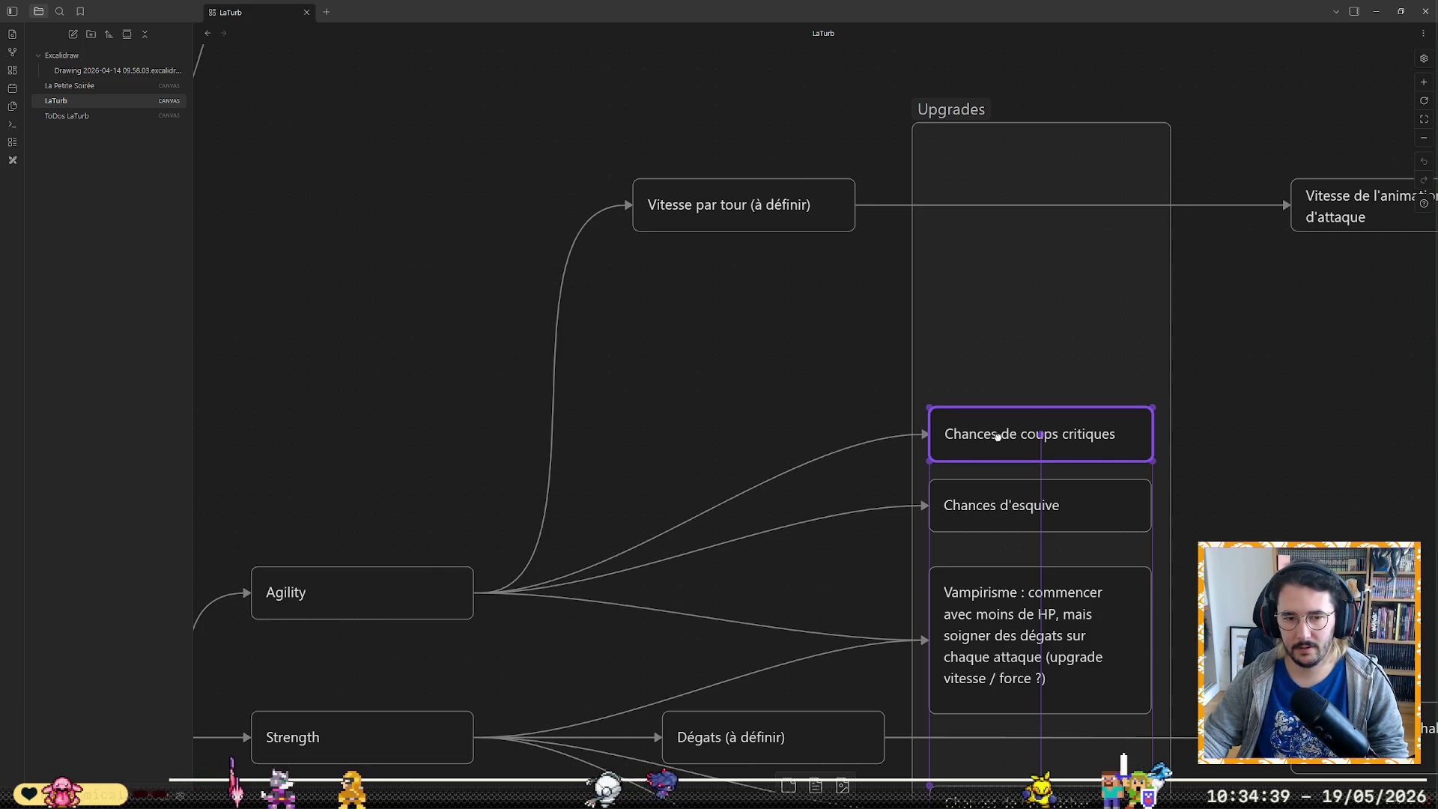
{"action": "left_click_drag", "start_coordinate": [1004, 417], "coordinate": [1016, 387]}
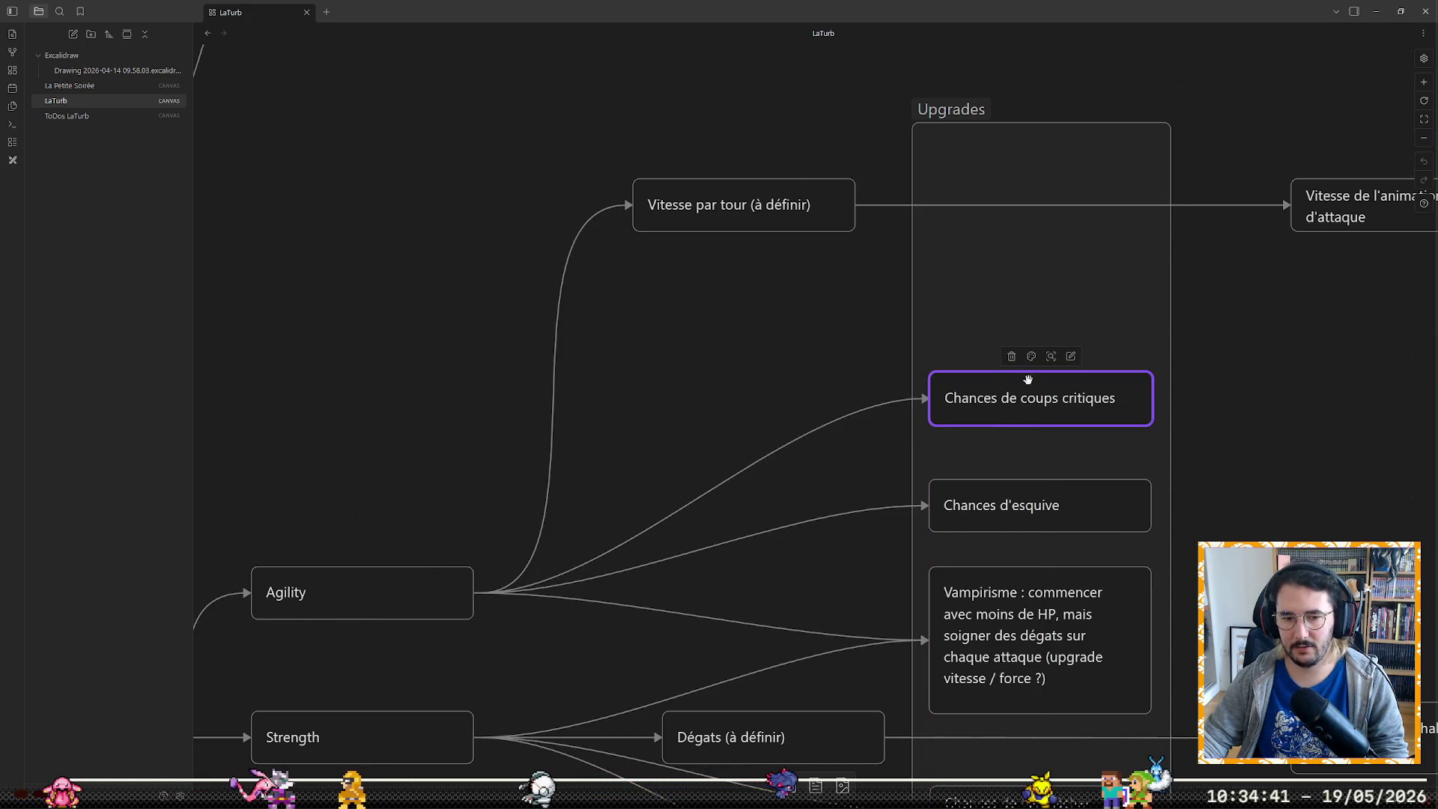
{"action": "left_click", "coordinate": [1200, 345]}
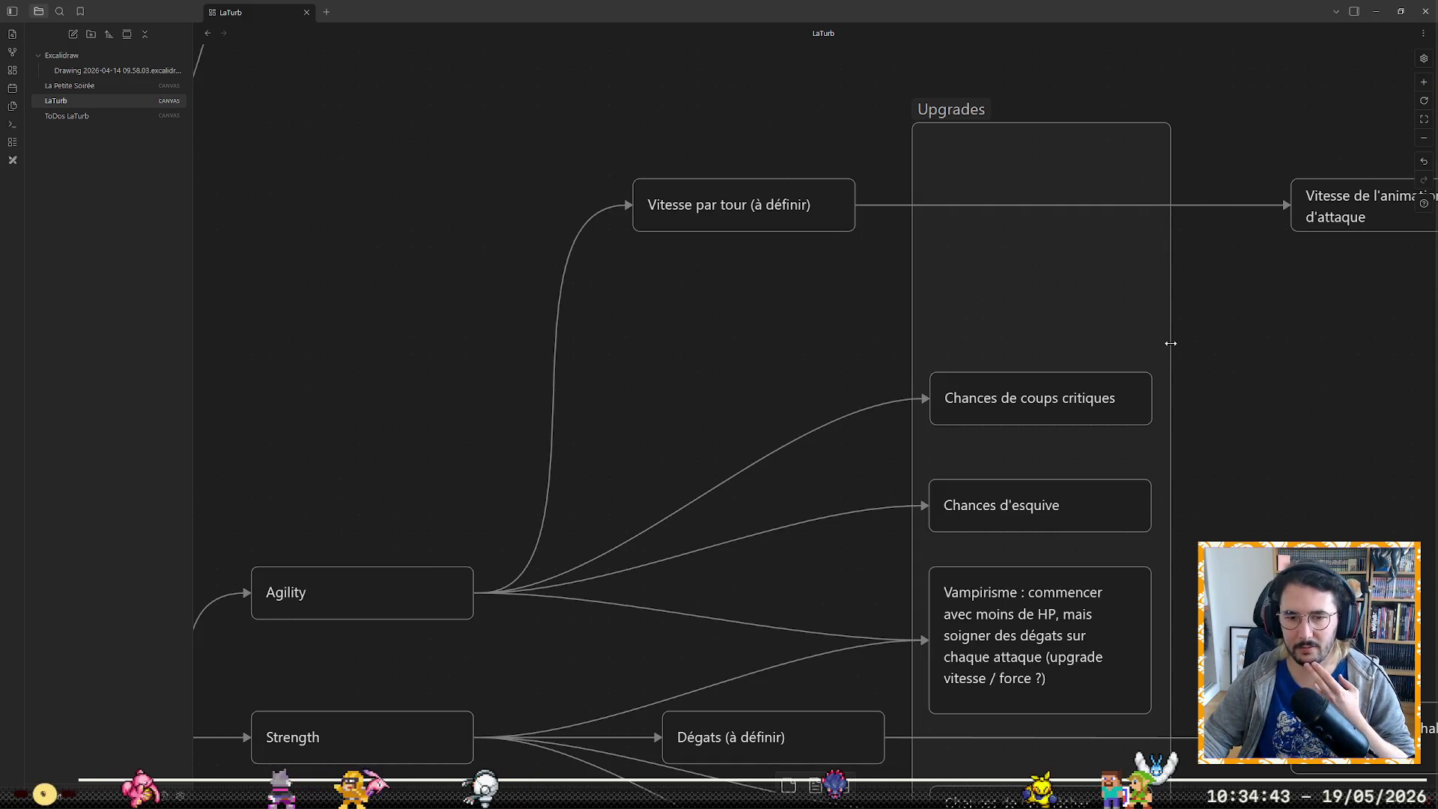
Stretch the Upgrades group's right edge slightly outward and check the critical-hit card
{"action": "left_click_drag", "start_coordinate": [1171, 343], "coordinate": [1178, 343]}
{"action": "left_click", "coordinate": [1230, 354]}
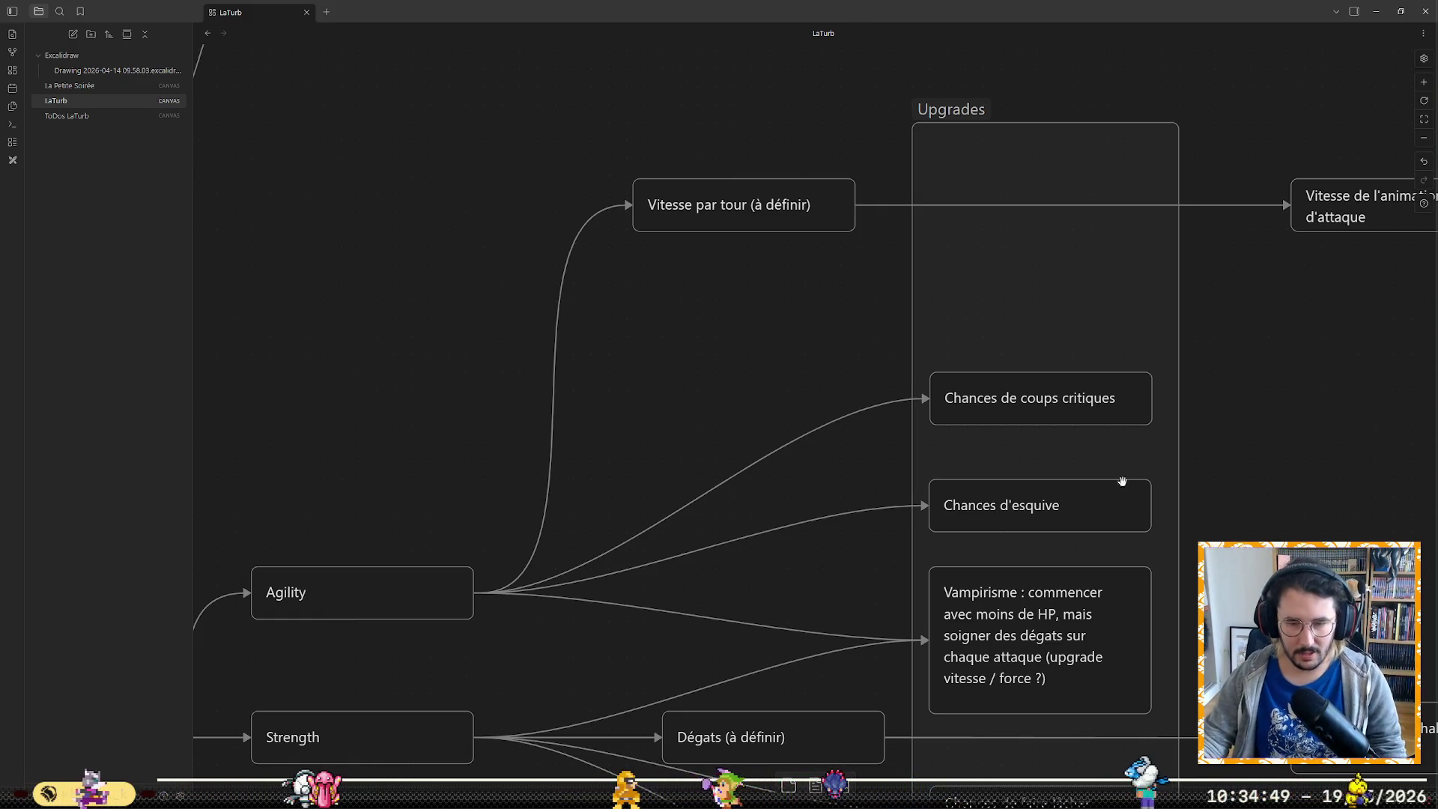
{"action": "left_click", "coordinate": [1065, 393]}
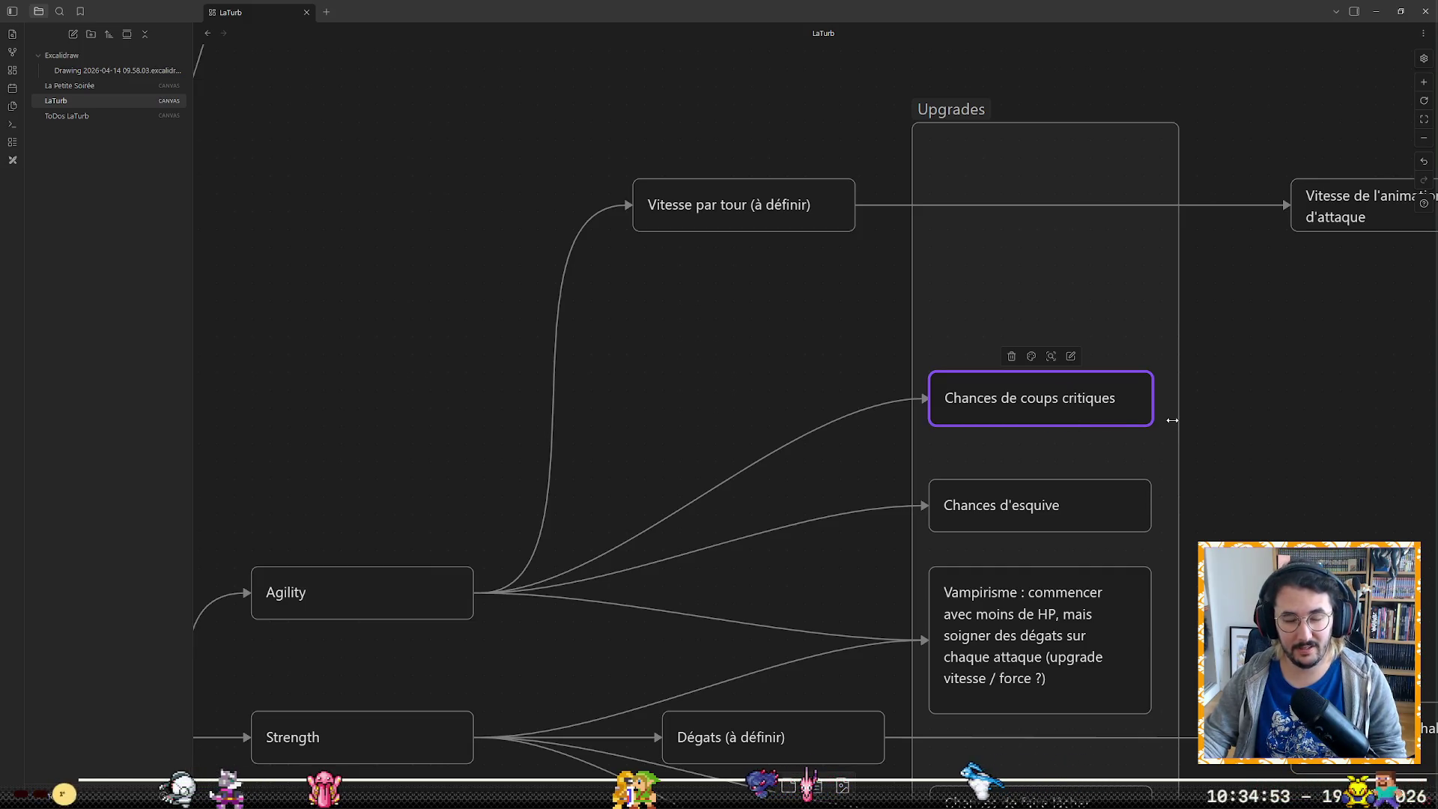
{"action": "left_click", "coordinate": [1210, 395]}
{"action": "scroll", "coordinate": [722, 586], "scroll_direction": "down", "scroll_amount": 2}
{"action": "scroll", "coordinate": [728, 617], "scroll_direction": "down", "scroll_amount": 2}
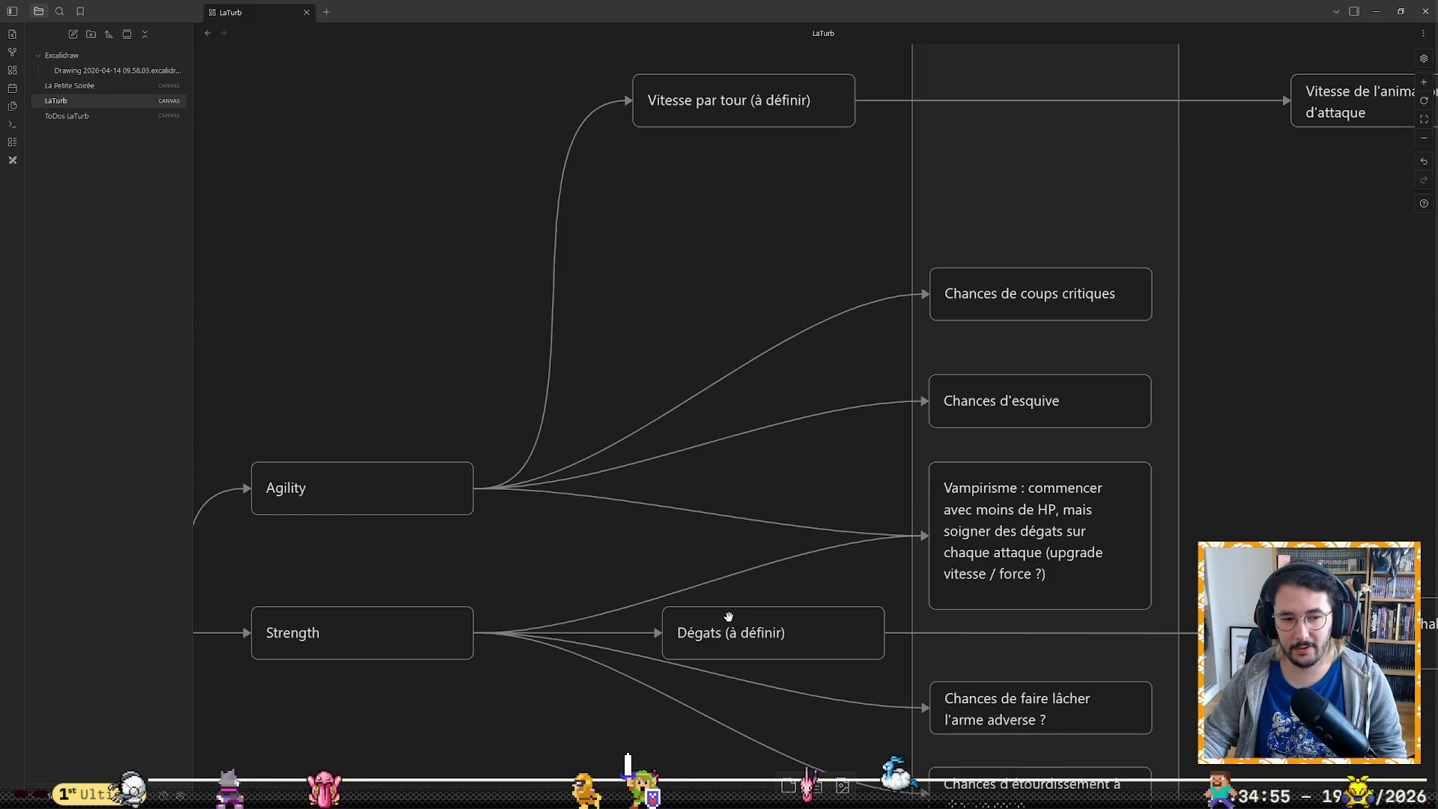
Undo an accidental nudge of the Dégats (à définir) card and return to the Equilibrage spreadsheet
{"action": "left_click_drag", "start_coordinate": [732, 635], "coordinate": [749, 636]}
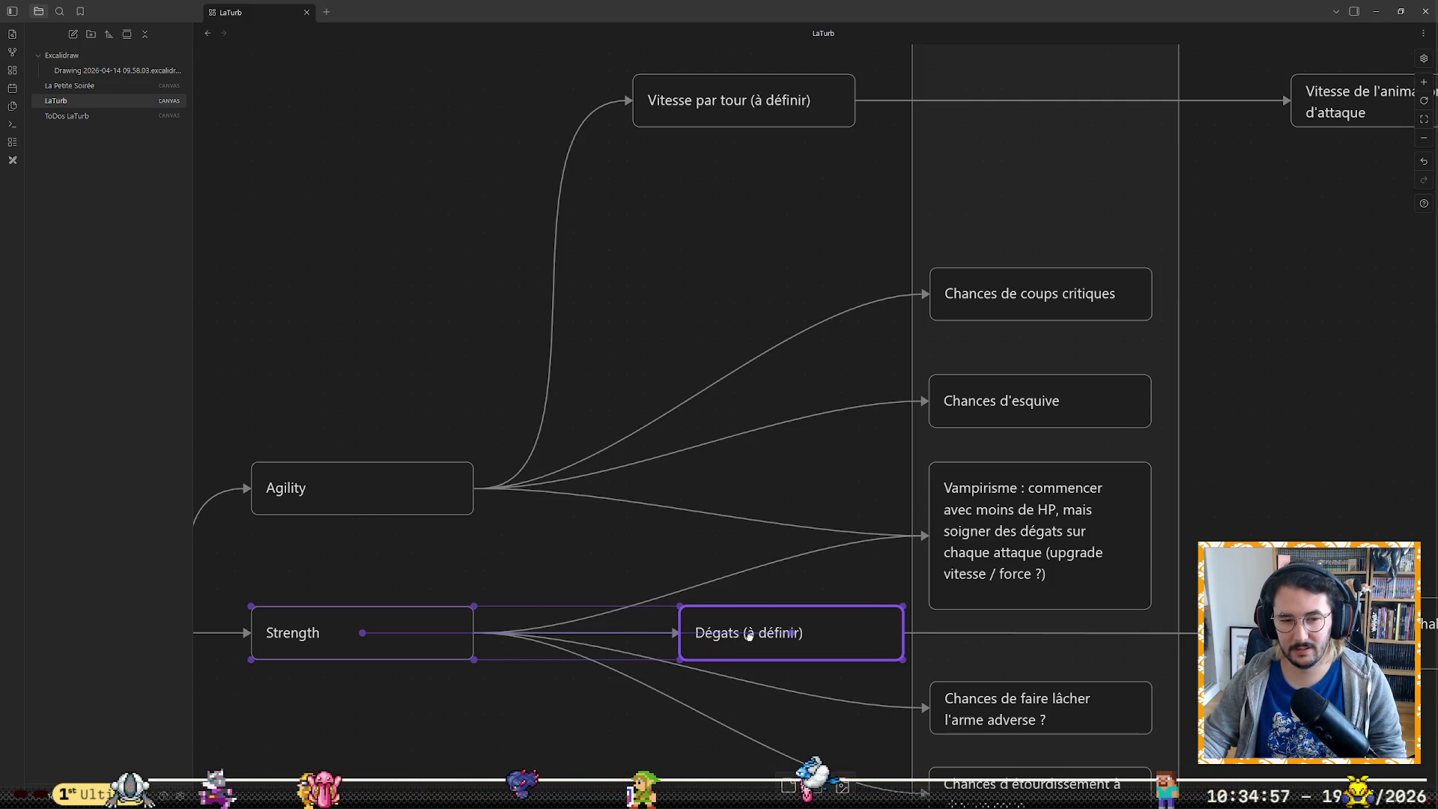
{"action": "key", "text": "ctrl+z"}
{"action": "left_click", "coordinate": [633, 718]}
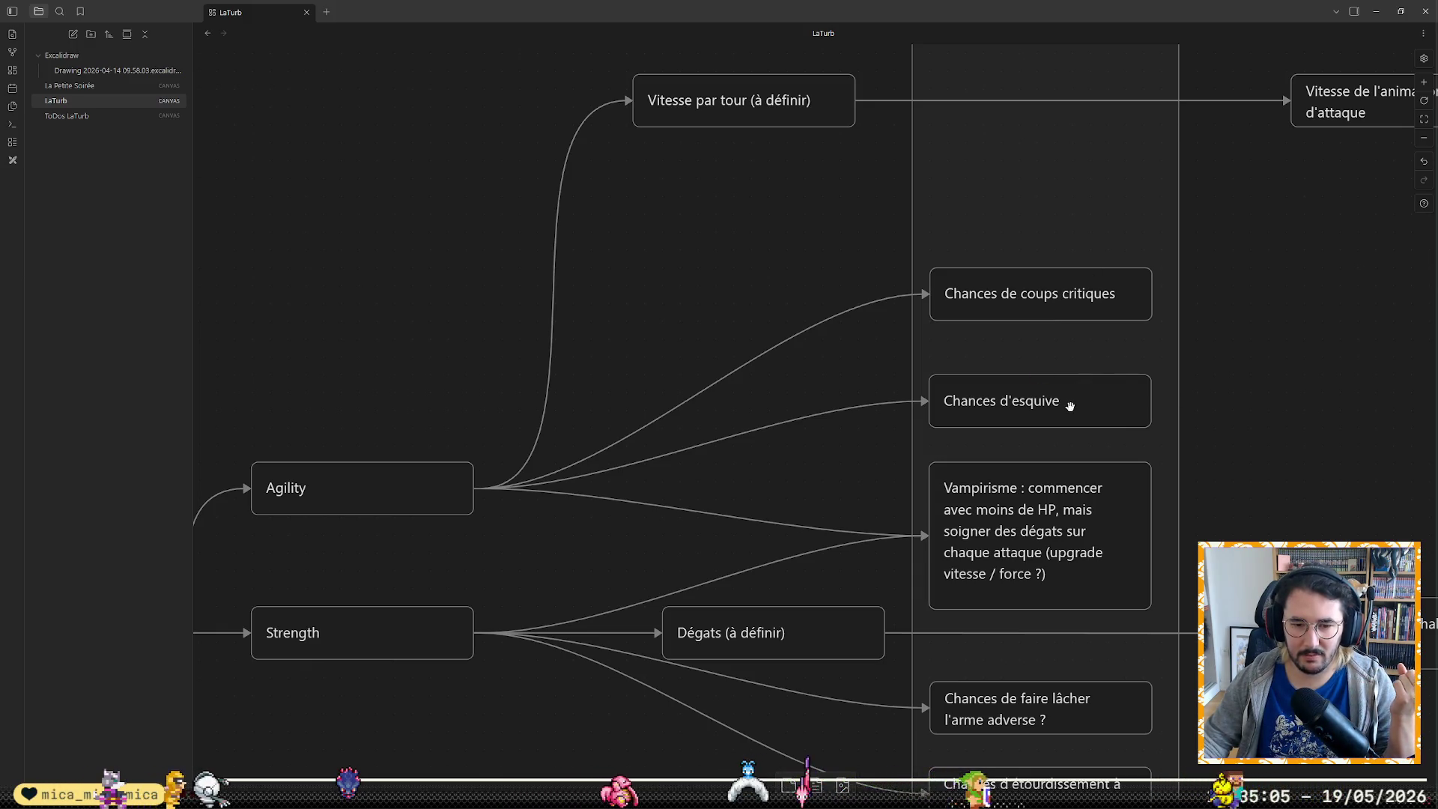
{"action": "scroll", "coordinate": [1069, 404], "scroll_direction": "down", "scroll_amount": 3}
{"action": "scroll", "coordinate": [1262, 367], "scroll_direction": "down", "scroll_amount": 1}
{"action": "scroll", "coordinate": [1264, 367], "scroll_direction": "down", "scroll_amount": 2}
{"action": "scroll", "coordinate": [1263, 368], "scroll_direction": "down", "scroll_amount": 2}
{"action": "scroll", "coordinate": [1264, 368], "scroll_direction": "down", "scroll_amount": 2}
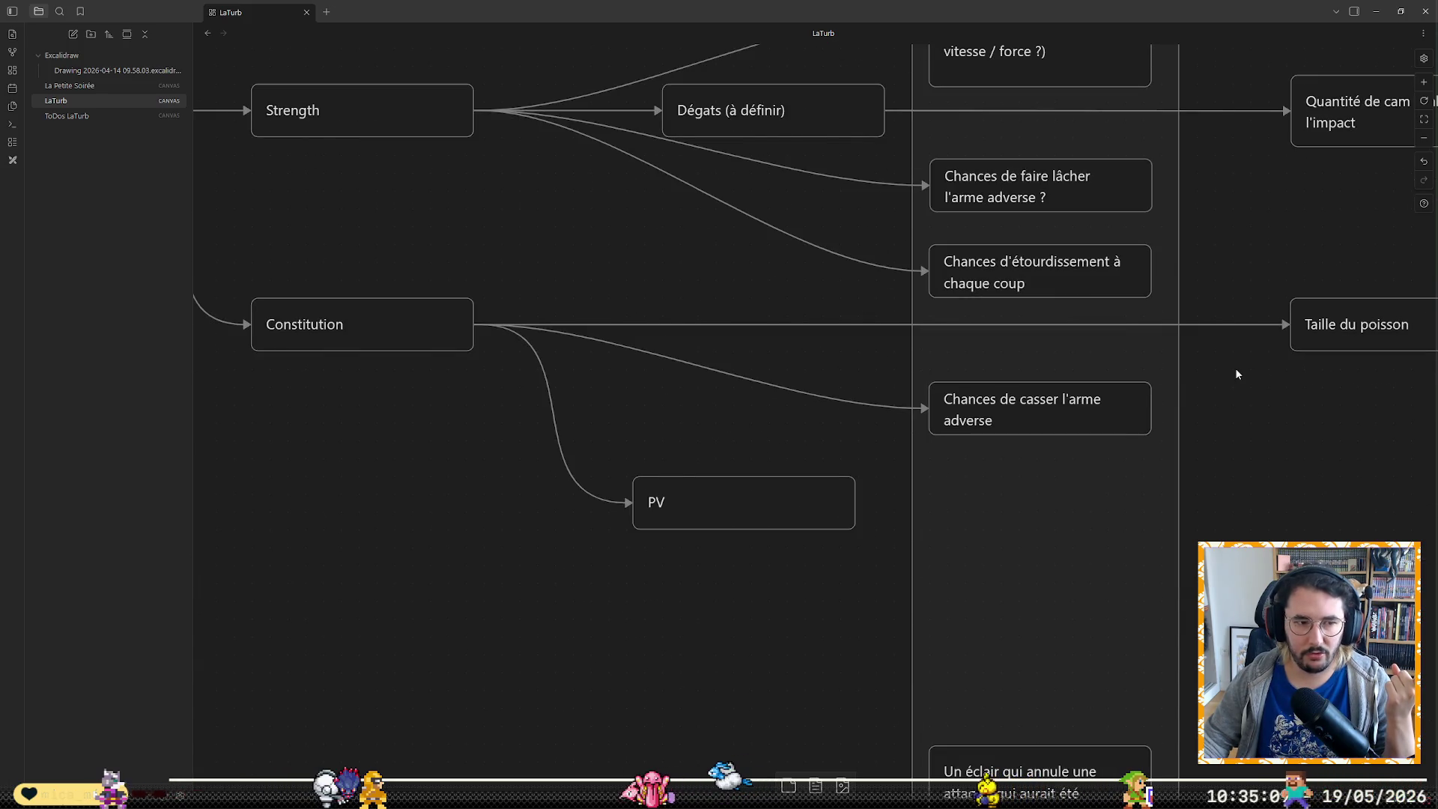
{"action": "scroll", "coordinate": [723, 529], "scroll_direction": "up", "scroll_amount": 2}
{"action": "scroll", "coordinate": [723, 529], "scroll_direction": "up", "scroll_amount": 2}
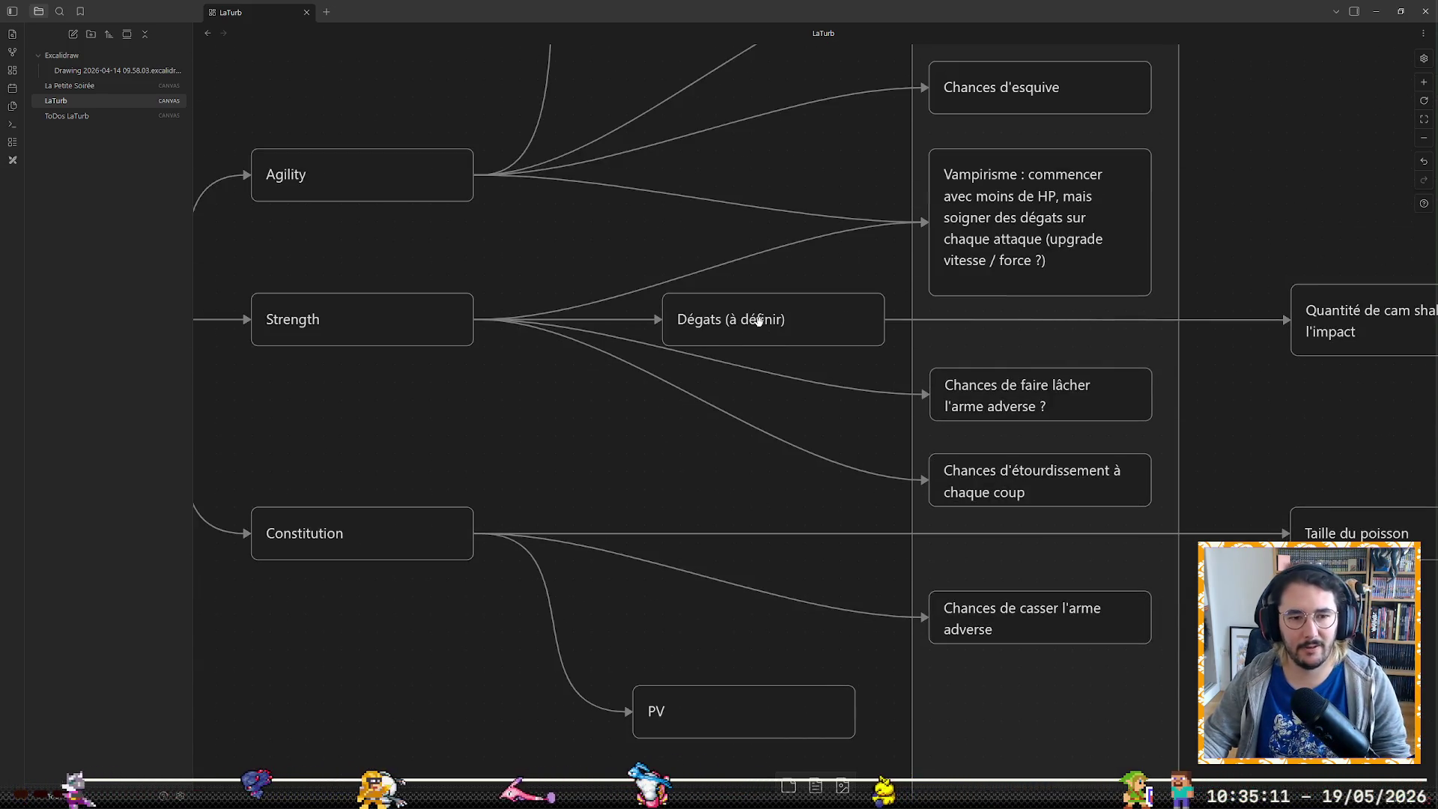
{"action": "scroll", "coordinate": [755, 323], "scroll_direction": "up", "scroll_amount": 5}
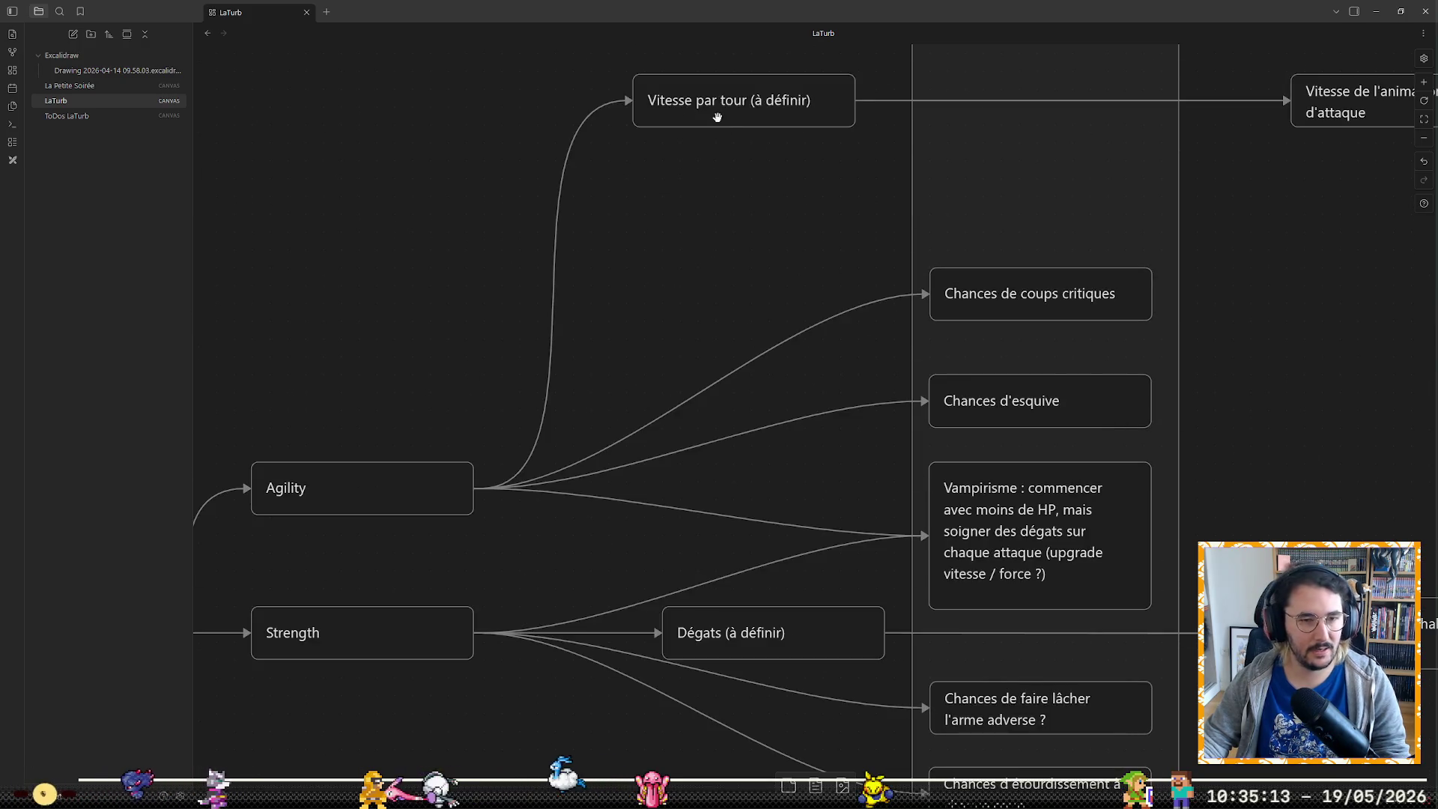
{"action": "scroll", "coordinate": [714, 169], "scroll_direction": "down", "scroll_amount": 3}
{"action": "scroll", "coordinate": [712, 225], "scroll_direction": "down", "scroll_amount": 7}
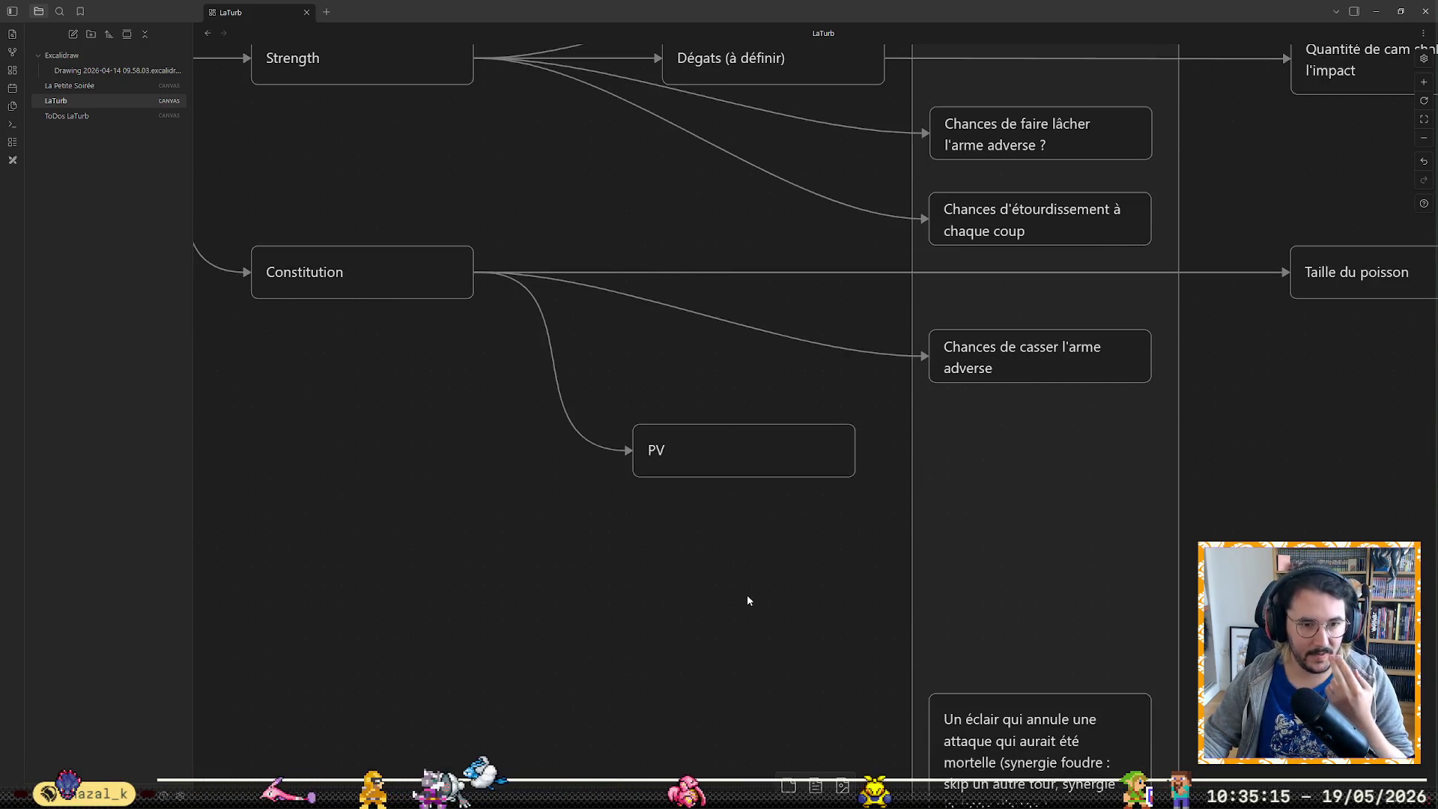
{"action": "scroll", "coordinate": [713, 678], "scroll_direction": "down", "scroll_amount": 5}
{"action": "scroll", "coordinate": [713, 678], "scroll_direction": "up", "scroll_amount": 3}
{"action": "scroll", "coordinate": [713, 678], "scroll_direction": "up", "scroll_amount": 6}
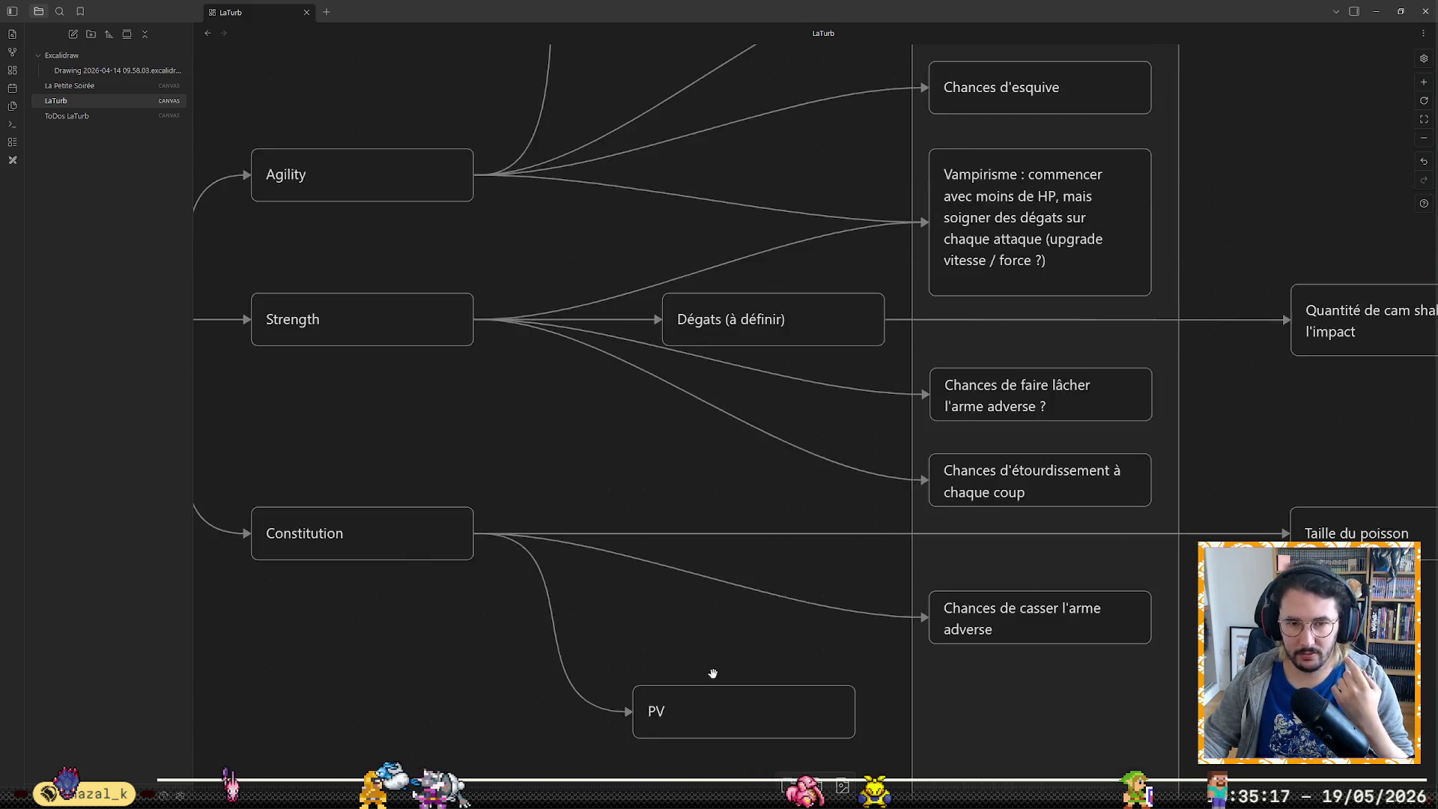
{"action": "scroll", "coordinate": [713, 680], "scroll_direction": "up", "scroll_amount": 2}
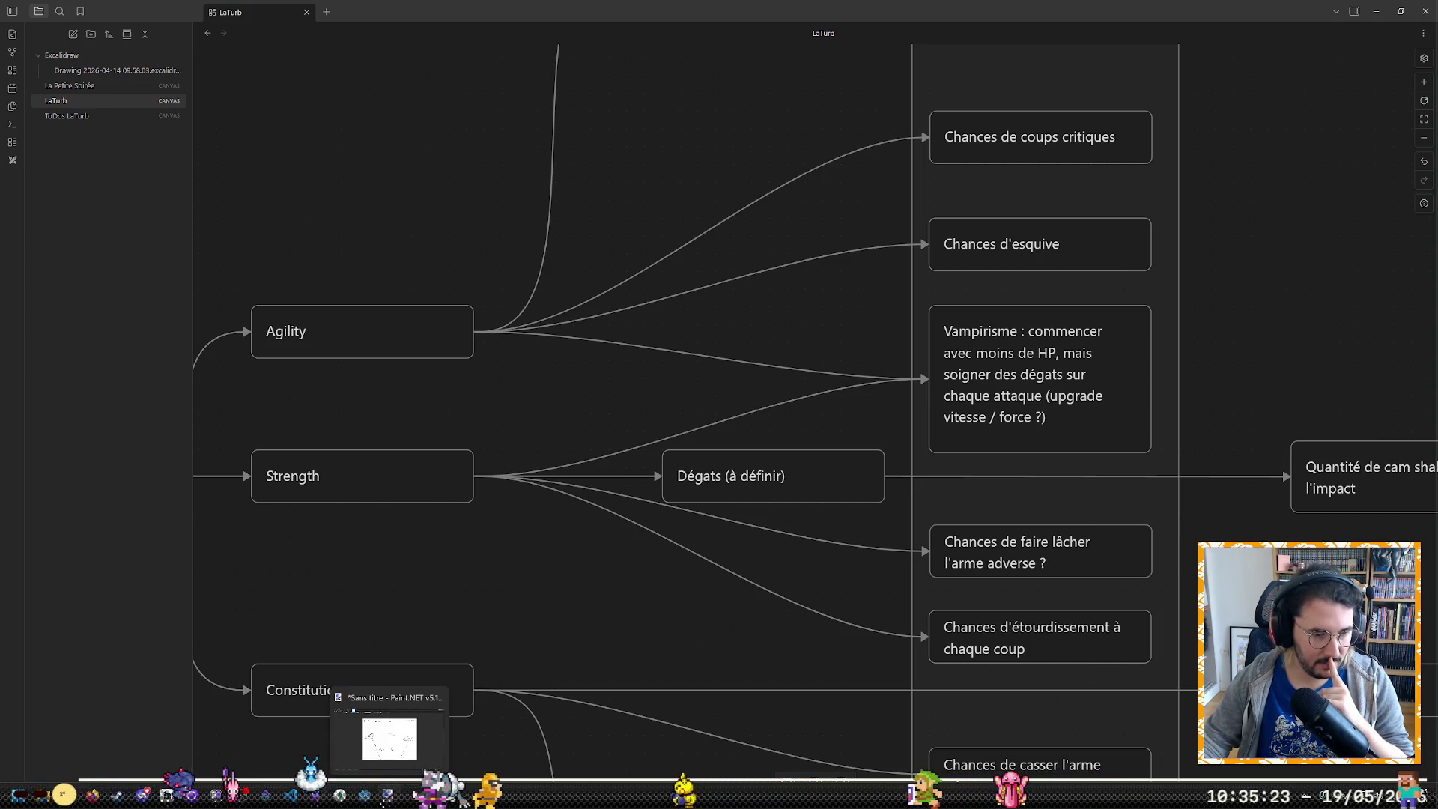
{"action": "left_click", "coordinate": [166, 795]}
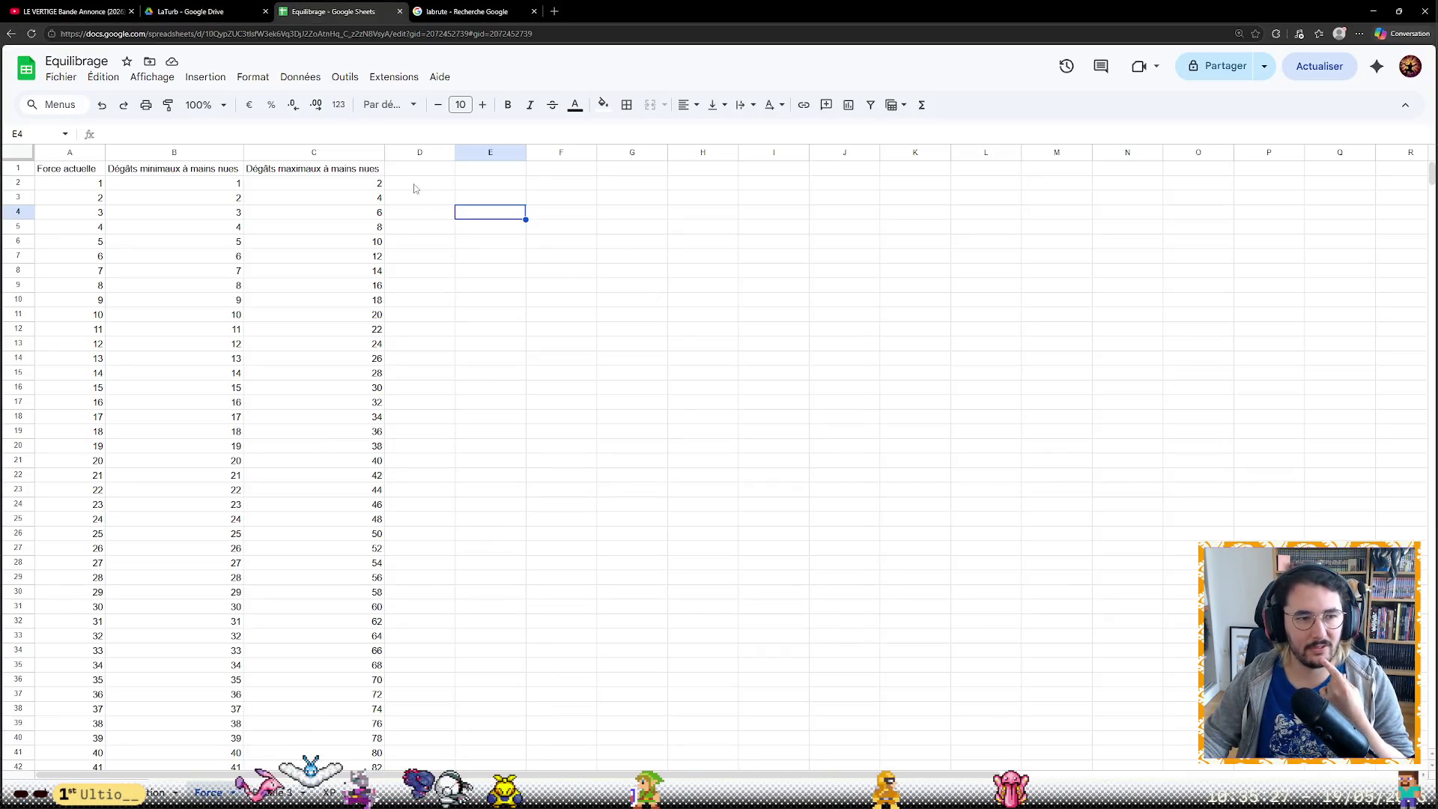
Select cell A1 of the Force table and bring up the Insertion menu
{"action": "left_click", "coordinate": [96, 168]}
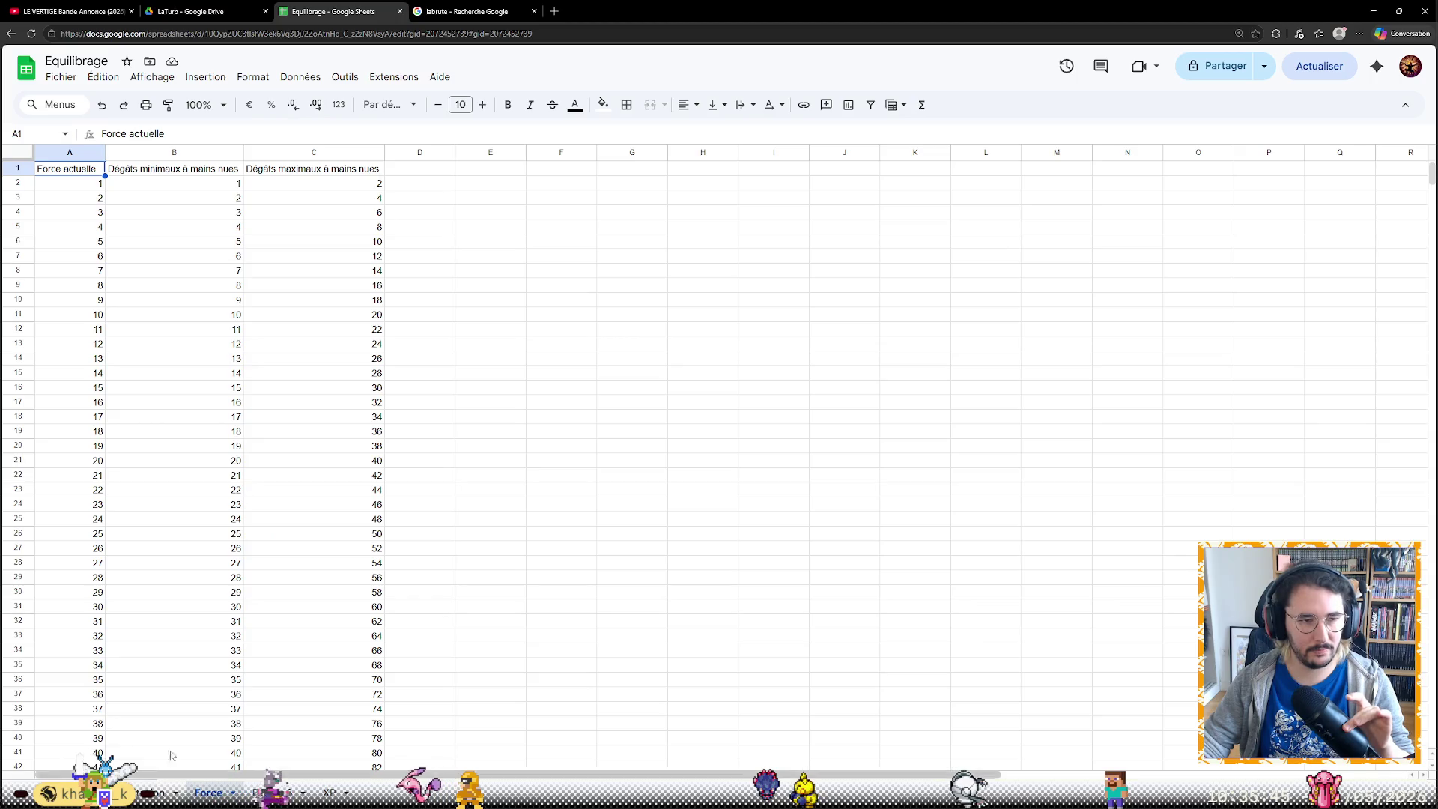
{"action": "left_click", "coordinate": [208, 78]}
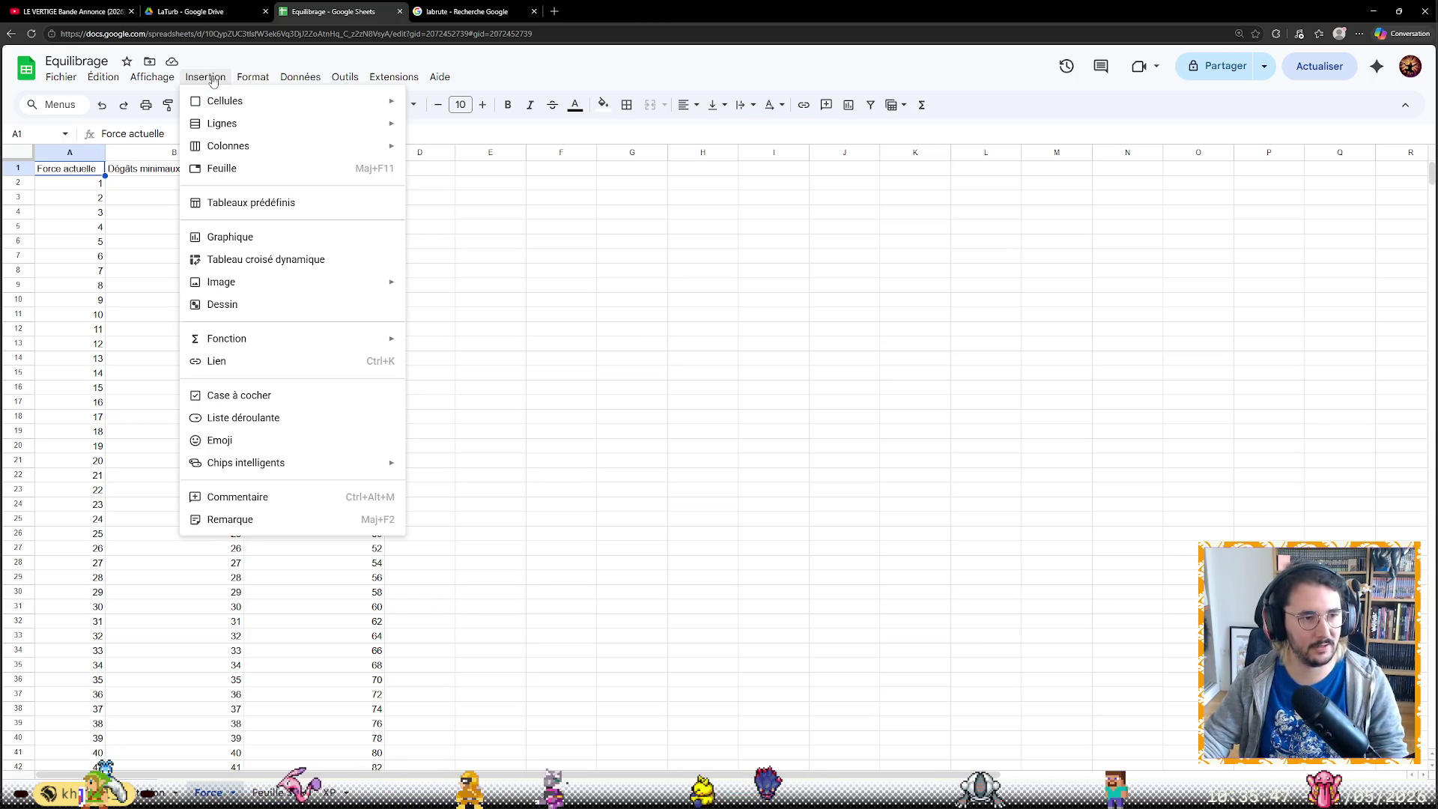
Insert a line chart of min and max unarmed damage with Force actuelle as X axis, then go to the new sheet
{"action": "left_click", "coordinate": [231, 236]}
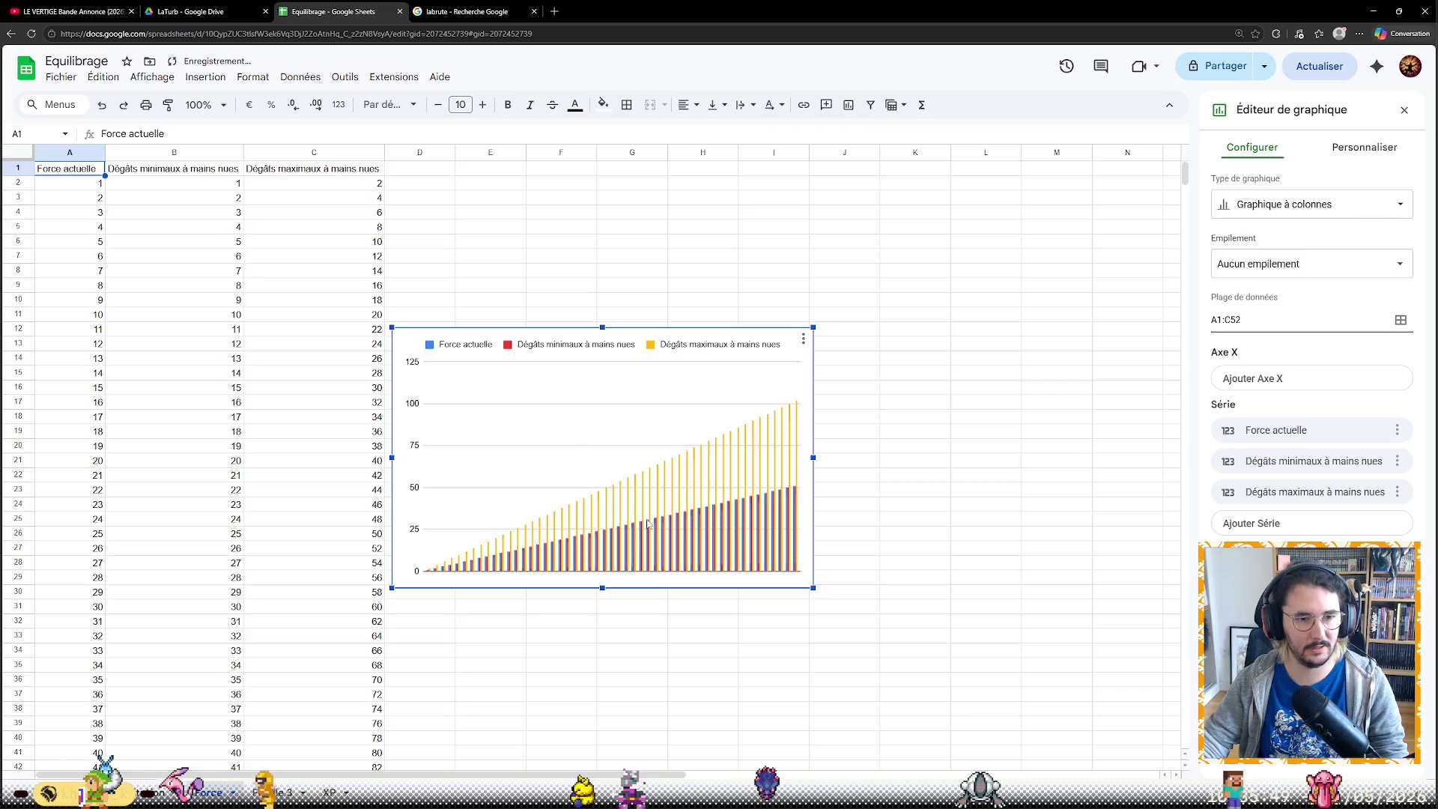
{"action": "left_click", "coordinate": [1278, 210]}
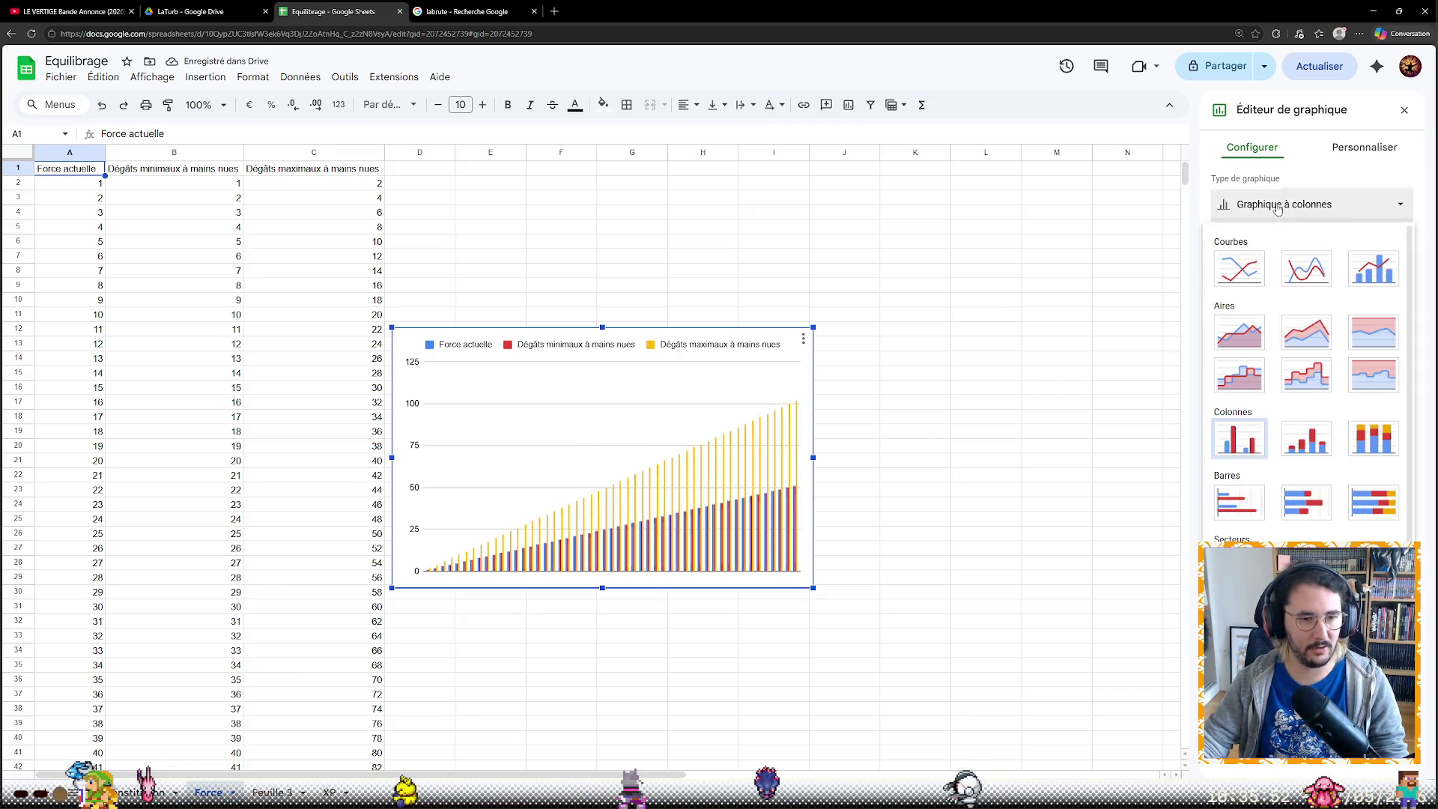
{"action": "left_click", "coordinate": [1242, 271]}
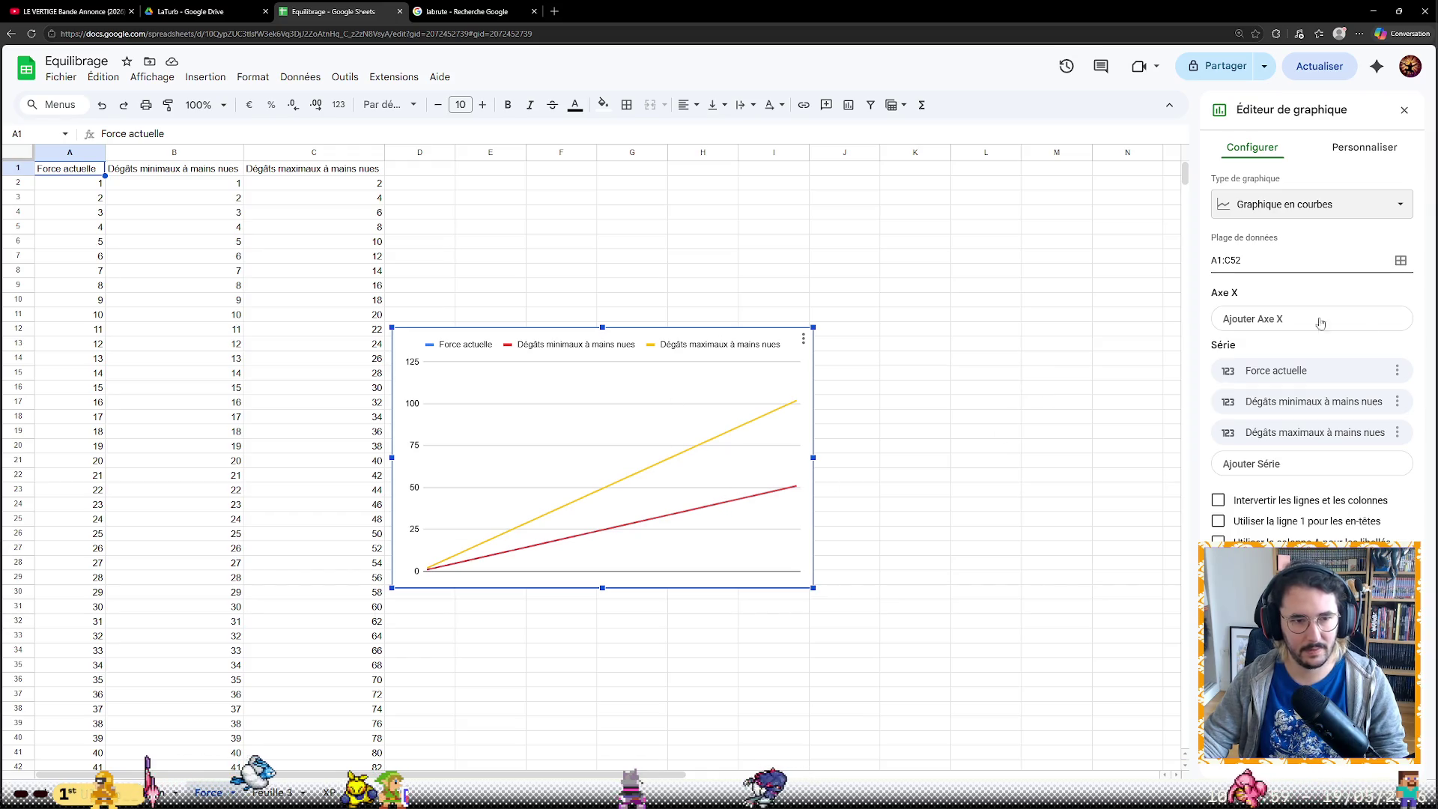
{"action": "left_click", "coordinate": [1393, 370]}
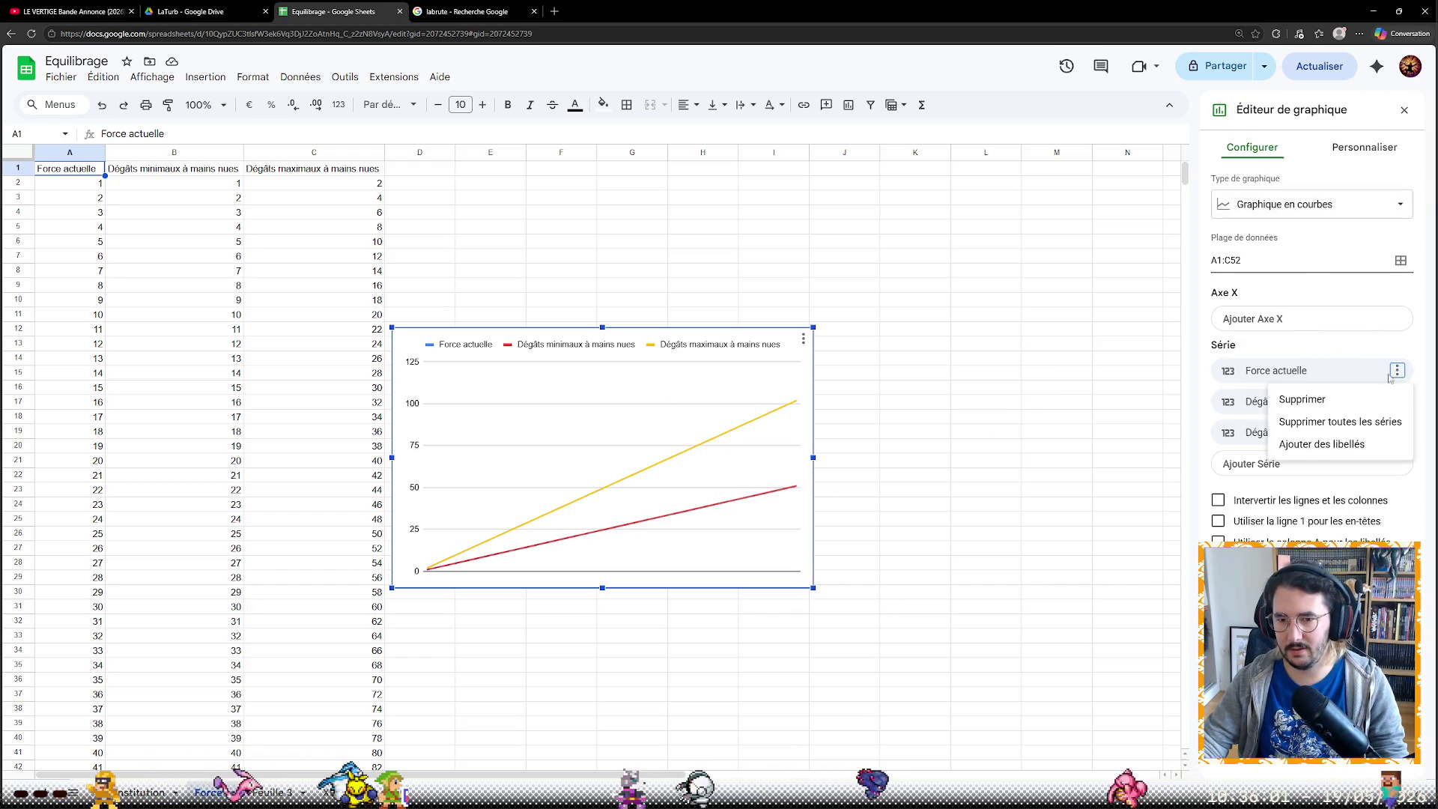
{"action": "left_click", "coordinate": [1310, 398]}
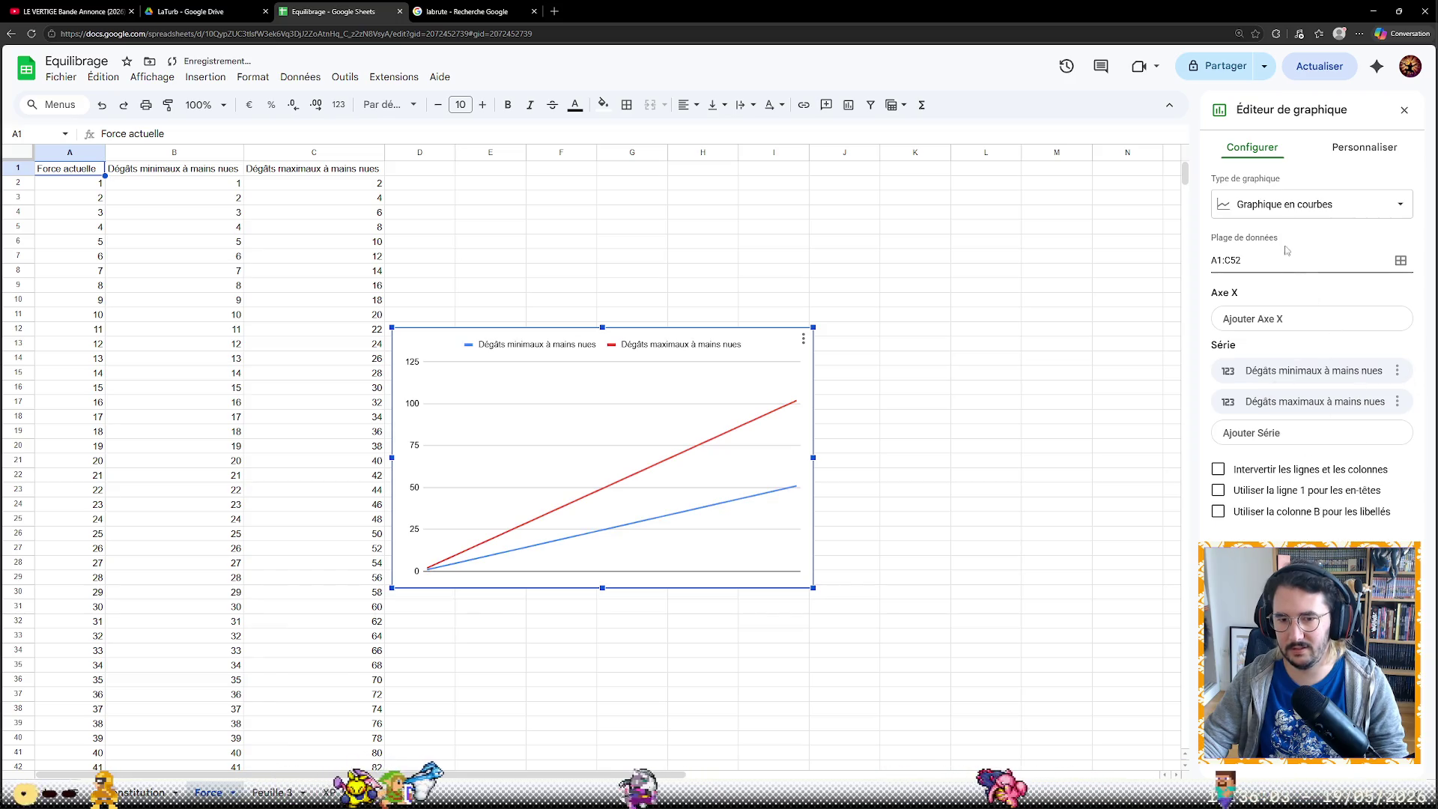
{"action": "left_click", "coordinate": [1259, 318]}
{"action": "left_click", "coordinate": [1280, 377]}
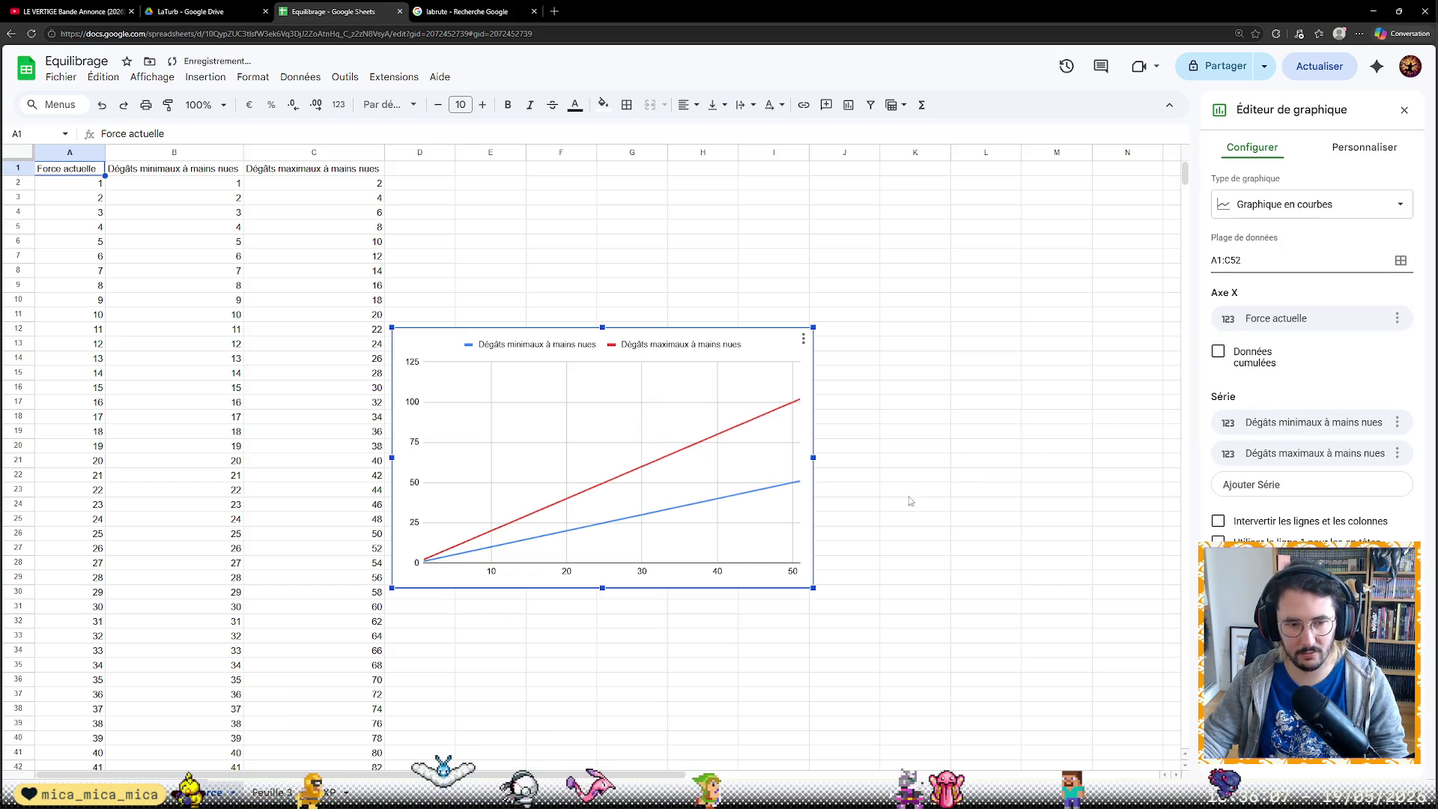
{"action": "mouse_move", "coordinate": [624, 330]}
{"action": "left_mouse_down"}
{"action": "mouse_move", "coordinate": [661, 285]}
{"action": "mouse_move", "coordinate": [653, 209]}
{"action": "left_mouse_up"}
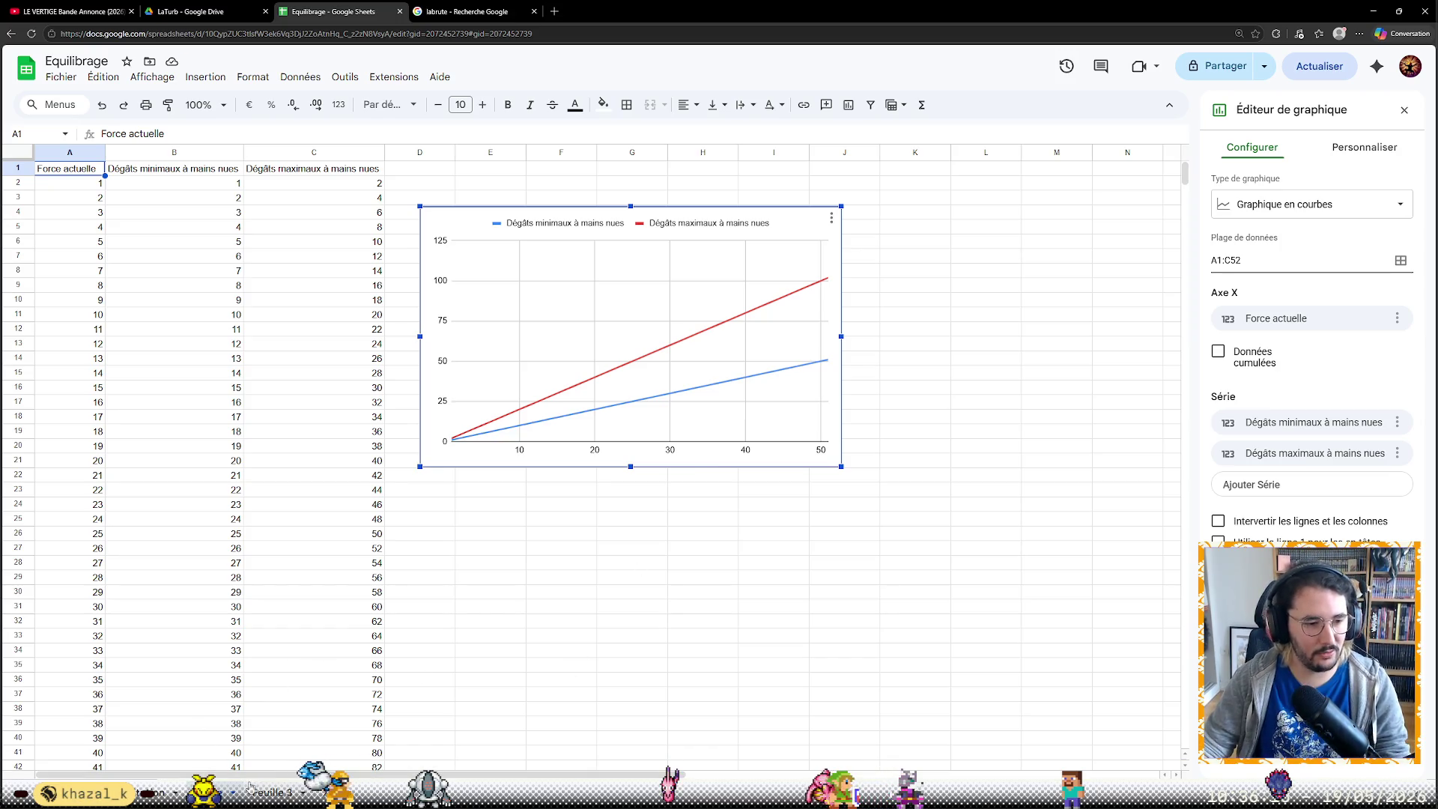
{"action": "left_click", "coordinate": [270, 792]}
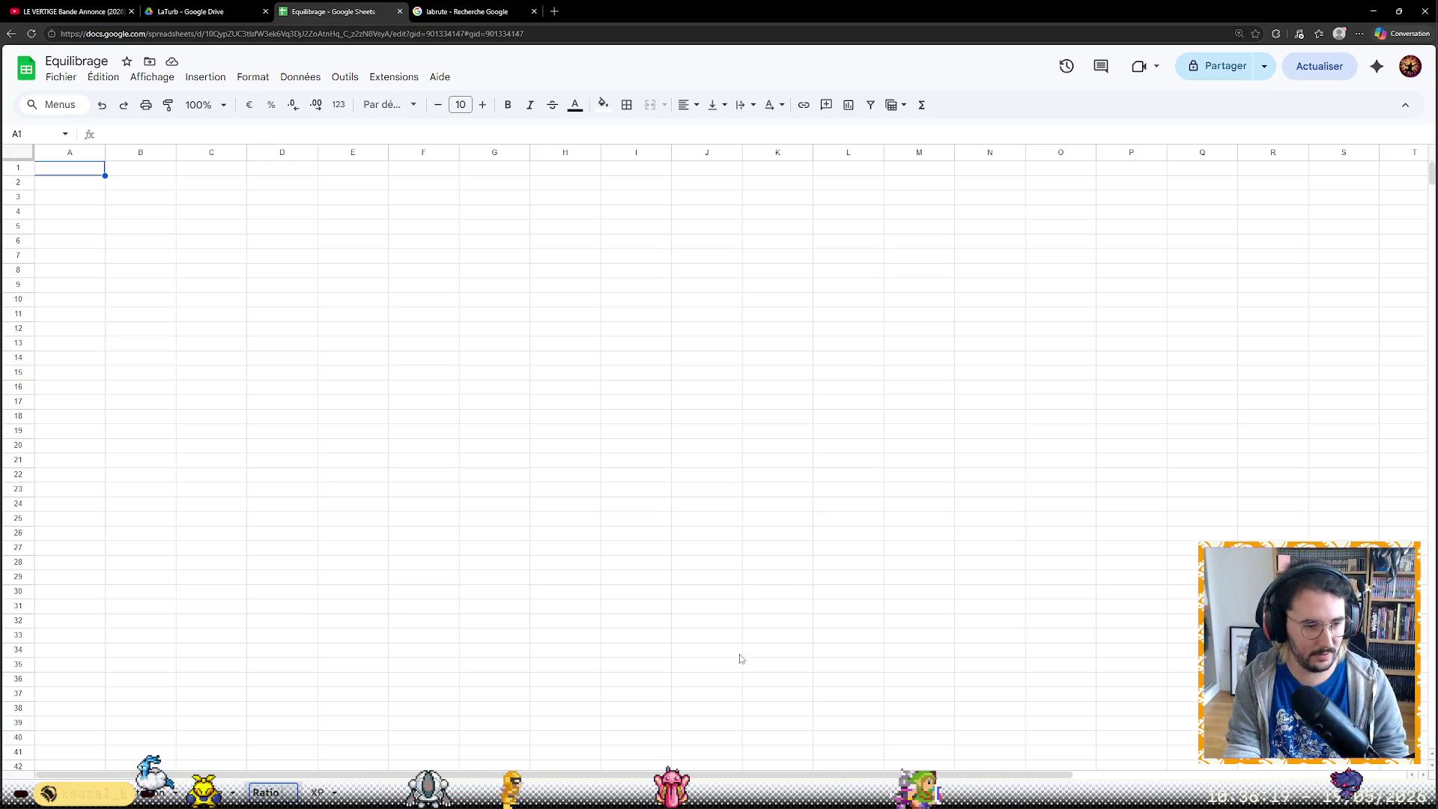
{"action": "type", "text": "Ratio Force"}
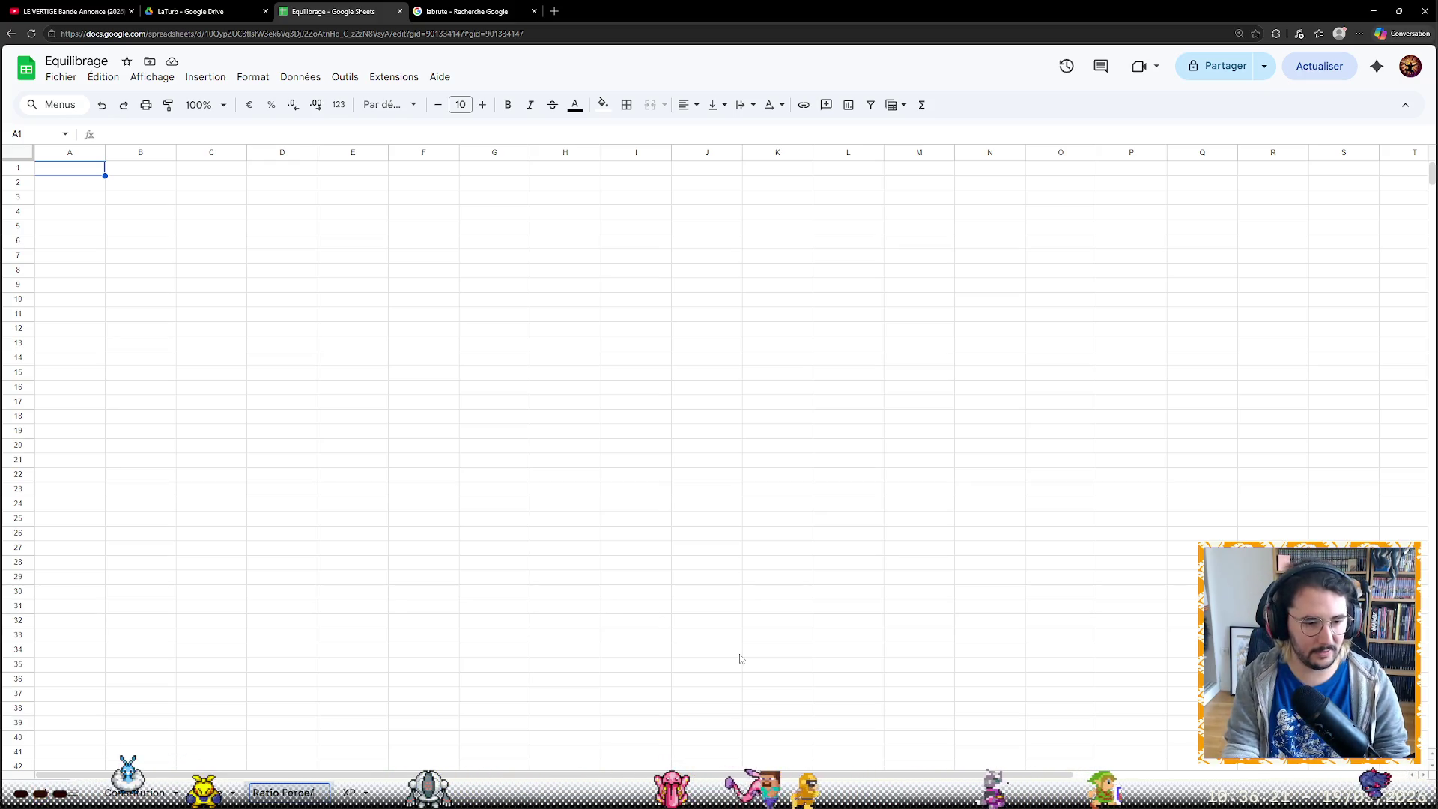
{"action": "type", "text": "/Constitution"}
Name the sheet 'Ratio Force/Constitution', then on Force nudge the chart right and widen column D
{"action": "key", "text": "Return"}
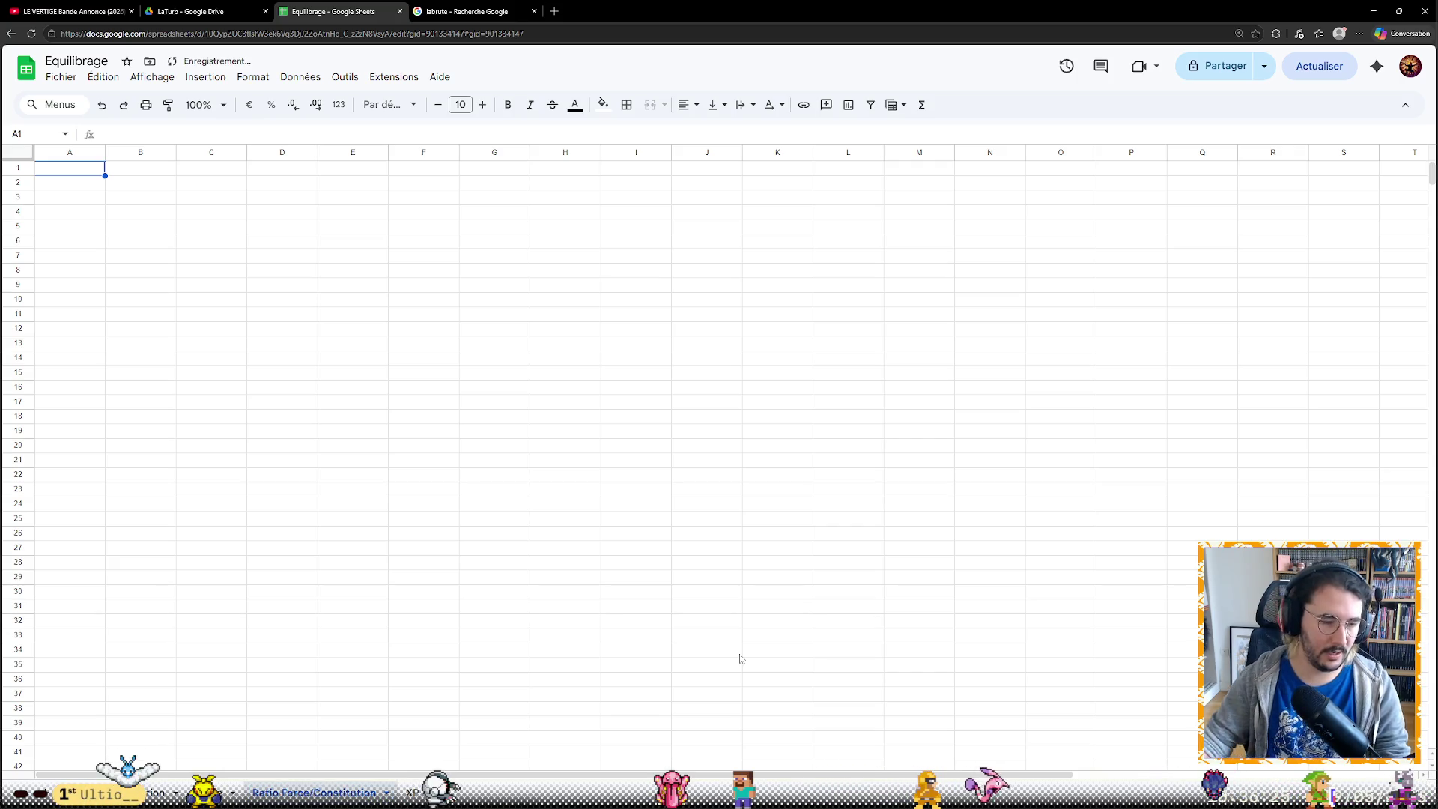
{"action": "left_click", "coordinate": [215, 791]}
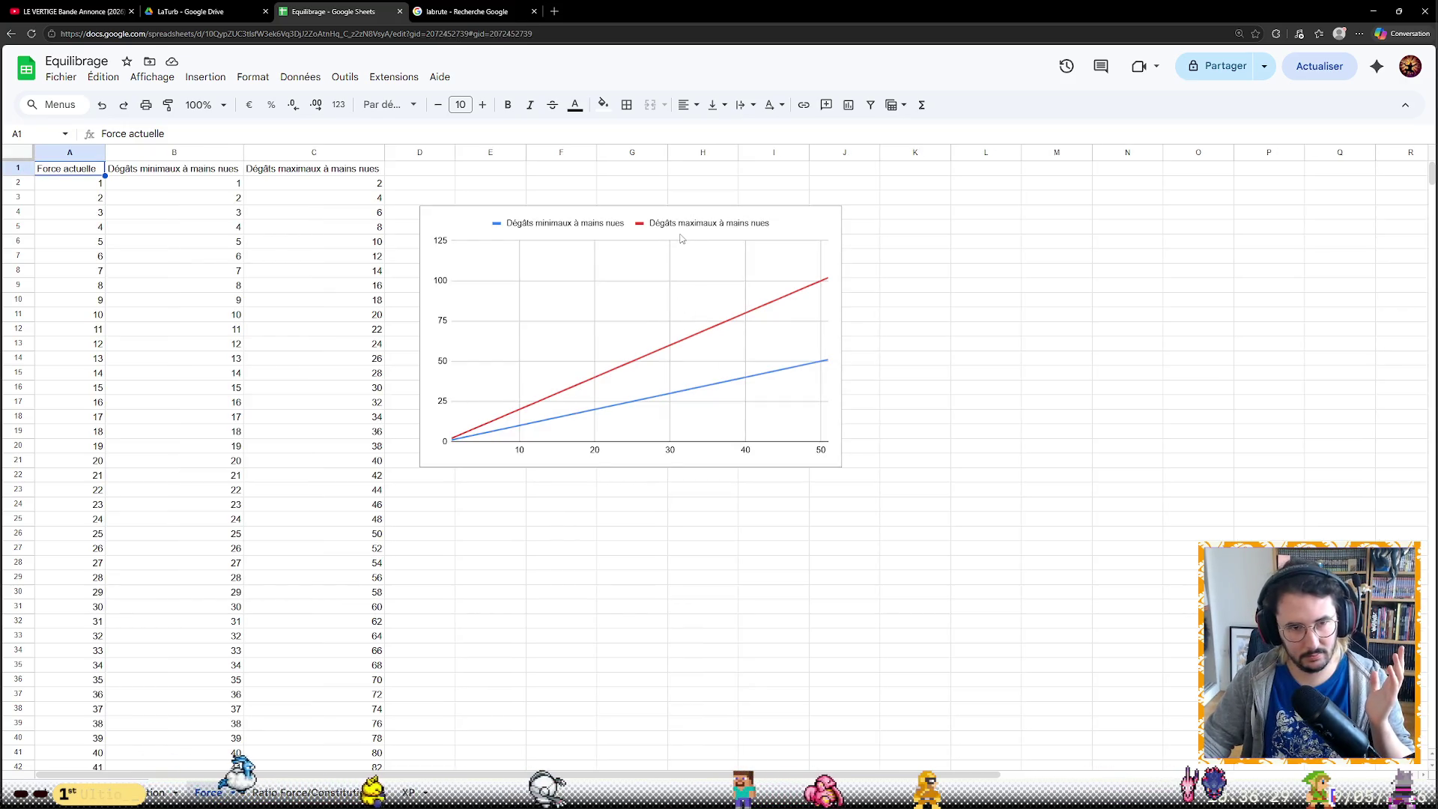
{"action": "left_click_drag", "start_coordinate": [739, 225], "coordinate": [961, 215]}
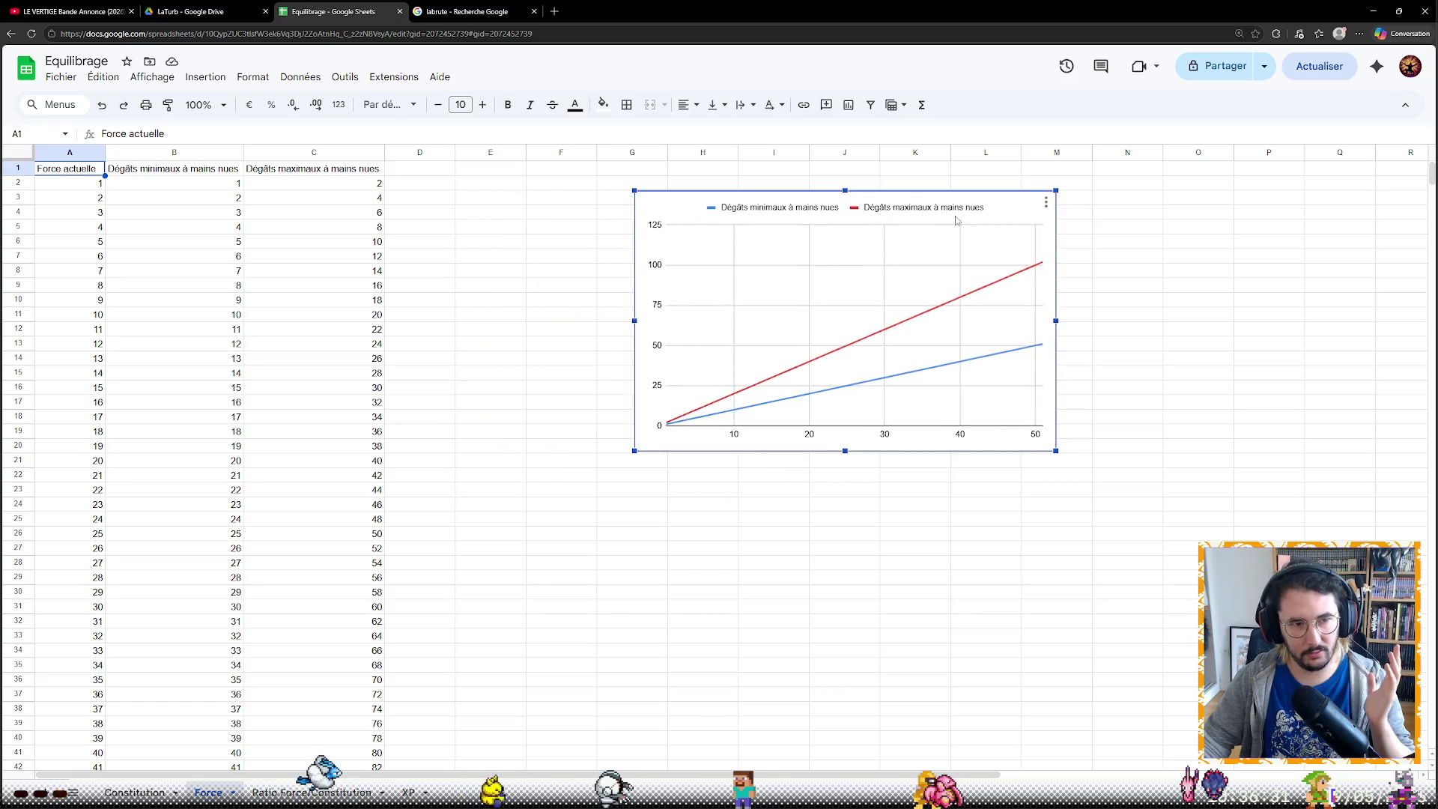
{"action": "left_click", "coordinate": [432, 171]}
{"action": "left_click_drag", "start_coordinate": [455, 151], "coordinate": [526, 154]}
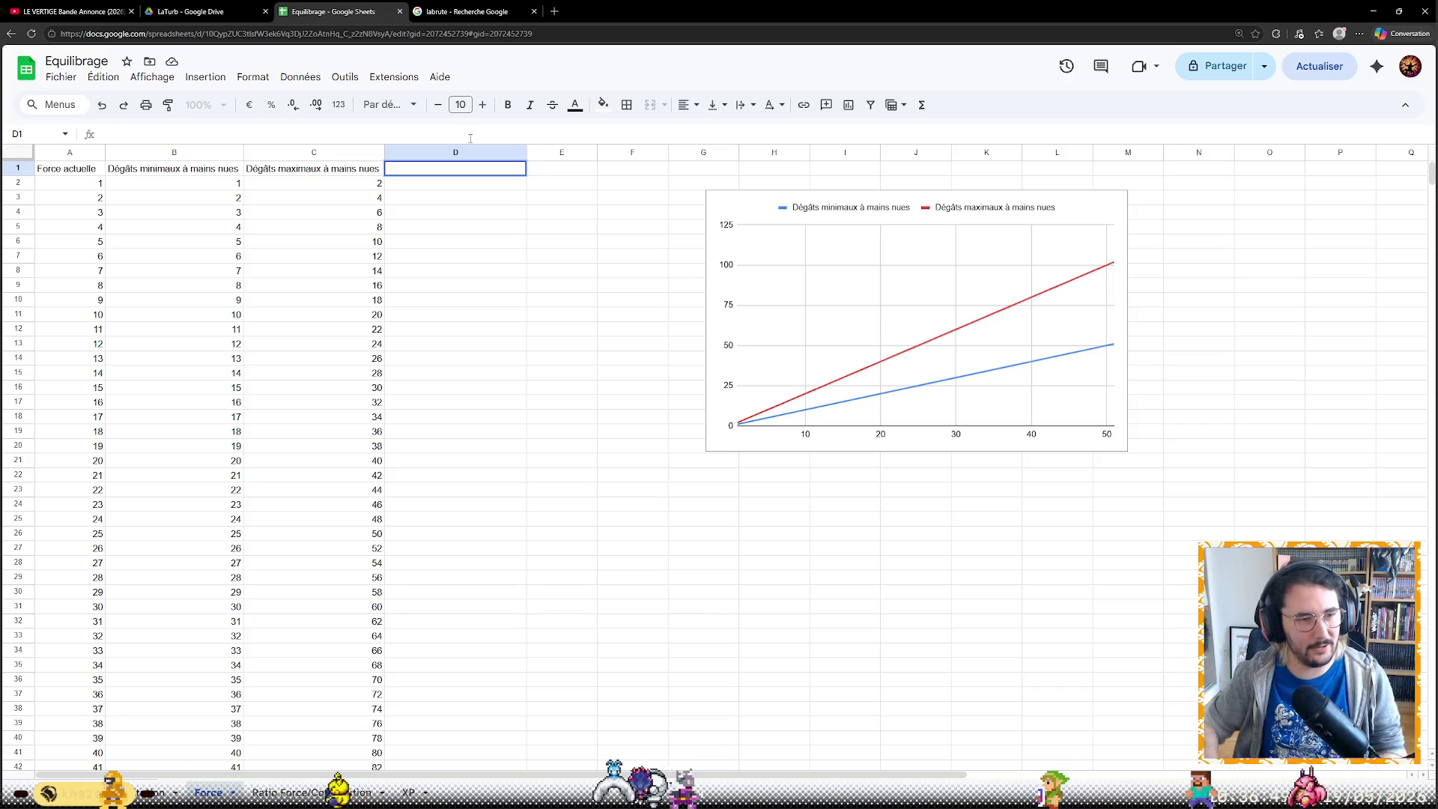
{"action": "type", "text": "Dégâts moyens à"}
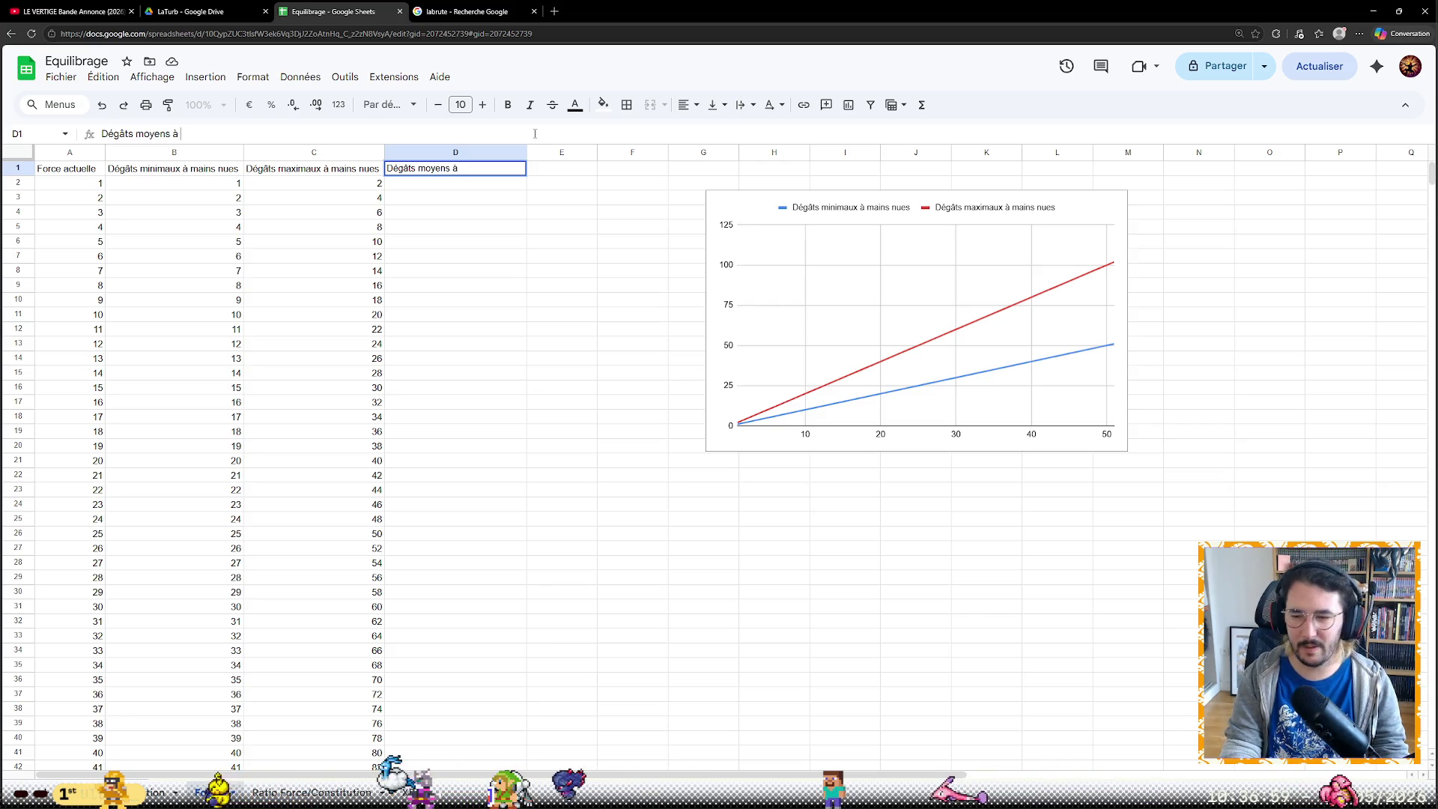
{"action": "type", "text": "mains nues"}
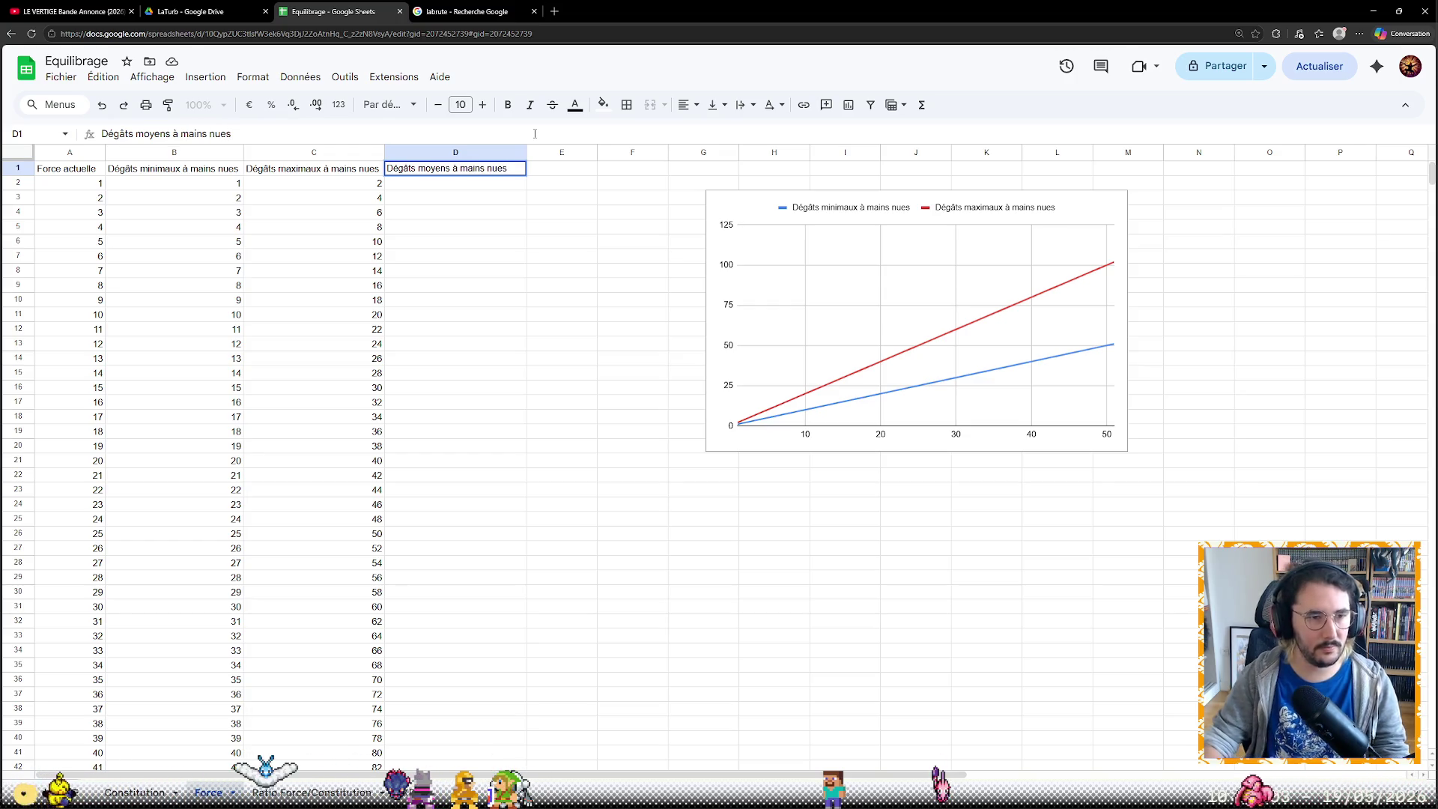
Fill column D 'Dégâts moyens à mains nues' with =A2*1.5 down to row 52 and slide the chart left
{"action": "left_click", "coordinate": [224, 183]}
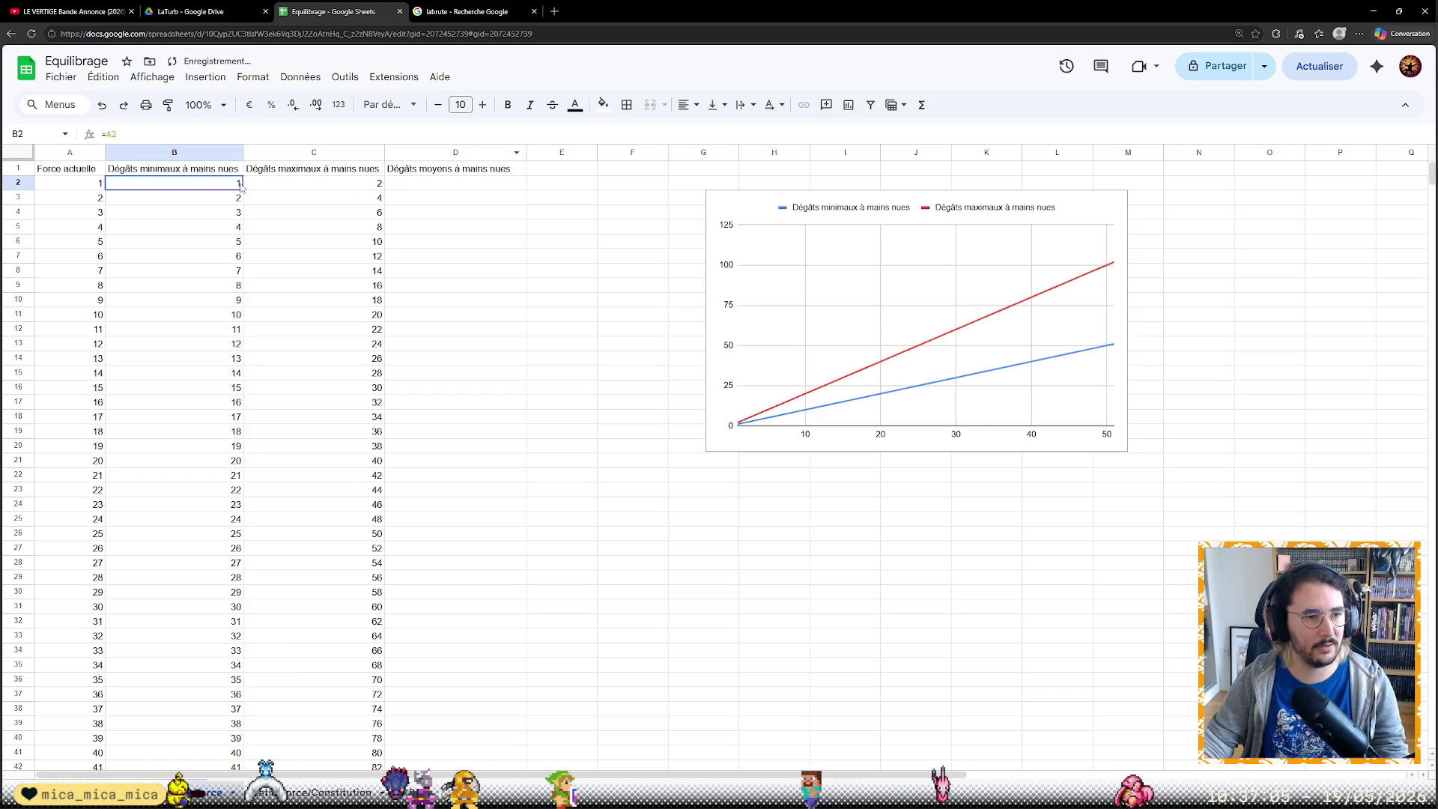
{"action": "left_click", "coordinate": [376, 190]}
{"action": "left_click", "coordinate": [399, 188]}
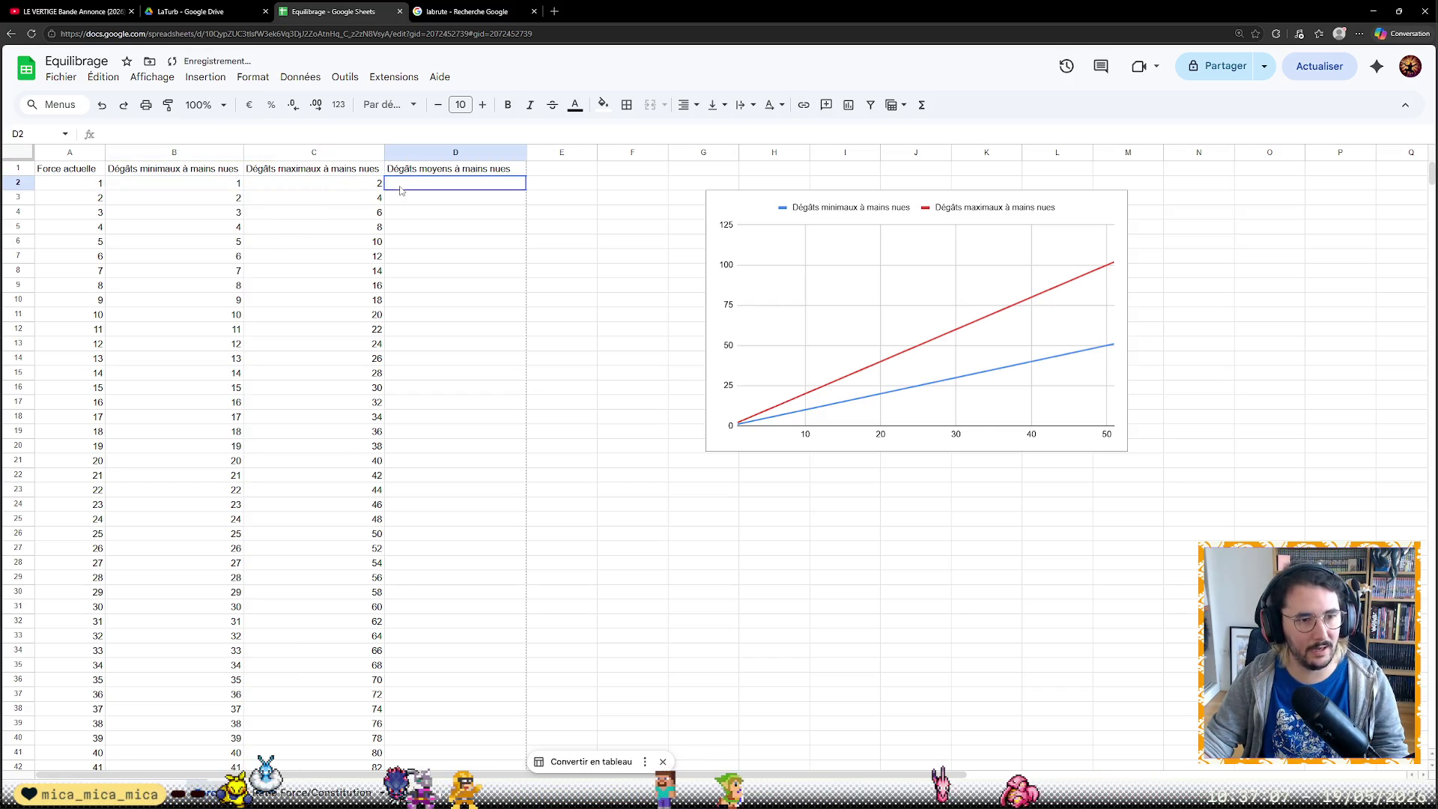
{"action": "type", "text": "=A2*1,5"}
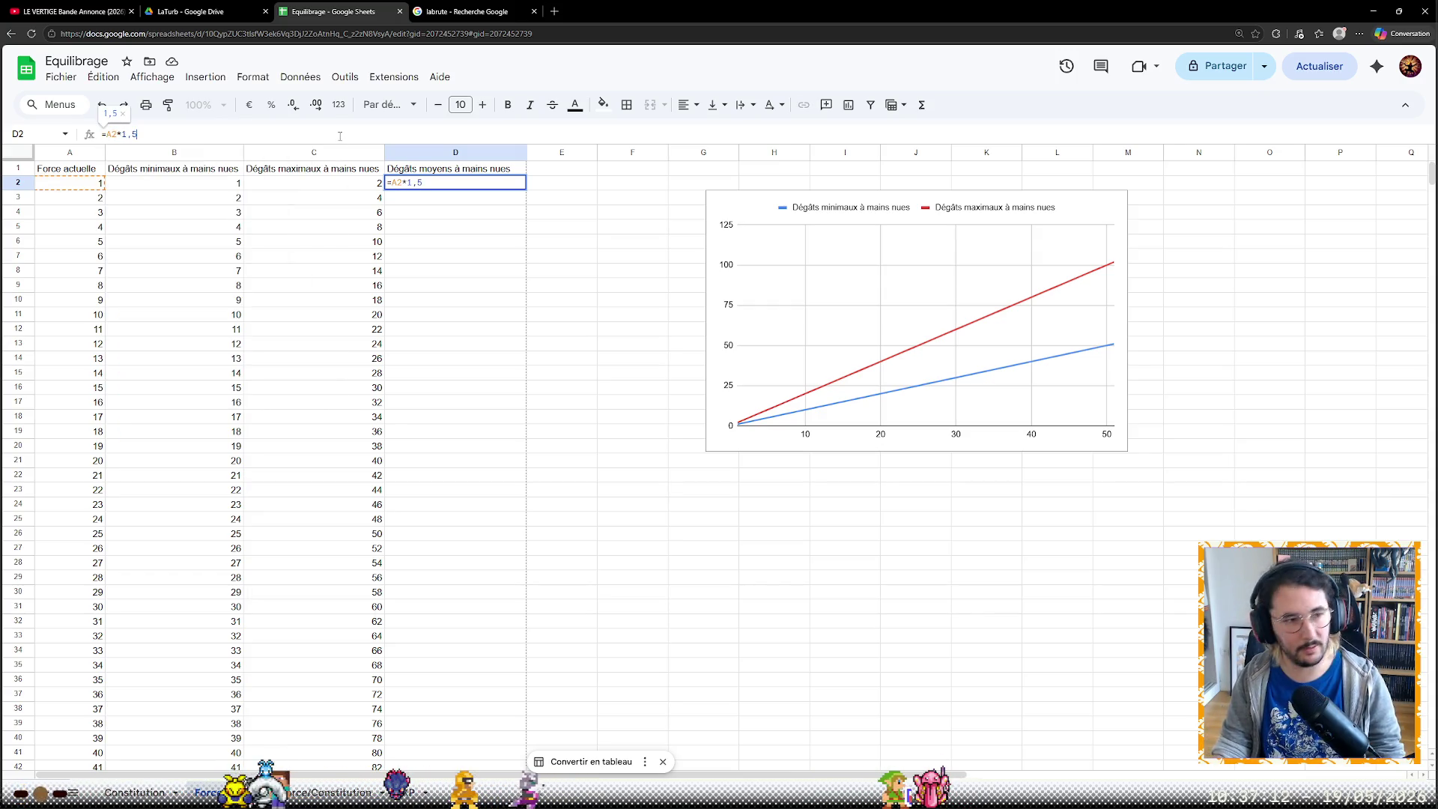
{"action": "key", "text": "Return"}
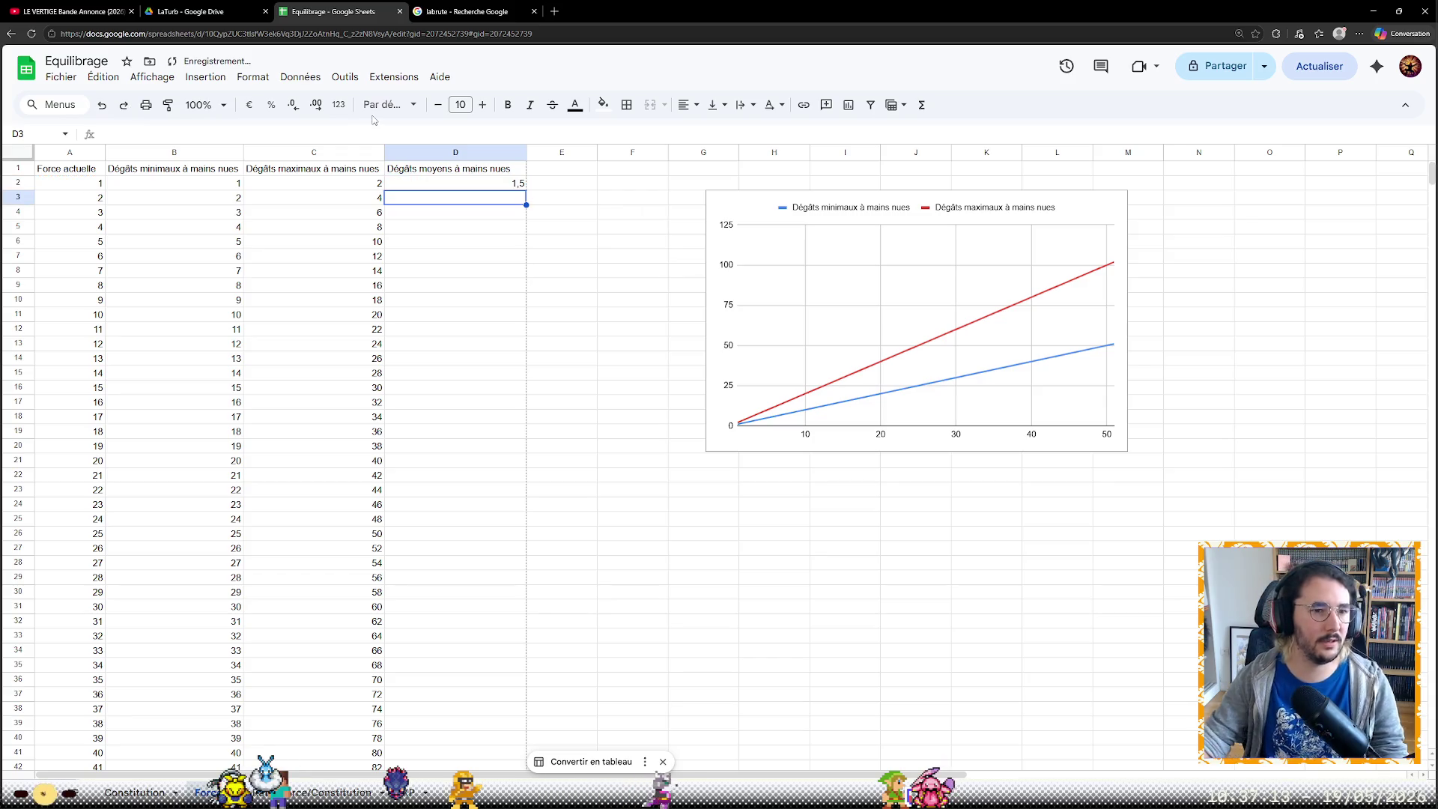
{"action": "left_click", "coordinate": [524, 187]}
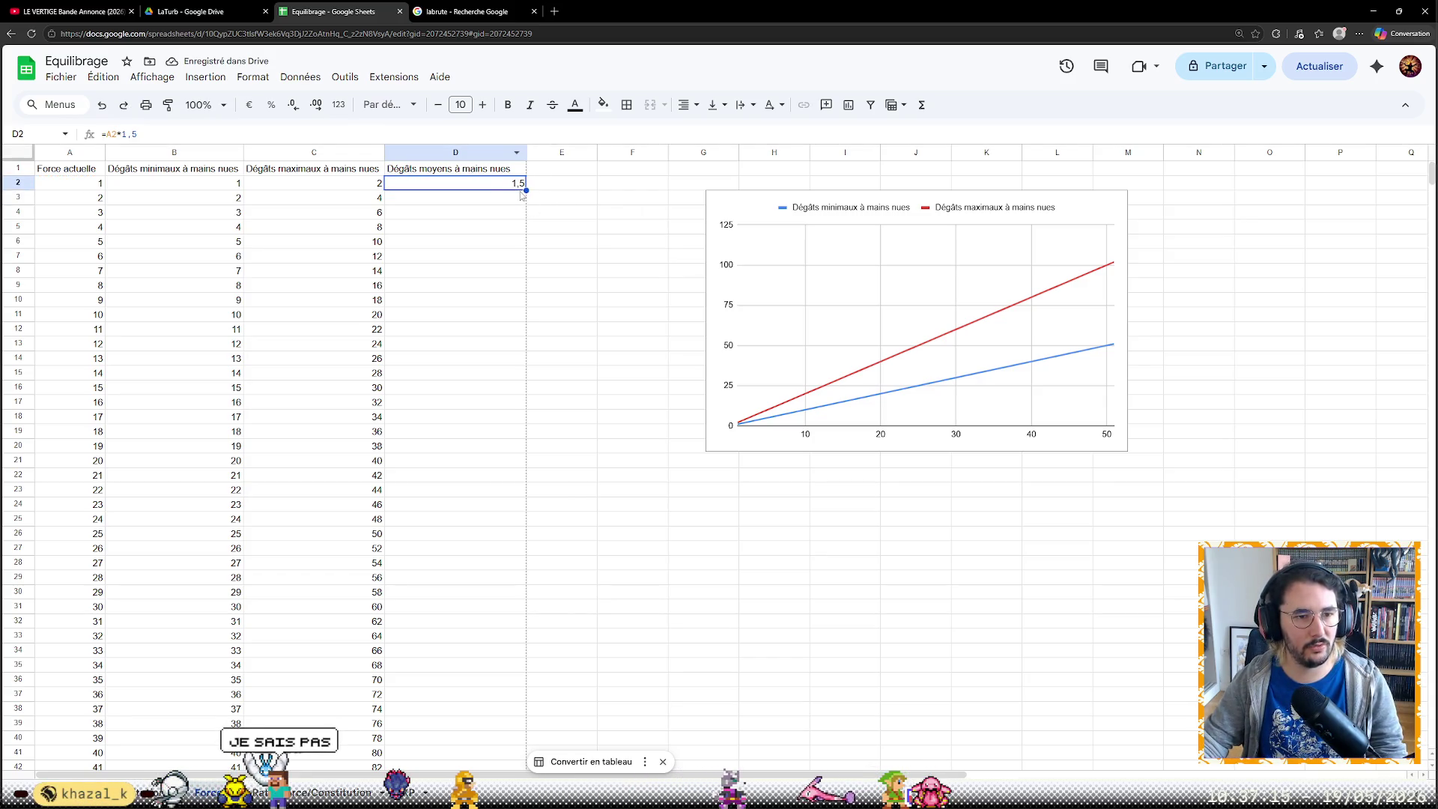
{"action": "left_click_drag", "start_coordinate": [526, 189], "coordinate": [457, 636]}
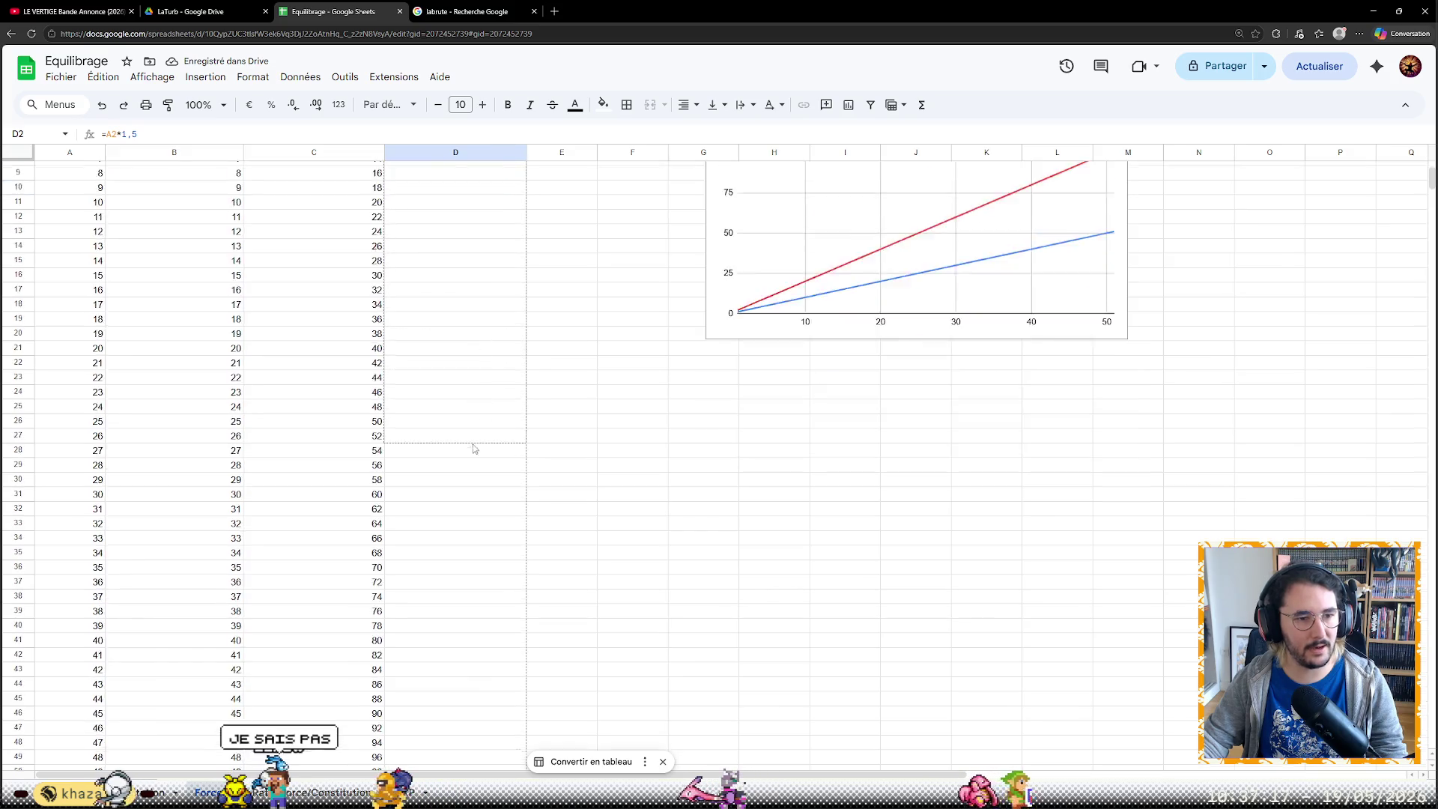
{"action": "left_click", "coordinate": [613, 493]}
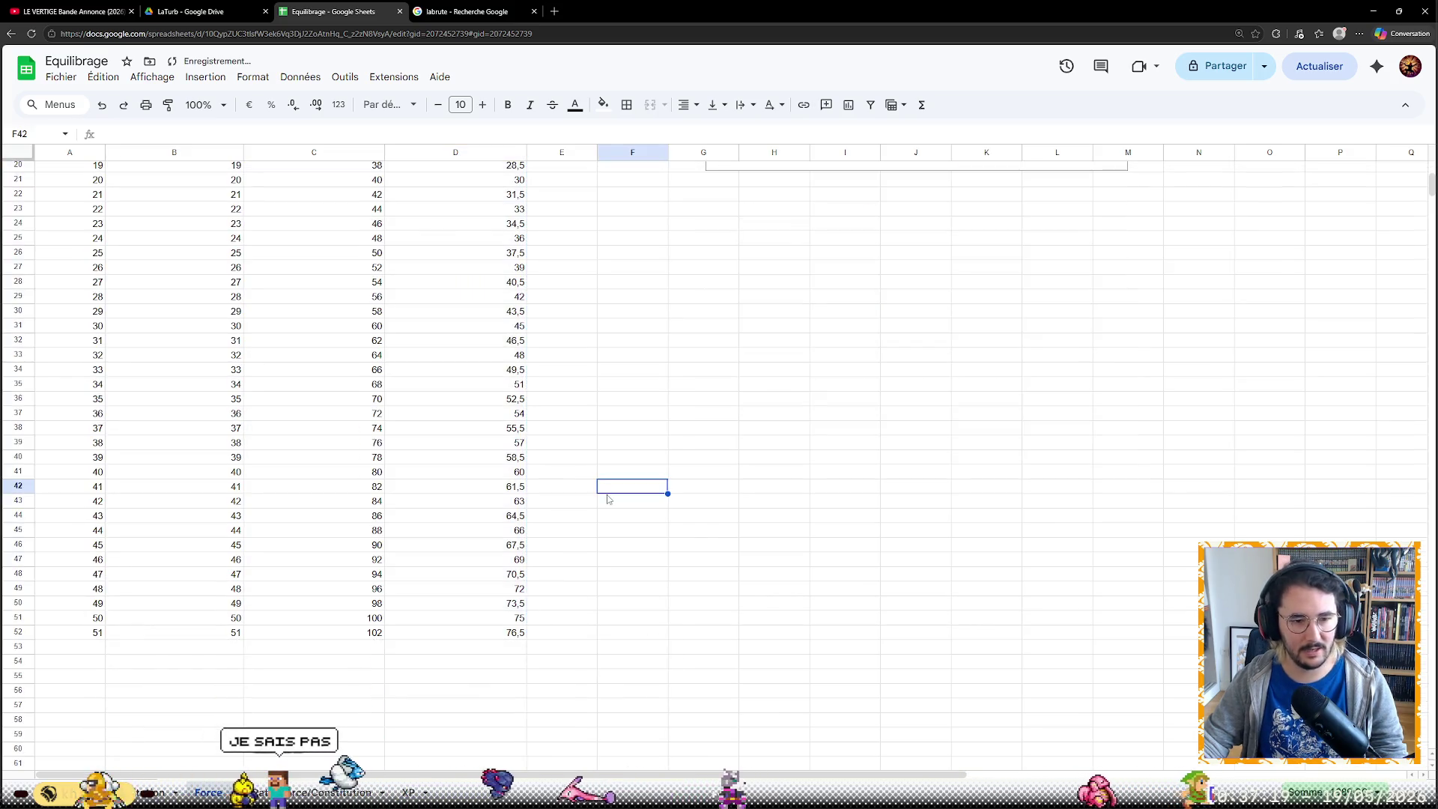
{"action": "scroll", "coordinate": [470, 424], "scroll_direction": "up", "scroll_amount": 6}
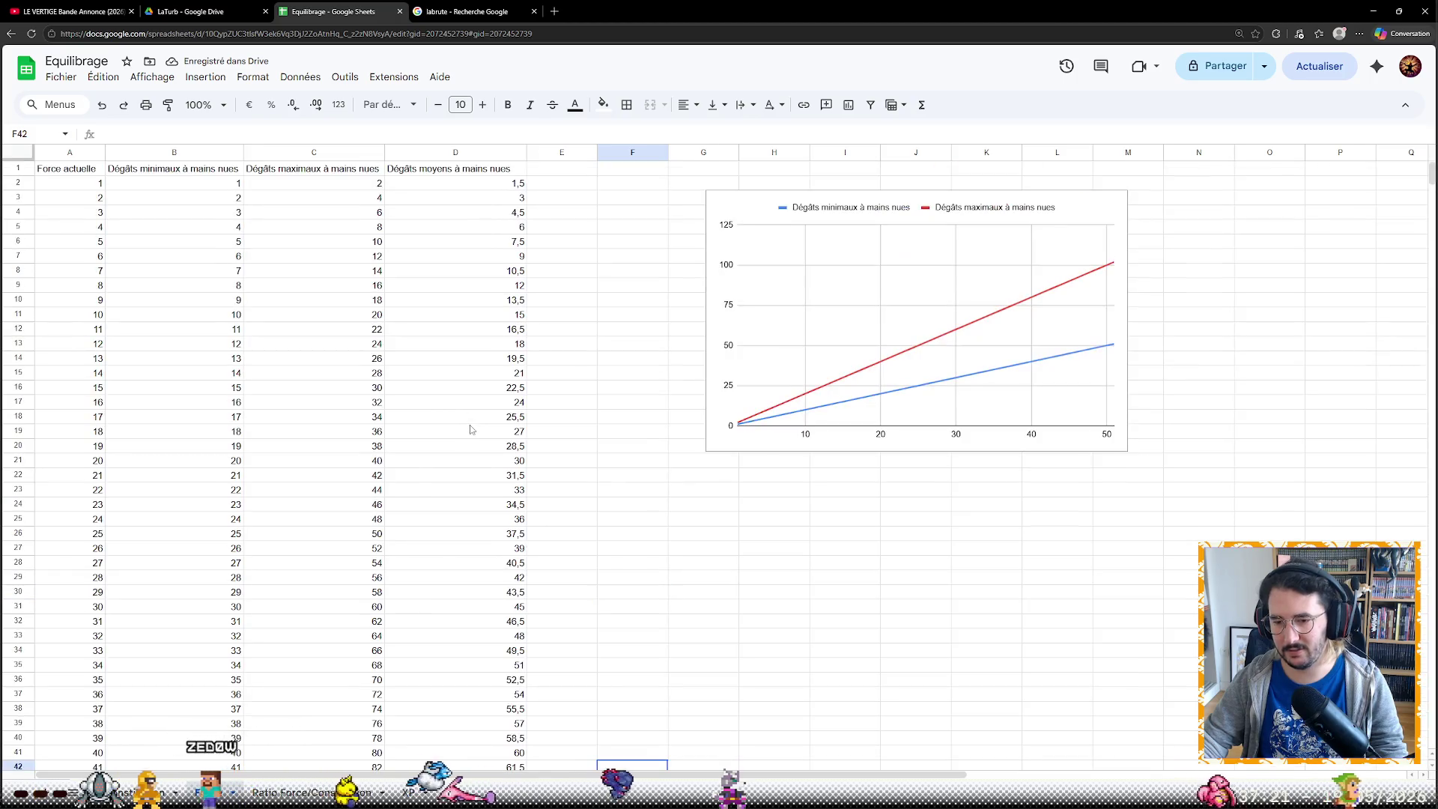
{"action": "left_click_drag", "start_coordinate": [852, 208], "coordinate": [694, 217]}
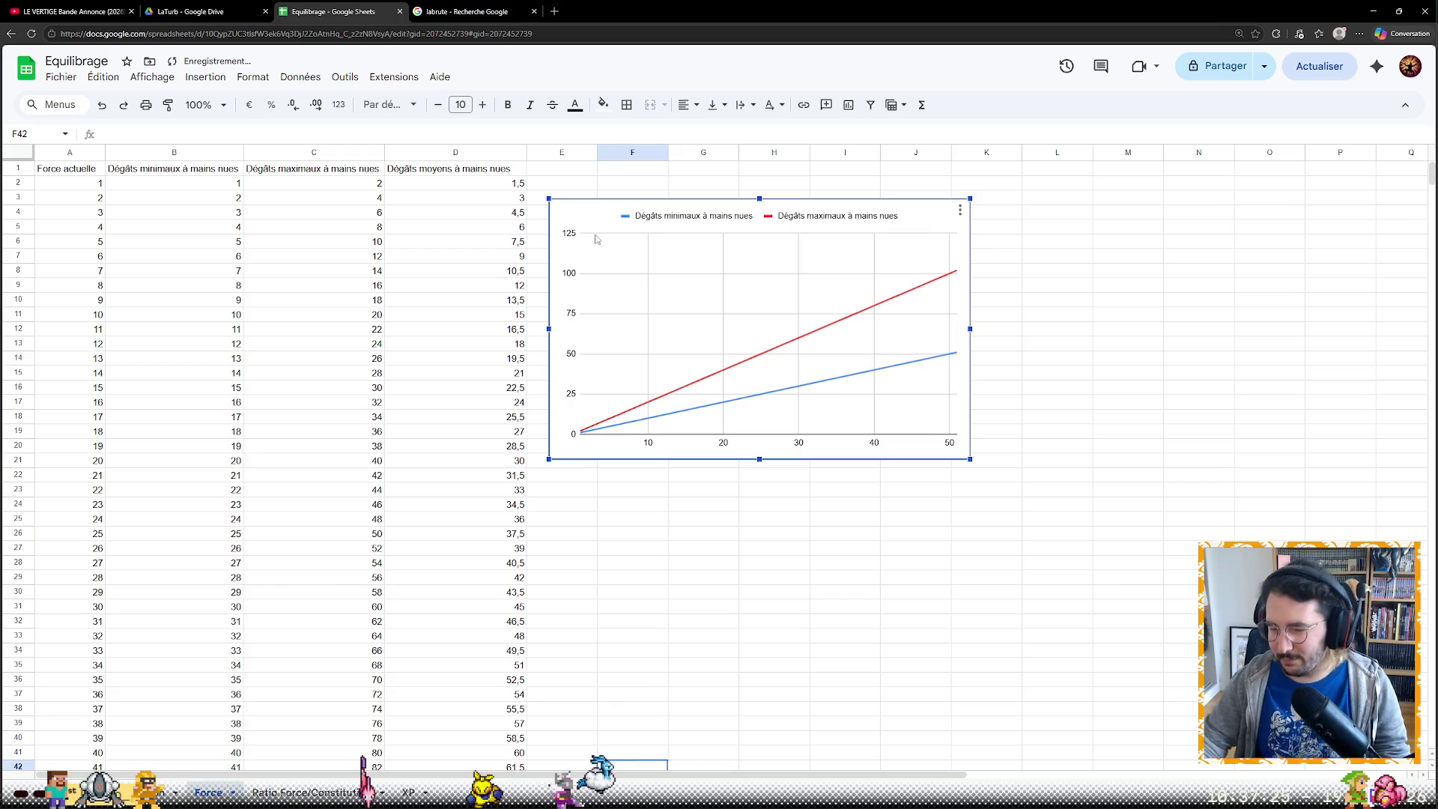
Add column D as a third data range so the chart plots average unarmed damage
{"action": "double_click", "coordinate": [697, 217]}
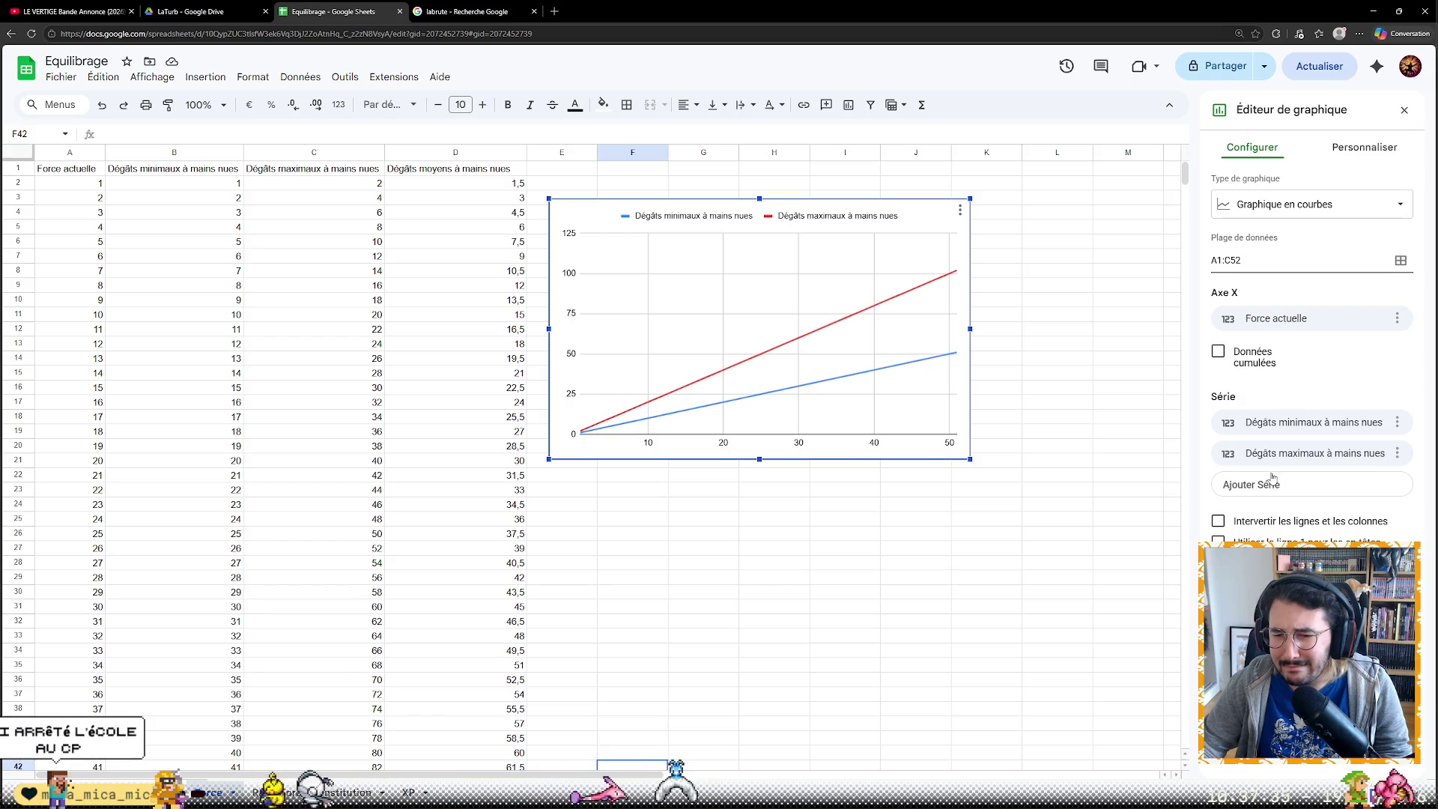
{"action": "left_click", "coordinate": [1364, 147]}
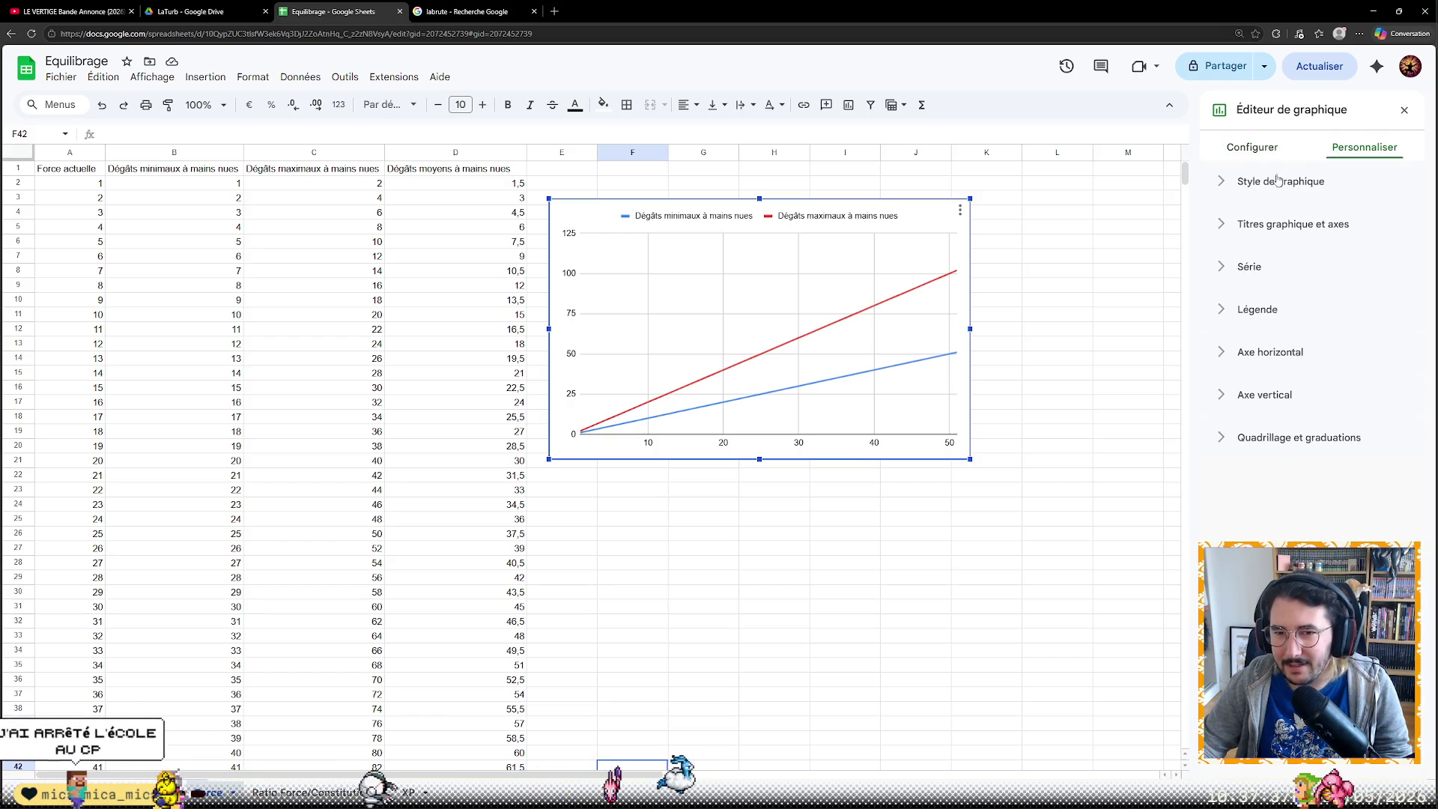
{"action": "left_click", "coordinate": [1252, 148]}
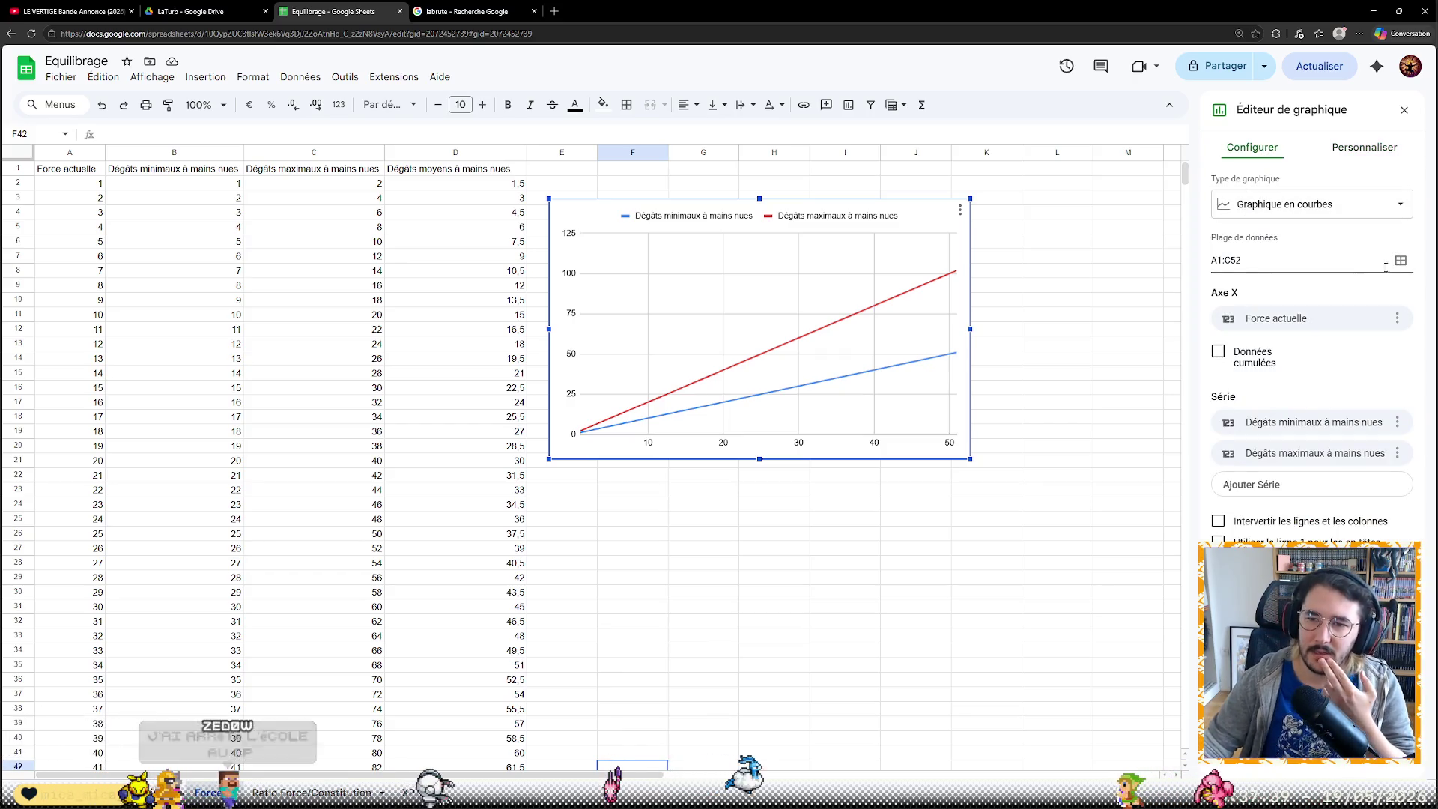
{"action": "left_click", "coordinate": [1400, 260]}
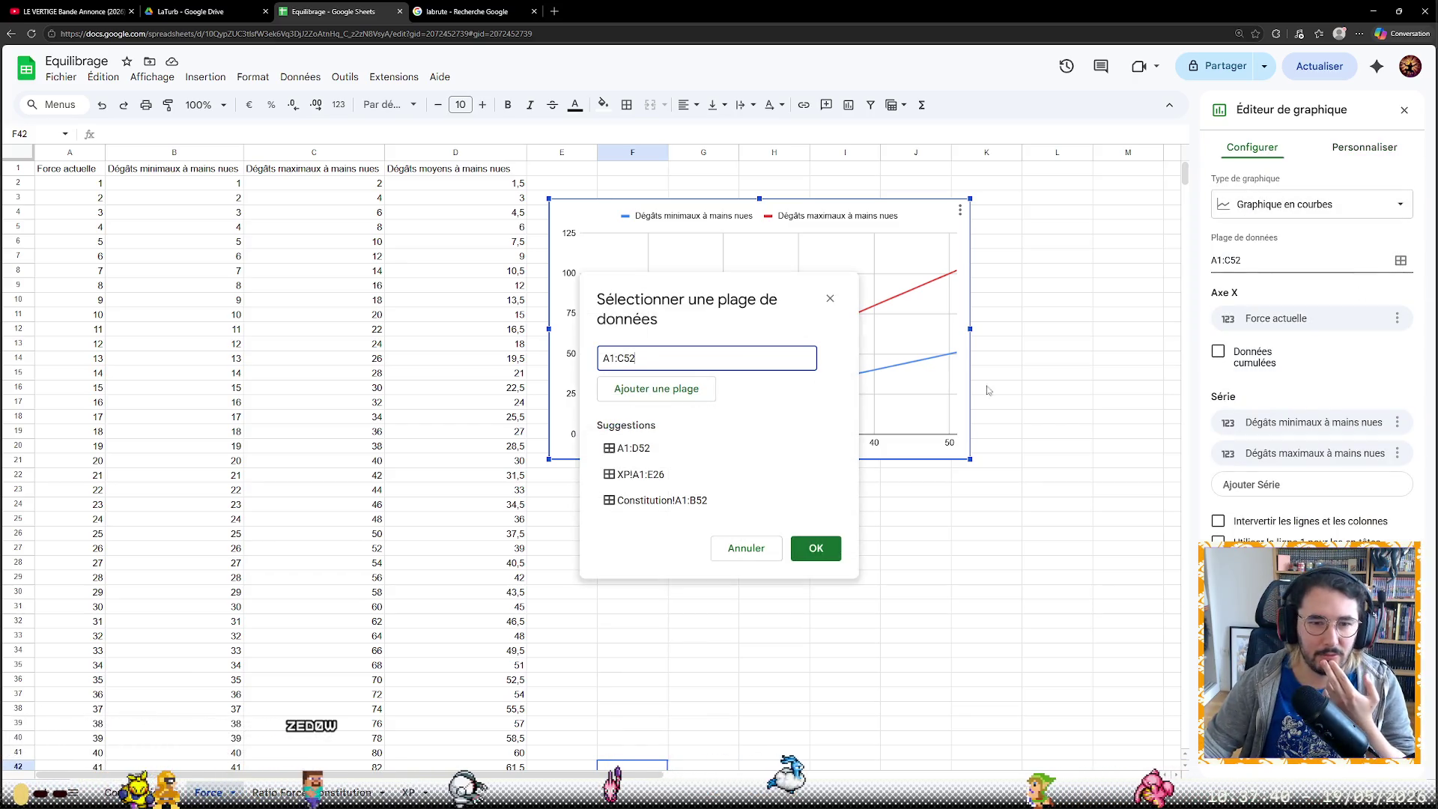
{"action": "left_click", "coordinate": [663, 388]}
{"action": "left_click", "coordinate": [458, 153]}
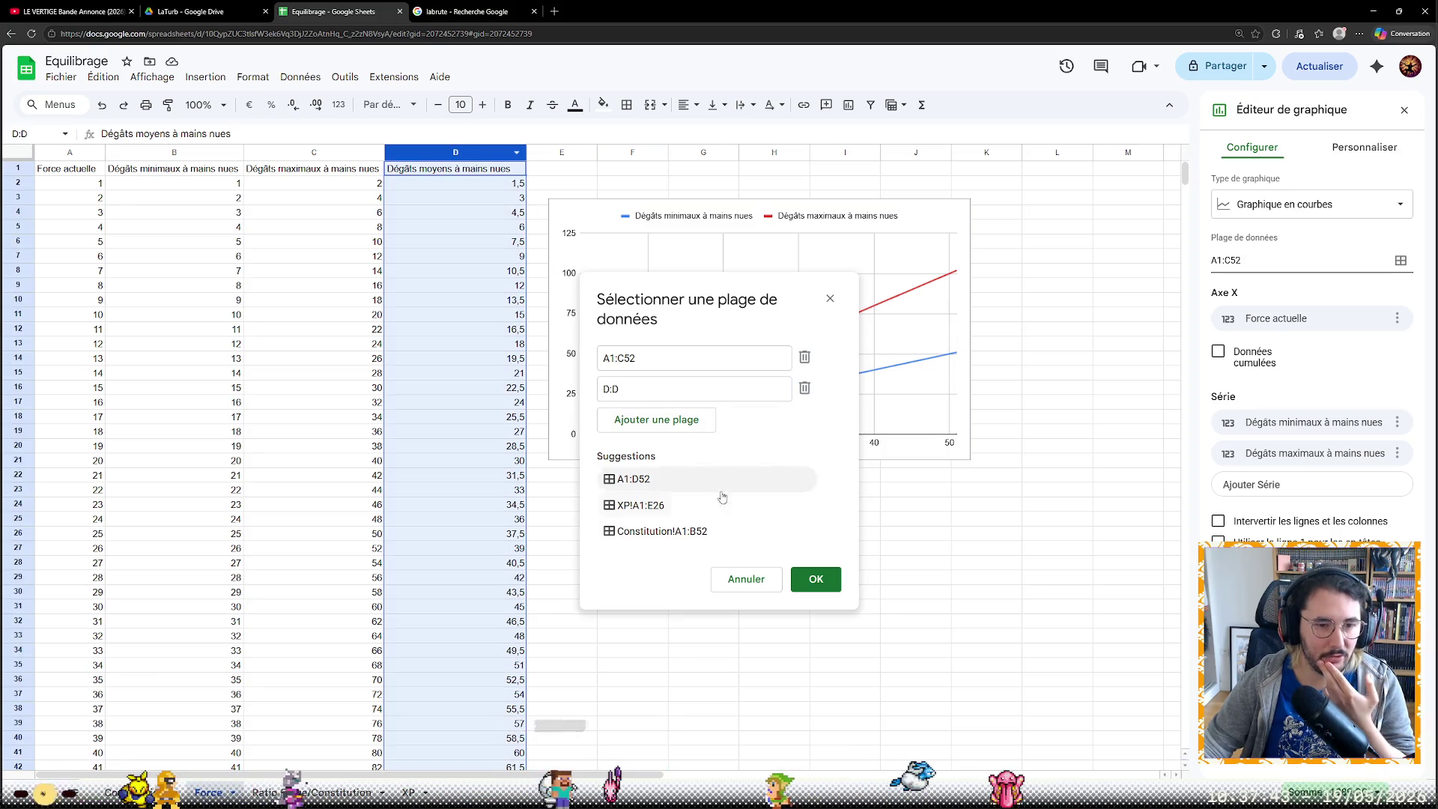
{"action": "left_click", "coordinate": [816, 579]}
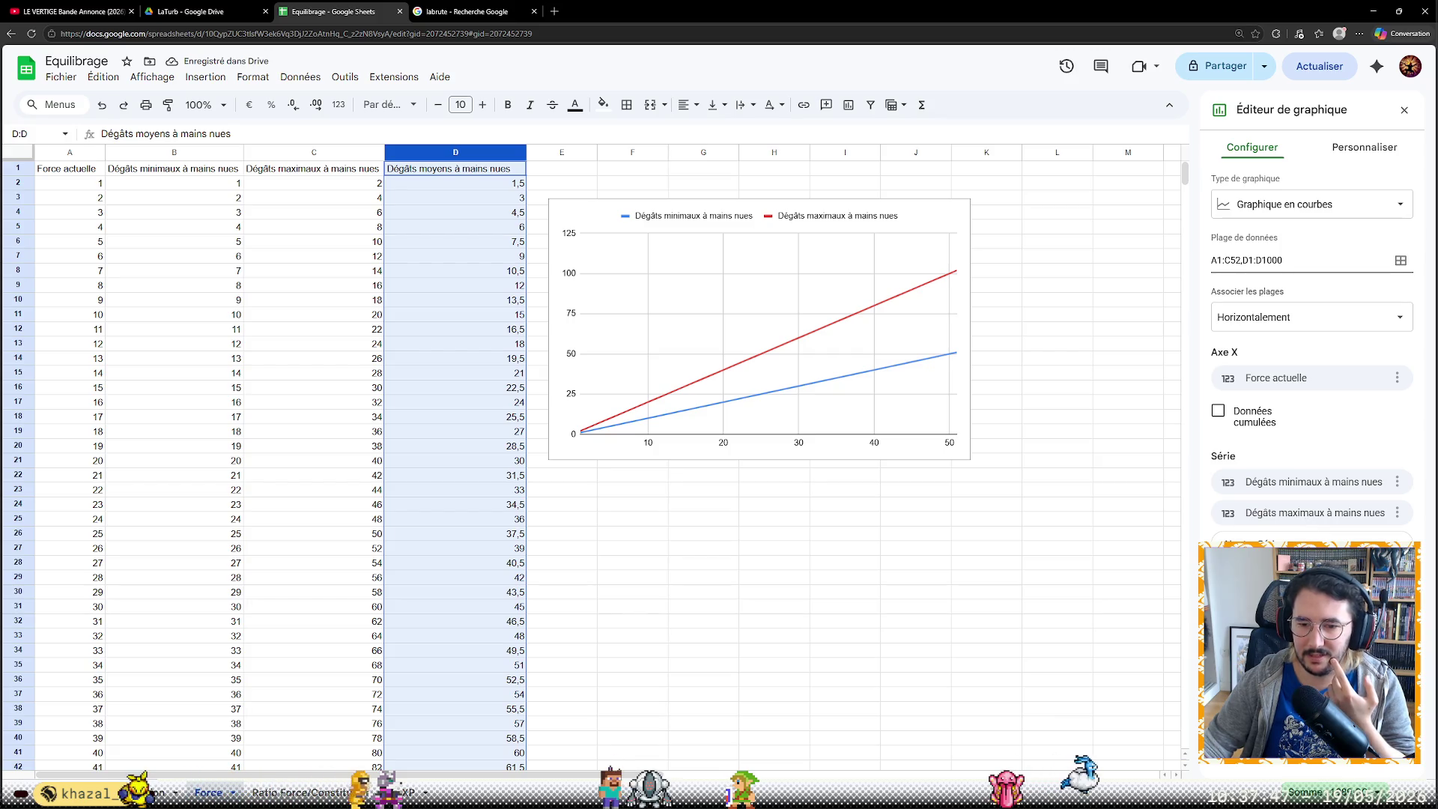
Close the chart editor, check the damage chart and move to the Constitution sheet
{"action": "left_click", "coordinate": [1080, 468]}
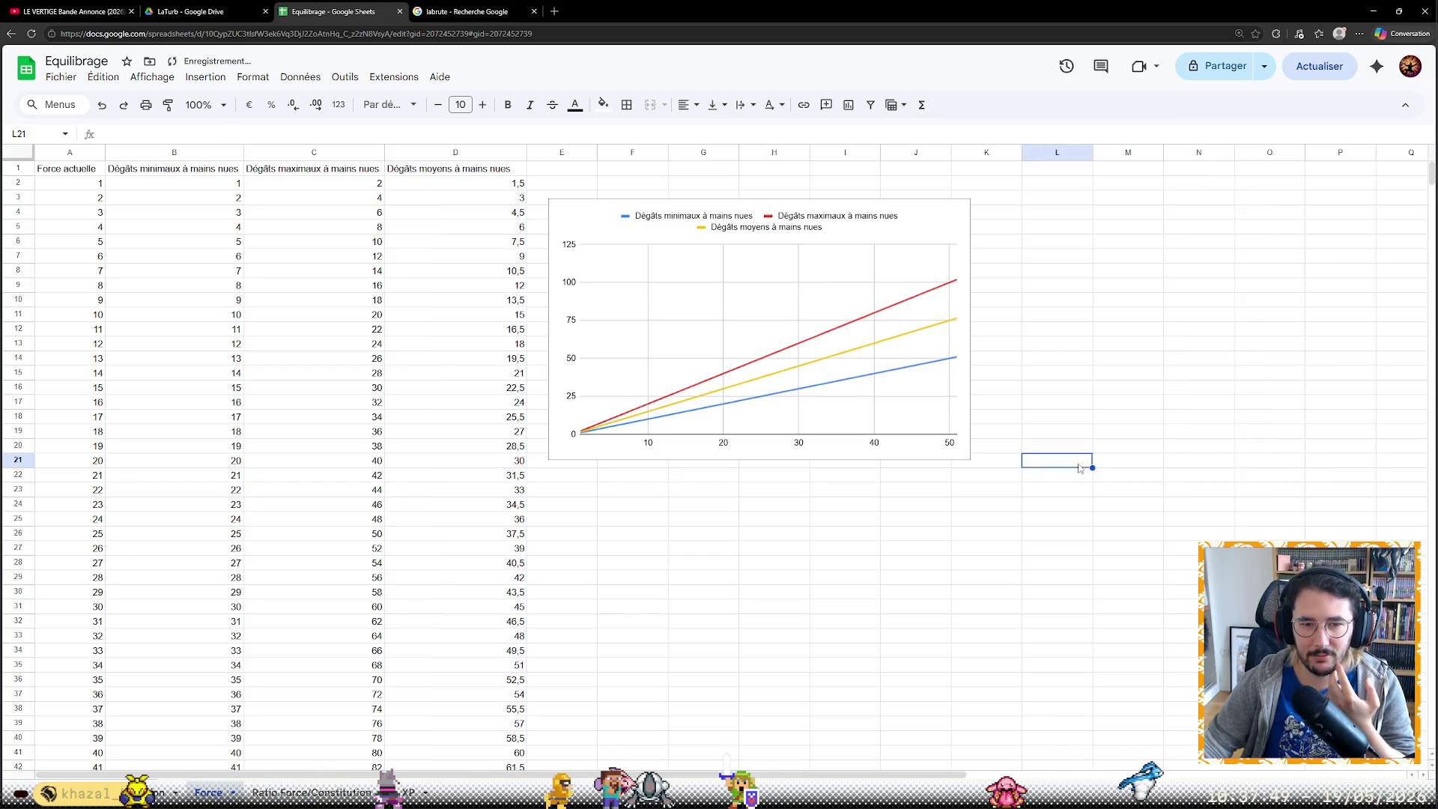
{"action": "left_click", "coordinate": [869, 367]}
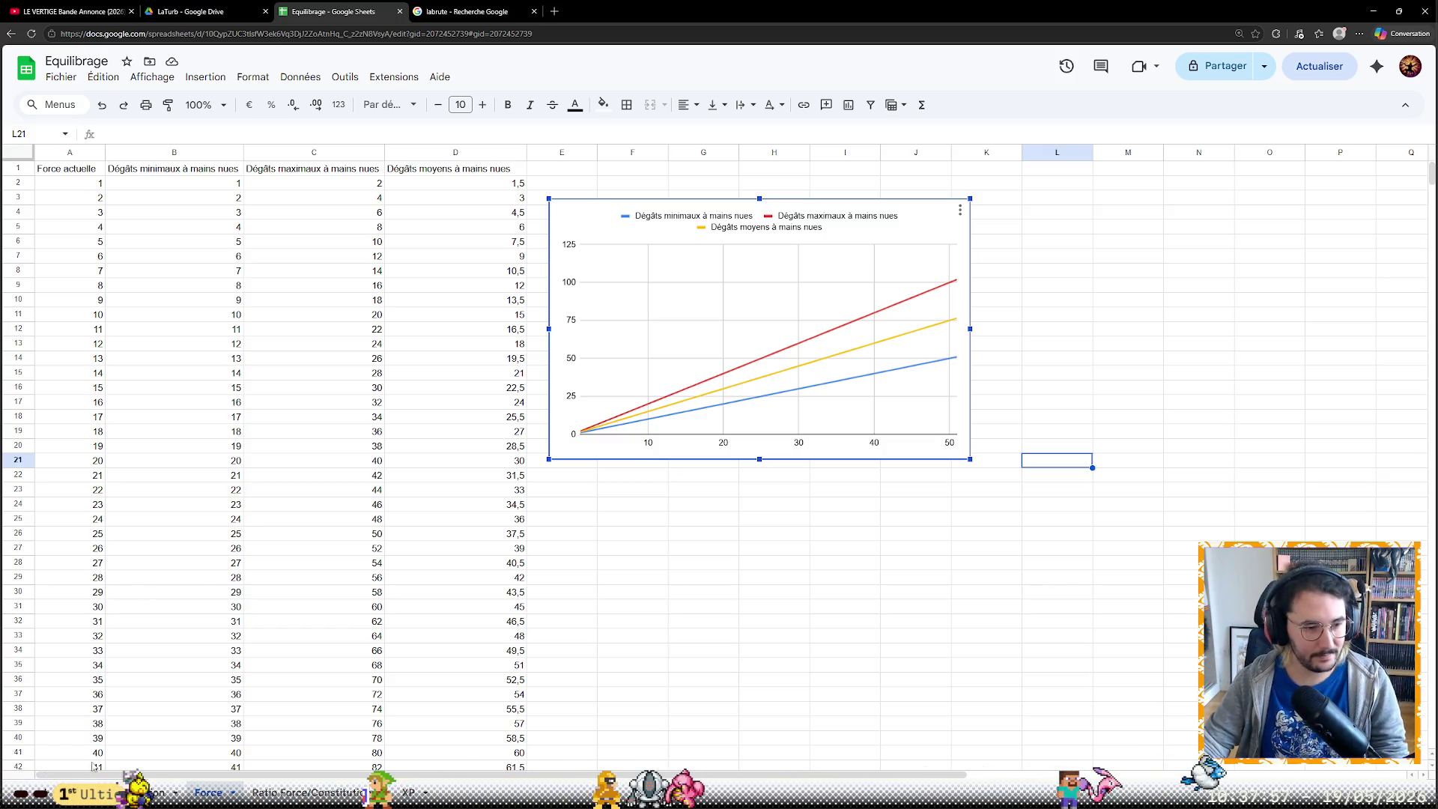
{"action": "left_click", "coordinate": [141, 791]}
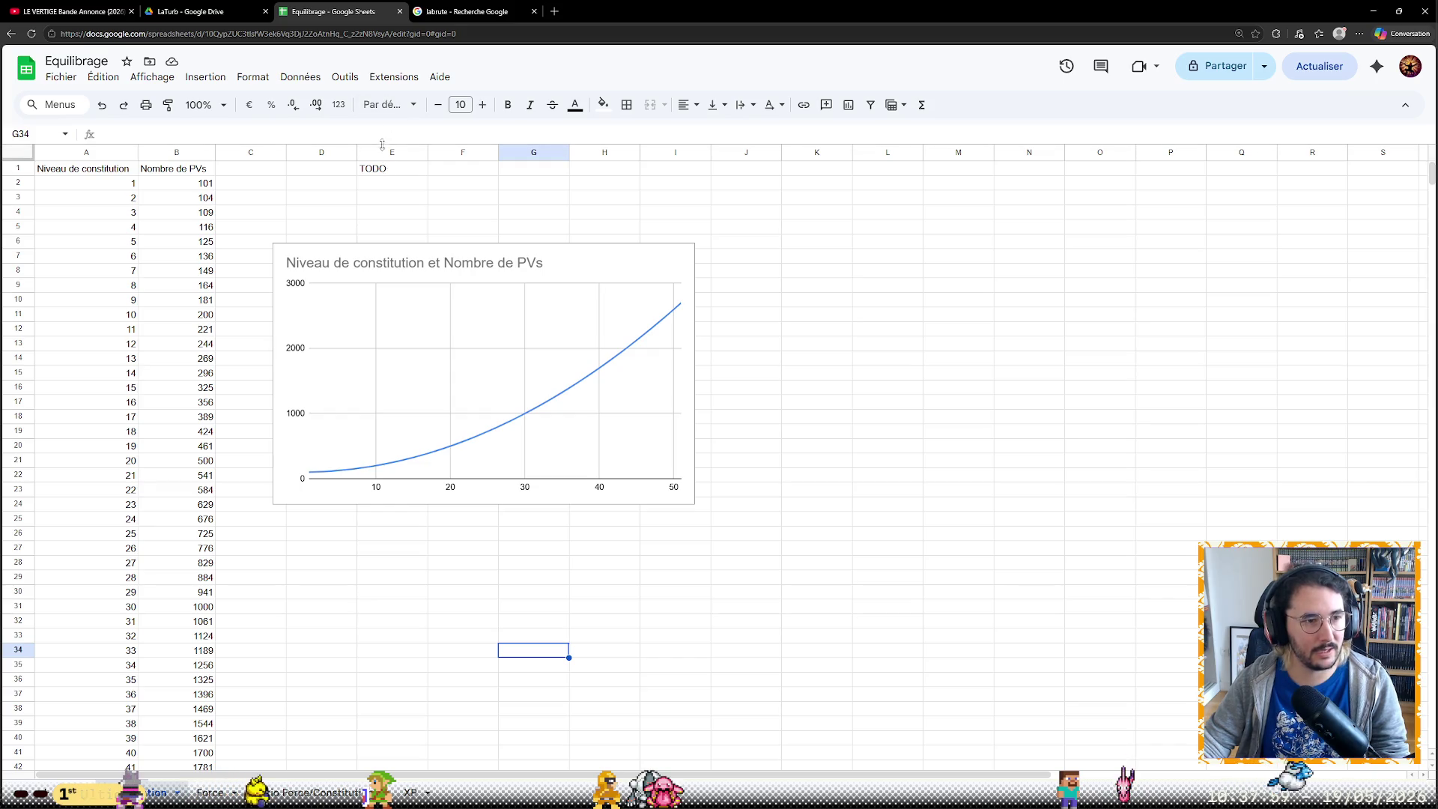
Append ' implémenter' to the TODO notes in Constitution E1 and XP H1, then return to Force
{"action": "left_click", "coordinate": [388, 172]}
{"action": "type", "text": "implémenter"}
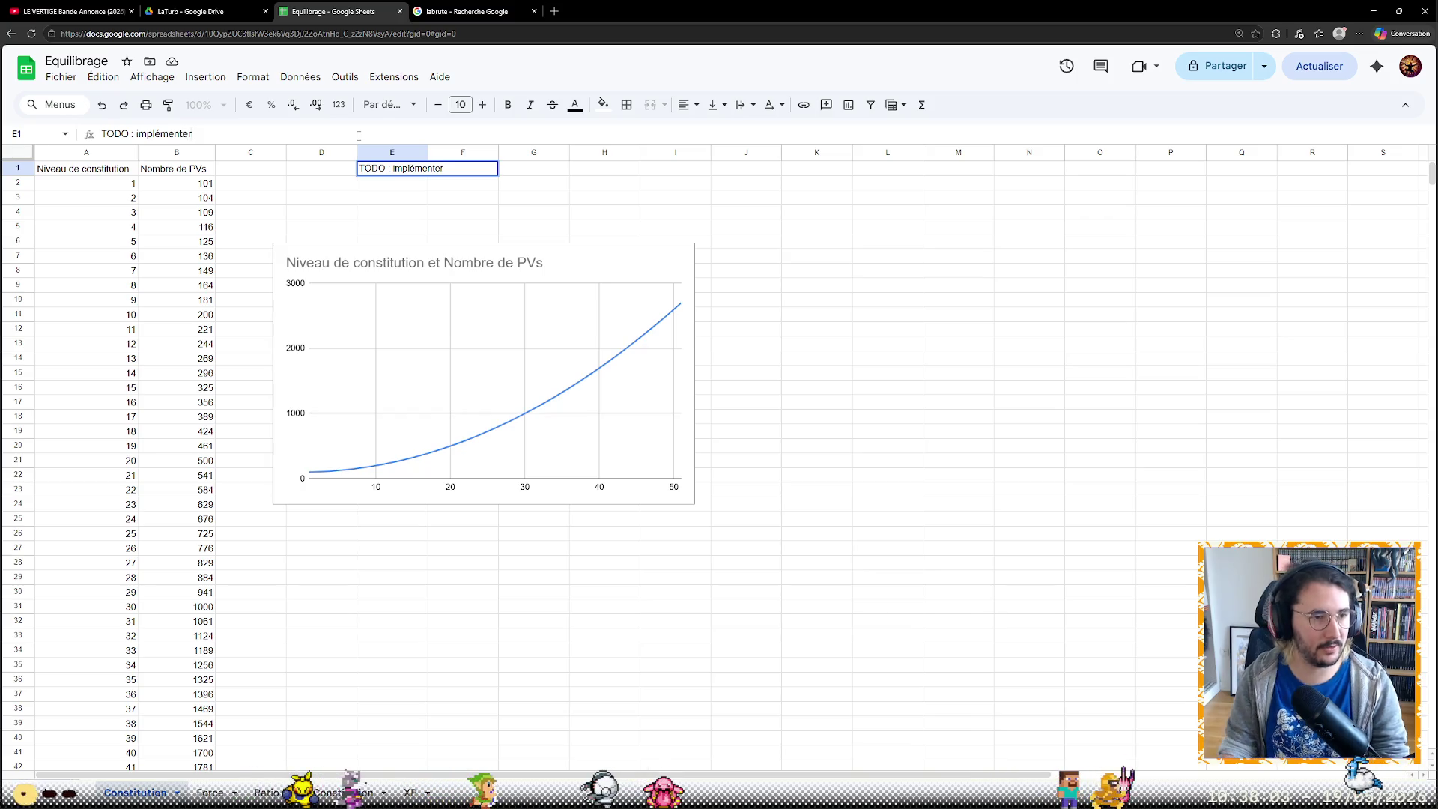
{"action": "key", "text": "Return"}
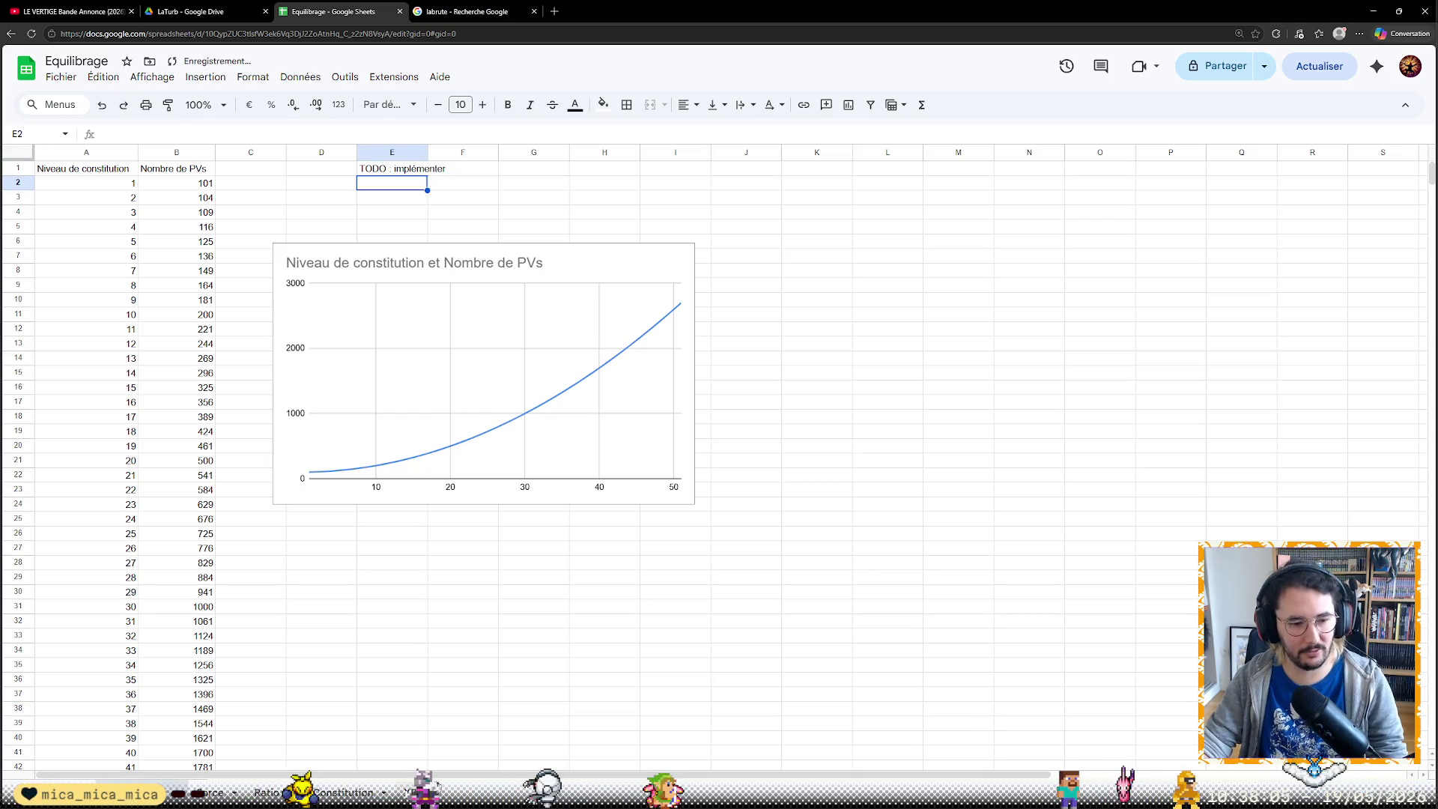
{"action": "key", "text": "ctrl+shift+Page_Down"}
{"action": "type", "text": "TODO"}
{"action": "left_click", "coordinate": [911, 170]}
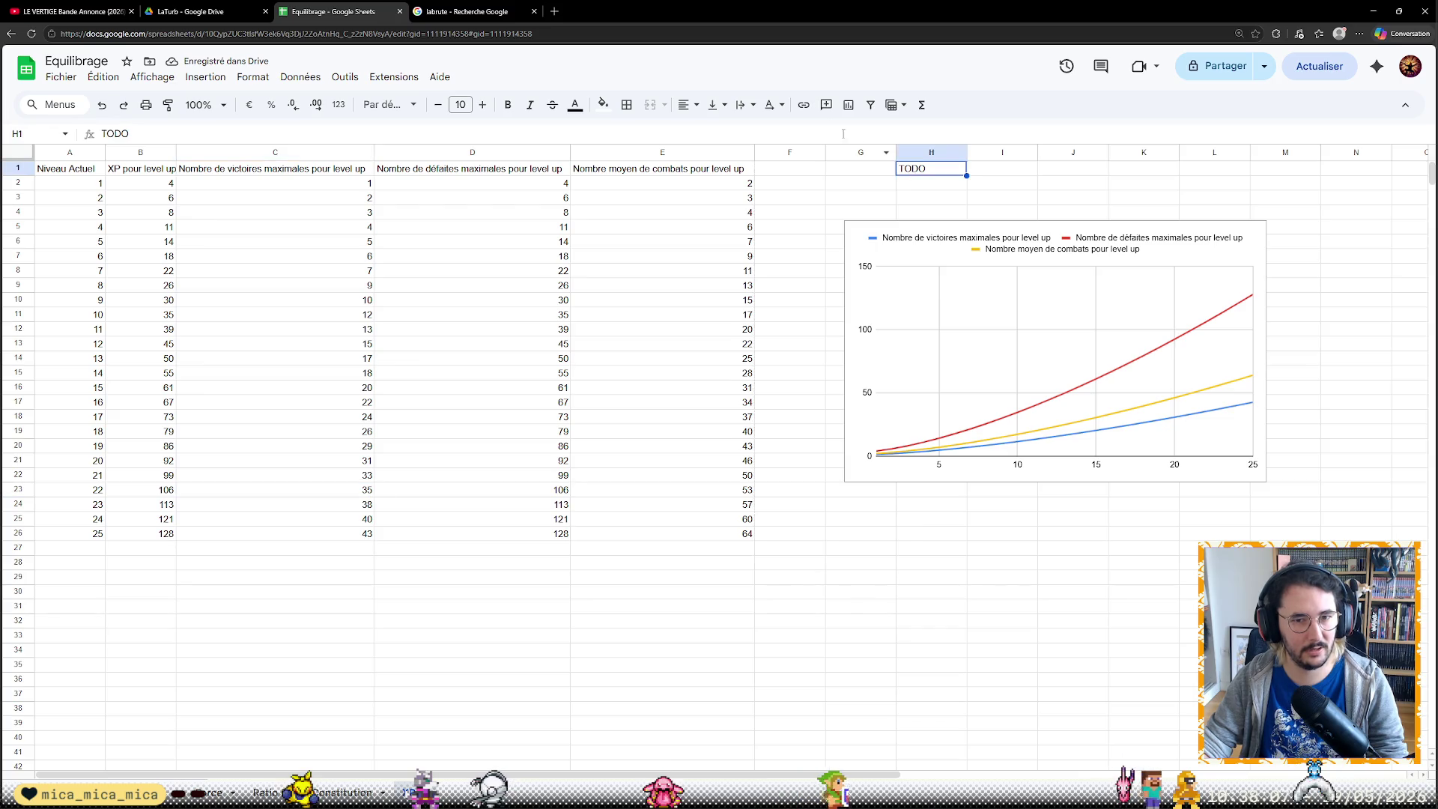
{"action": "type", "text": ": implémenter"}
{"action": "key", "text": "Return"}
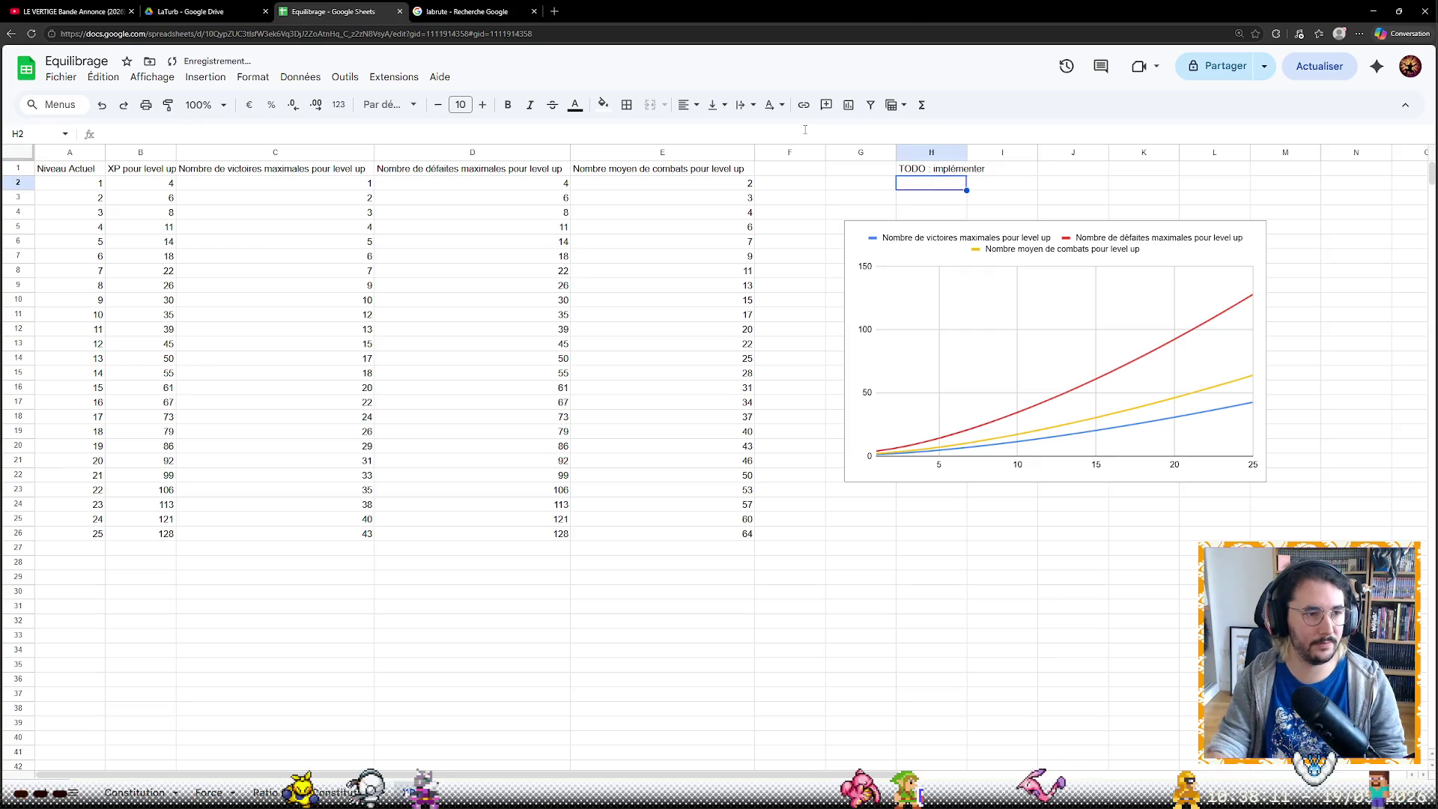
{"action": "left_click", "coordinate": [208, 793]}
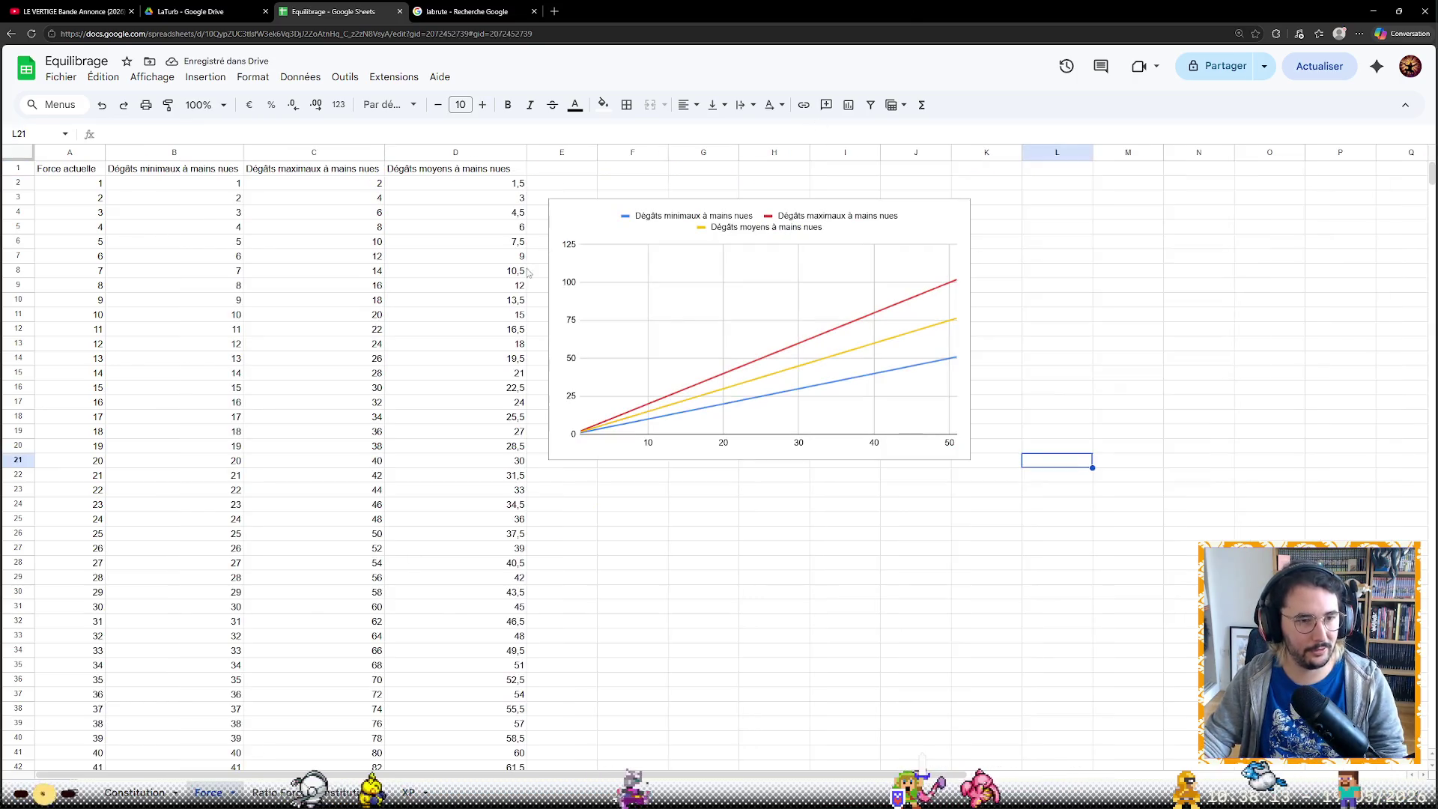
Enter 'TODO : équilibrage' in Force cell G1 and jump to the Ratio Force/Constitution sheet
{"action": "left_click", "coordinate": [692, 170]}
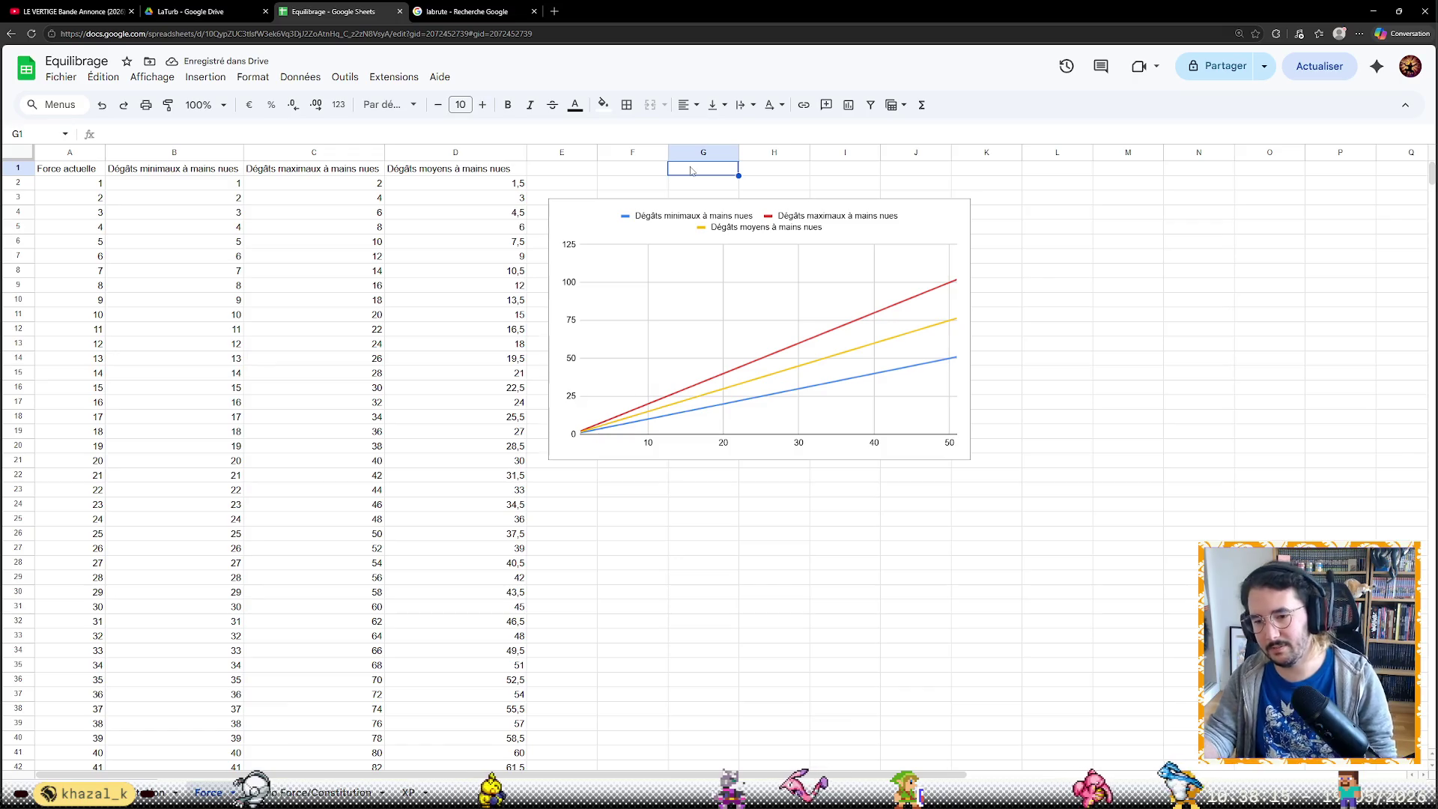
{"action": "type", "text": "TODO : éq"}
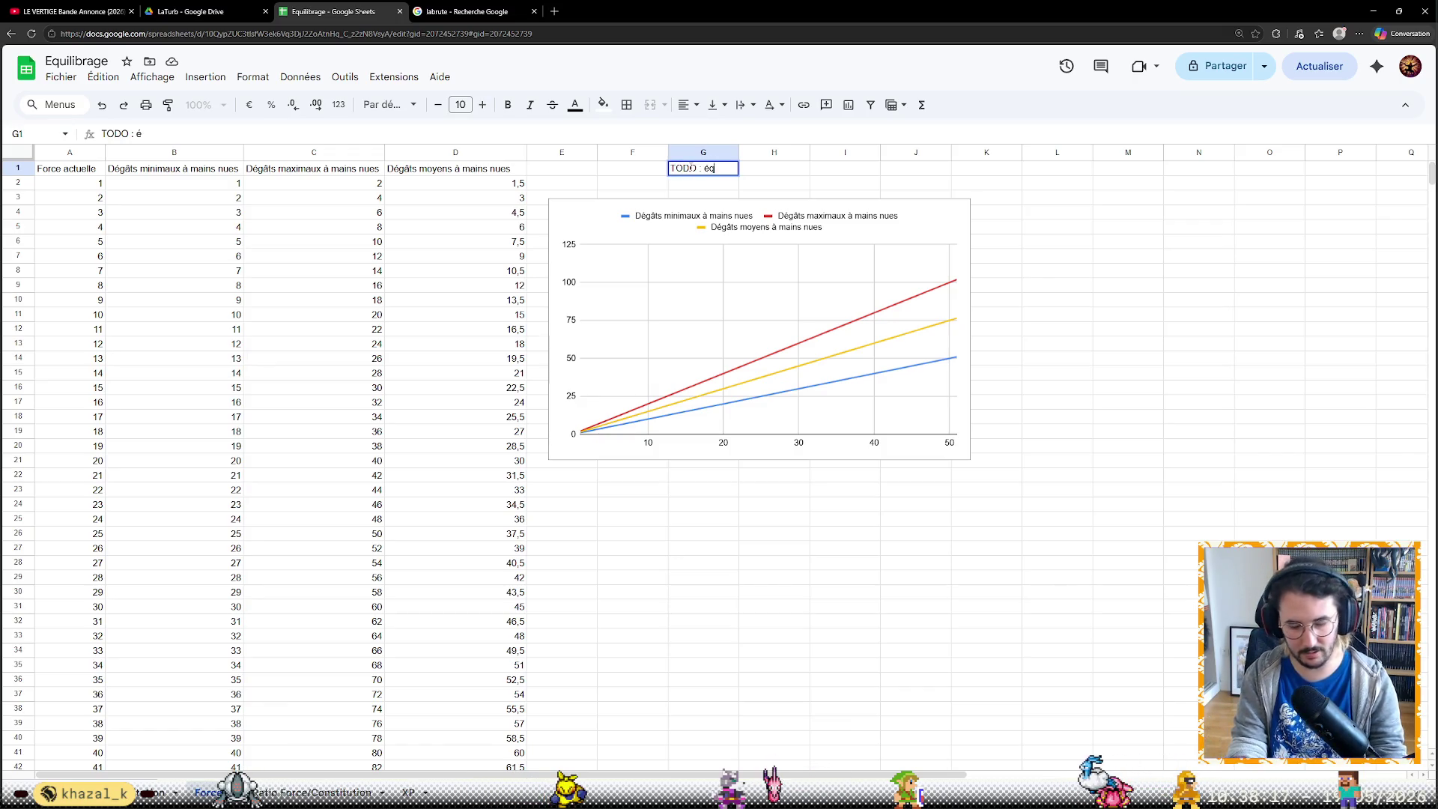
{"action": "type", "text": "uilibrage"}
{"action": "key", "text": "Return"}
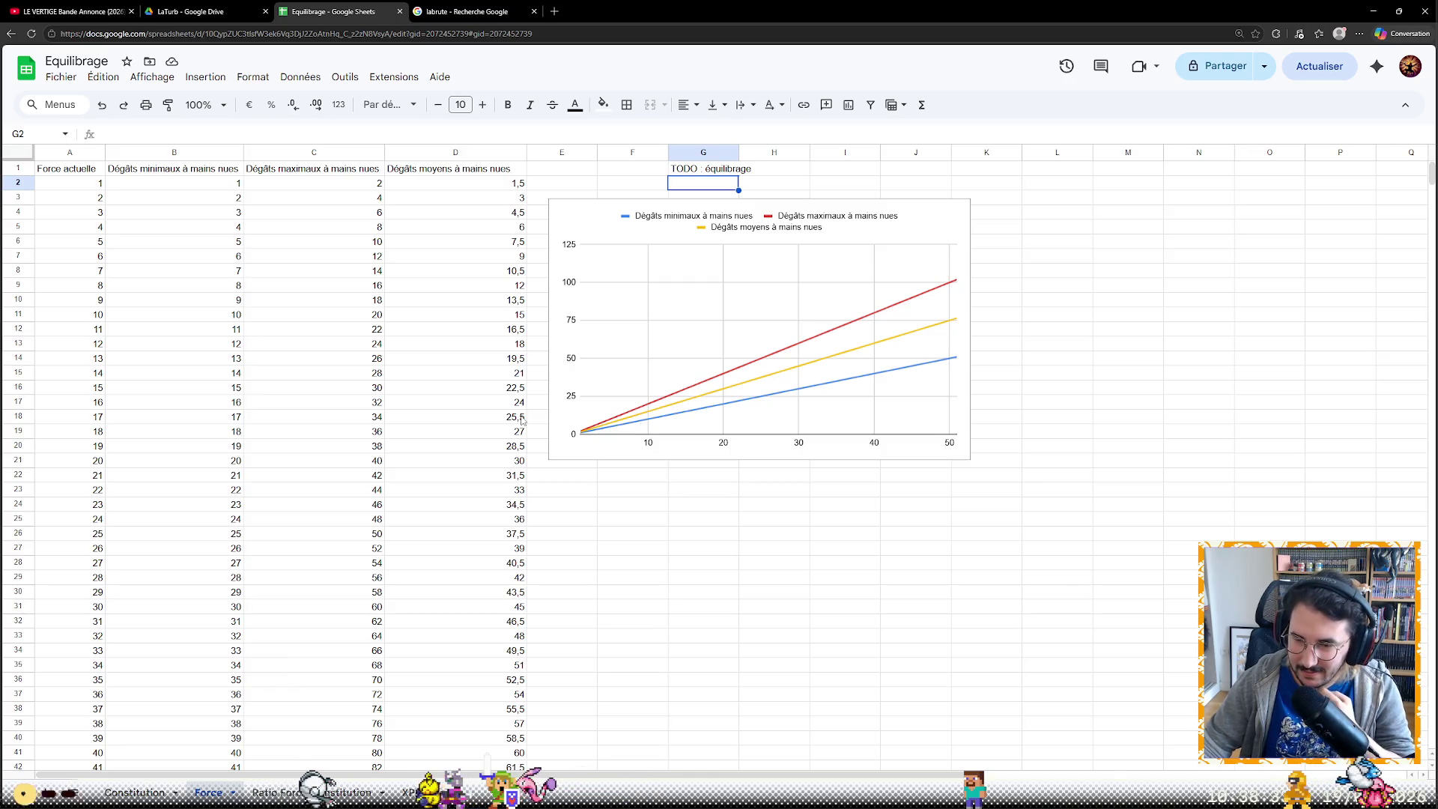
{"action": "key", "text": "ctrl+shift+Page_Down"}
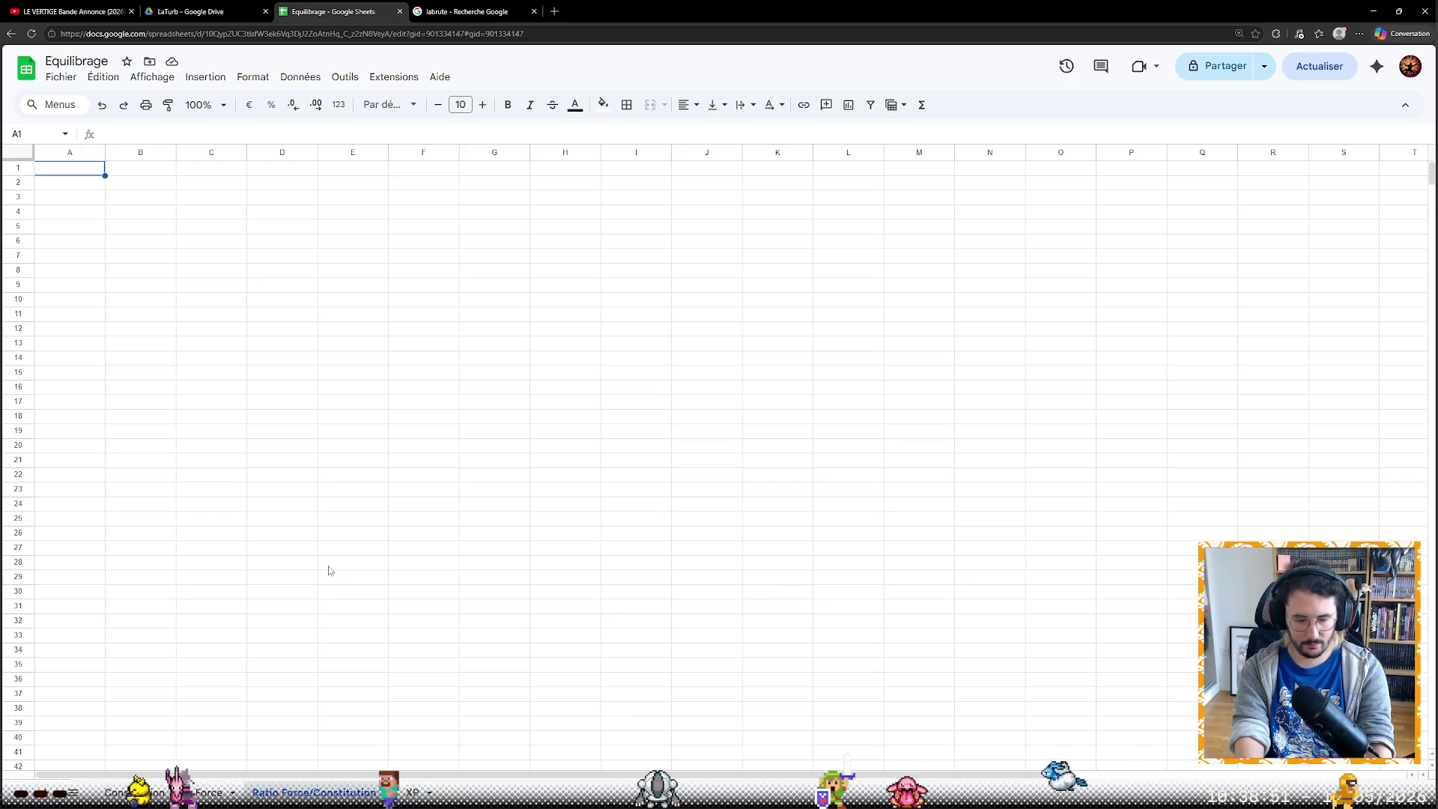
{"action": "type", "text": "Nombresde coups mlo"}
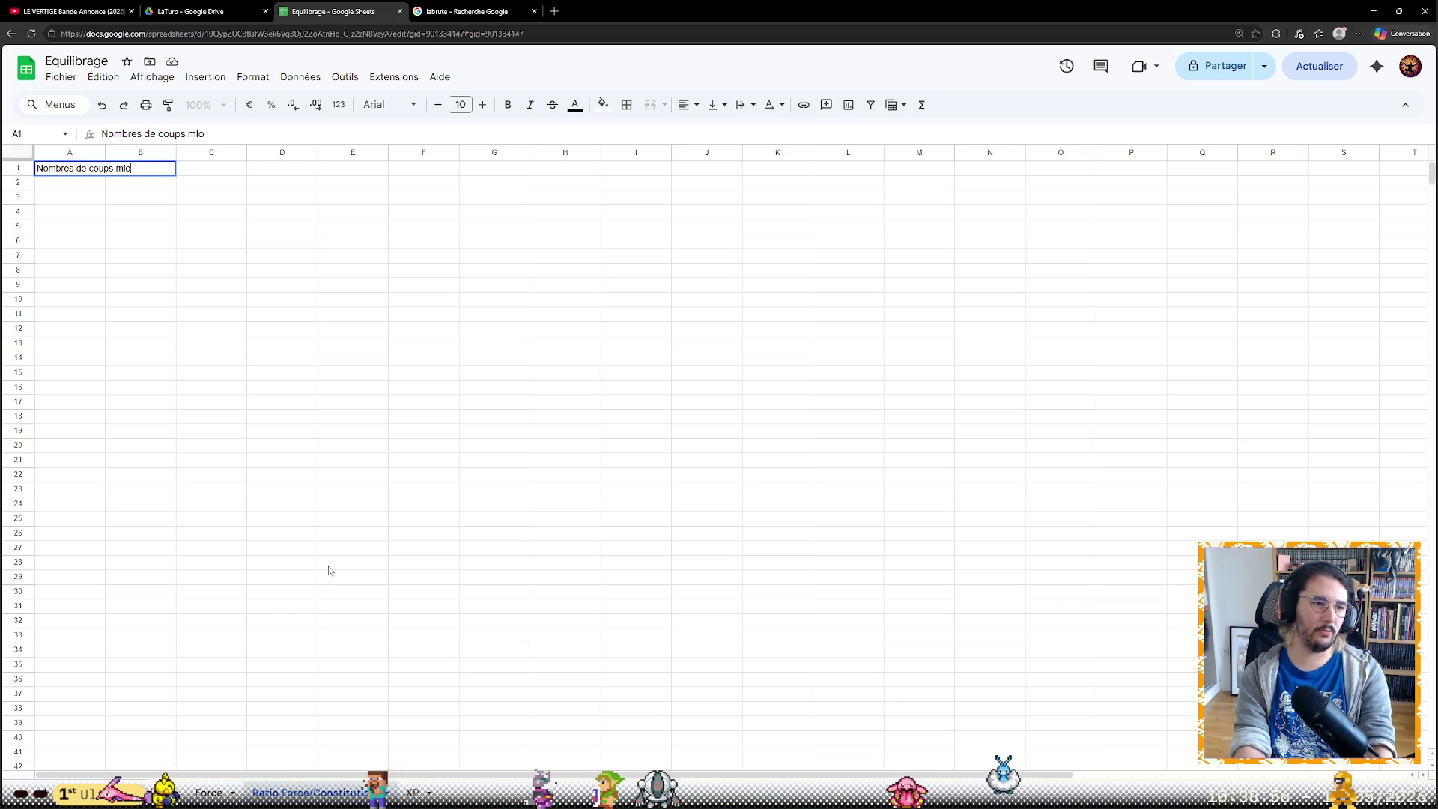
Enter the heading 'Nombres de coups moyens pour tuer une unité de niveau équivalent' in A1 and widen column A to fit
{"action": "key", "text": "BackSpace"}
{"action": "key", "text": "BackSpace"}
{"action": "type", "text": "oyens pour tuer"}
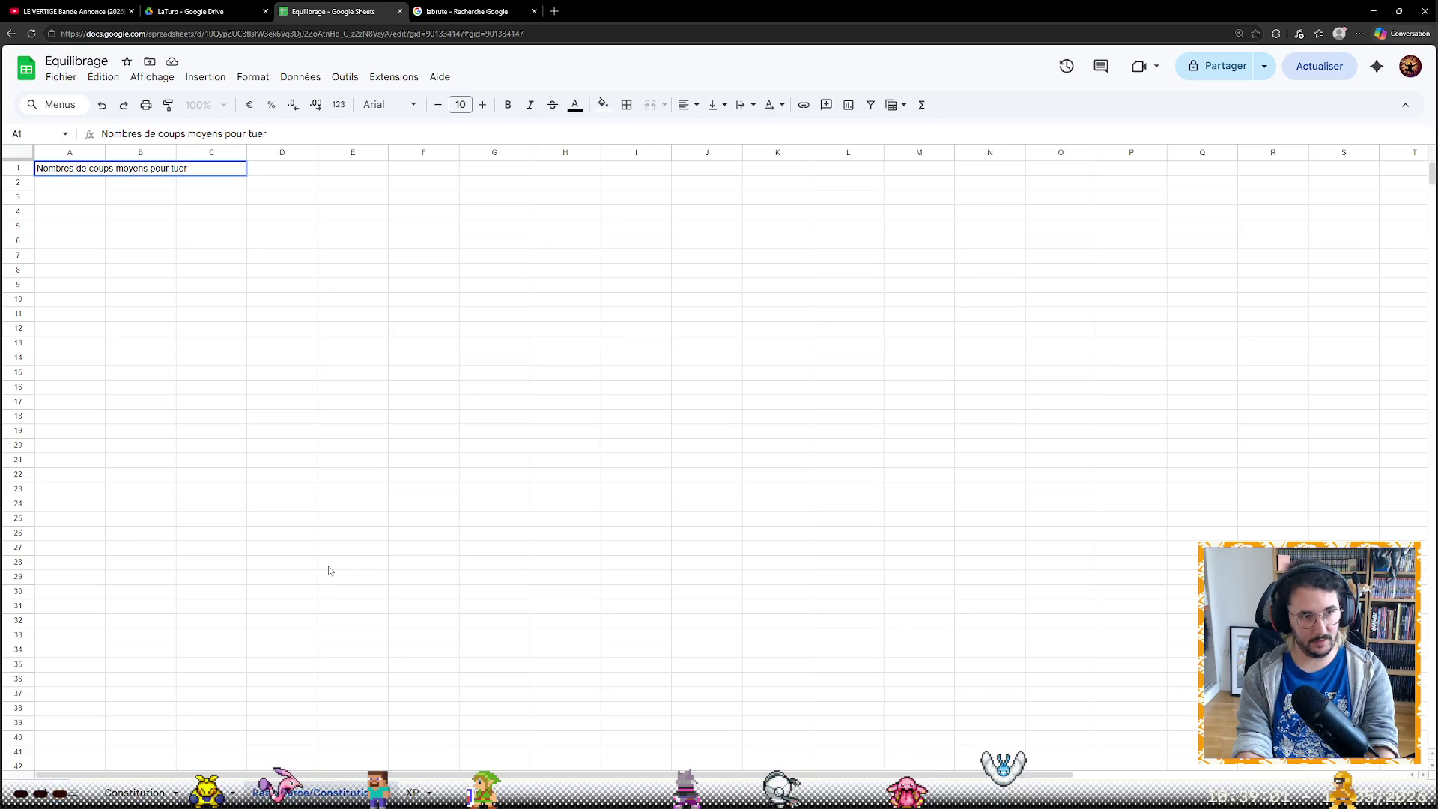
{"action": "type", "text": " une unité"}
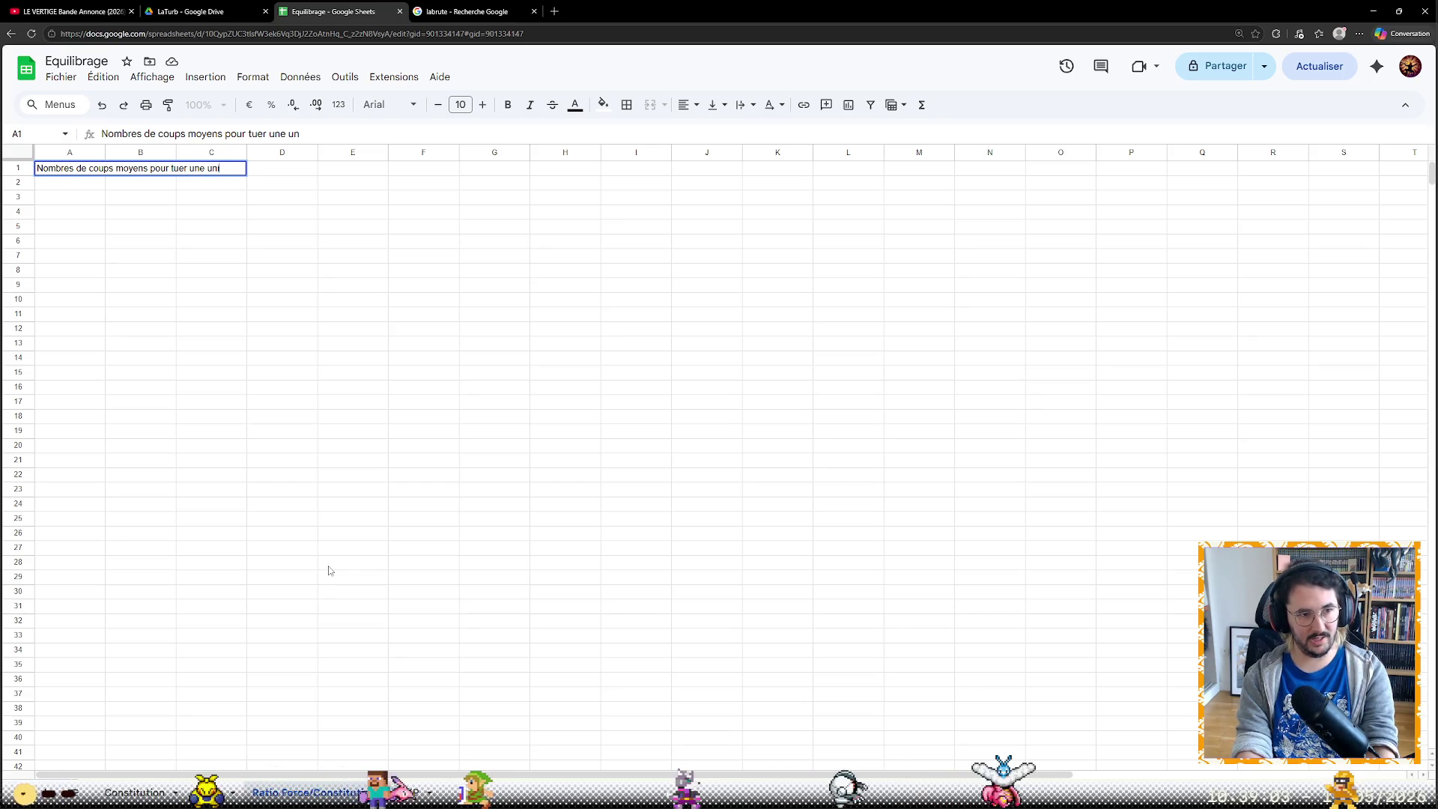
{"action": "type", "text": " de niveau équivalent"}
{"action": "key", "text": "Return"}
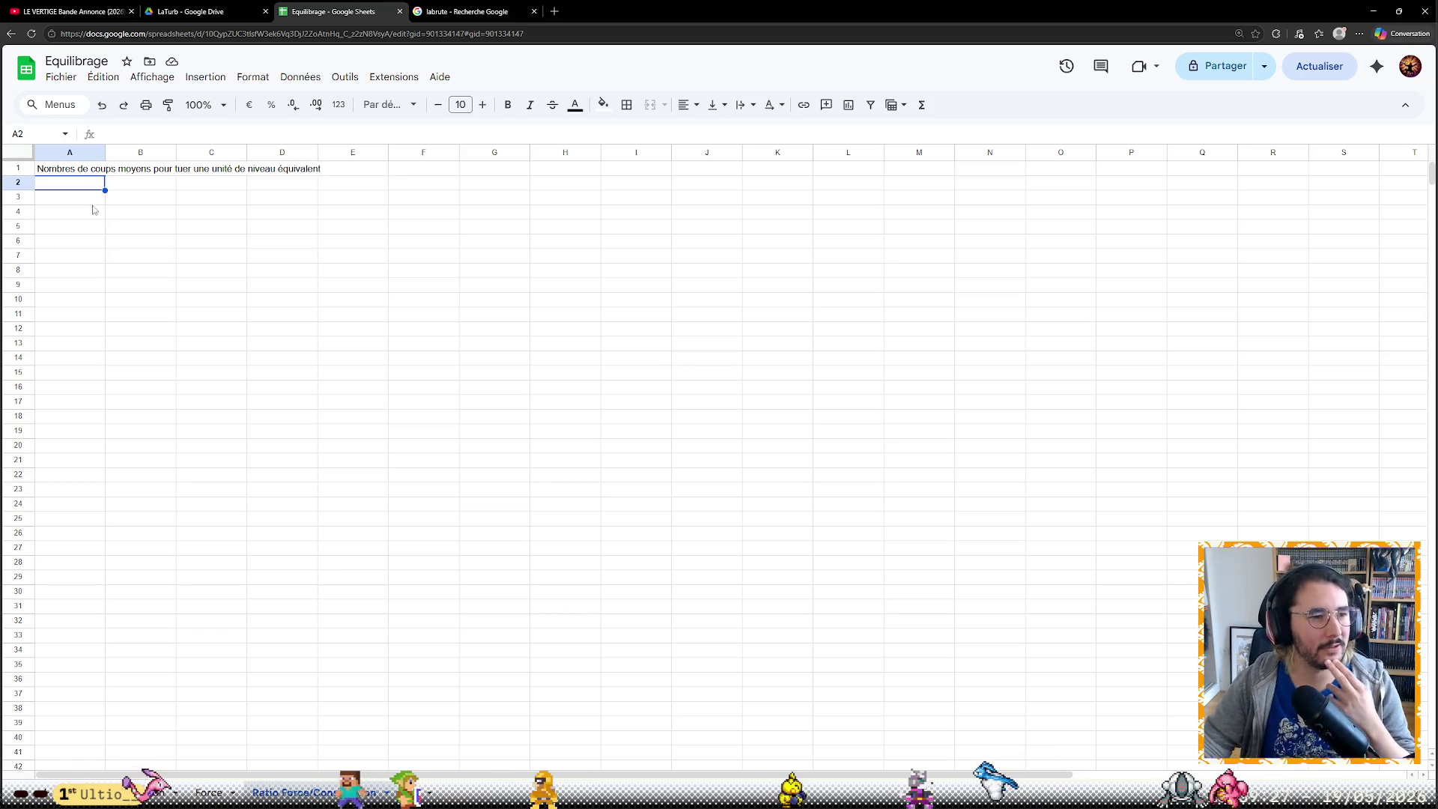
{"action": "left_click_drag", "start_coordinate": [105, 151], "coordinate": [330, 151]}
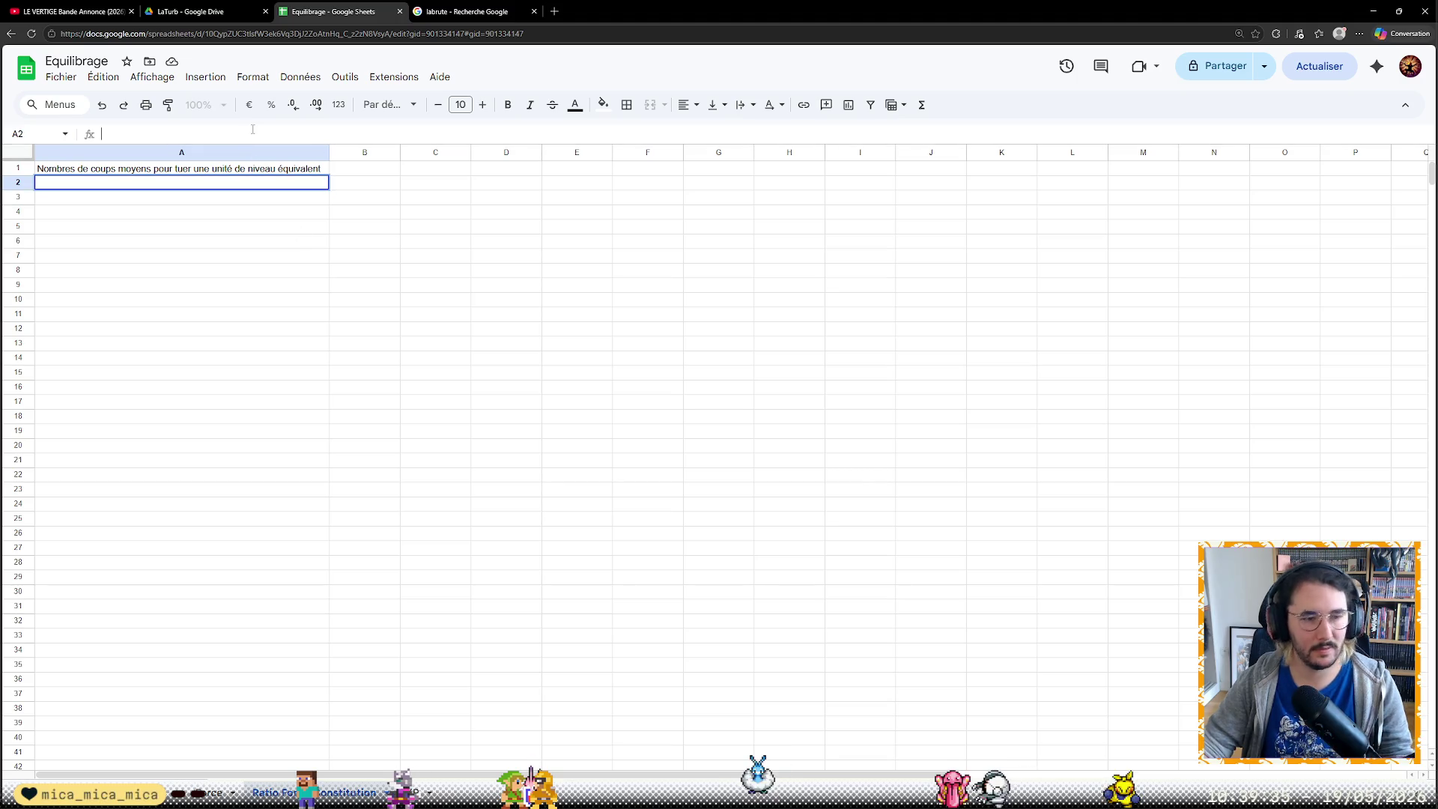
{"action": "type", "text": "="}
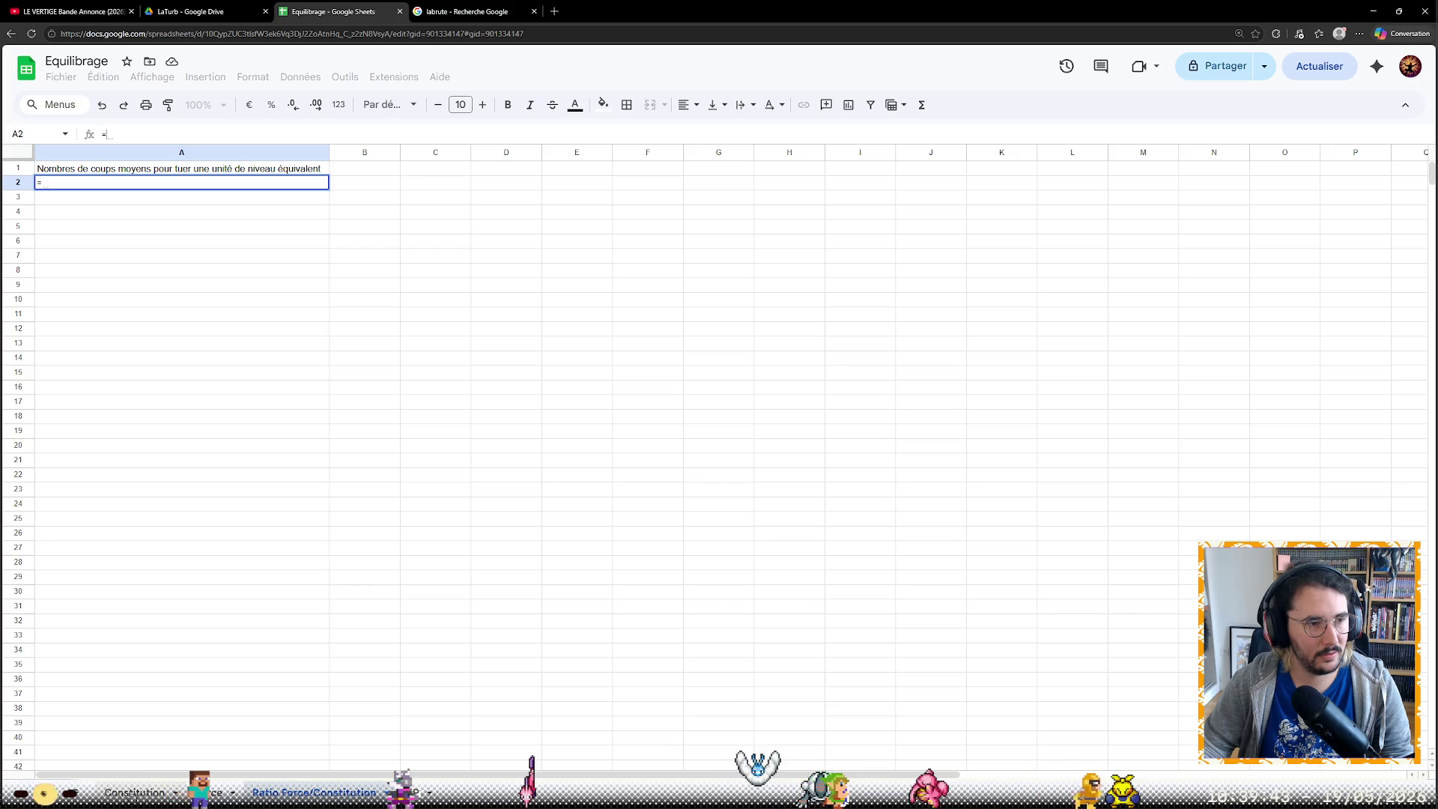
Search 'google sheets refer to cell in another sheet', read the Help article, and return to Equilibrage
{"action": "left_click", "coordinate": [554, 12]}
{"action": "type", "text": "google sheet"}
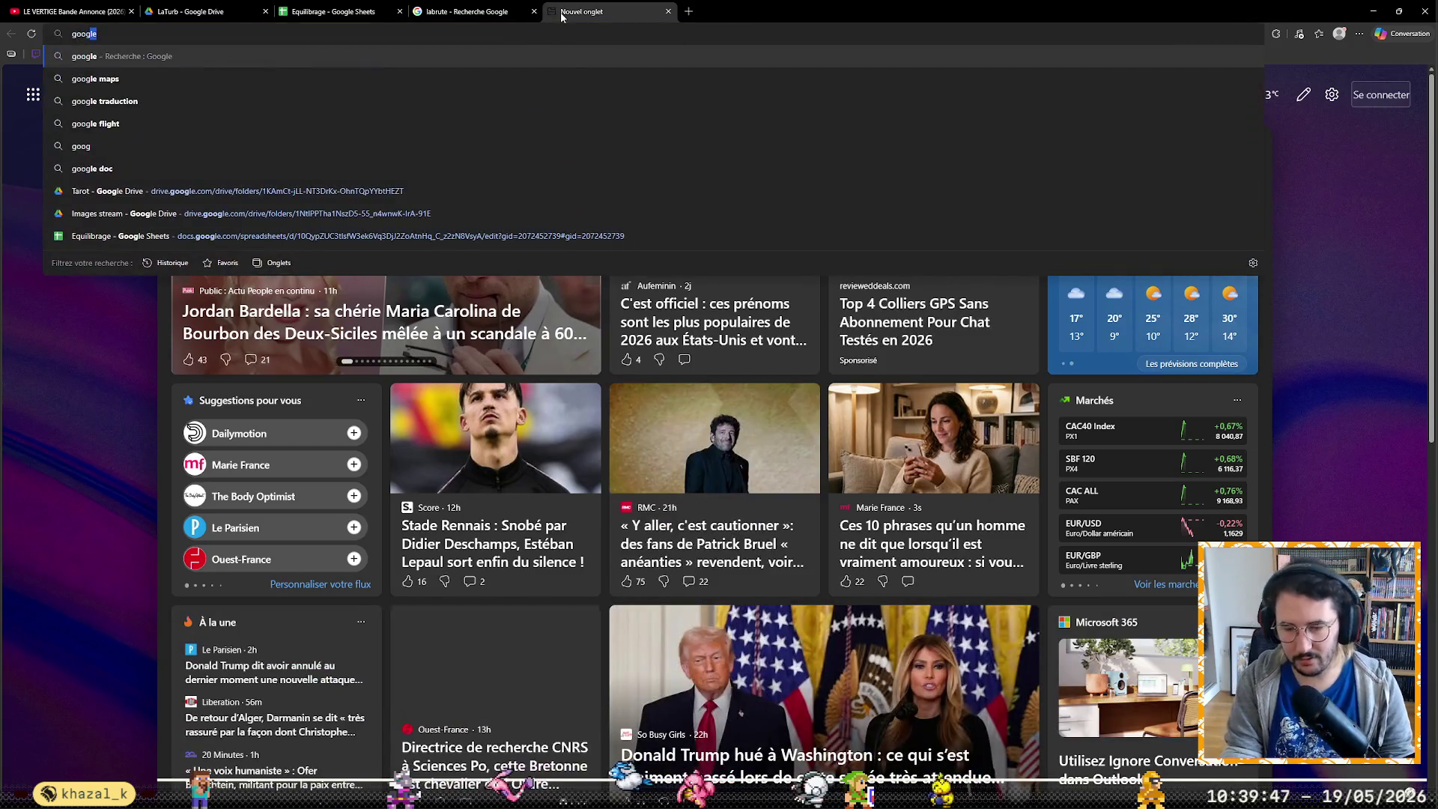
{"action": "type", "text": "s"}
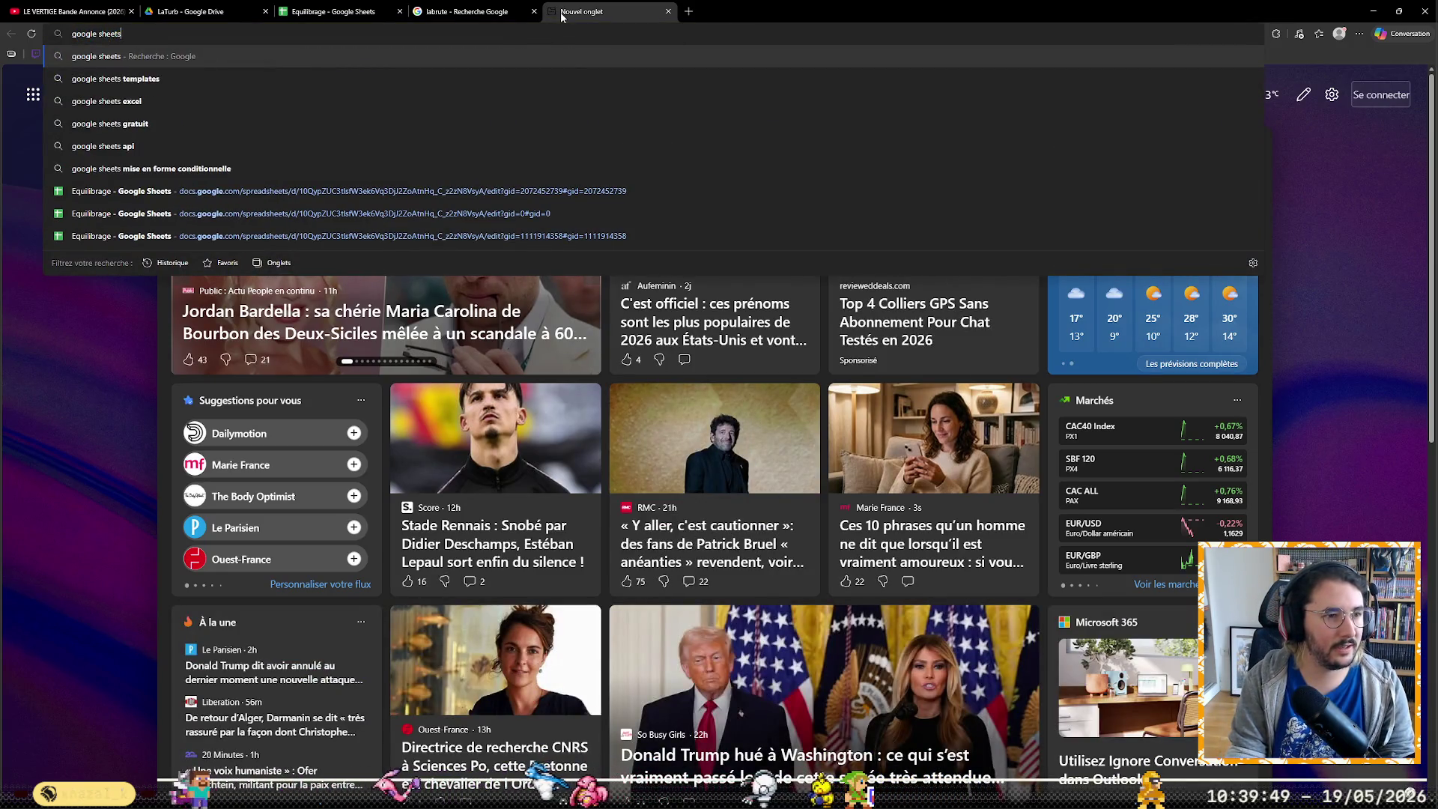
{"action": "type", "text": " ref to"}
{"action": "key", "text": "Down"}
{"action": "key", "text": "Down"}
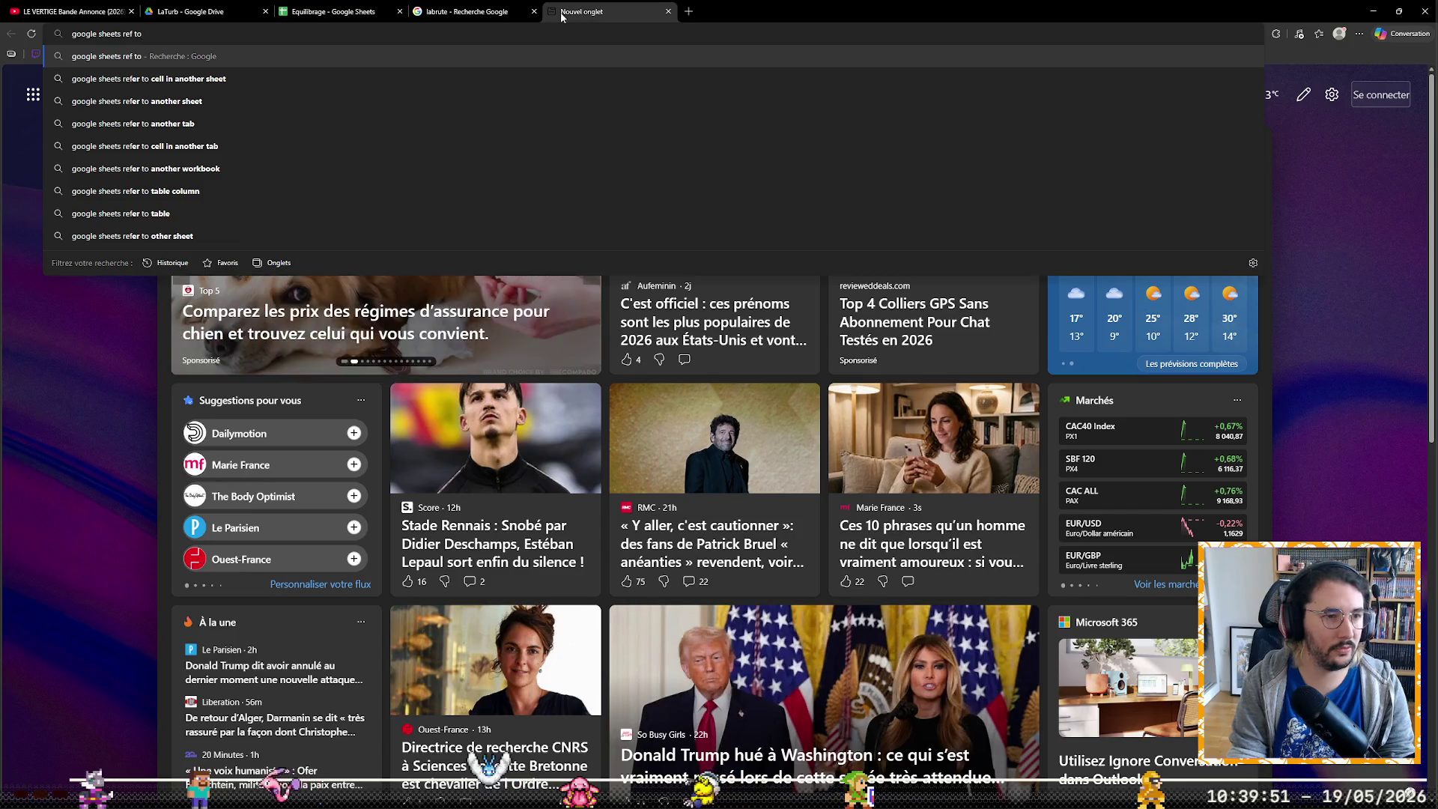
{"action": "key", "text": "Return"}
{"action": "left_click", "coordinate": [415, 233]}
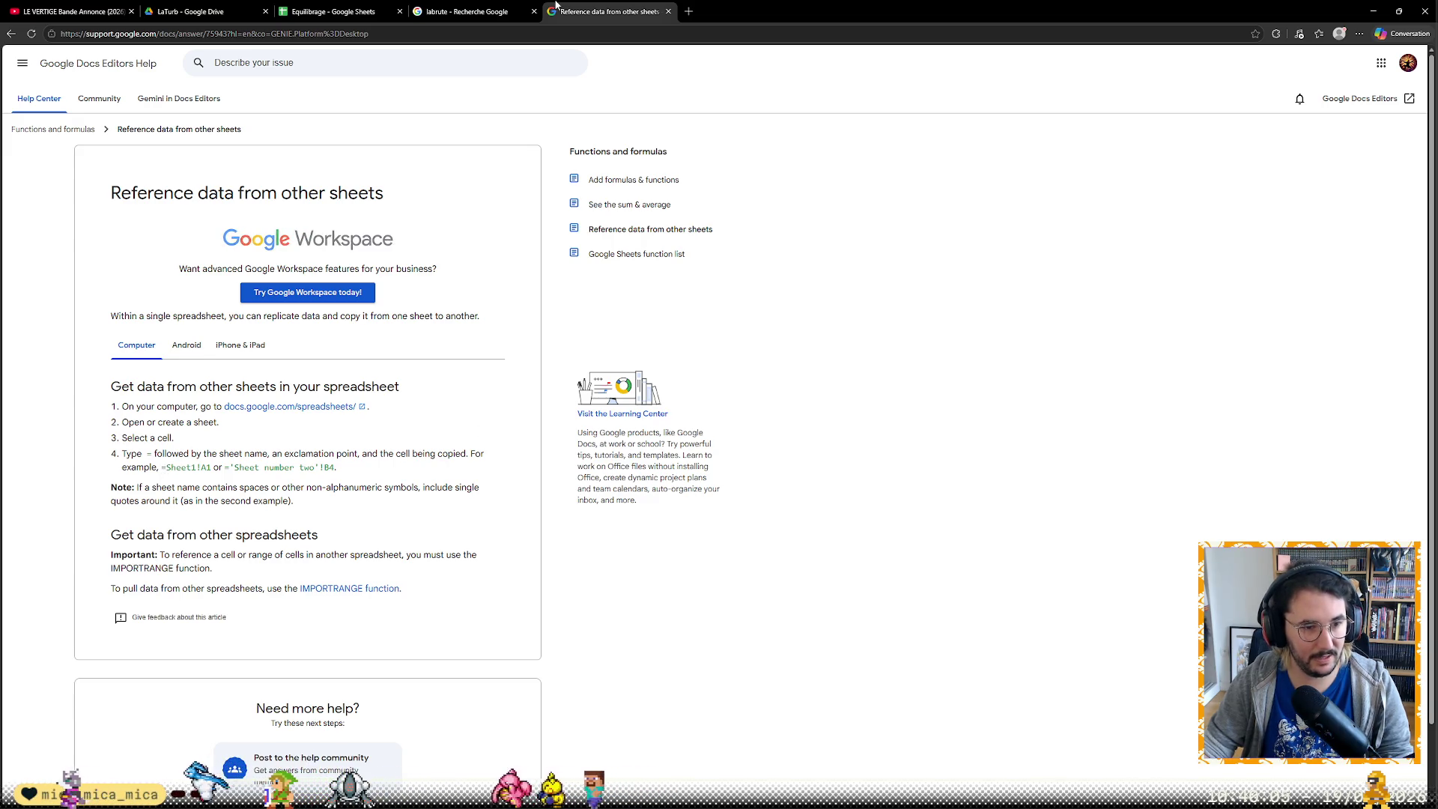
{"action": "key", "text": "ctrl+shift+Tab"}
{"action": "key", "text": "ctrl+shift+Tab"}
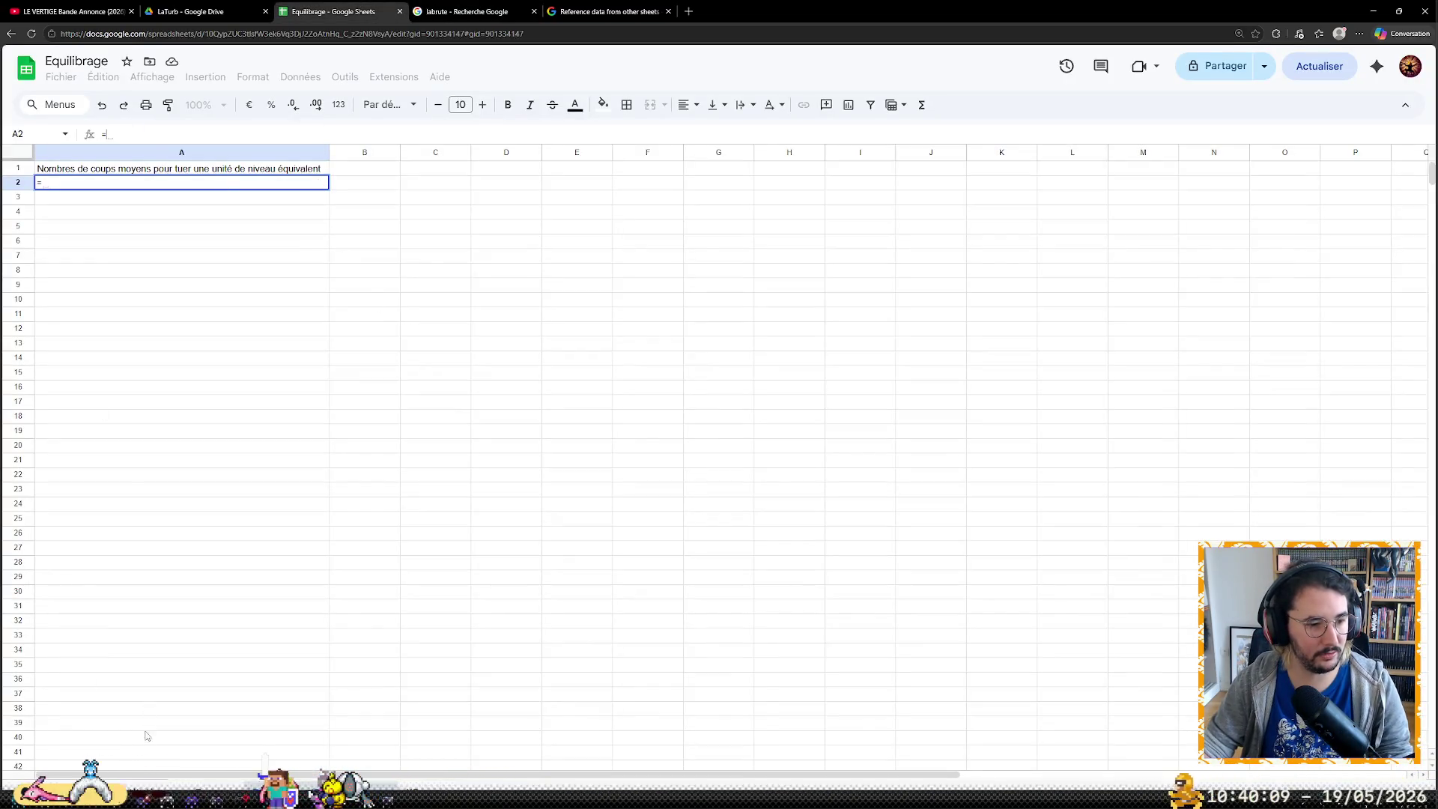
Check the Constitution sheet, then clear the misspelled partial Constitution reference from the A2 formula
{"action": "key", "text": "ctrl+shift+Page_Up"}
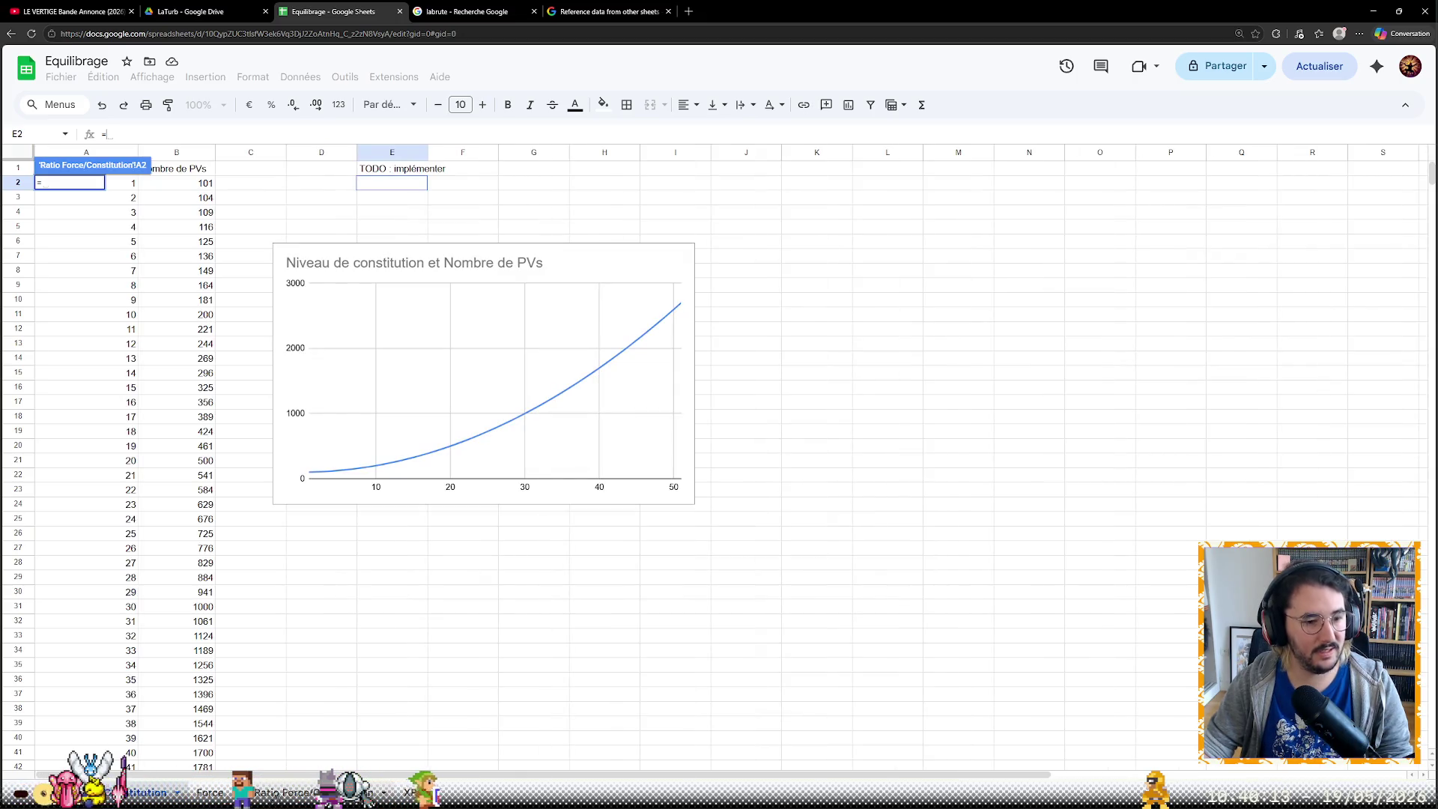
{"action": "key", "text": "ctrl+shift+Page_Down"}
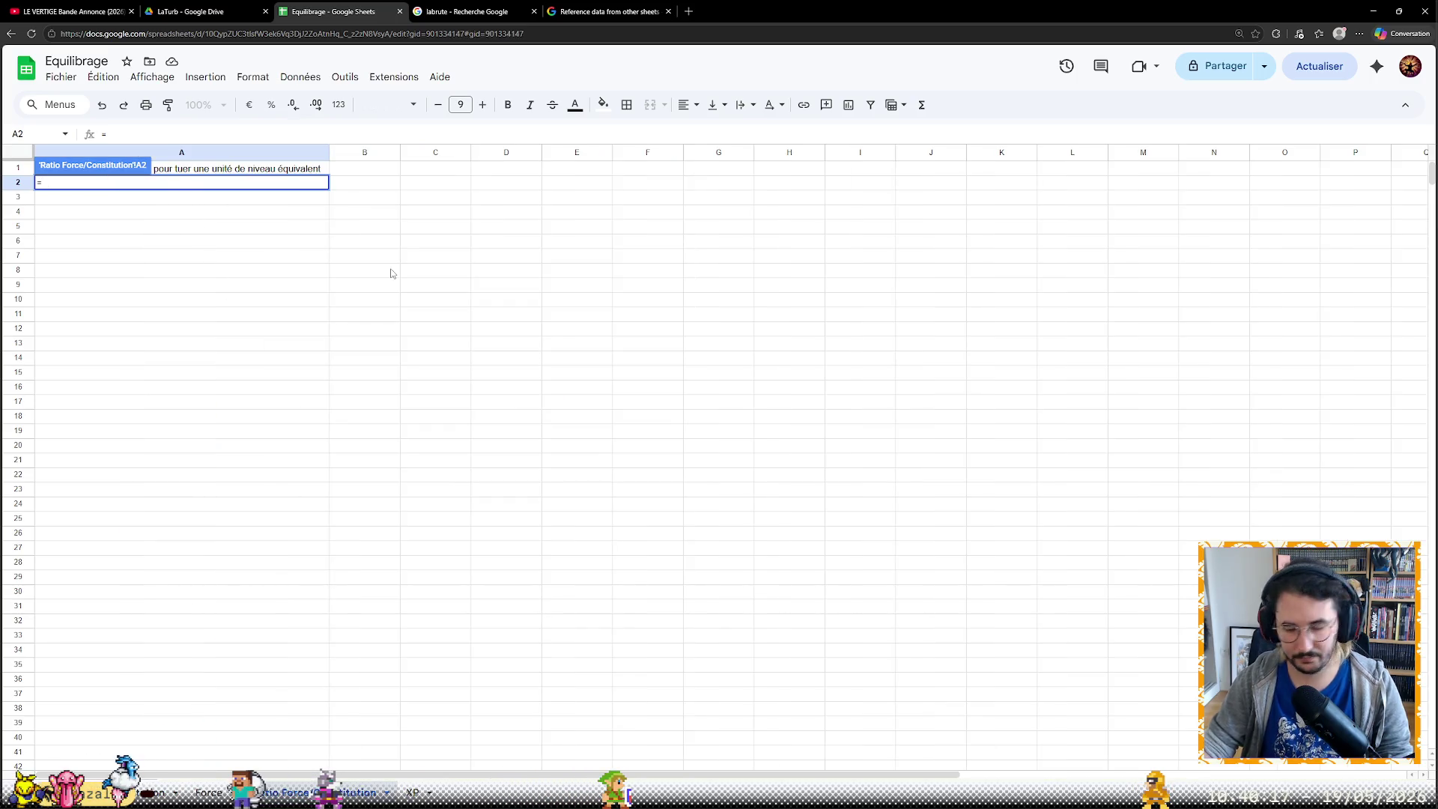
{"action": "type", "text": "Constit"}
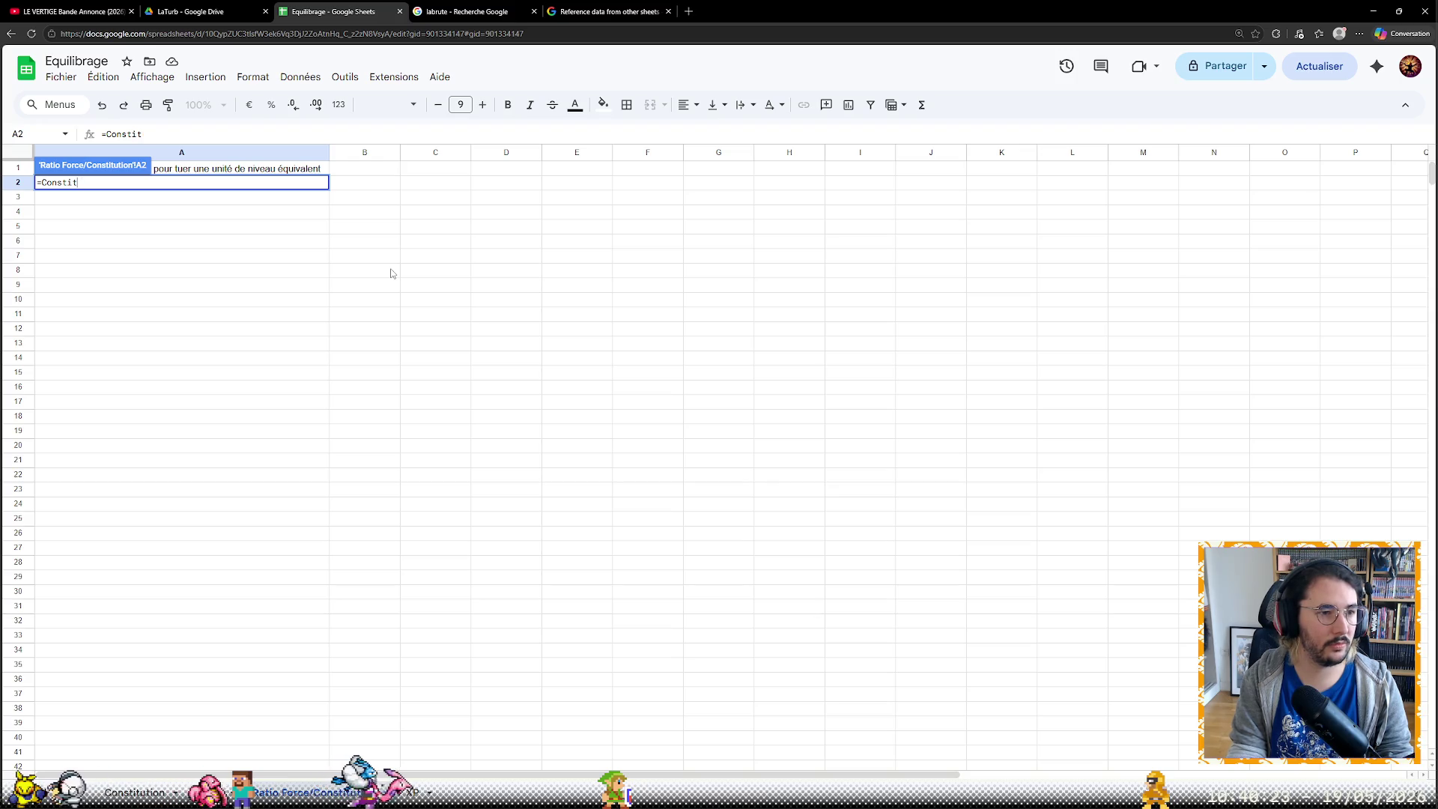
{"action": "type", "text": "ution!"}
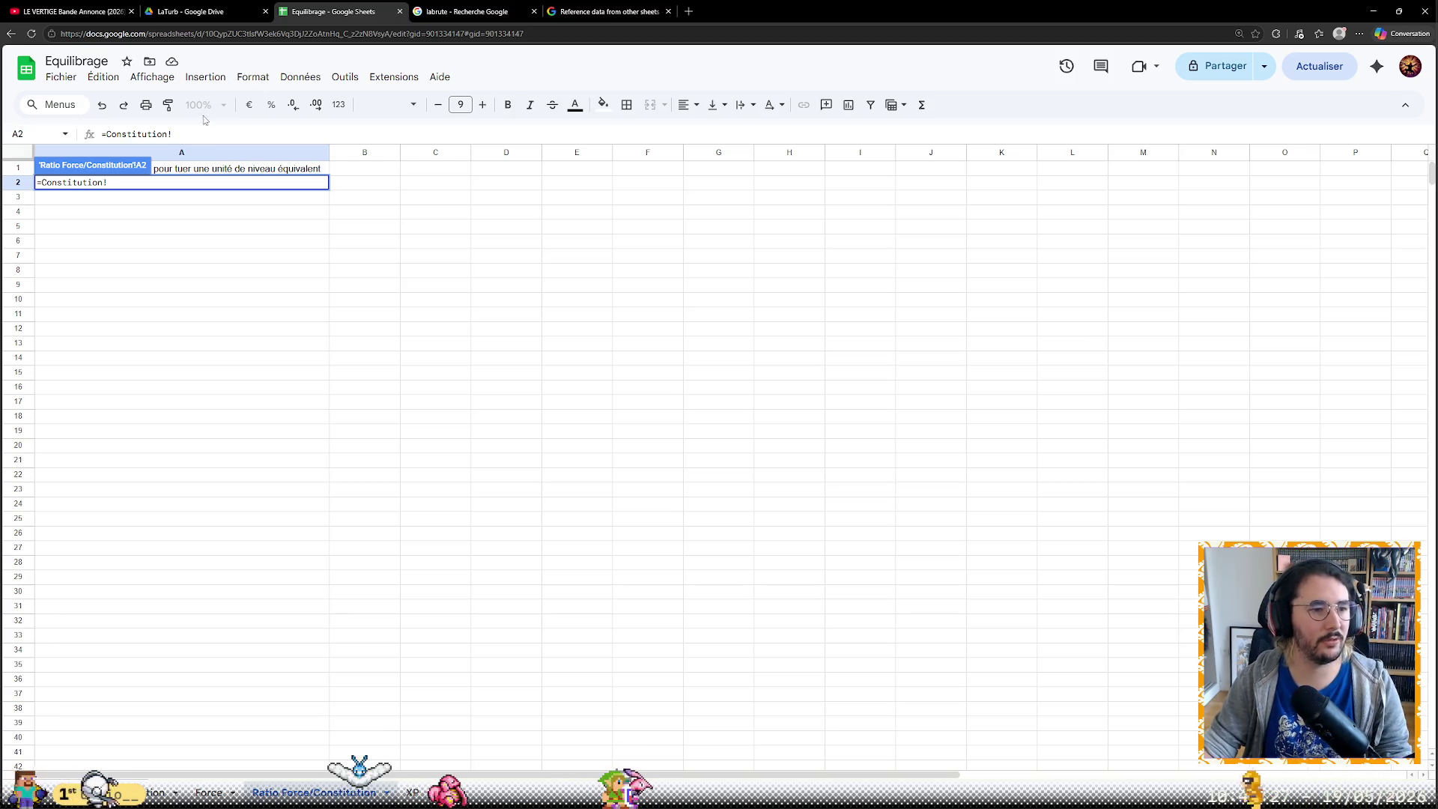
{"action": "triple_click", "coordinate": [204, 136]}
{"action": "type", "text": "=Consti"}
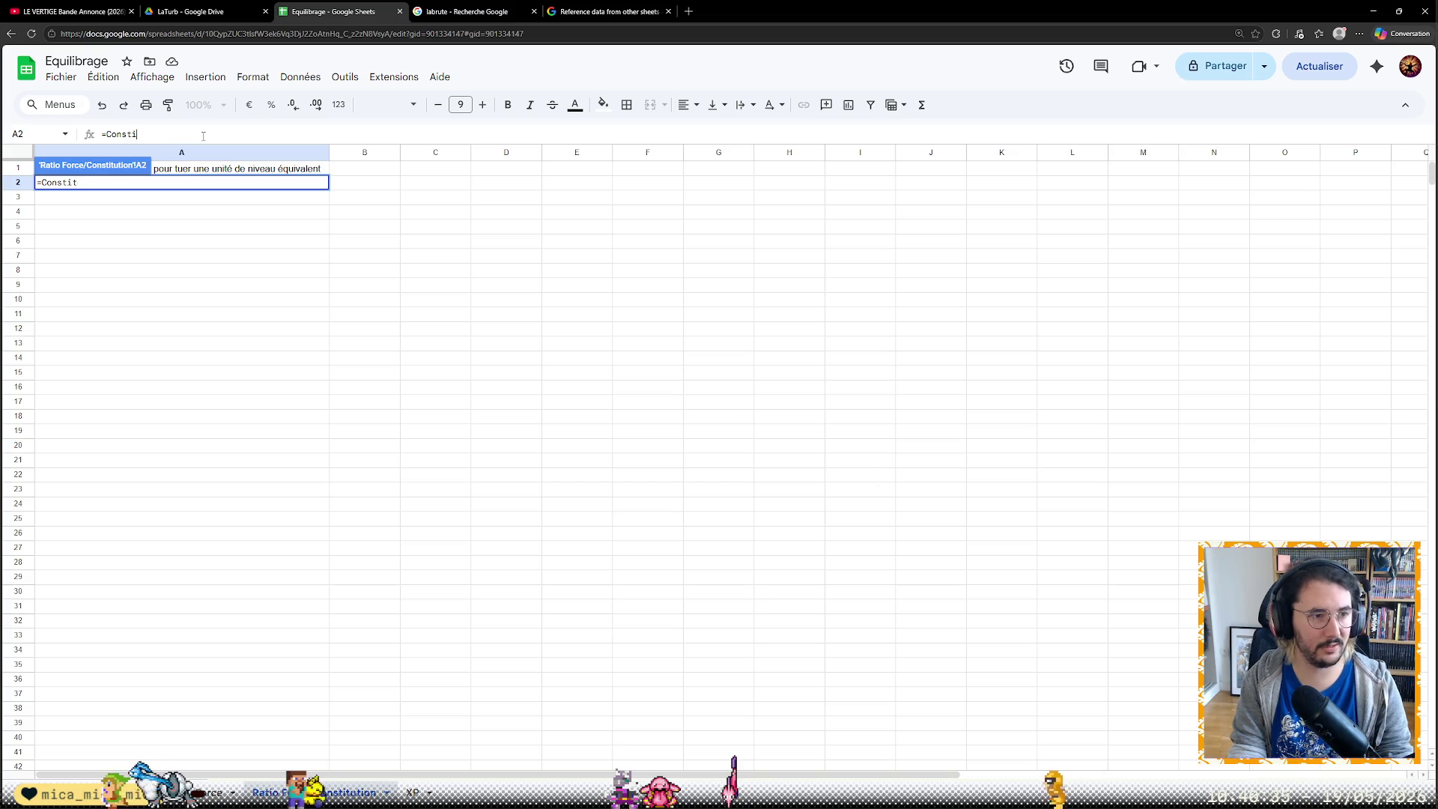
{"action": "key", "text": "BackSpace"}
{"action": "key", "text": "BackSpace"}
{"action": "key", "text": "BackSpace"}
{"action": "key", "text": "BackSpace"}
{"action": "type", "text": "S"}
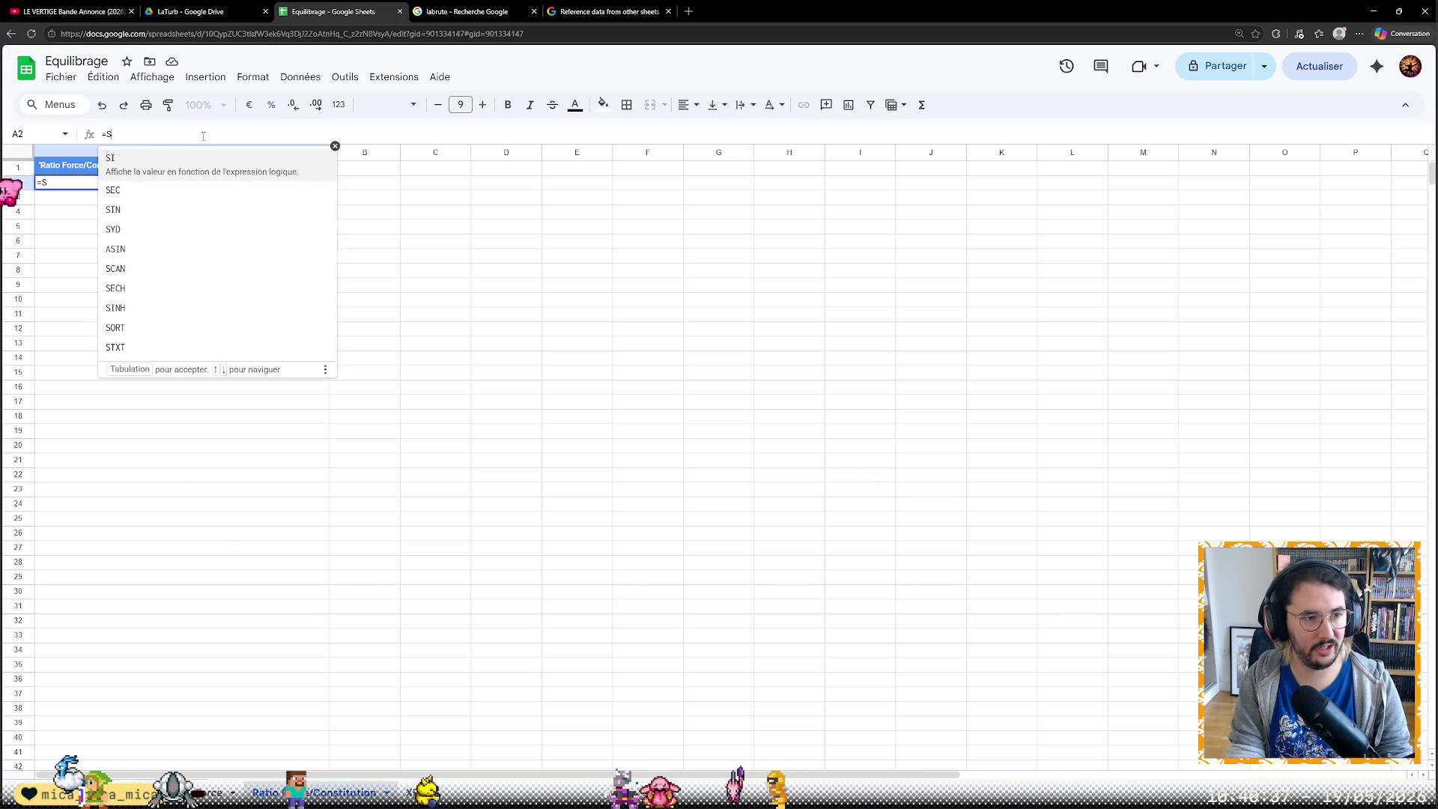
{"action": "type", "text": "HEET("}
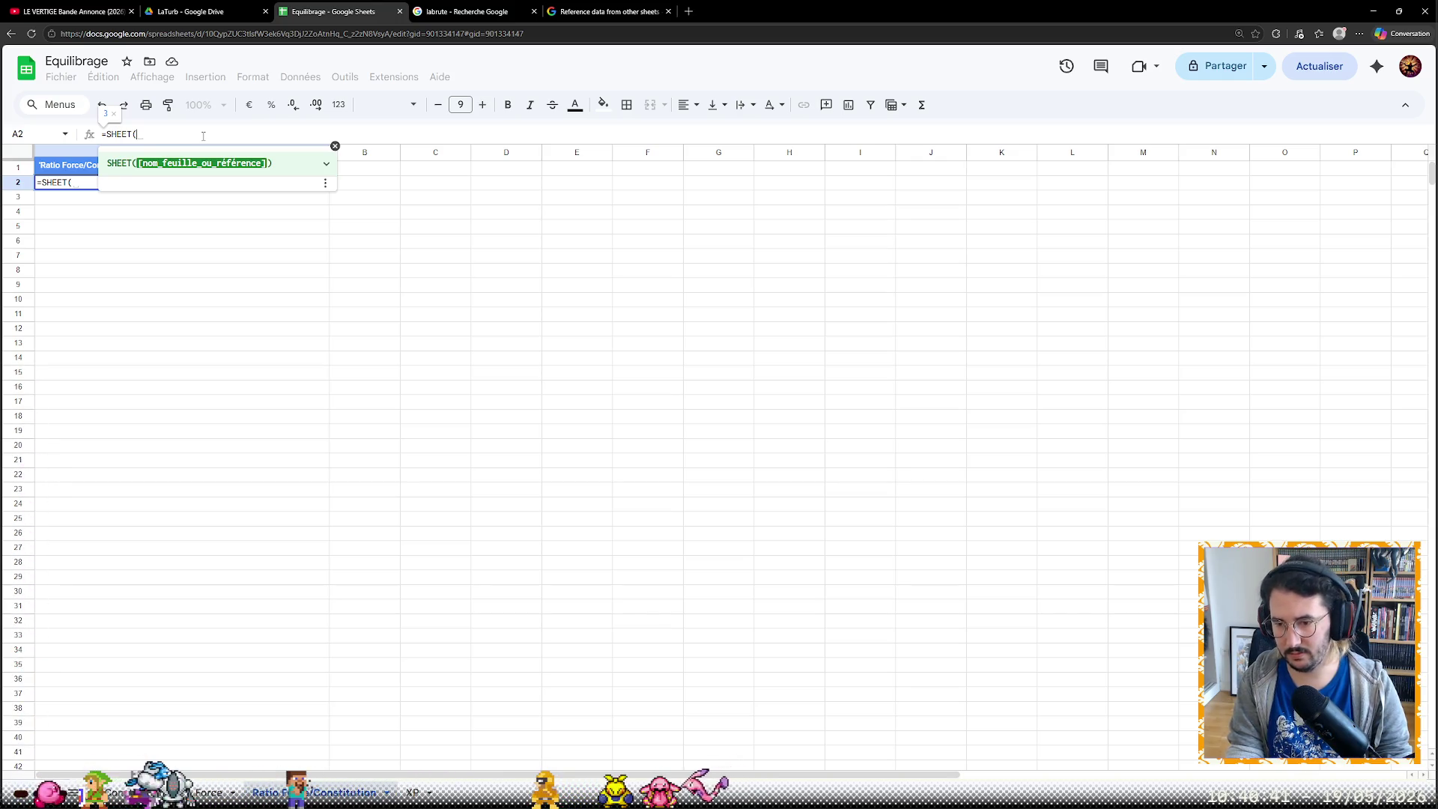
{"action": "type", "text": "Constit"}
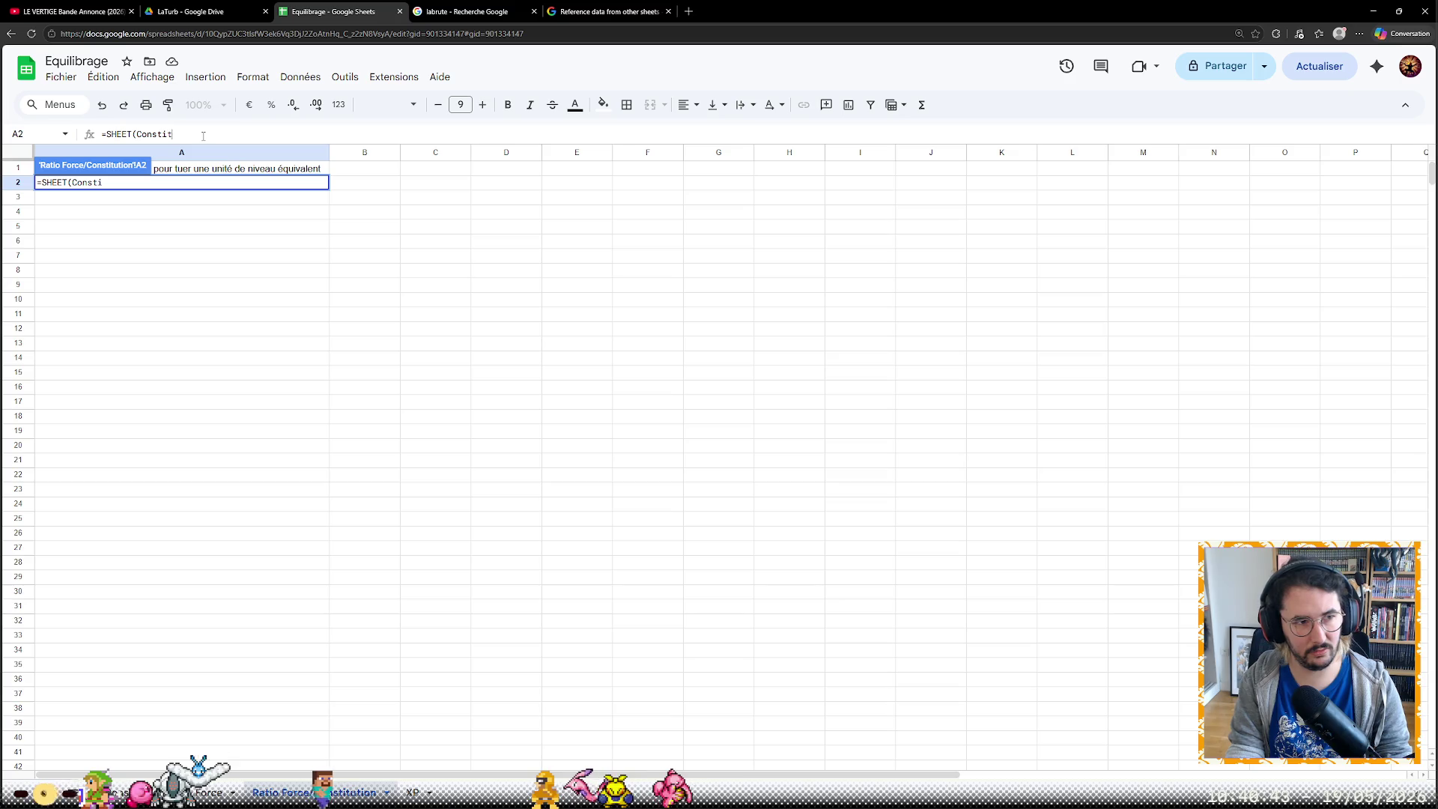
{"action": "key", "text": "BackSpace"}
{"action": "key", "text": "BackSpace"}
{"action": "key", "text": "BackSpace"}
{"action": "type", "text": "tion)"}
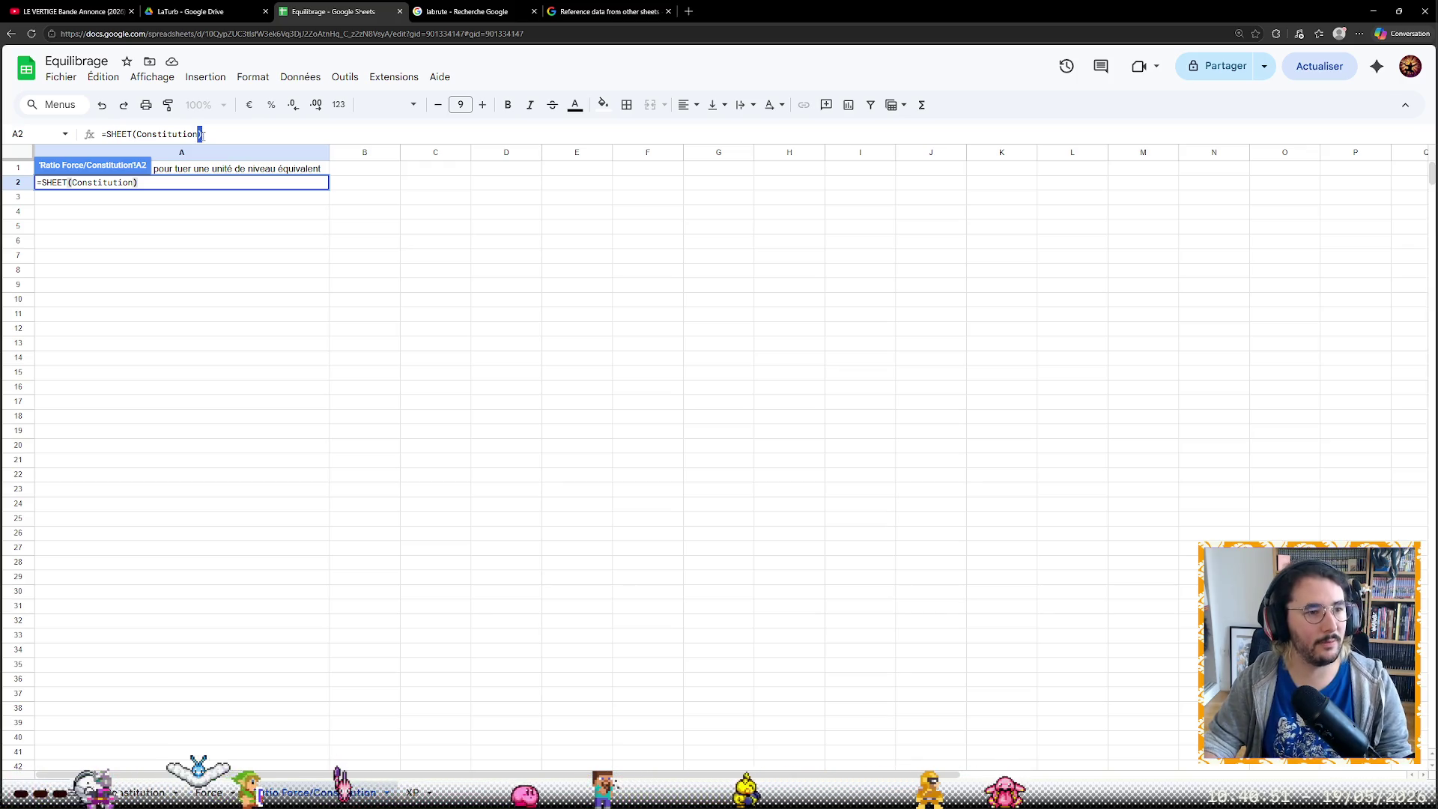
{"action": "key", "text": "ctrl+shift+Left"}
{"action": "key", "text": "BackSpace"}
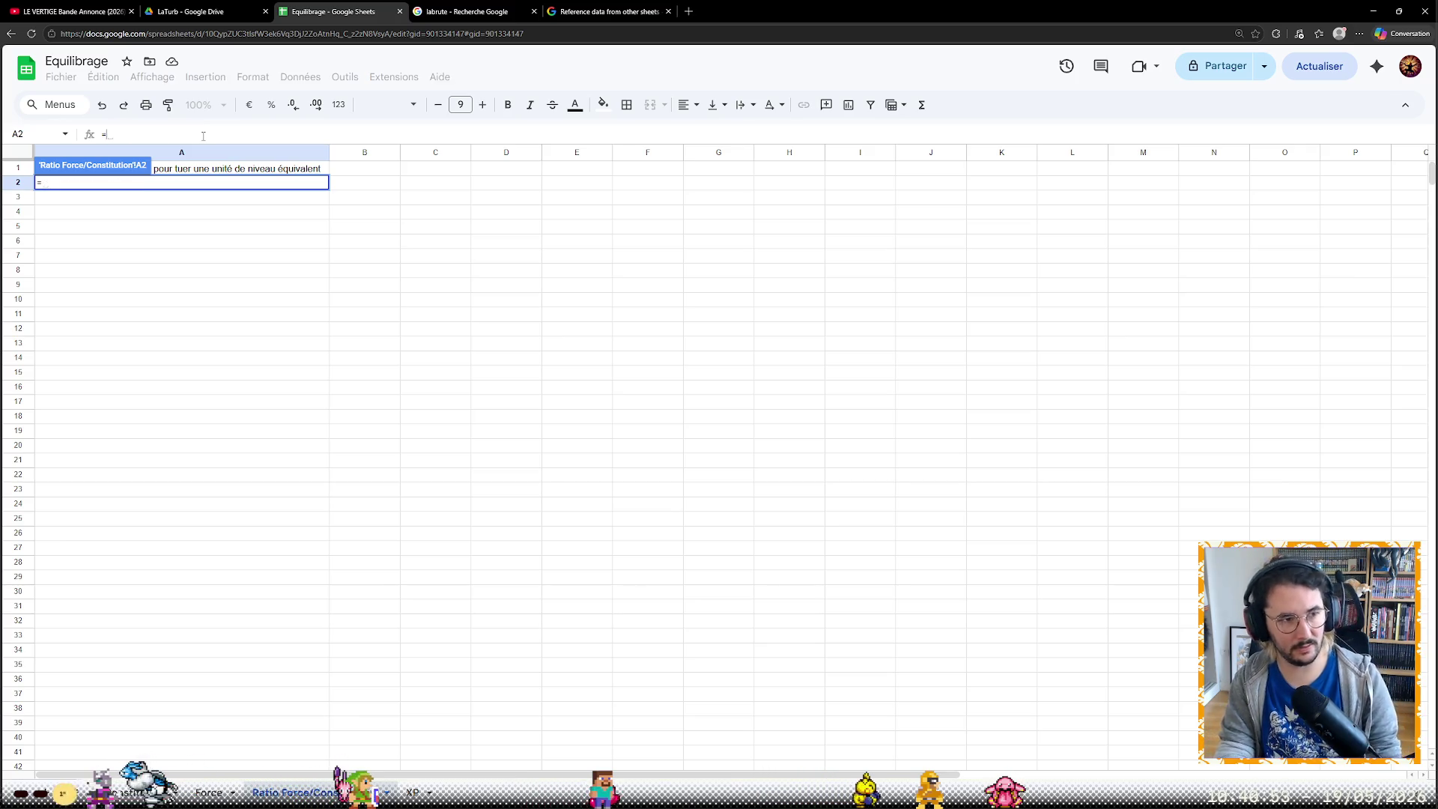
{"action": "type", "text": "'"}
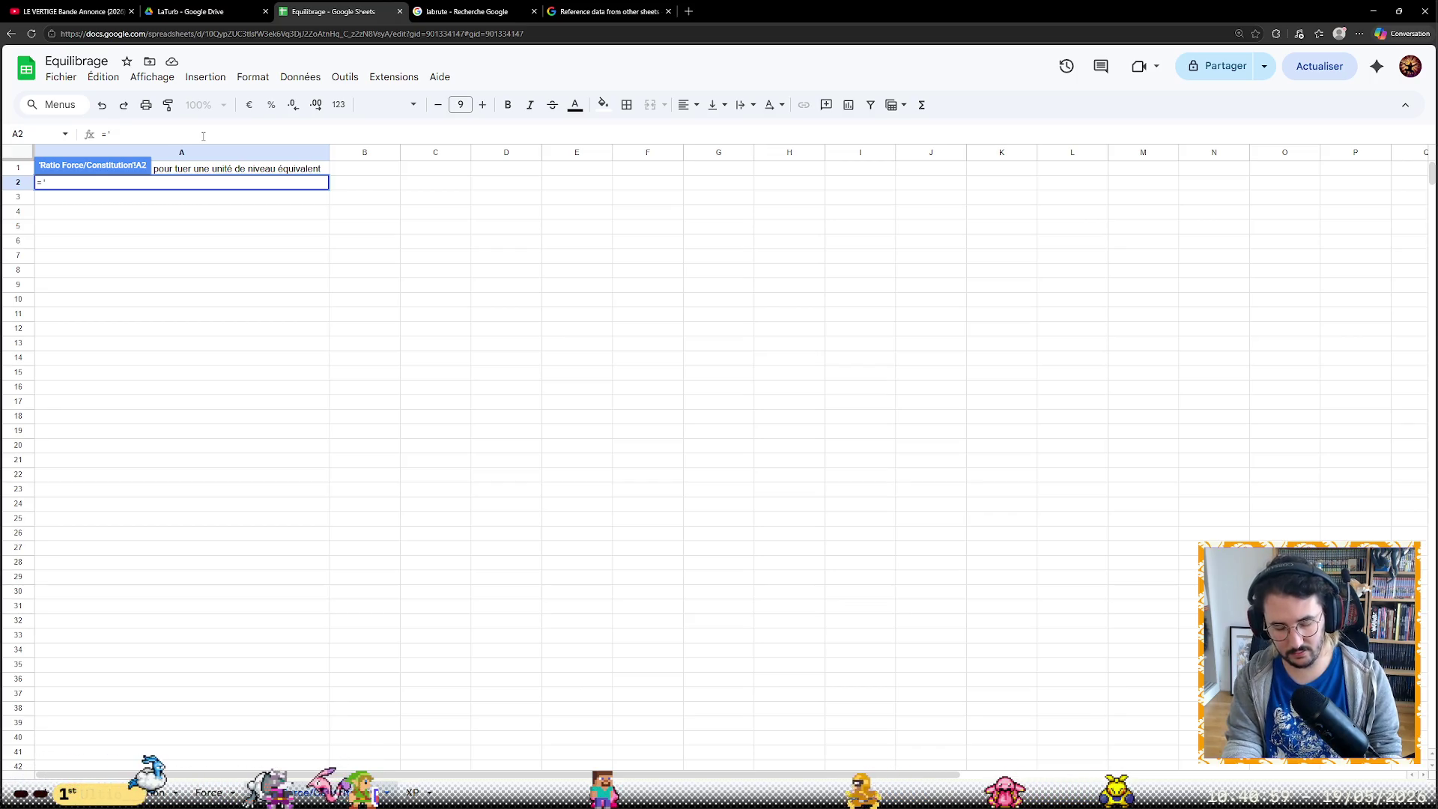
{"action": "type", "text": "ution'!a2"}
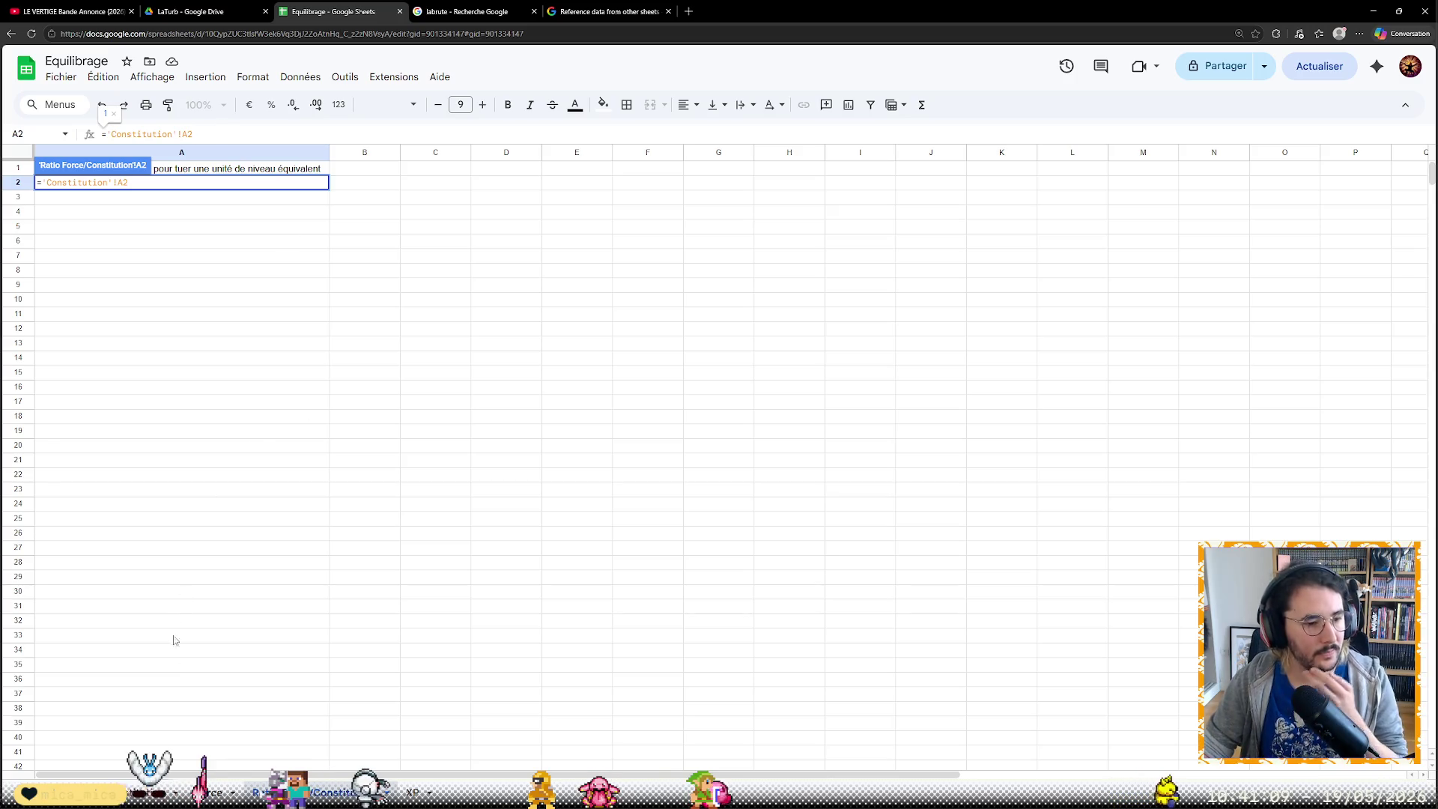
Rebuild A2 as =Constitution!B2/ and move to the Force sheet for the divisor reference
{"action": "key", "text": "Return"}
{"action": "left_click", "coordinate": [130, 792]}
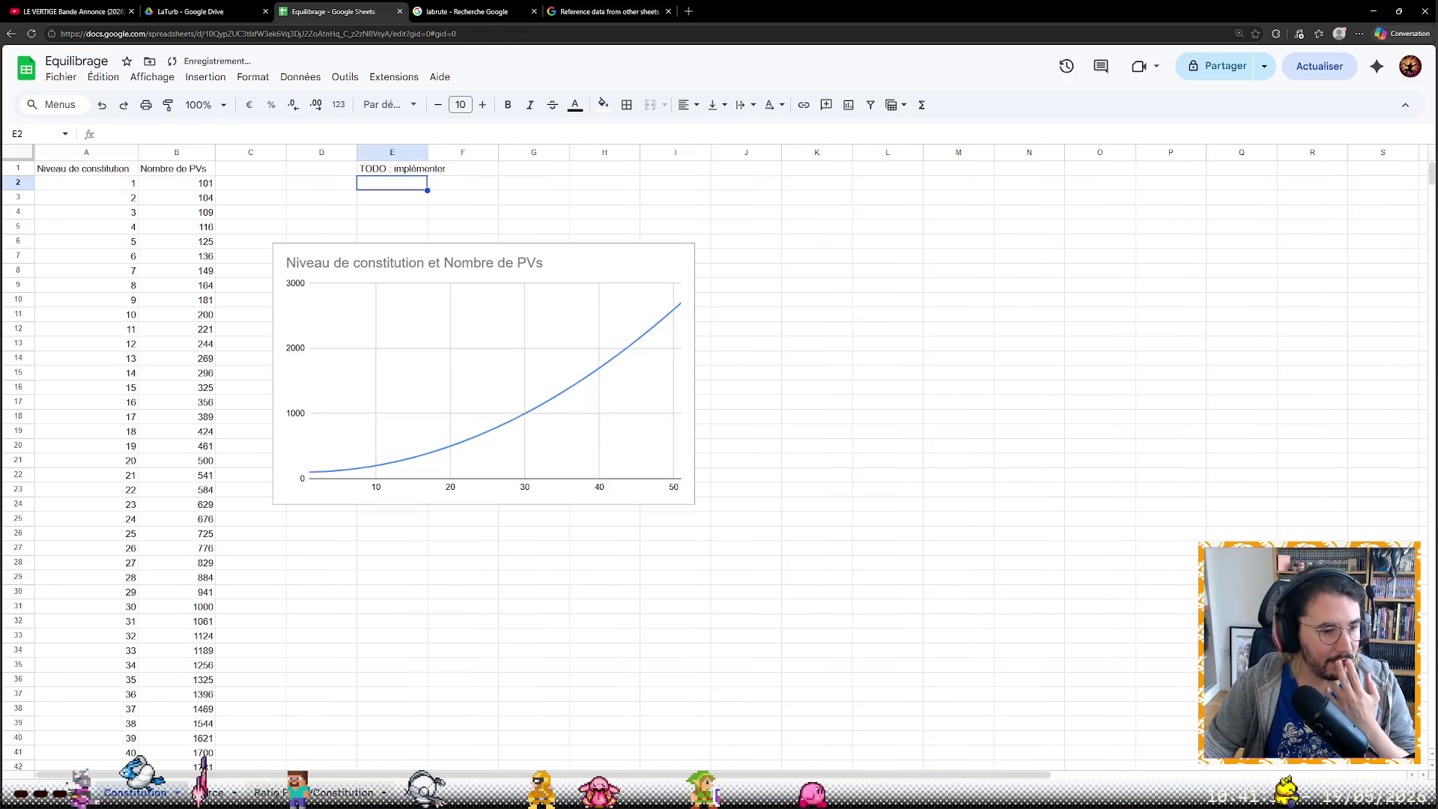
{"action": "left_click", "coordinate": [266, 792]}
{"action": "left_click", "coordinate": [228, 134]}
{"action": "key", "text": "BackSpace"}
{"action": "key", "text": "BackSpace"}
{"action": "type", "text": "V2"}
{"action": "key", "text": "BackSpace"}
{"action": "key", "text": "BackSpace"}
{"action": "type", "text": "B2/"}
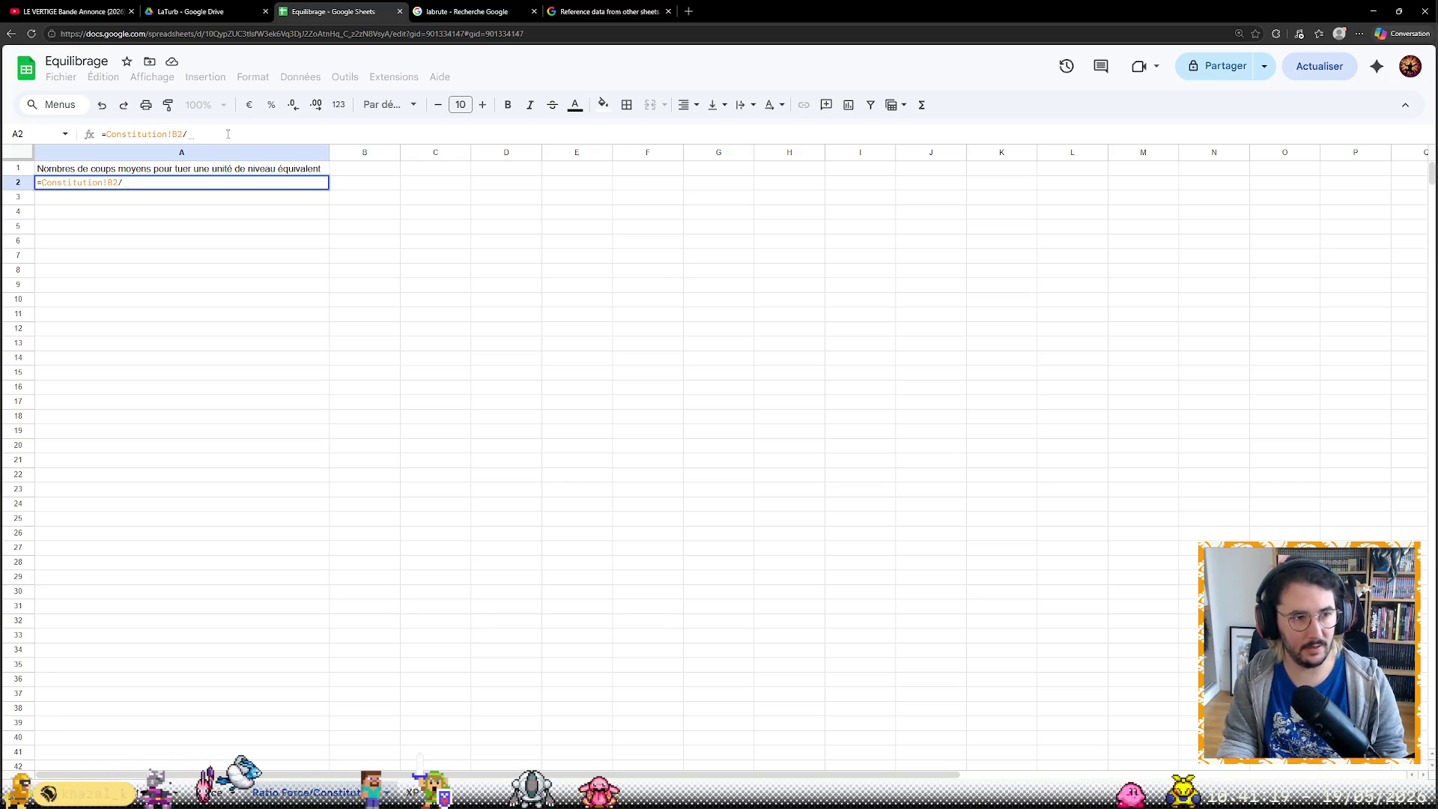
{"action": "type", "text": "'Force'!"}
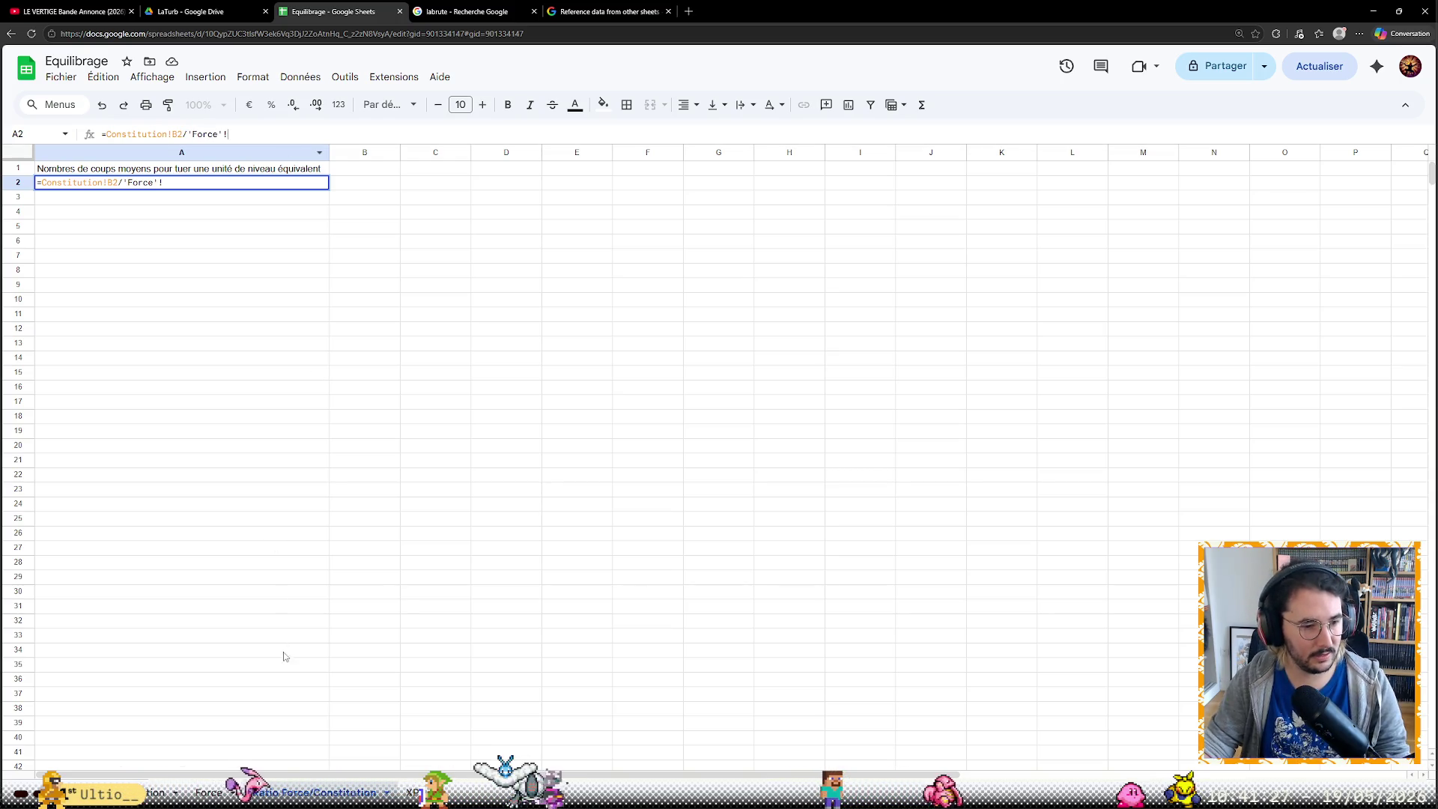
{"action": "left_click", "coordinate": [209, 792]}
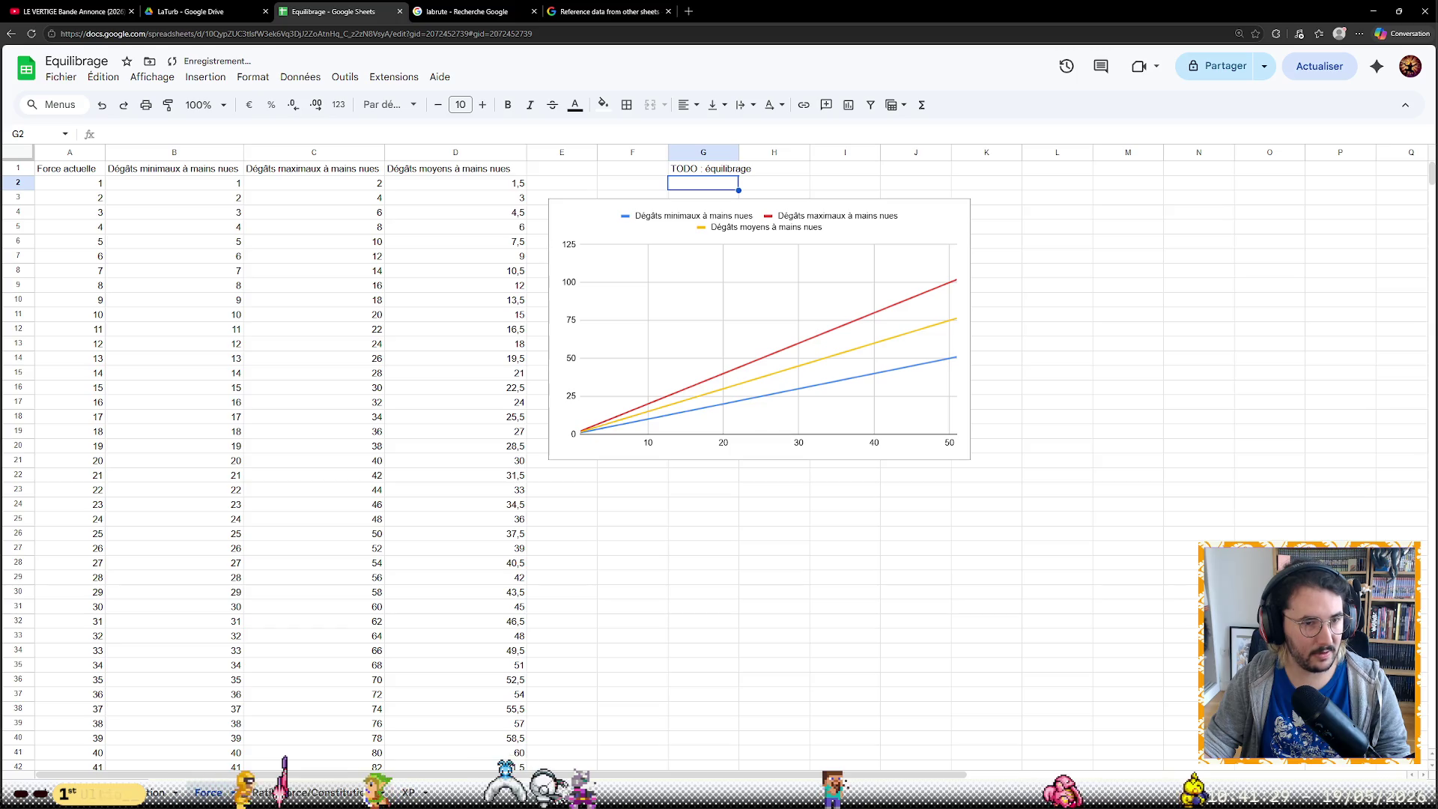
Complete A2 as =Constitution!B2/Force!D2 and fill it down to row 41
{"action": "key", "text": "Return"}
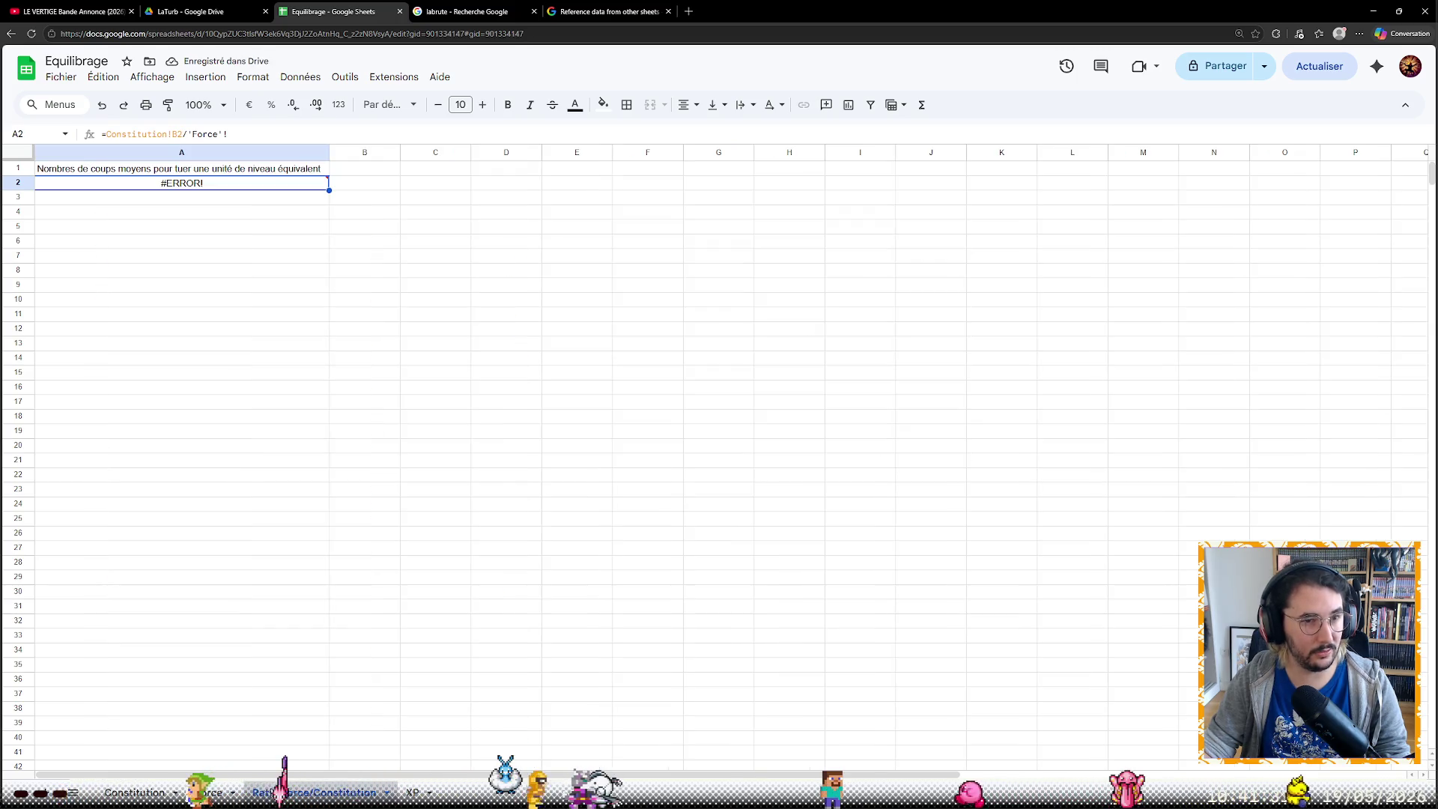
{"action": "key", "text": "Return"}
{"action": "type", "text": "B2"}
{"action": "key", "text": "Return"}
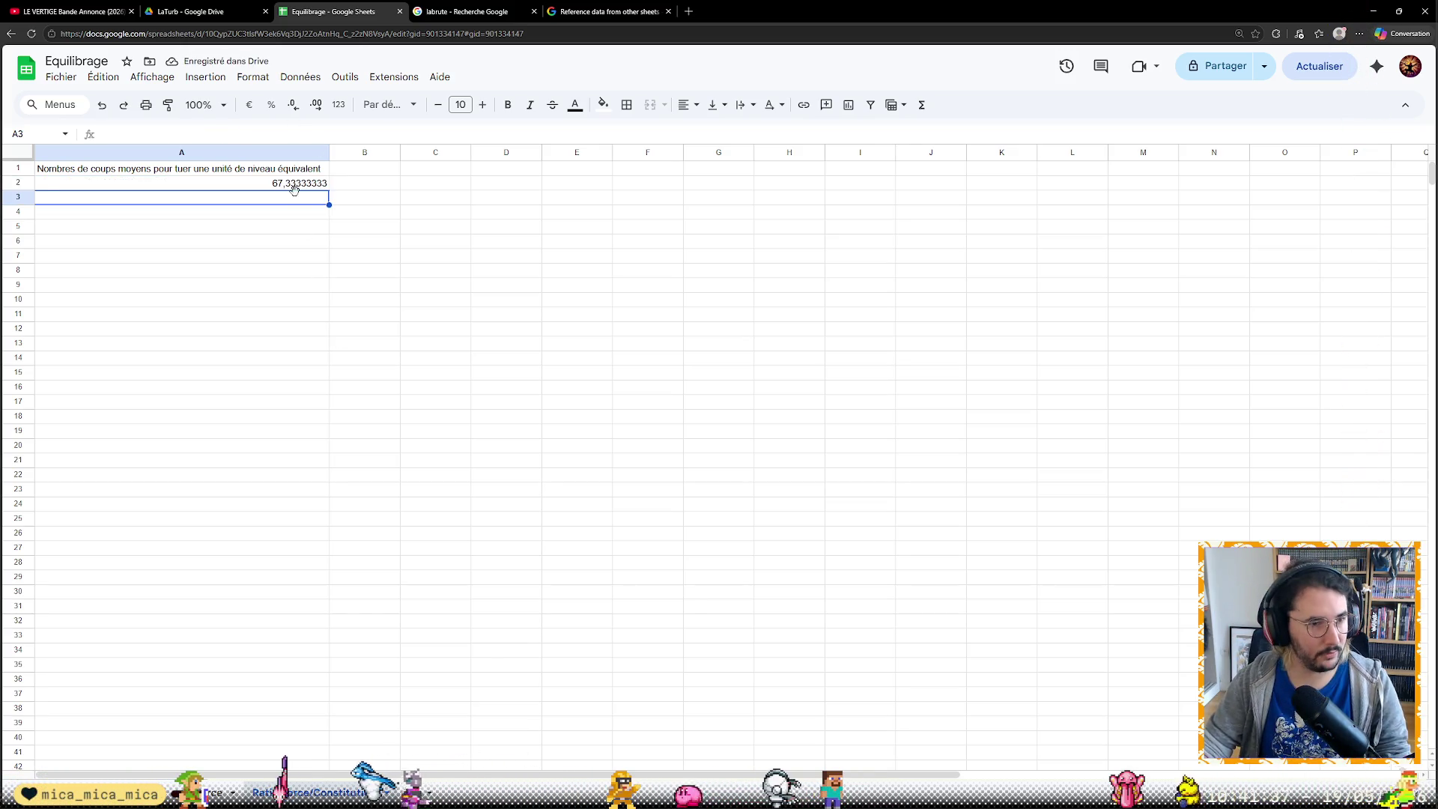
{"action": "left_click", "coordinate": [326, 184]}
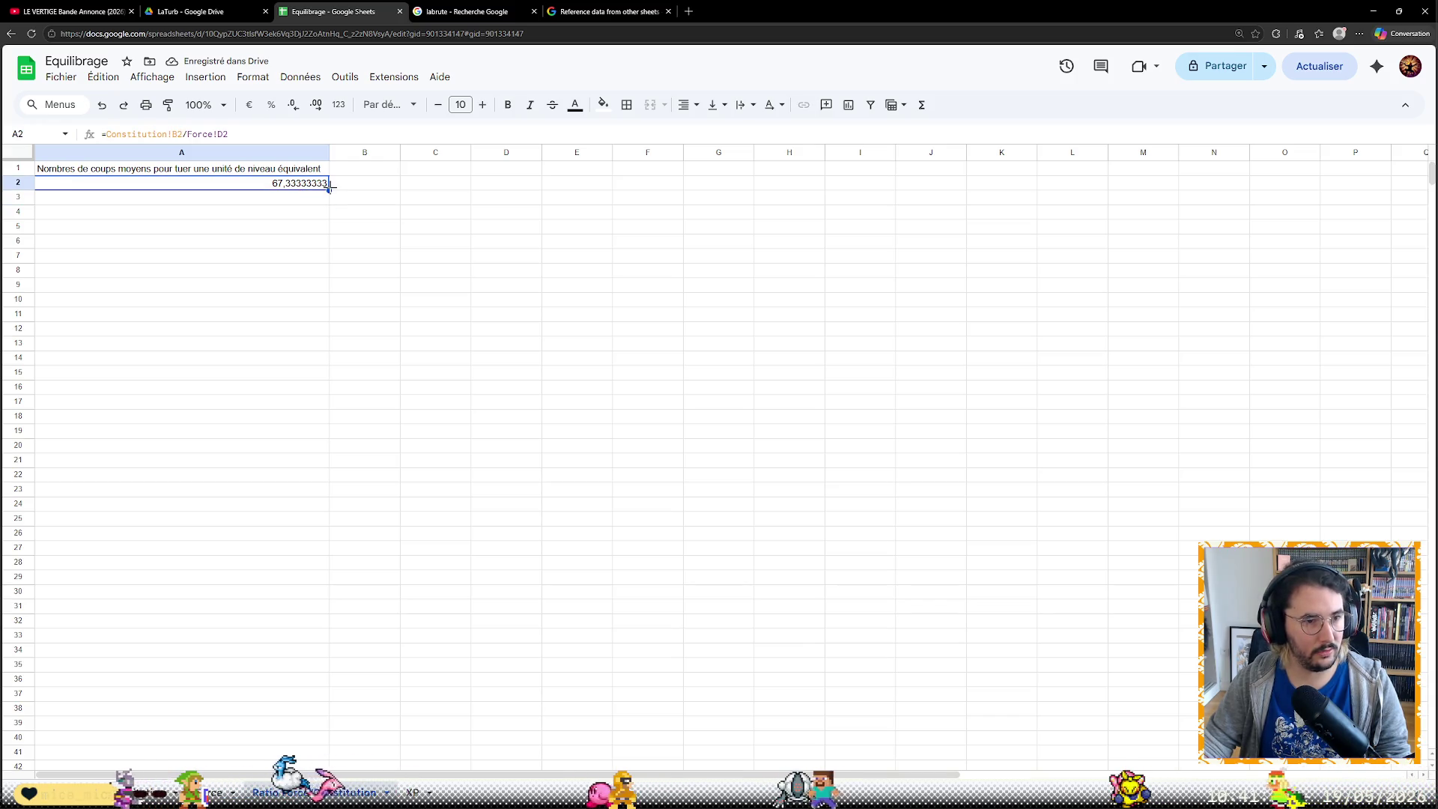
{"action": "left_click_drag", "start_coordinate": [328, 185], "coordinate": [295, 753]}
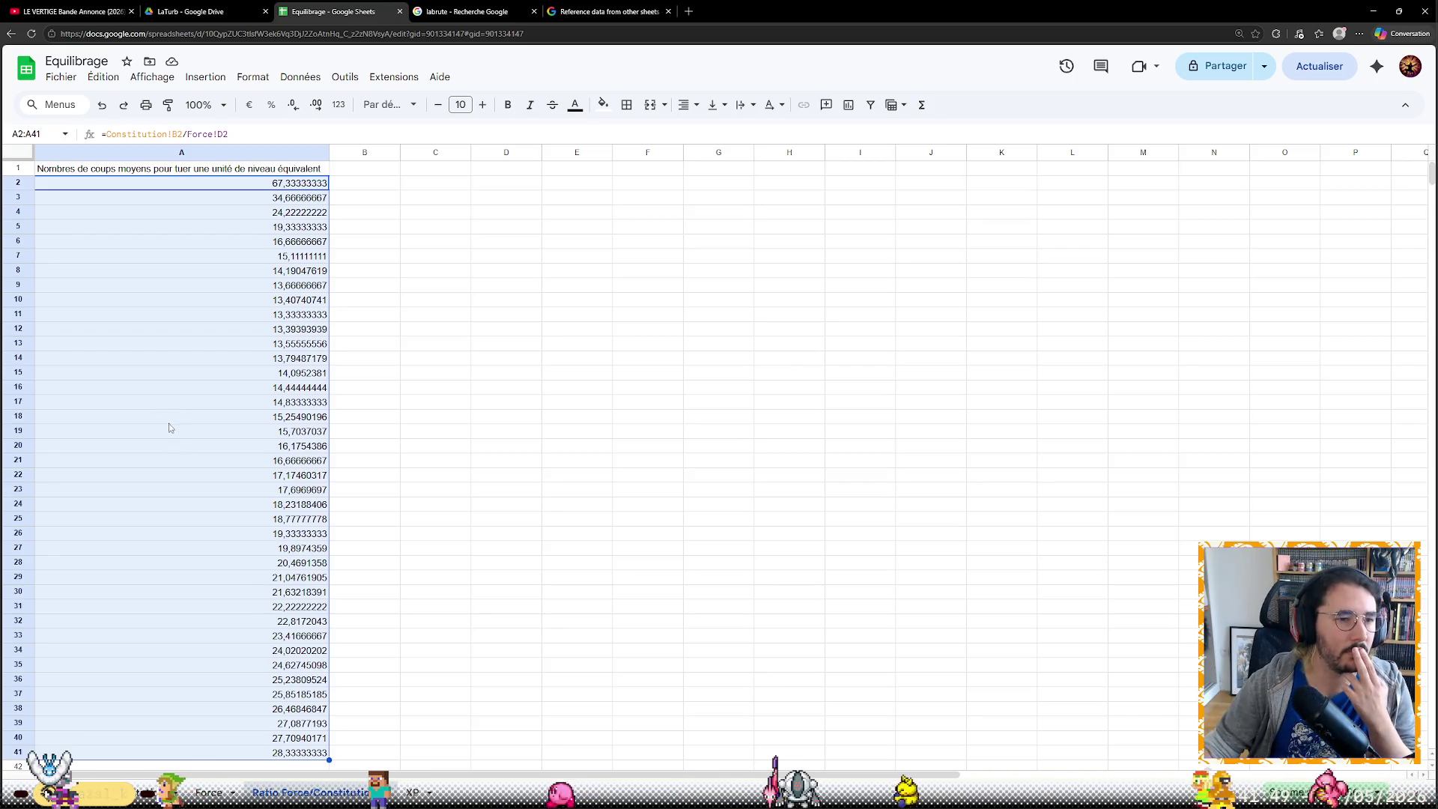
Verify the last ratio rows and extend the formula down to row 51
{"action": "key", "text": "ctrl+Down"}
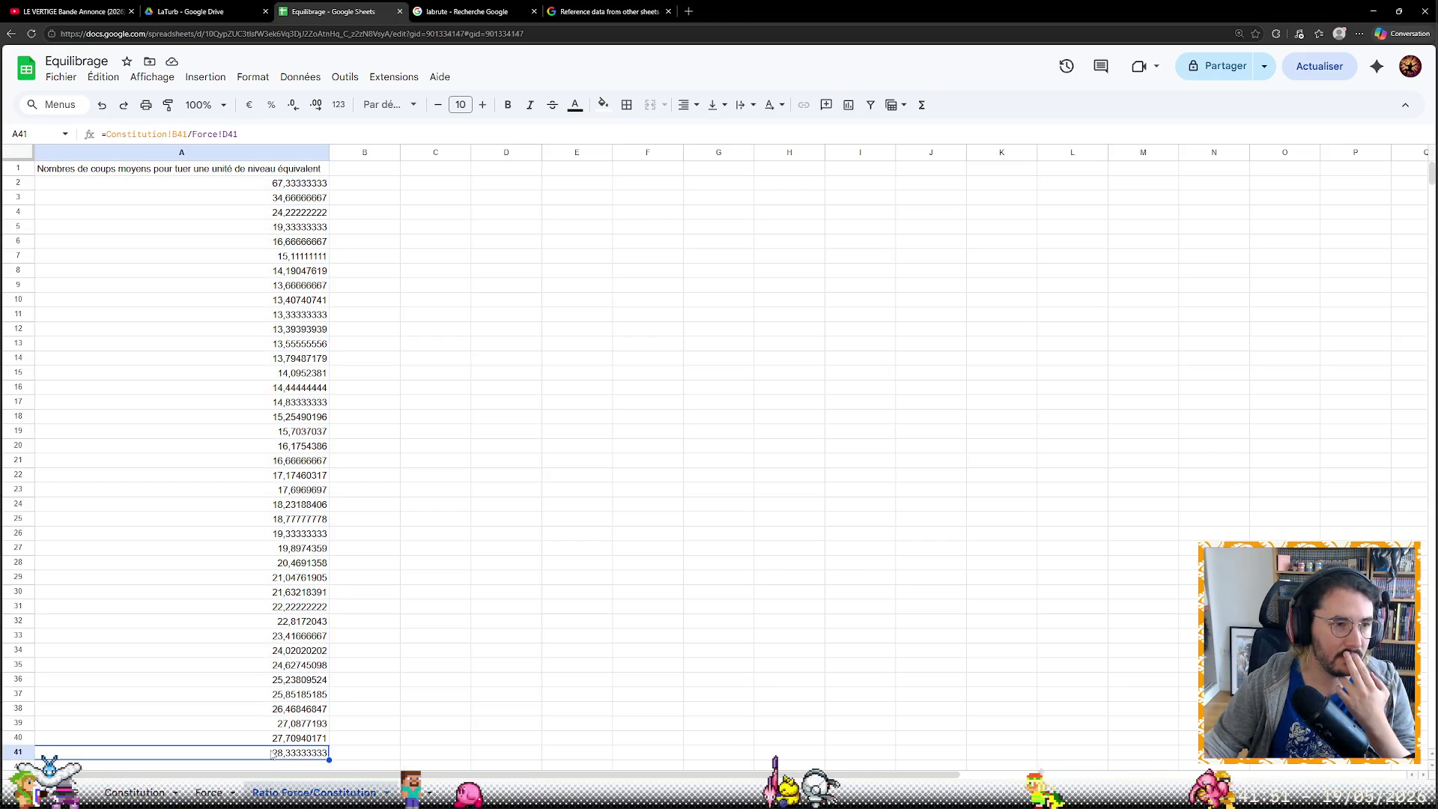
{"action": "key", "text": "Up"}
{"action": "key", "text": "Up"}
{"action": "key", "text": "Up"}
{"action": "key", "text": "Up"}
{"action": "key", "text": "Up"}
{"action": "key", "text": "Up"}
{"action": "key", "text": "Up"}
{"action": "key", "text": "Up"}
{"action": "key", "text": "Up"}
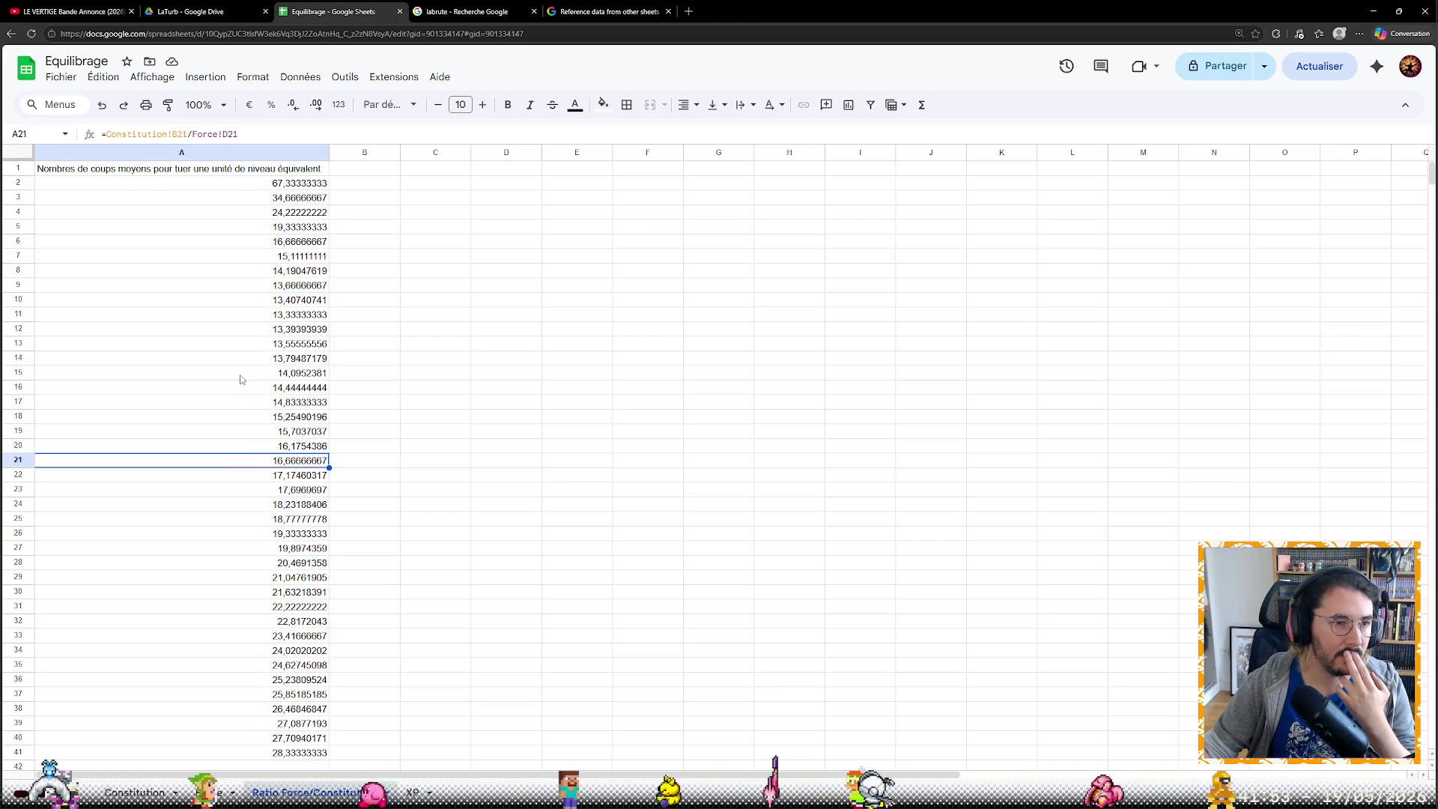
{"action": "key", "text": "Up"}
{"action": "key", "text": "Up"}
{"action": "key", "text": "Up"}
{"action": "key", "text": "Up"}
{"action": "key", "text": "Up"}
{"action": "key", "text": "Up"}
{"action": "key", "text": "Up"}
{"action": "key", "text": "Up"}
{"action": "key", "text": "Up"}
{"action": "key", "text": "Up"}
{"action": "key", "text": "Up"}
{"action": "key", "text": "ctrl+Down"}
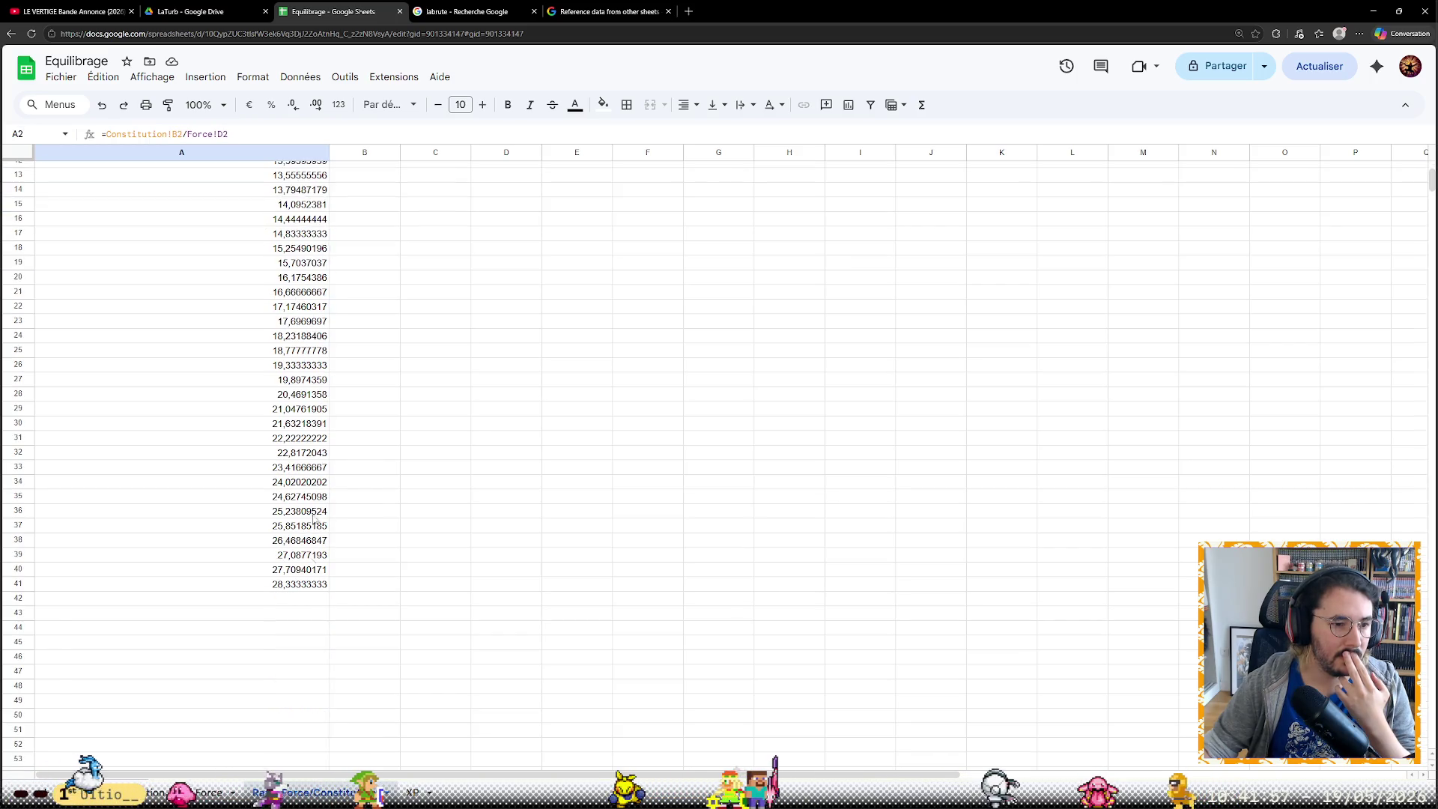
{"action": "left_click_drag", "start_coordinate": [328, 589], "coordinate": [328, 731]}
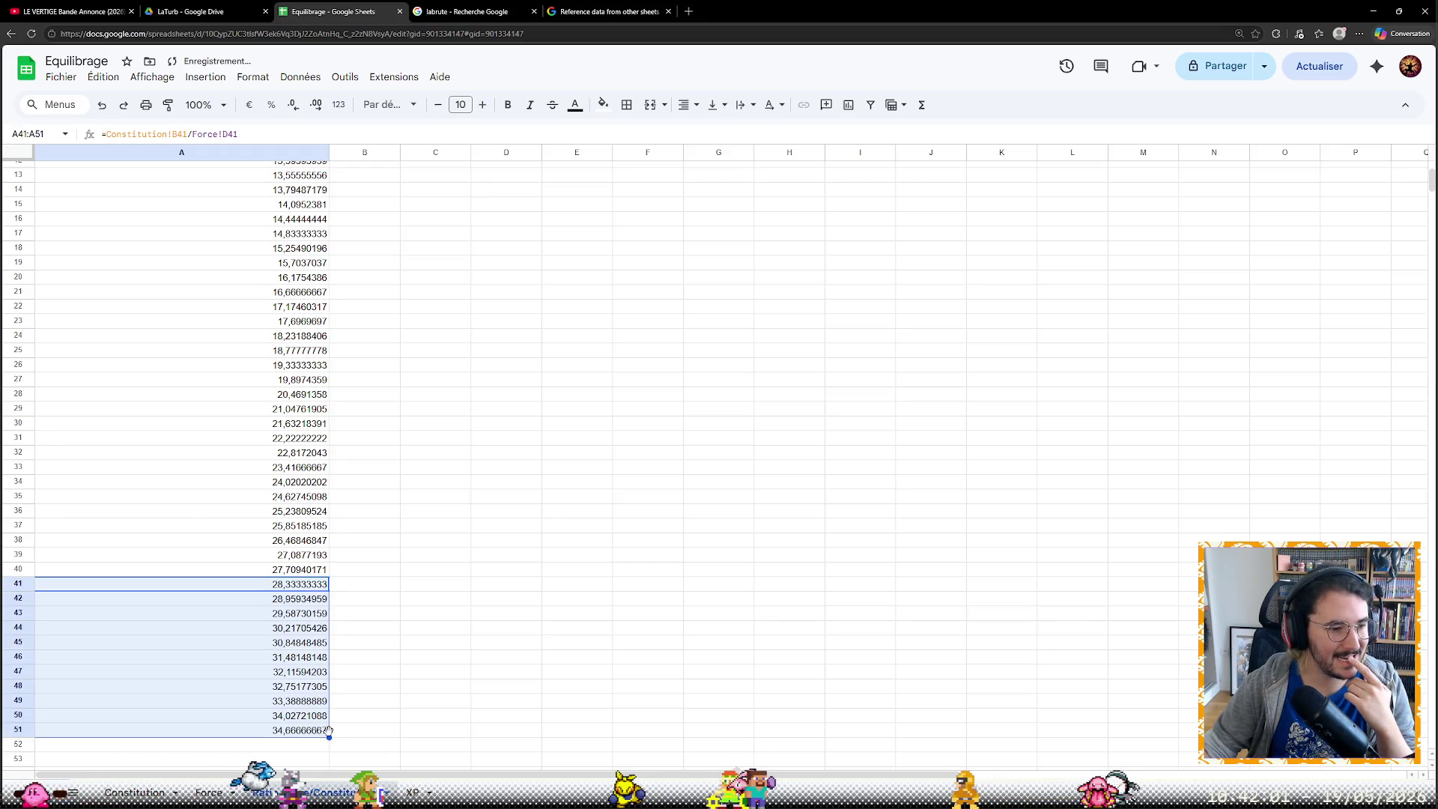
{"action": "left_click", "coordinate": [306, 614]}
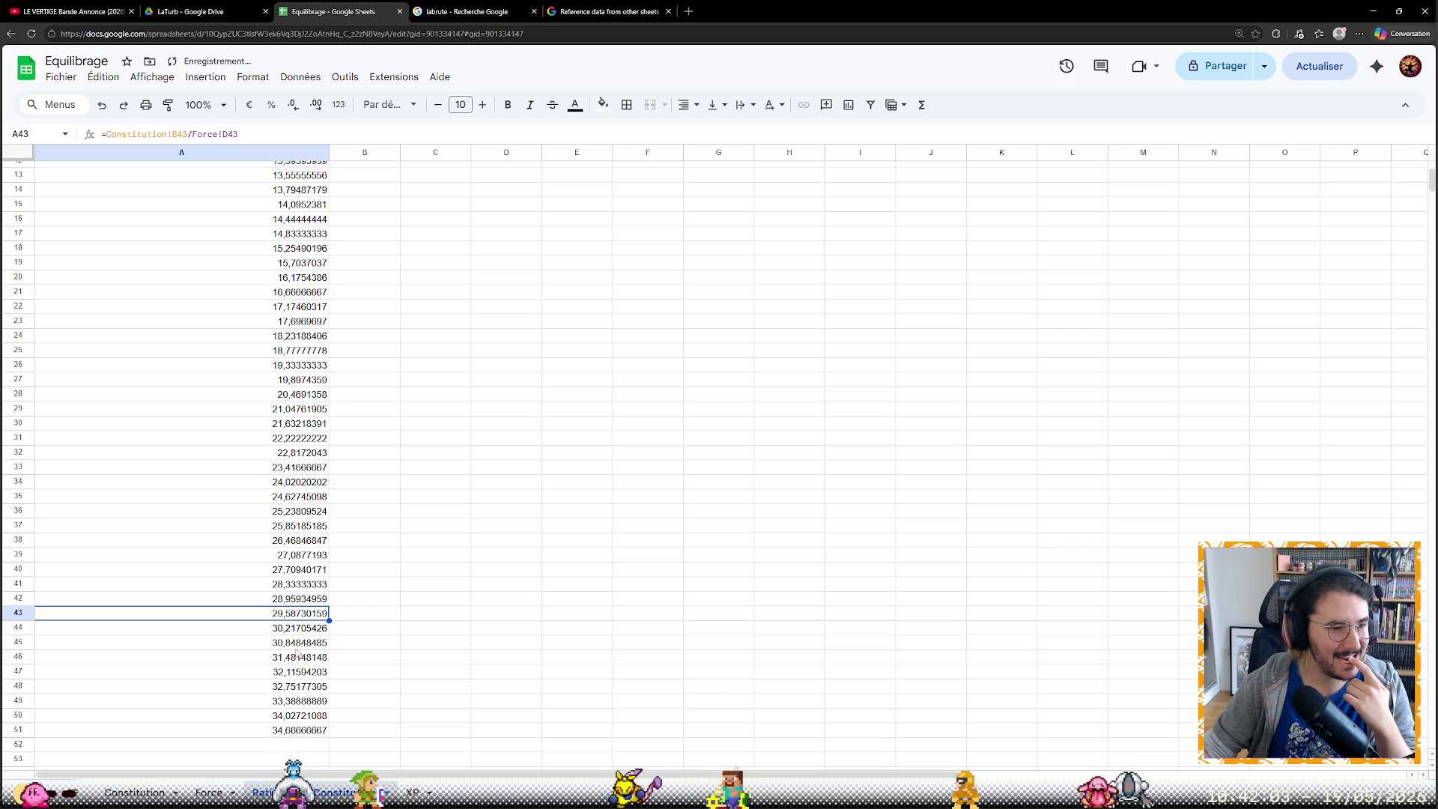
{"action": "scroll", "coordinate": [296, 664], "scroll_direction": "up", "scroll_amount": 5}
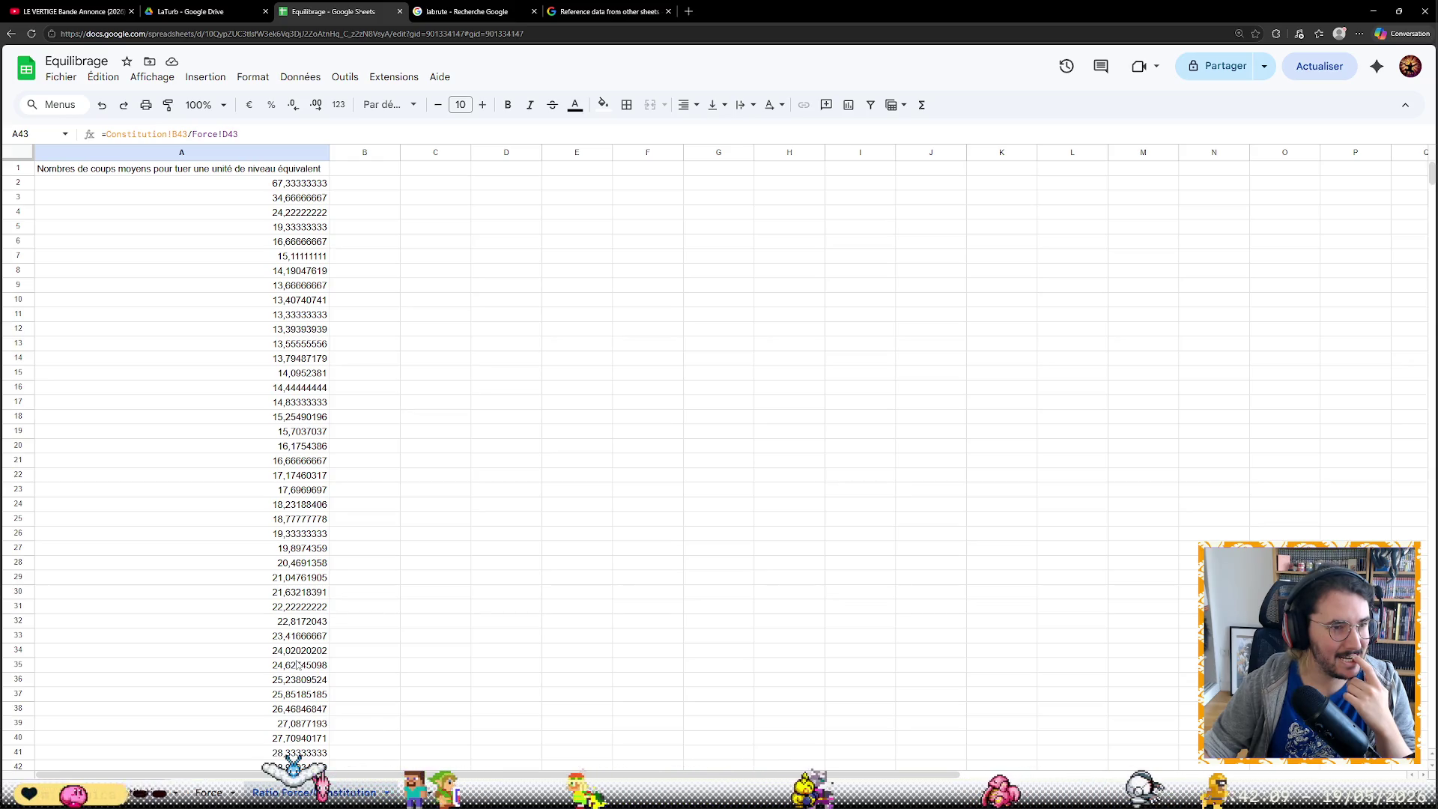
Review the A2 ratio, the Constitution HP formula in B2, and show the Force sheet
{"action": "left_click", "coordinate": [216, 186]}
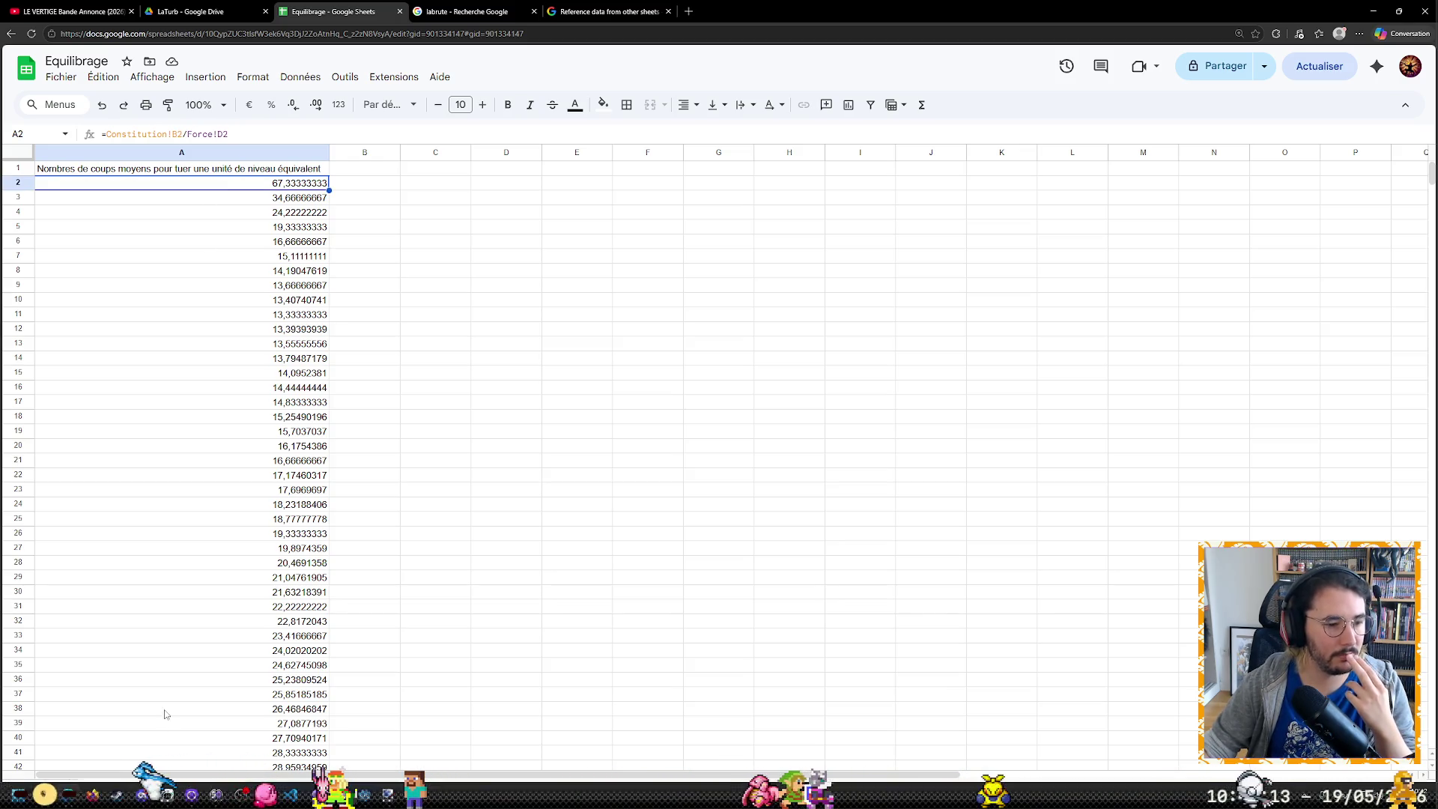
{"action": "left_click", "coordinate": [136, 794]}
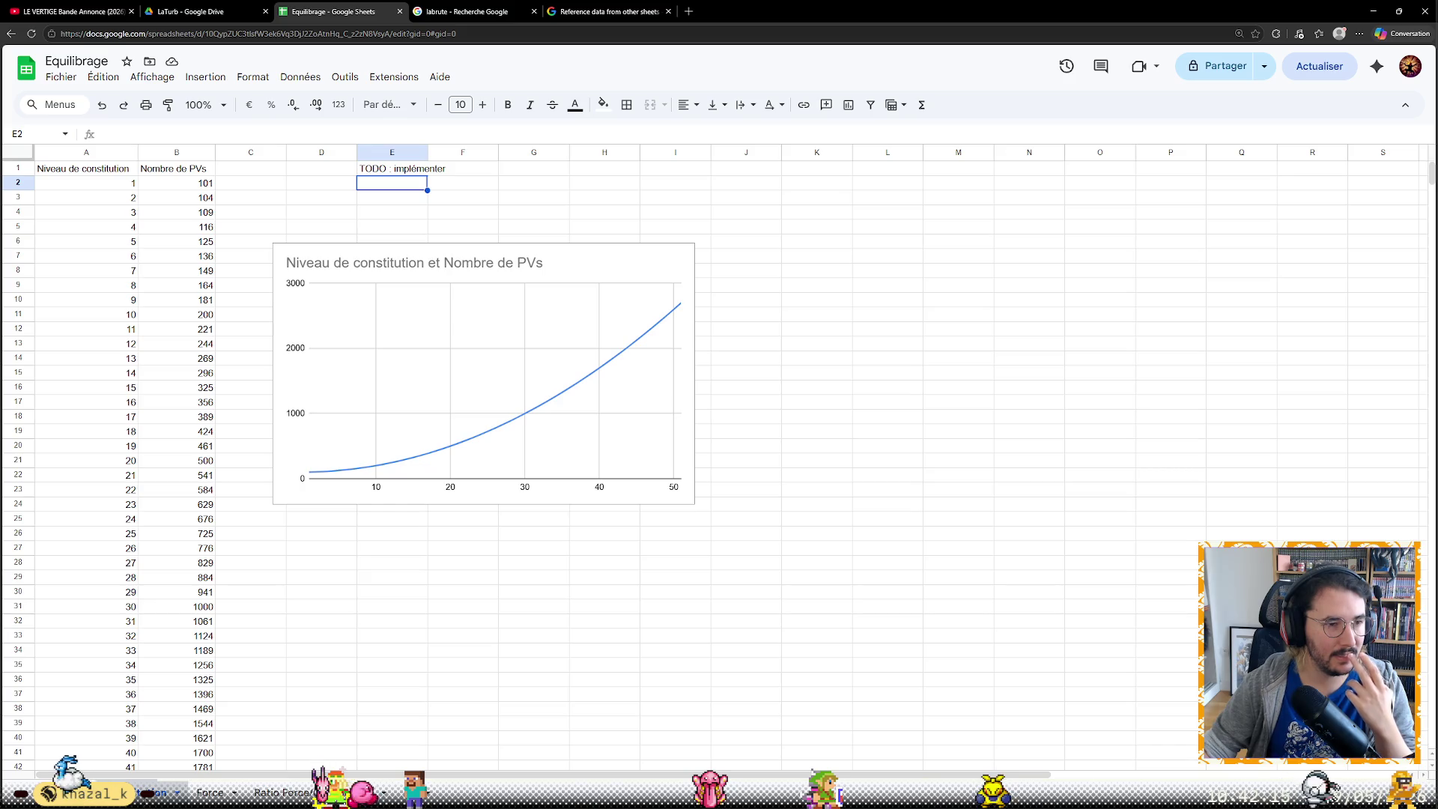
{"action": "left_click", "coordinate": [210, 189]}
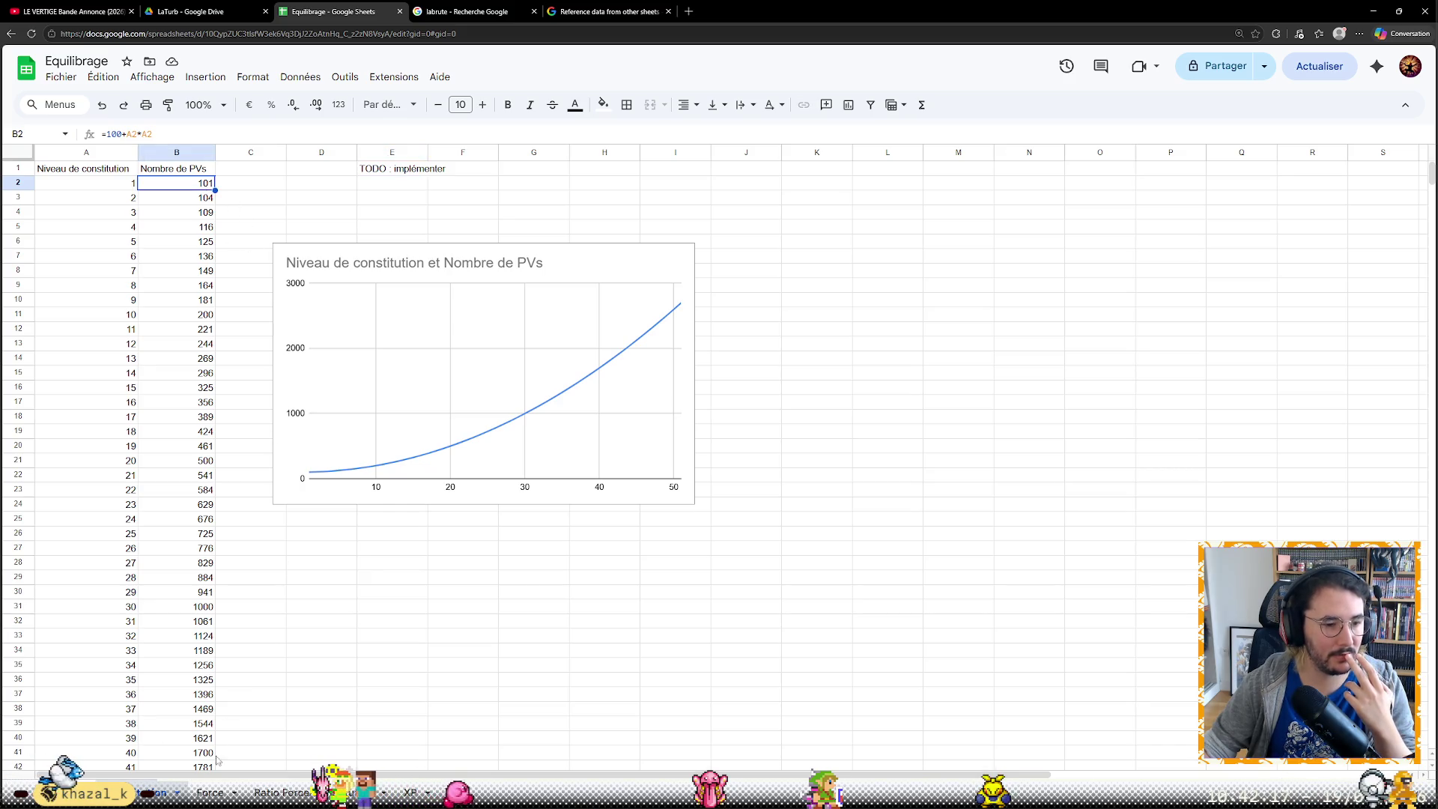
{"action": "left_click", "coordinate": [209, 793]}
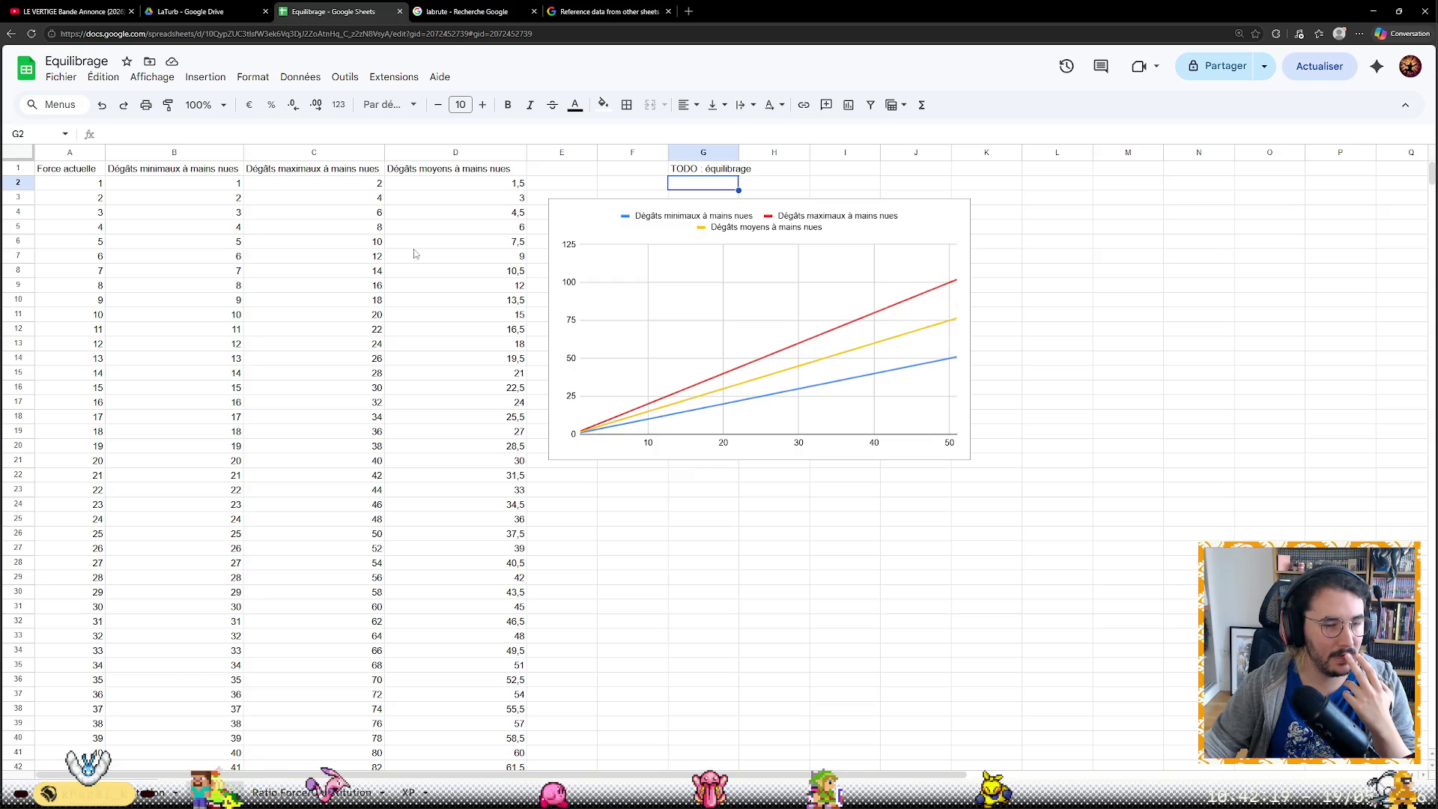
{"action": "left_click", "coordinate": [458, 191]}
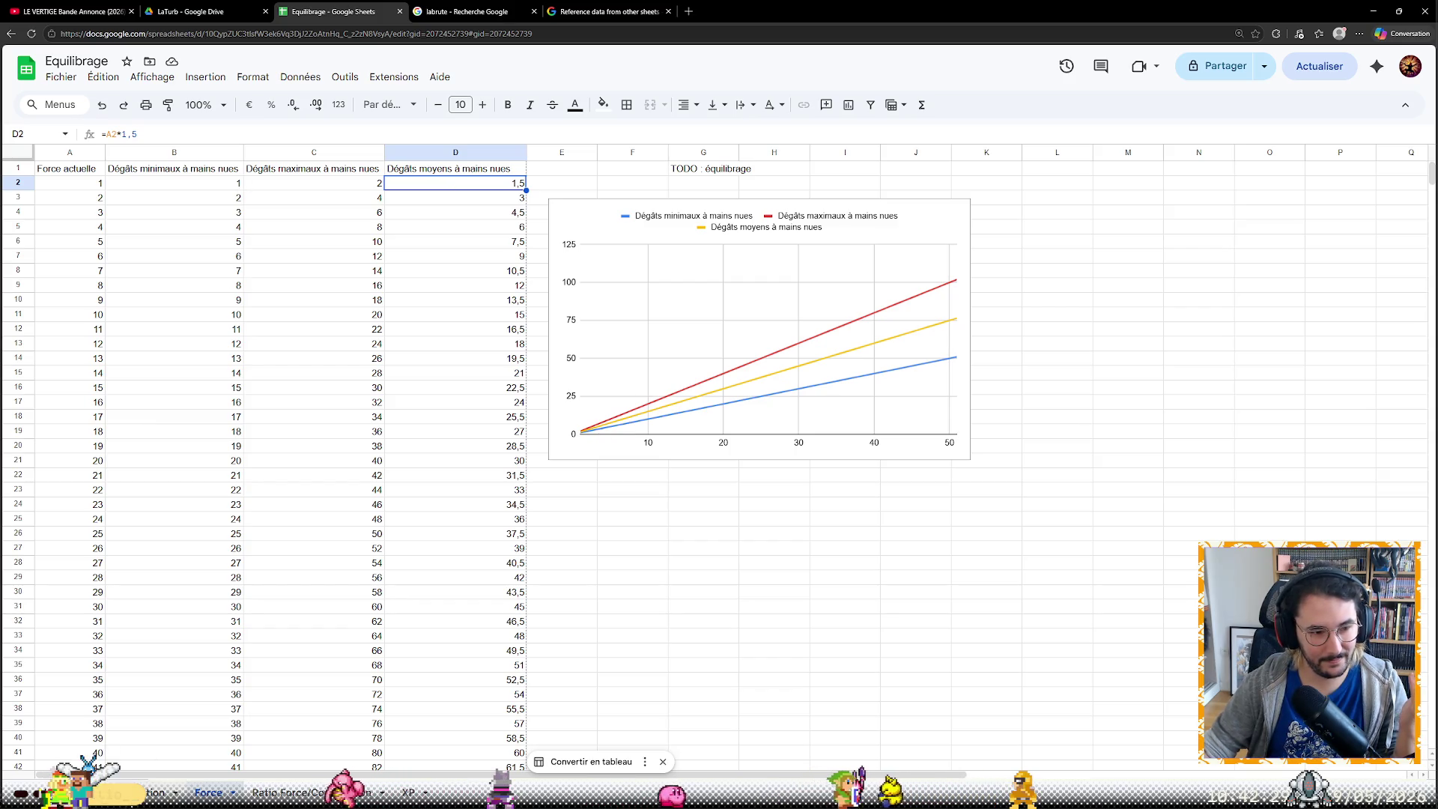
{"action": "key", "text": "ctrl+shift+Page_Up"}
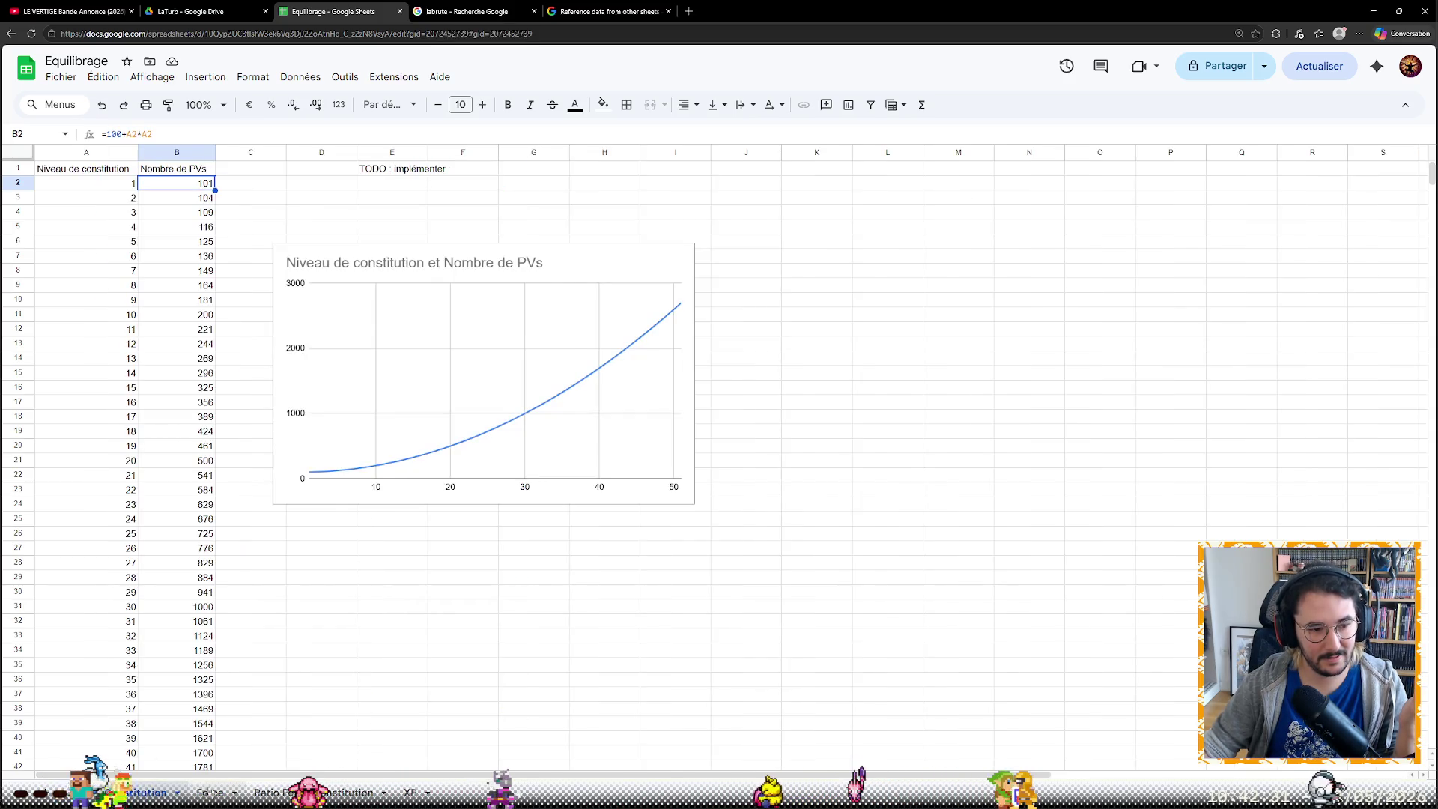
{"action": "key", "text": "ctrl+shift+Page_Down"}
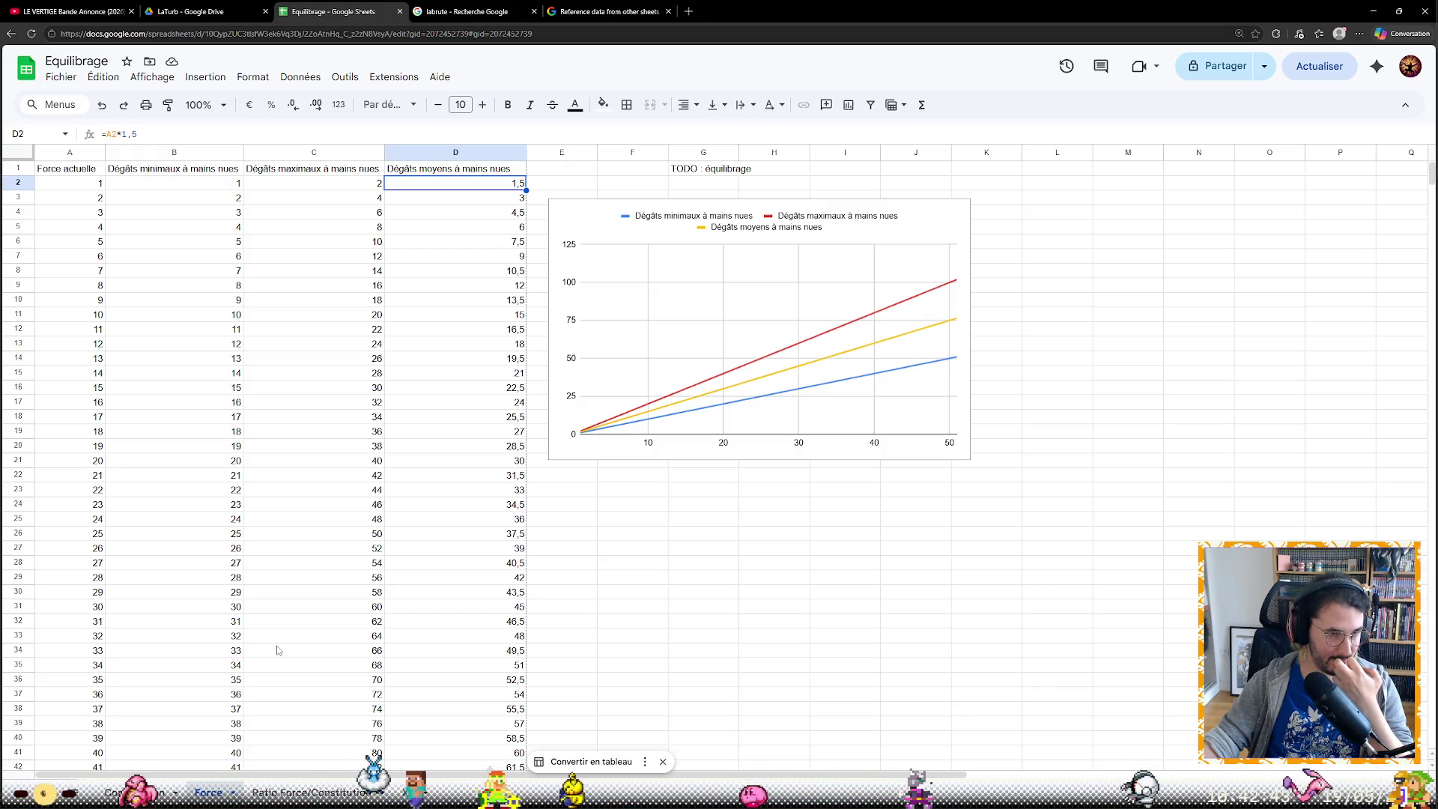
Revert a stray D2 edit, make minimum damage B2 ten times strength and fill it down to row 52
{"action": "left_click", "coordinate": [153, 131]}
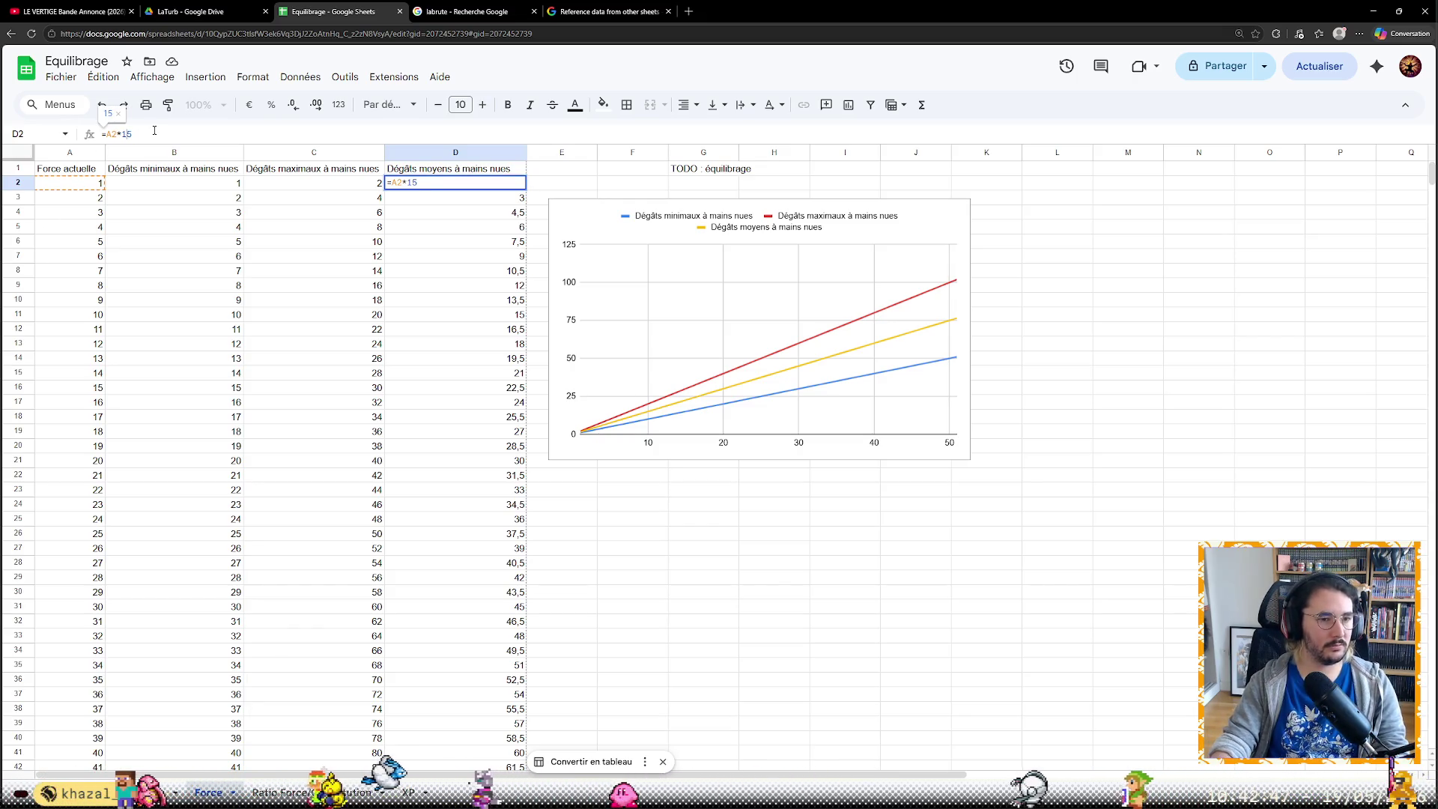
{"action": "key", "text": "Return"}
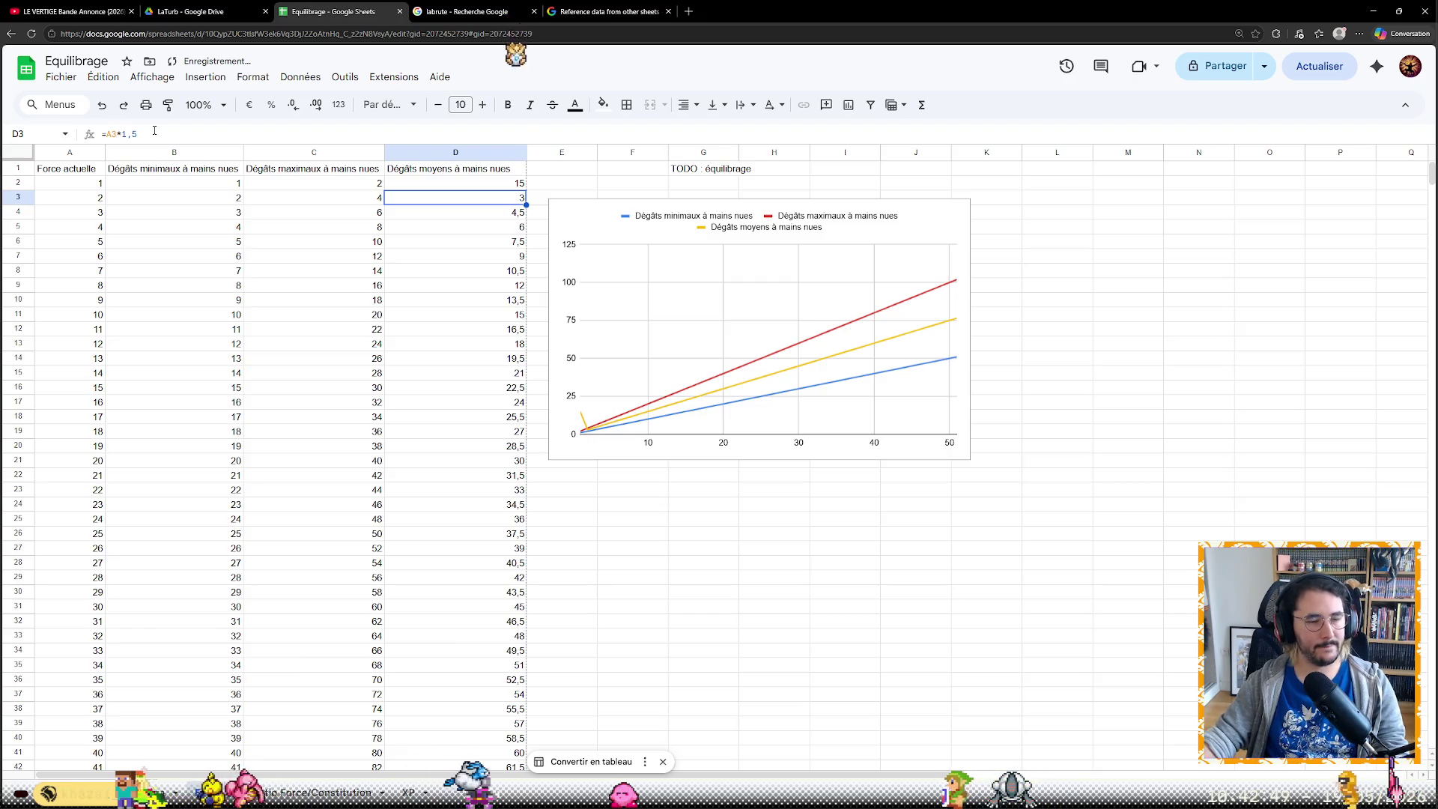
{"action": "key", "text": "Up"}
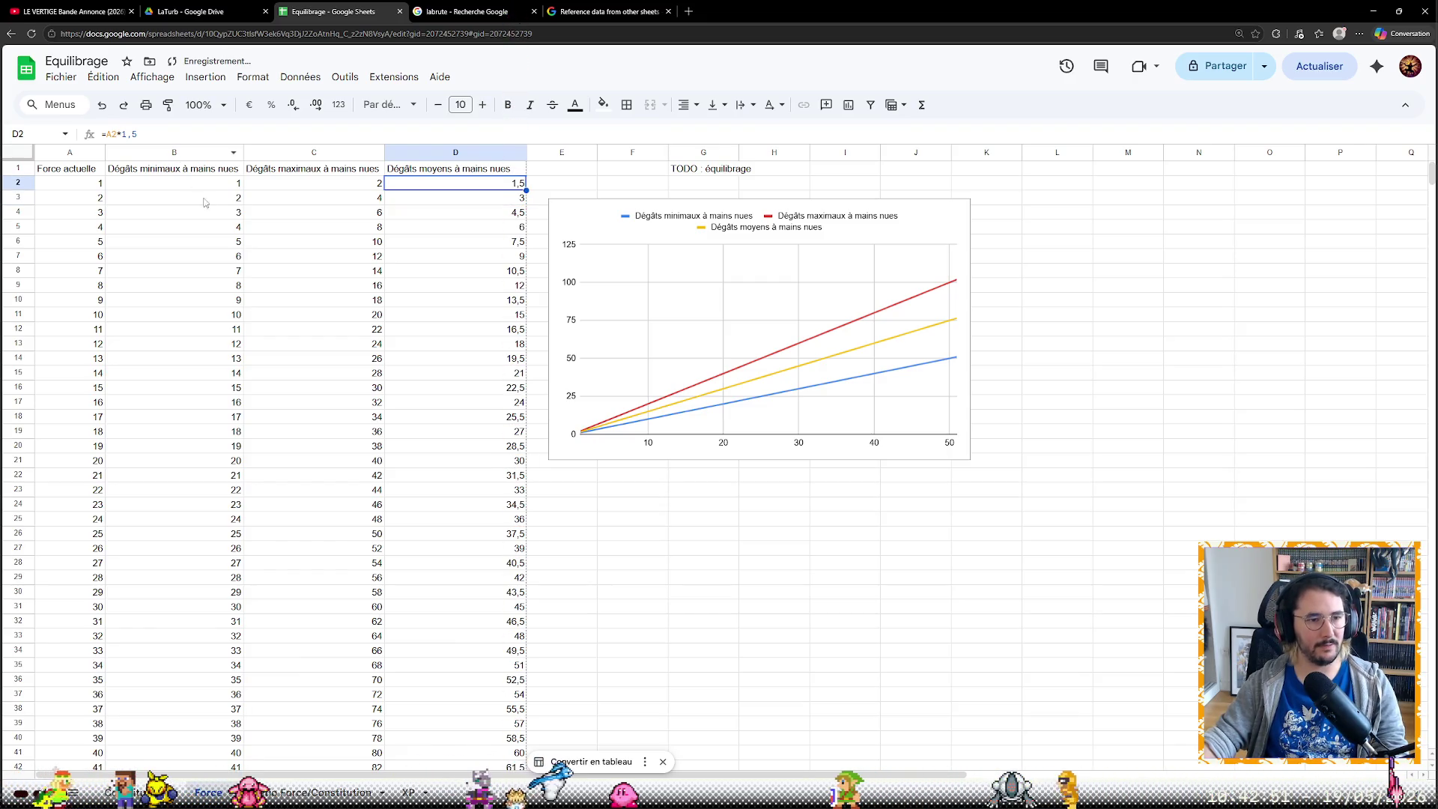
{"action": "left_click", "coordinate": [140, 182]}
{"action": "type", "text": "=A2"}
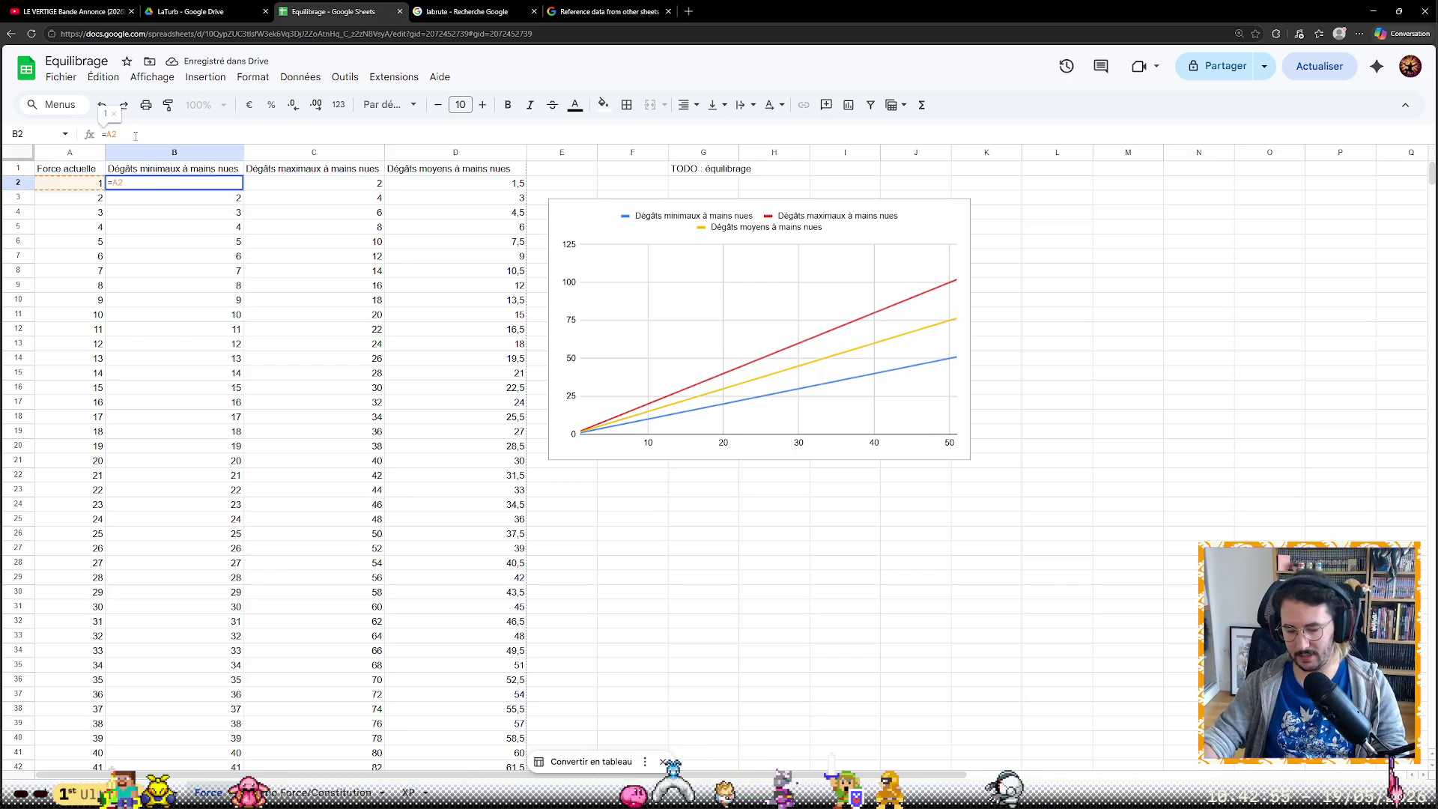
{"action": "type", "text": "*10"}
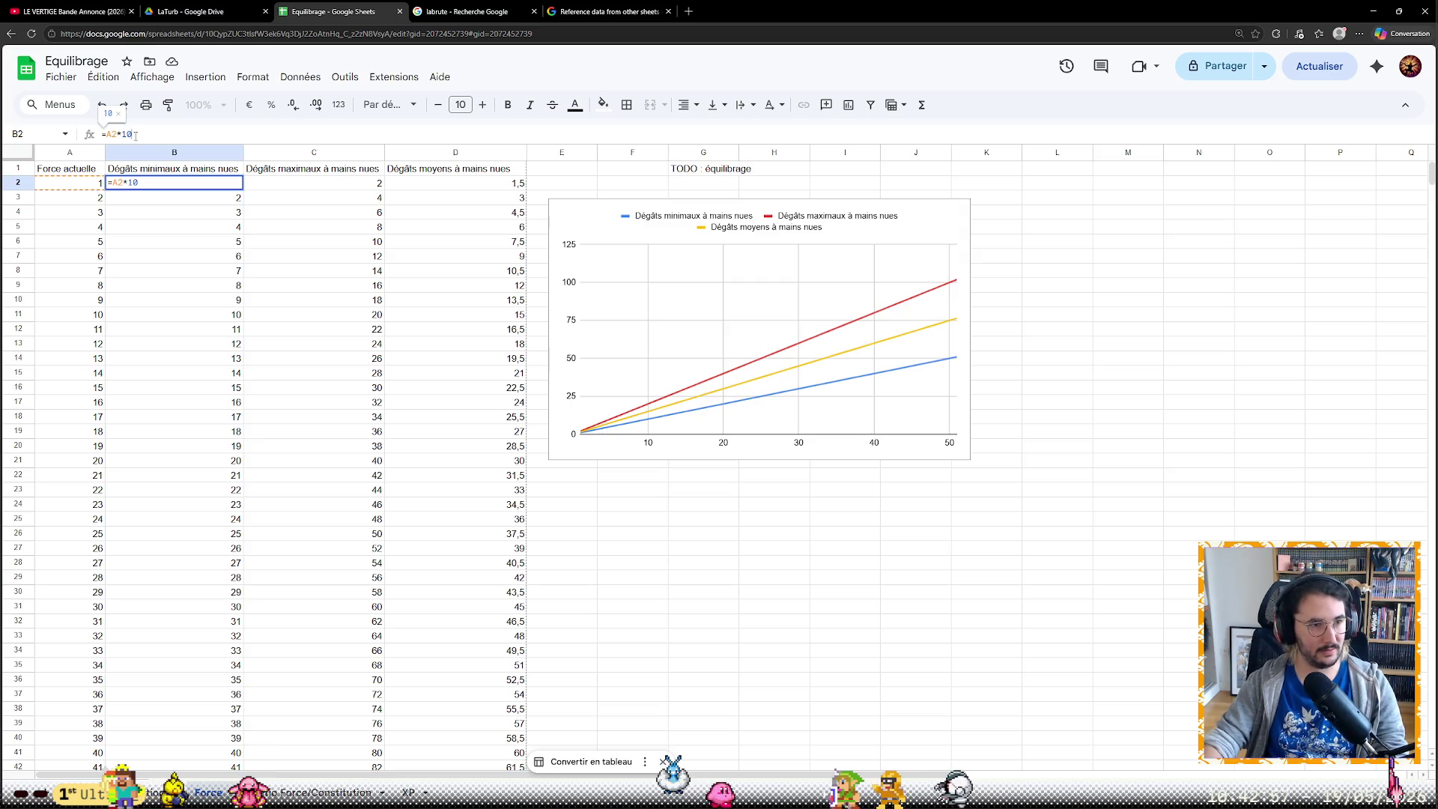
{"action": "key", "text": "Return"}
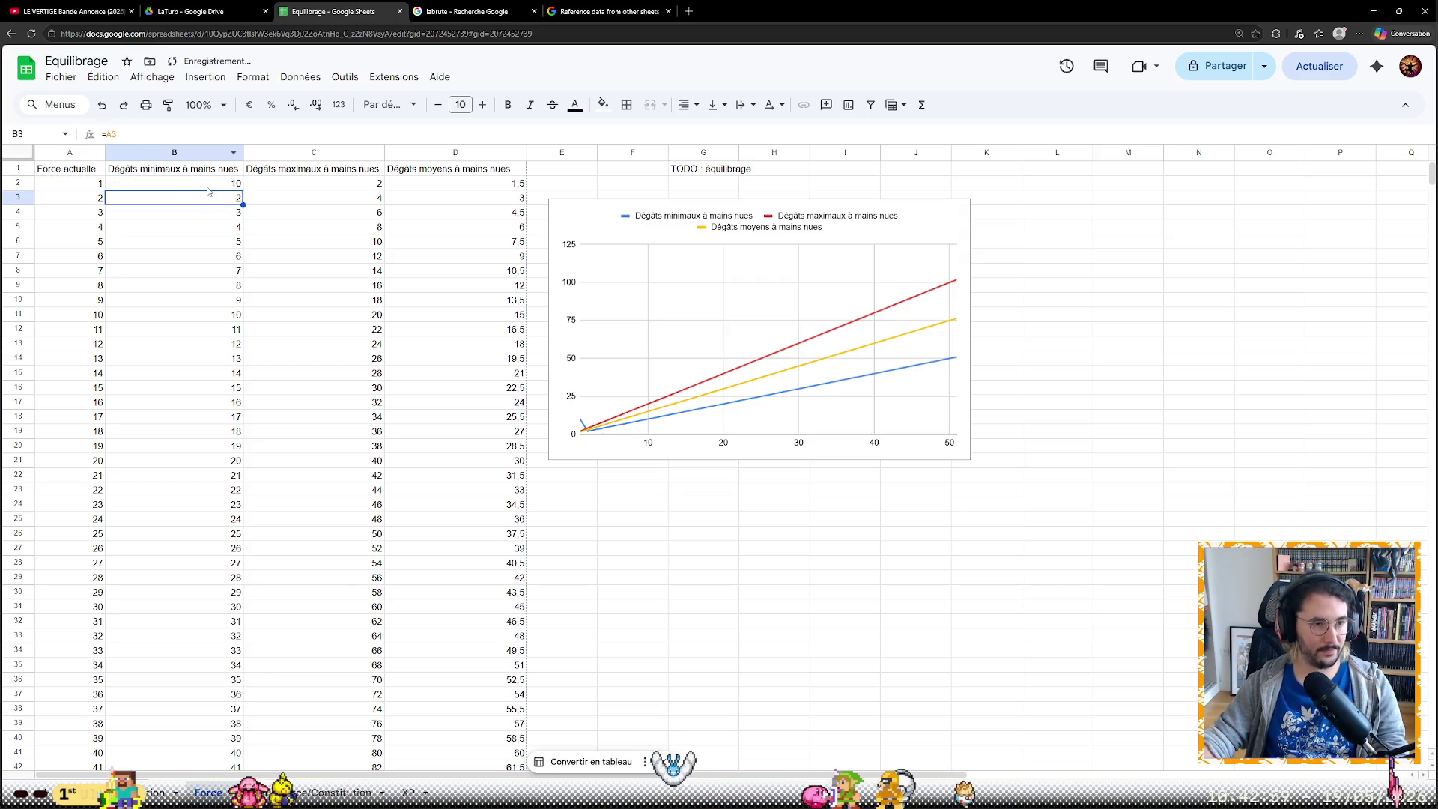
{"action": "left_click_drag", "start_coordinate": [246, 199], "coordinate": [256, 565]}
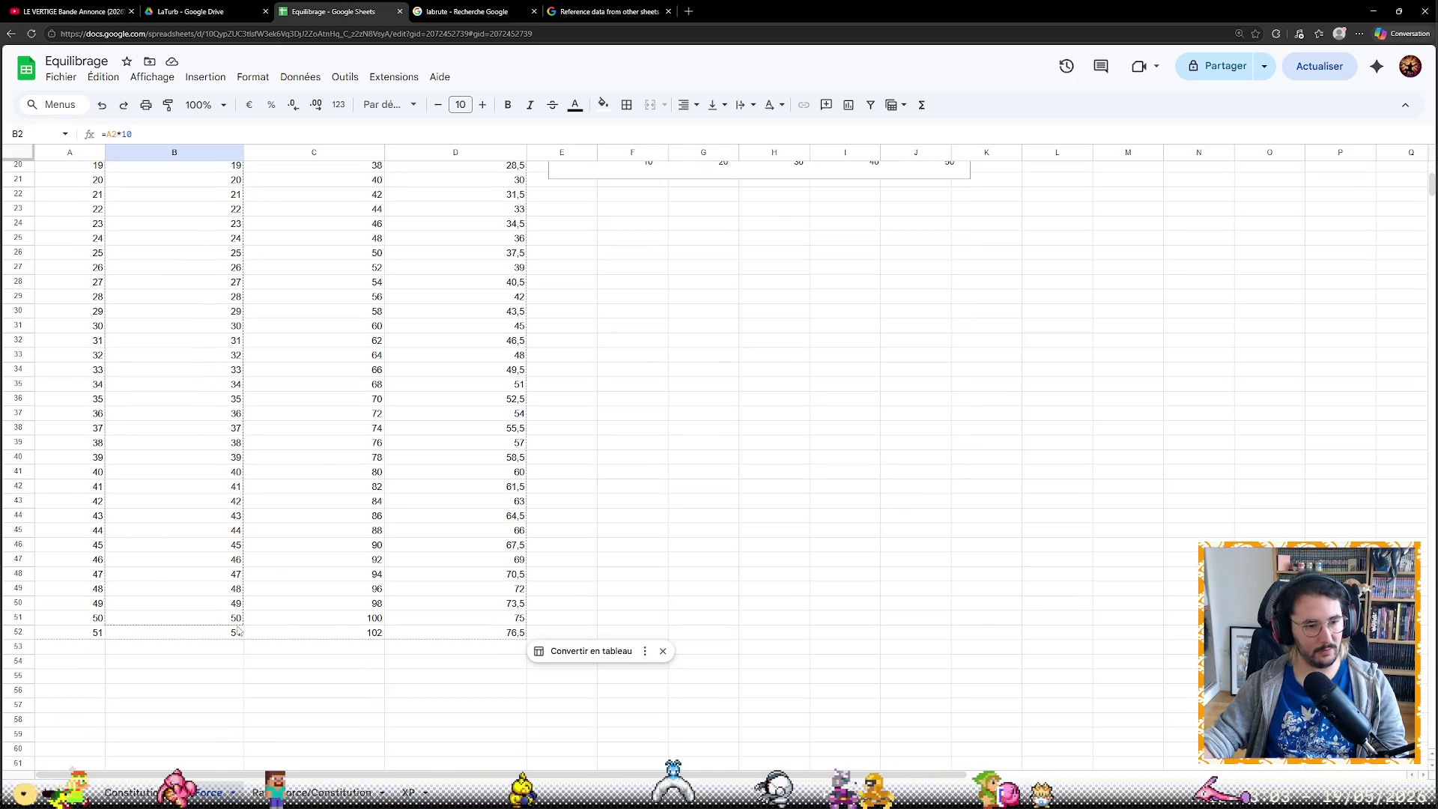
{"action": "left_click_drag", "start_coordinate": [256, 565], "coordinate": [256, 632]}
{"action": "scroll", "coordinate": [322, 564], "scroll_direction": "up", "scroll_amount": 6}
{"action": "scroll", "coordinate": [325, 560], "scroll_direction": "down", "scroll_amount": 5}
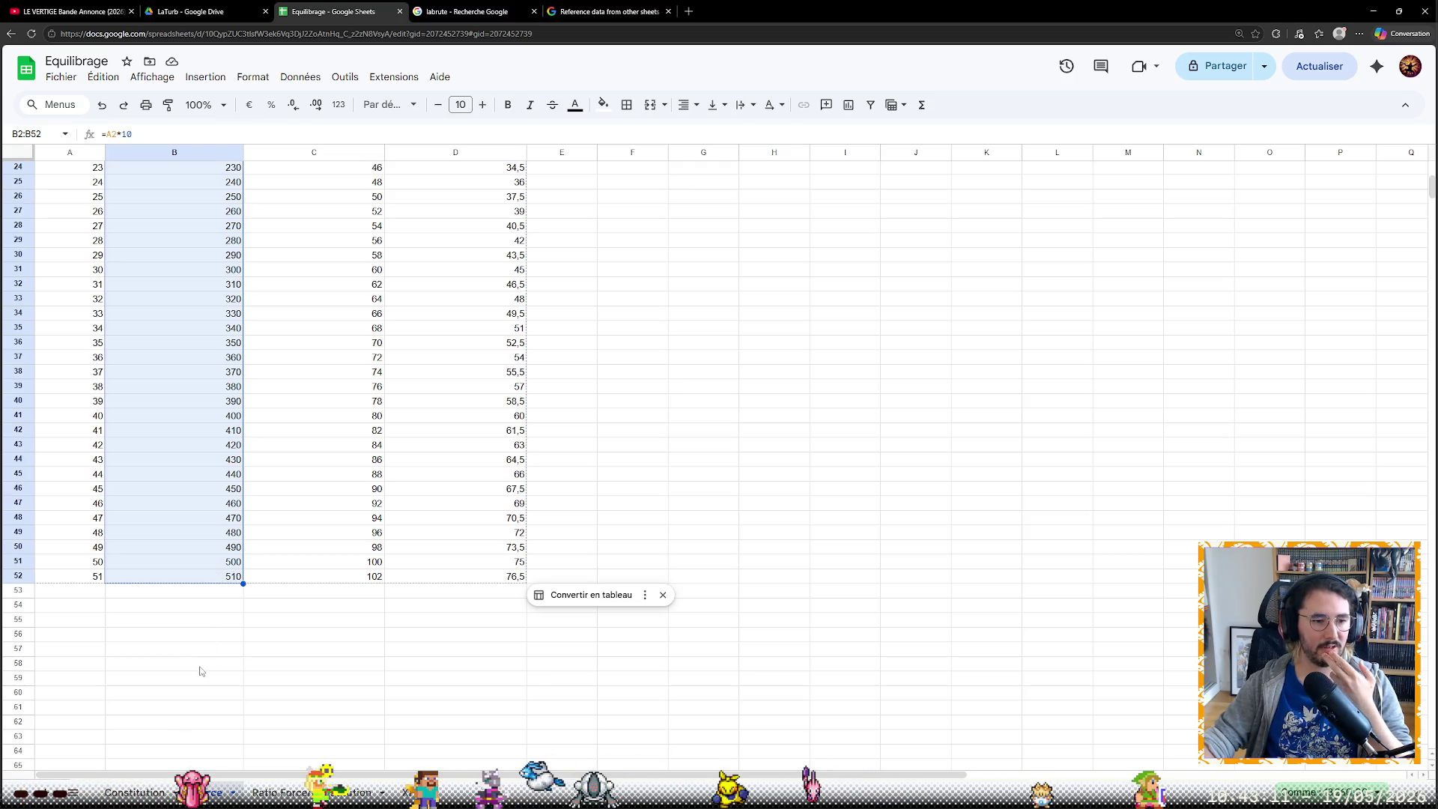
Flip between the Constitution and Force sheets to compare their tables and charts
{"action": "key", "text": "ctrl+Page_Up"}
{"action": "scroll", "coordinate": [277, 623], "scroll_direction": "down", "scroll_amount": 3}
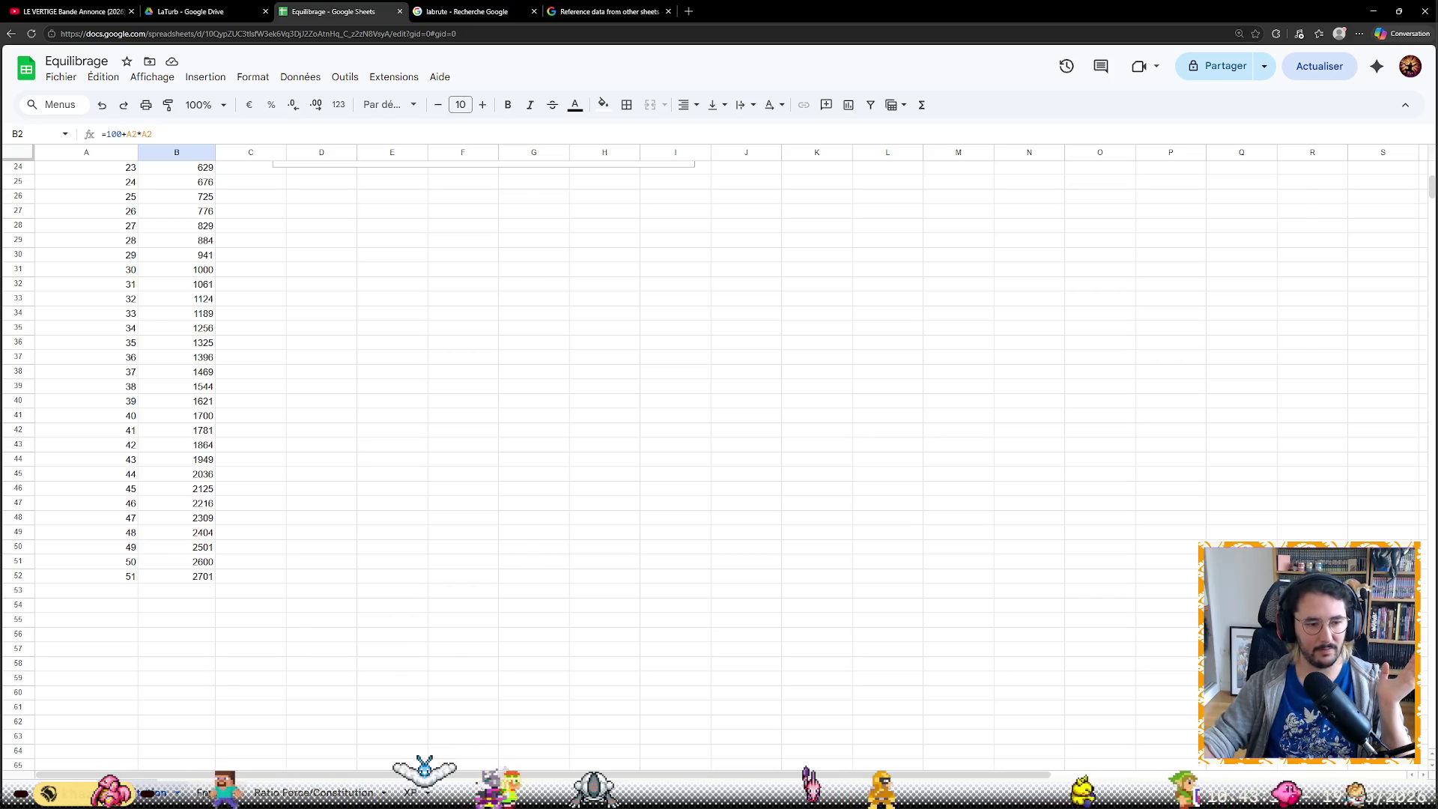
{"action": "key", "text": "ctrl+Page_Down"}
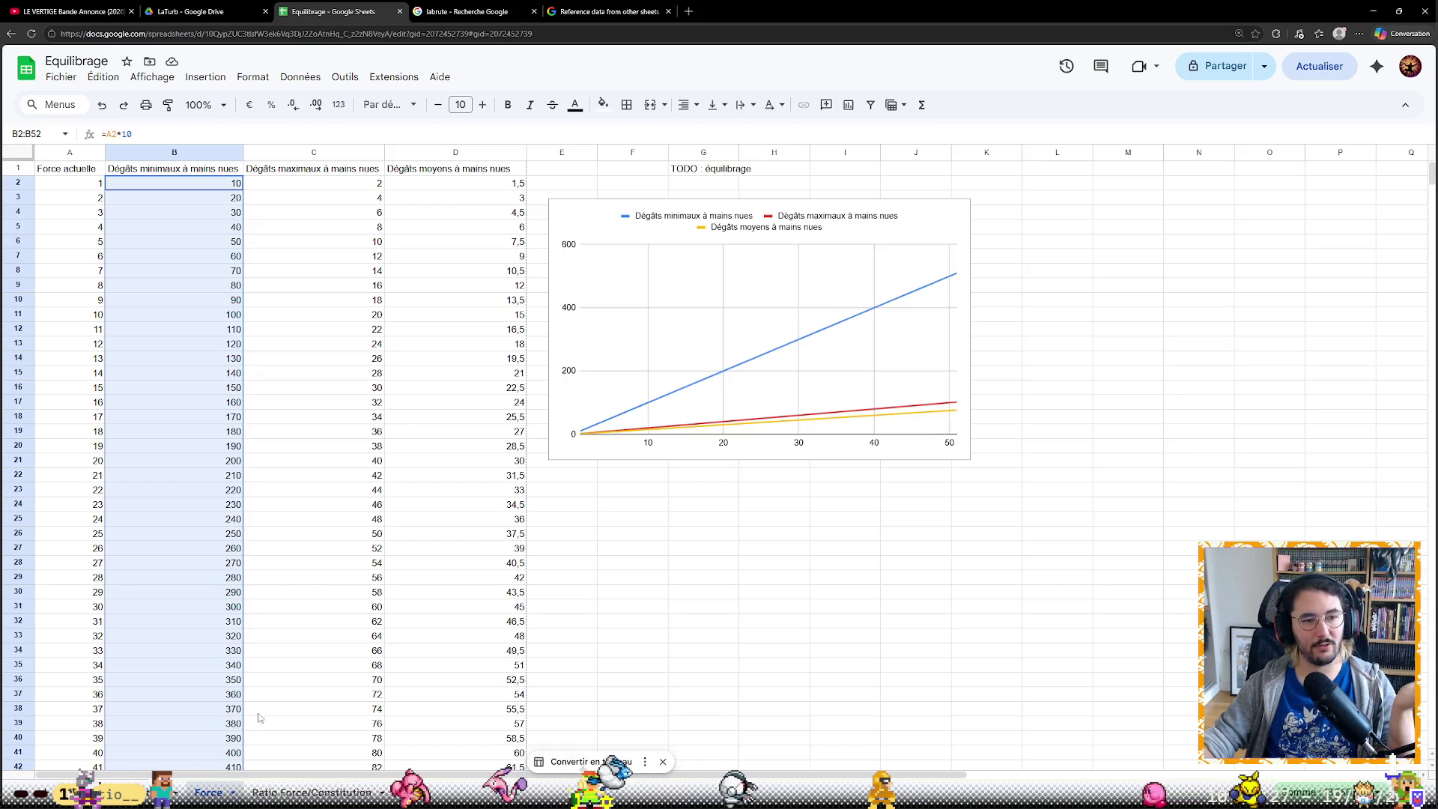
{"action": "key", "text": "ctrl+Page_Up"}
{"action": "scroll", "coordinate": [243, 391], "scroll_direction": "up", "scroll_amount": 5}
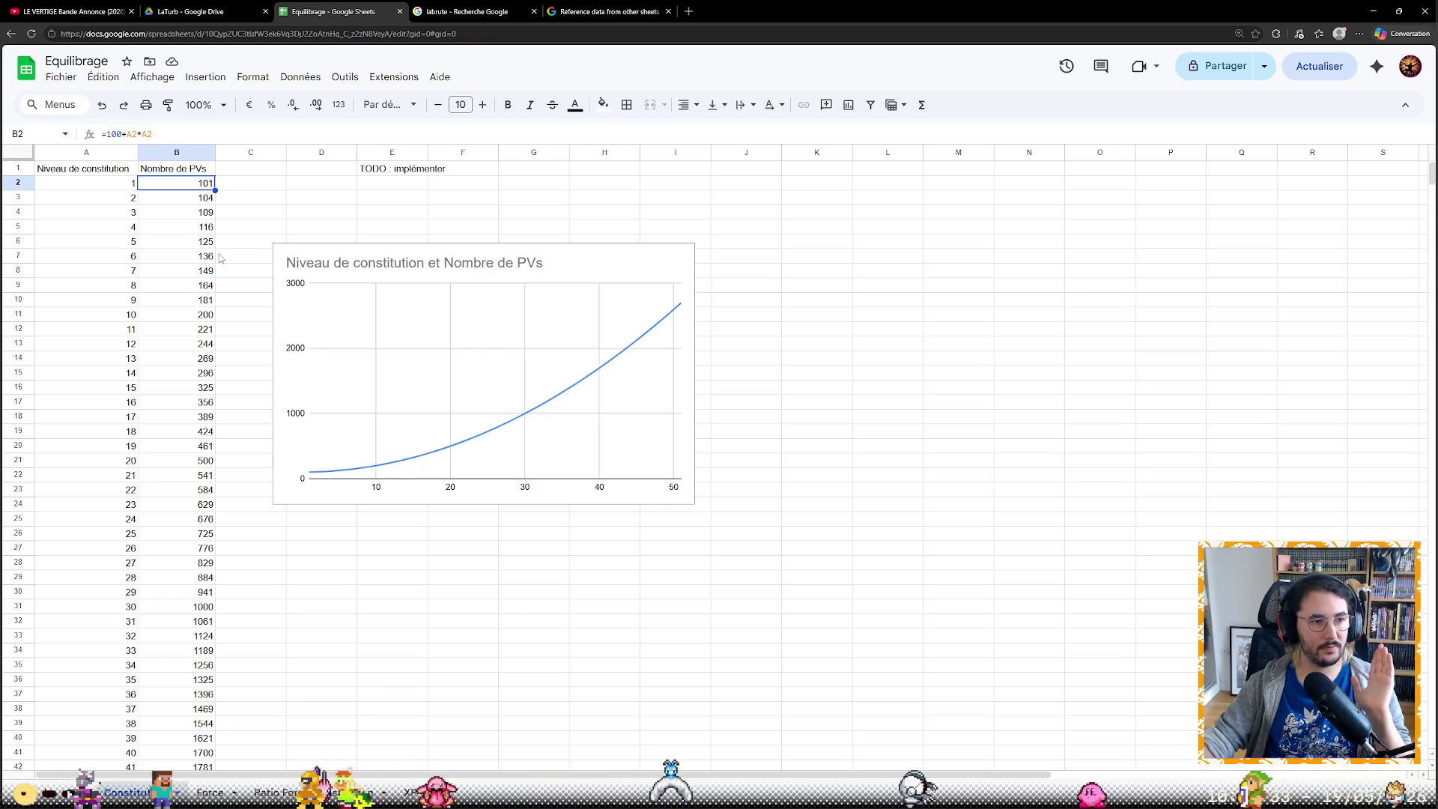
{"action": "key", "text": "ctrl+shift+Page_Up"}
{"action": "key", "text": "ctrl+shift+Page_Up"}
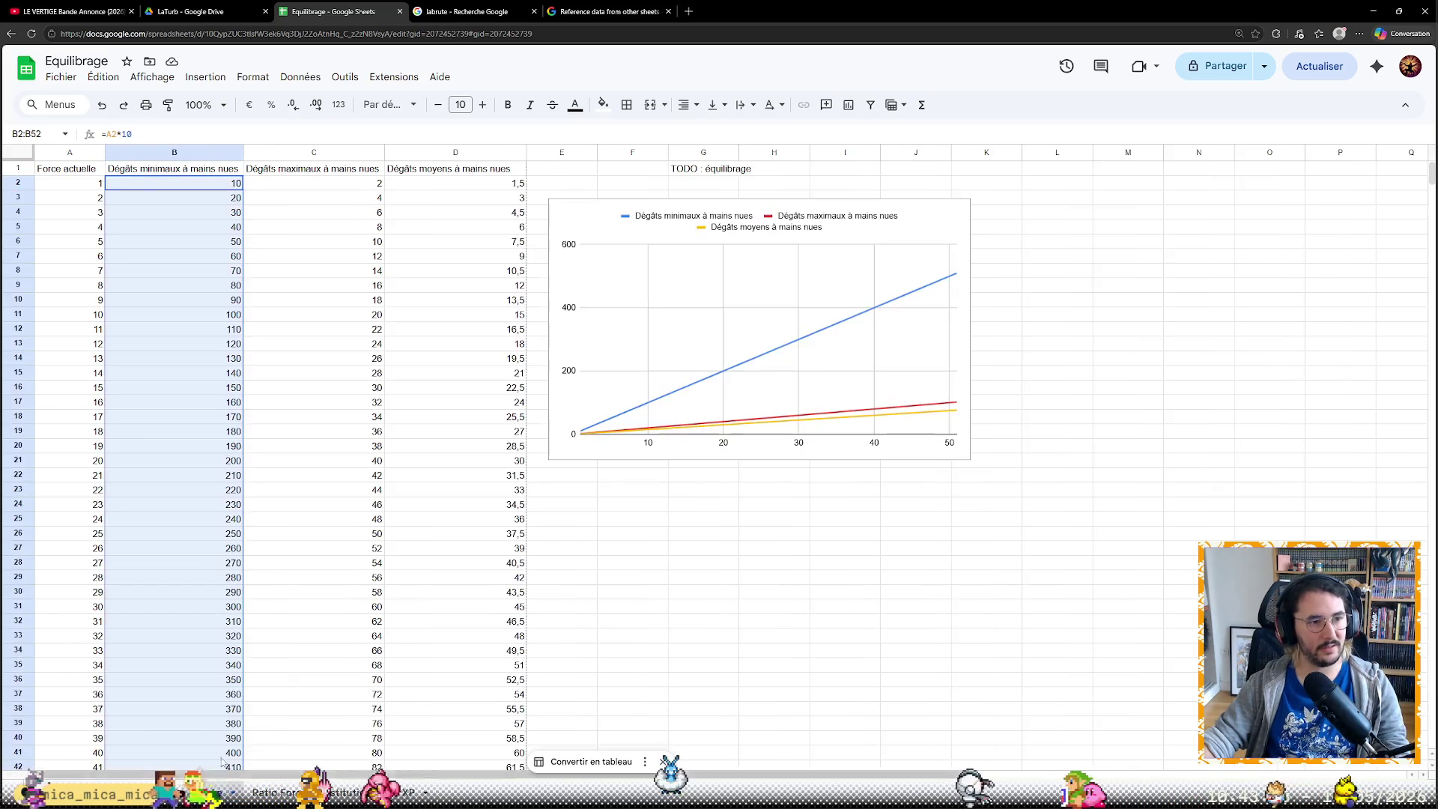
{"action": "left_click", "coordinate": [147, 131]}
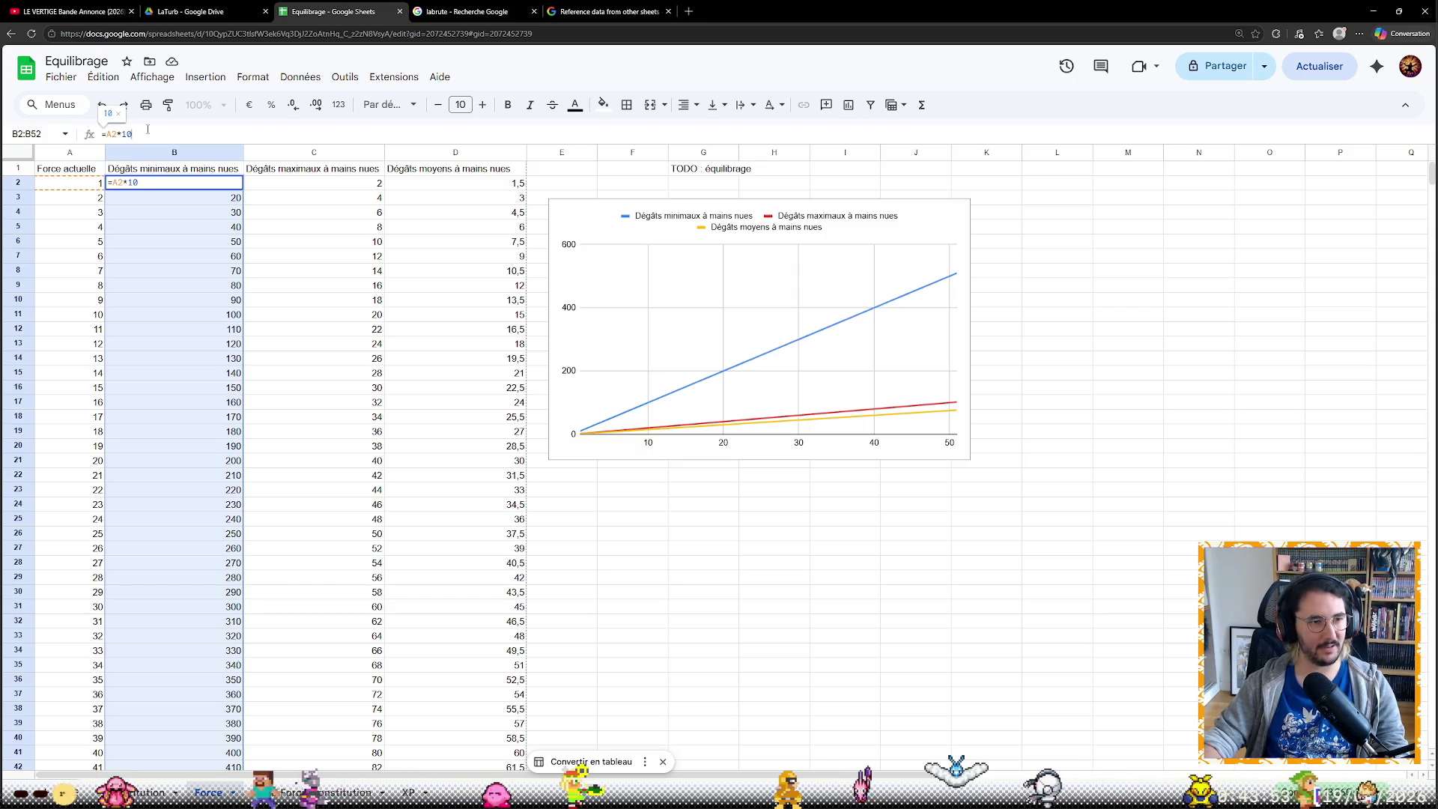
{"action": "double_click", "coordinate": [146, 130]}
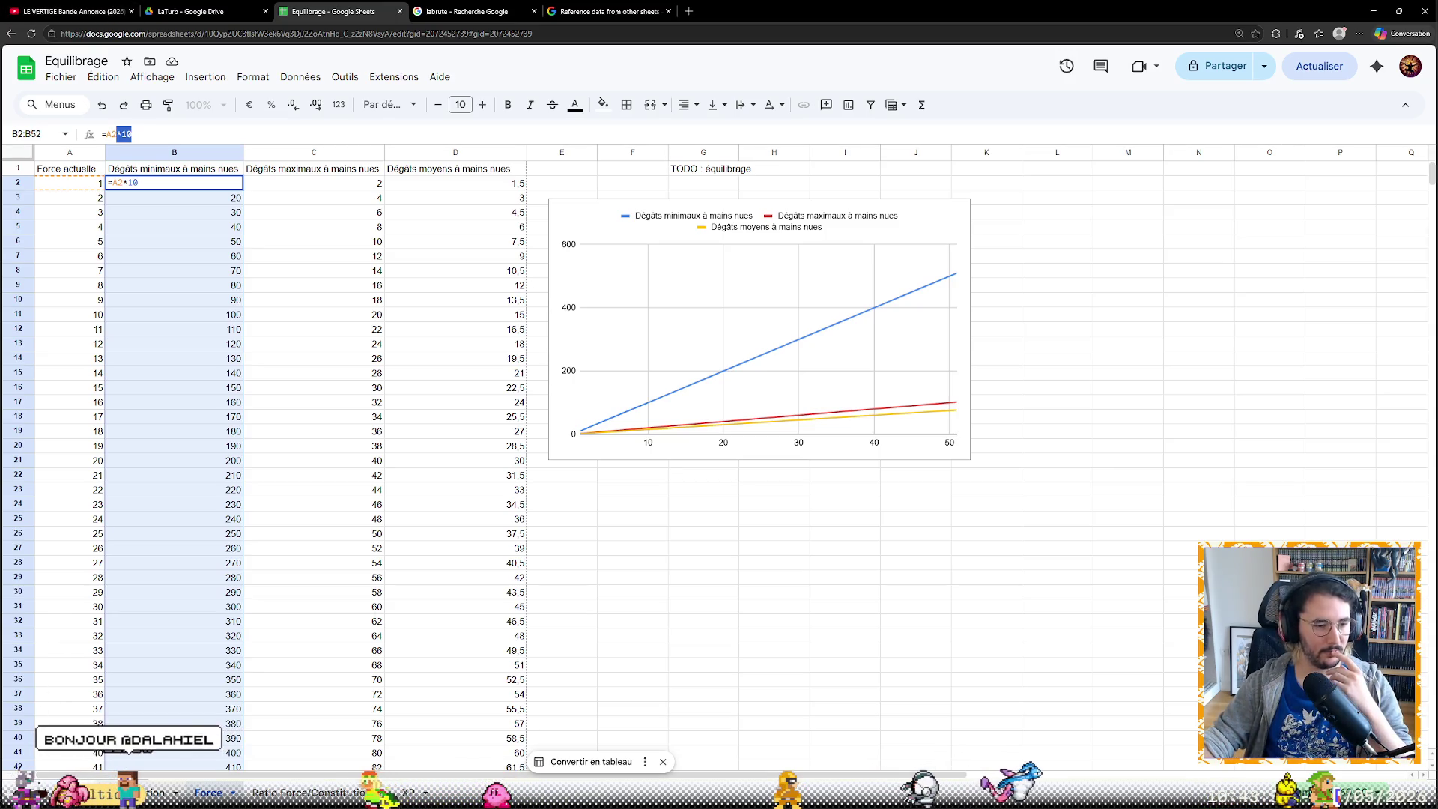
{"action": "left_click", "coordinate": [158, 793]}
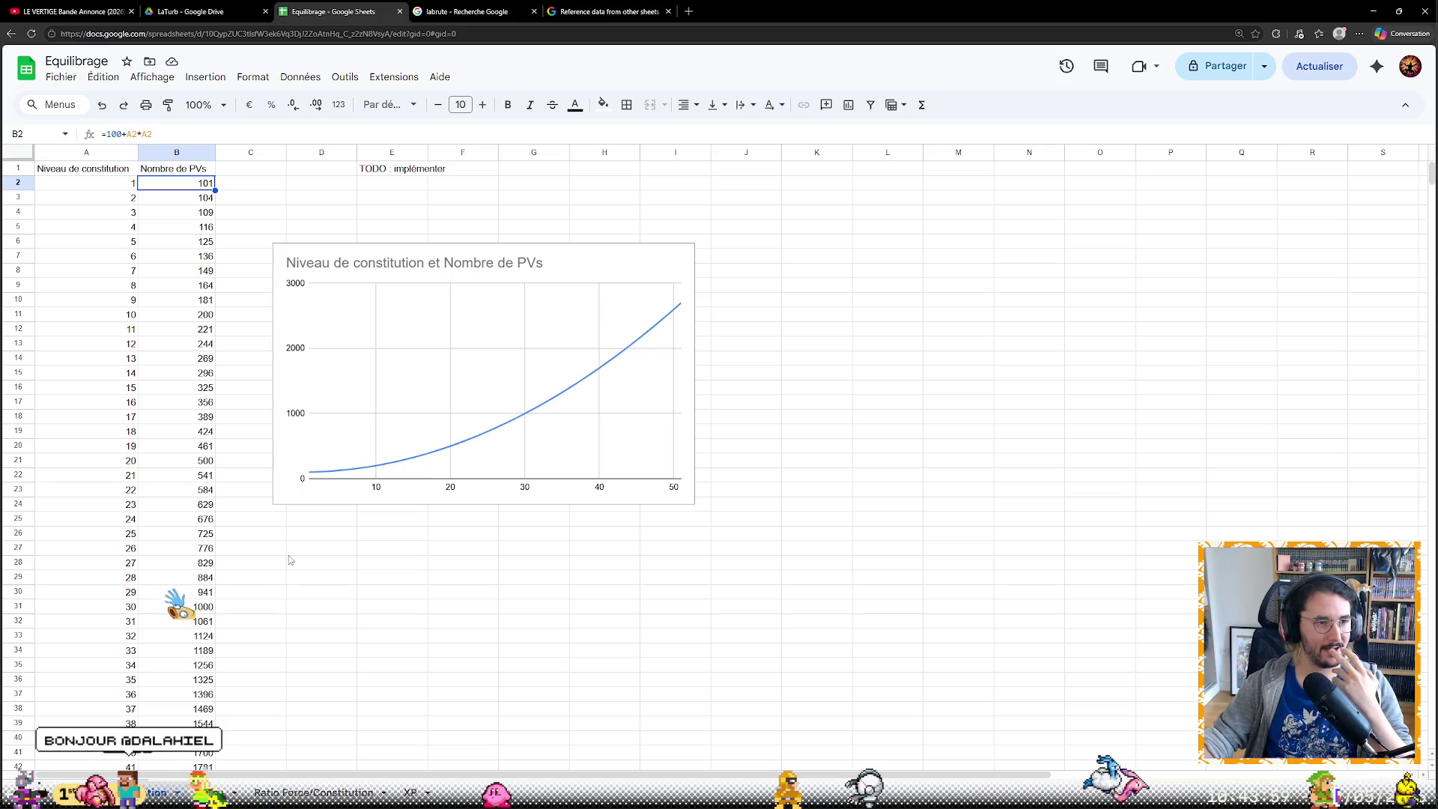
{"action": "key", "text": "ctrl+shift+Page_Down"}
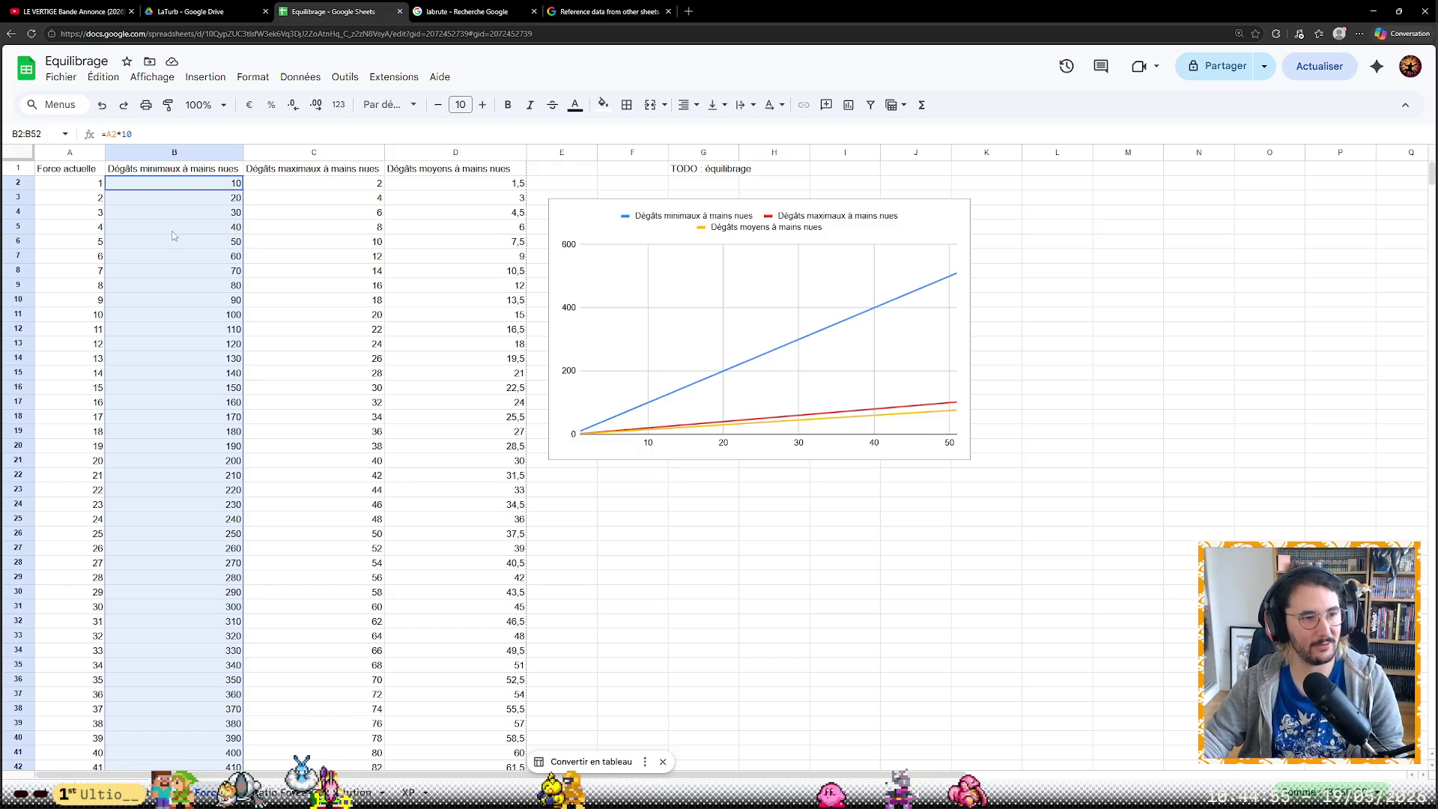
{"action": "left_click", "coordinate": [136, 134]}
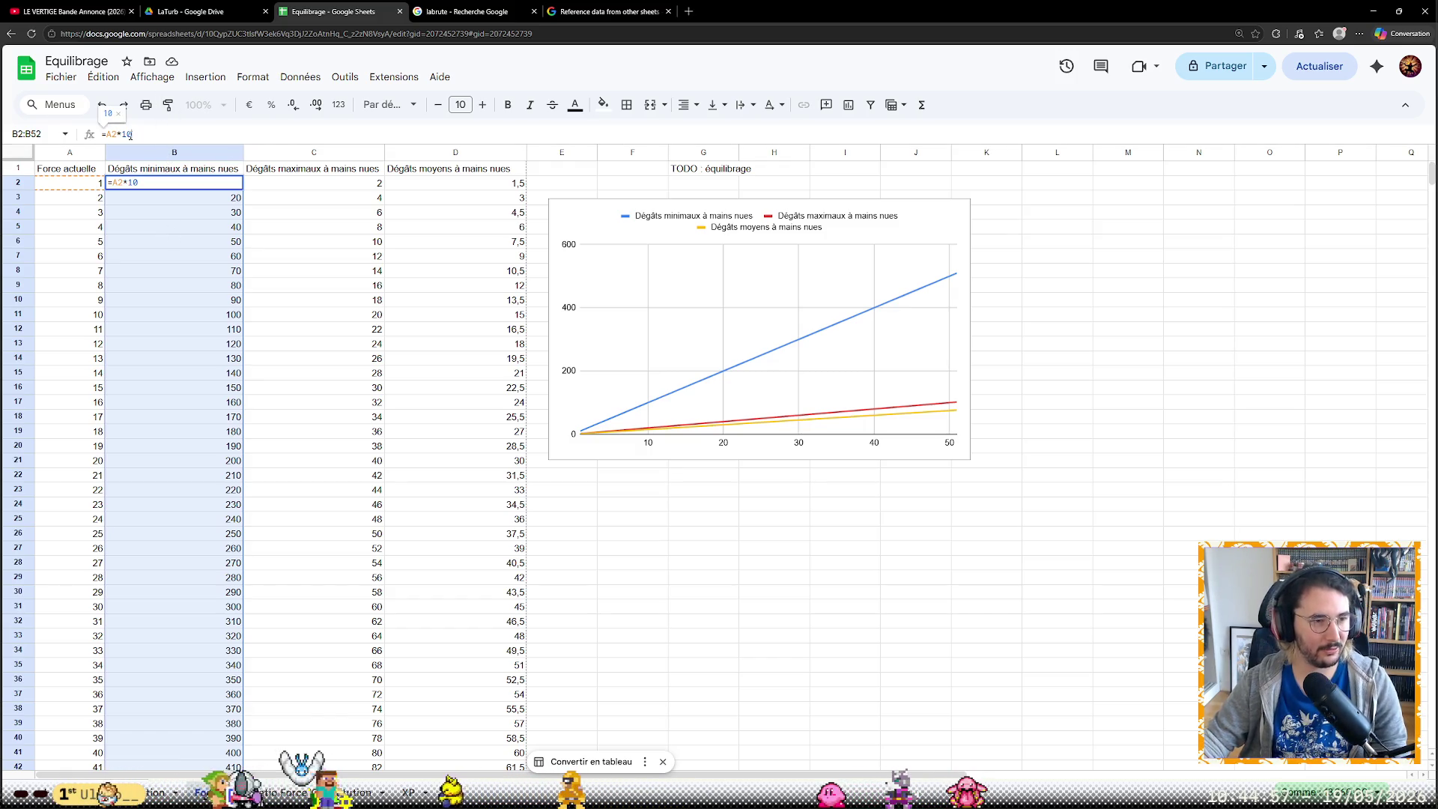
Set the B2 minimum damage multiplier back to 1 and return to the Ratio Force/Constitution sheet
{"action": "key", "text": "Return"}
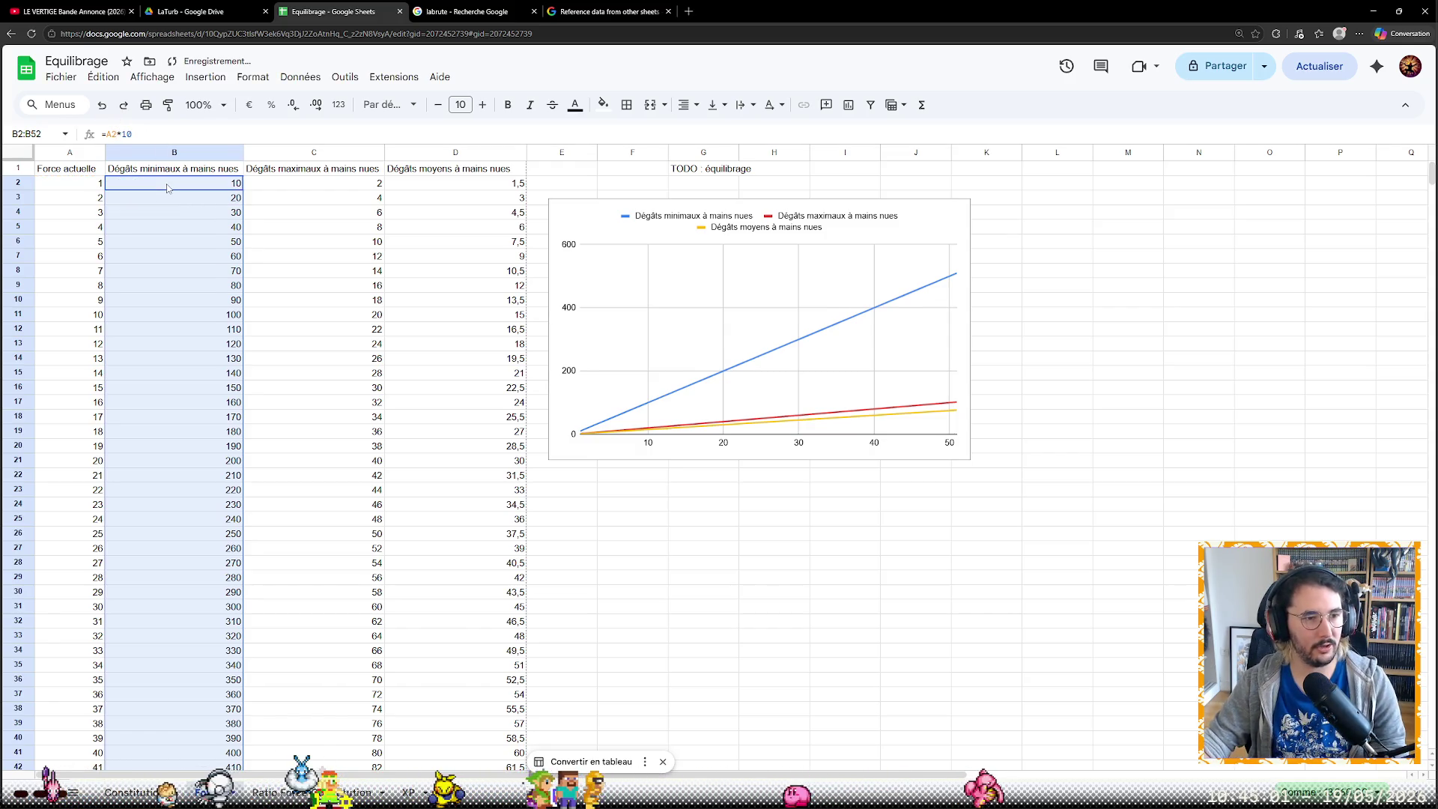
{"action": "key", "text": "ctrl+z"}
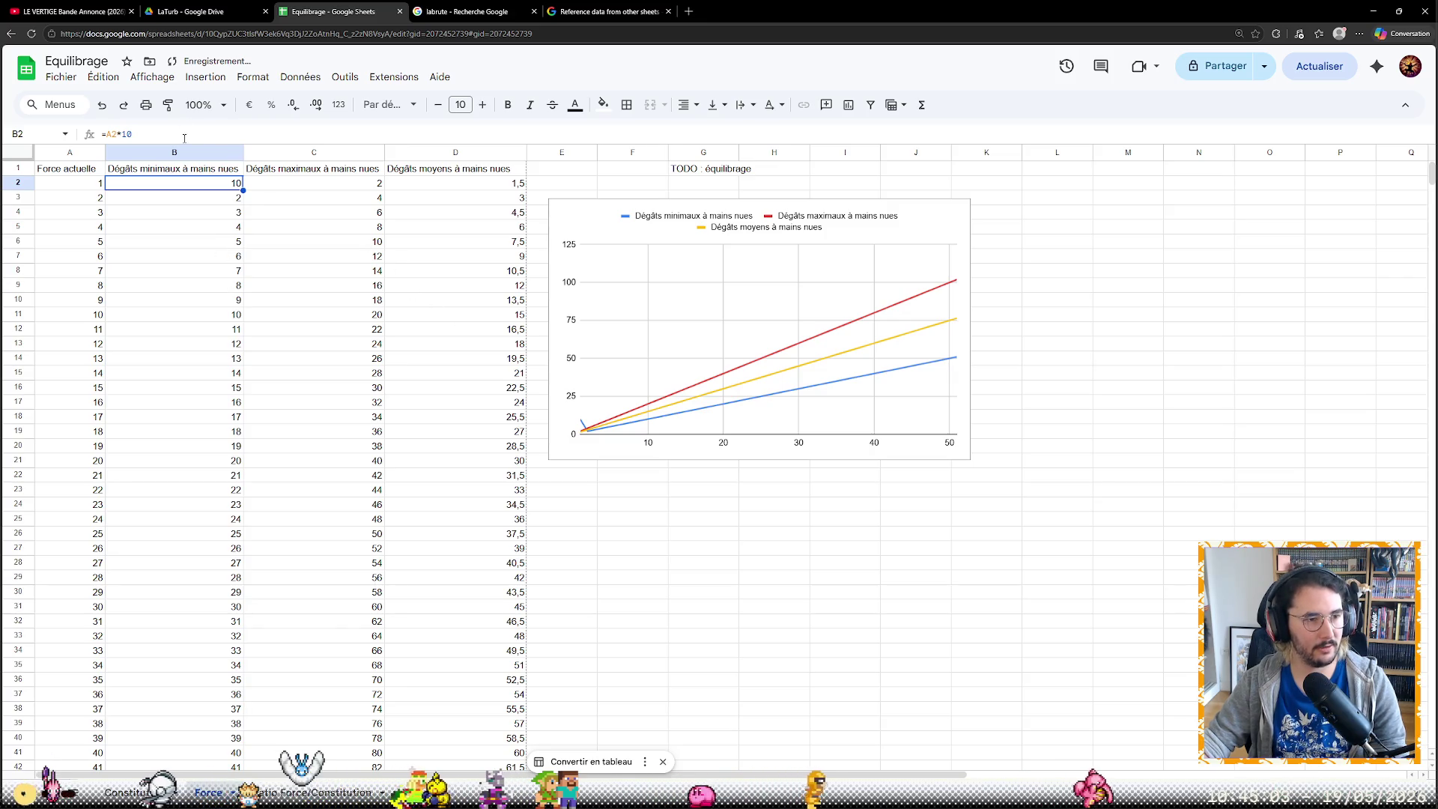
{"action": "left_click", "coordinate": [184, 134]}
{"action": "key", "text": "BackSpace"}
{"action": "key", "text": "Return"}
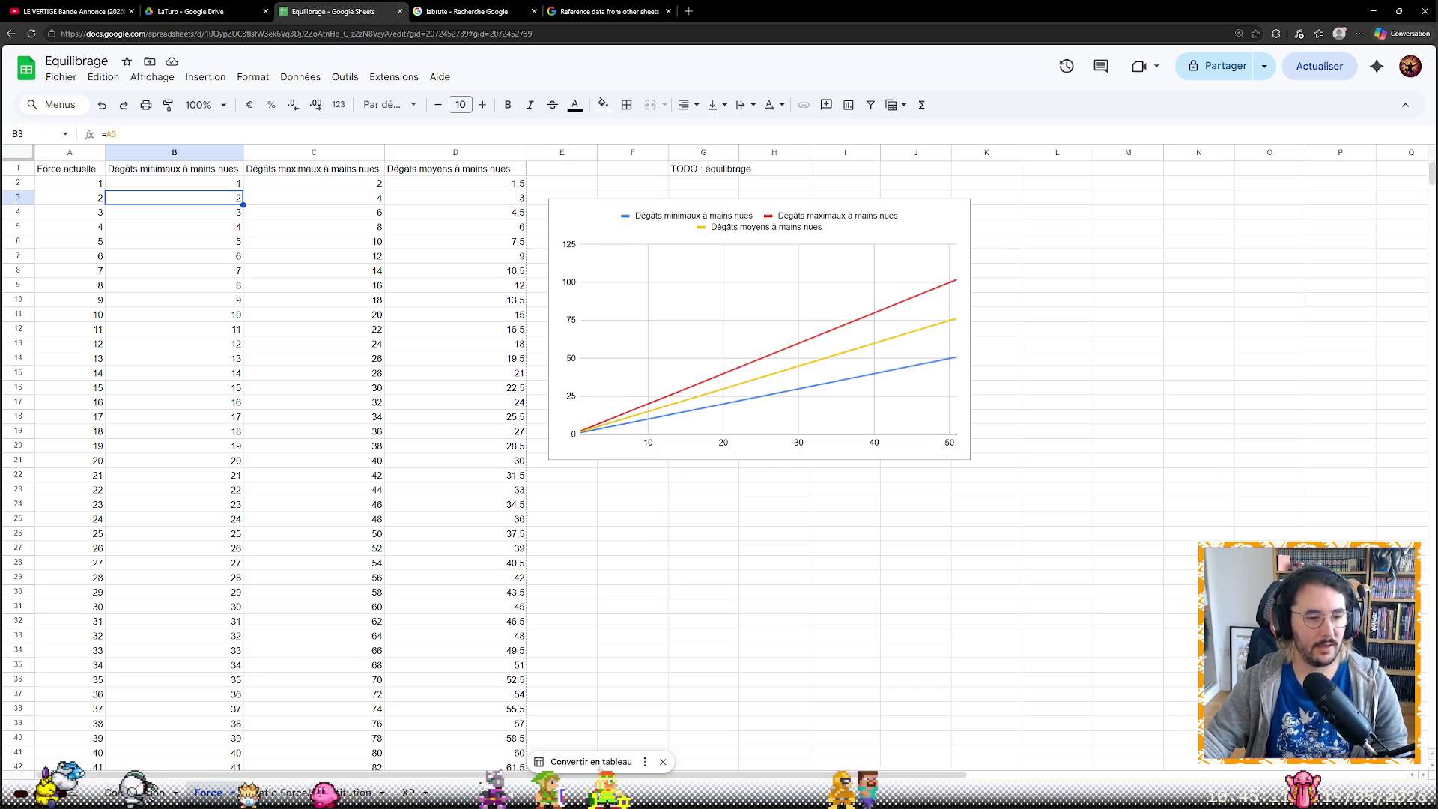
{"action": "key", "text": "ctrl+shift+Page_Down"}
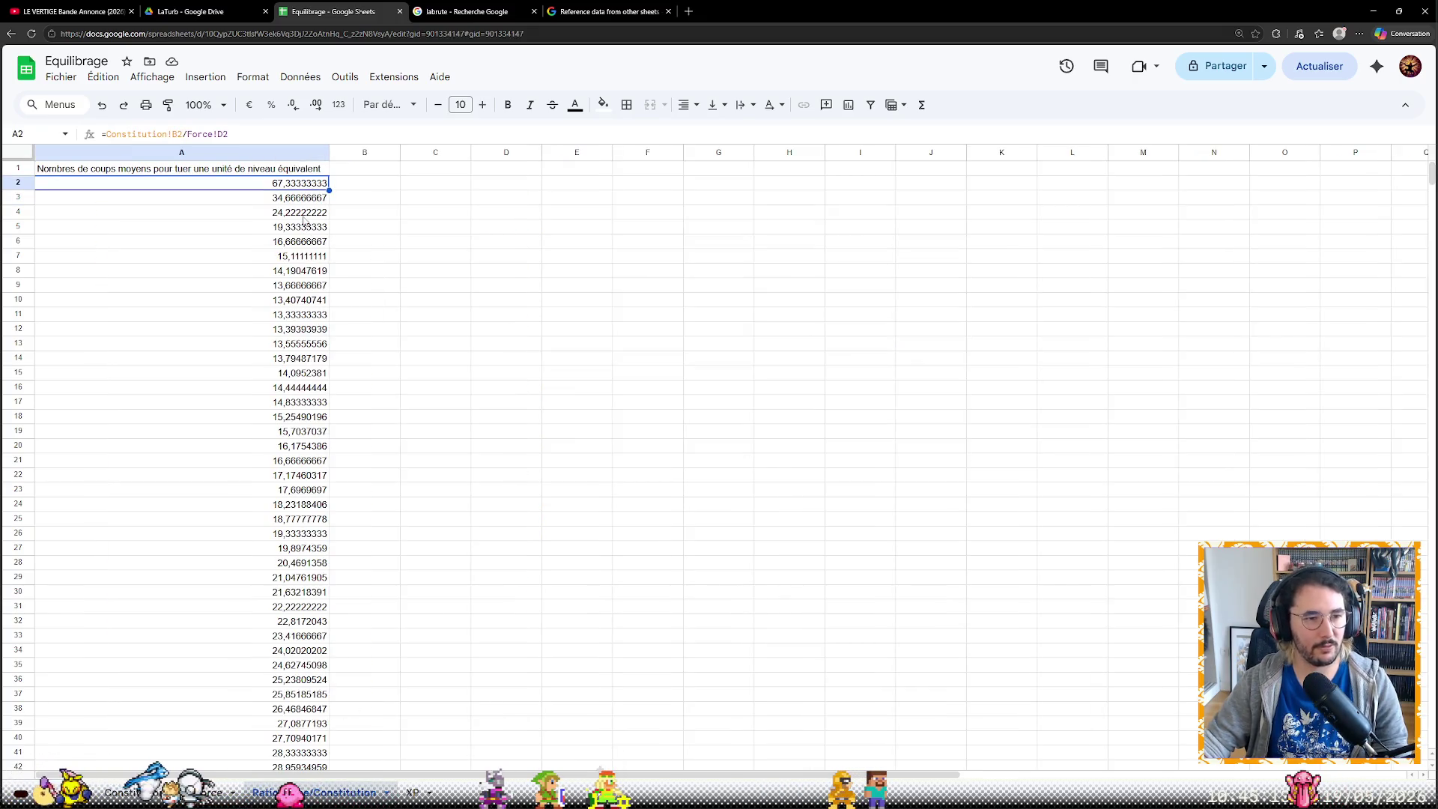
{"action": "scroll", "coordinate": [275, 397], "scroll_direction": "down", "scroll_amount": 2}
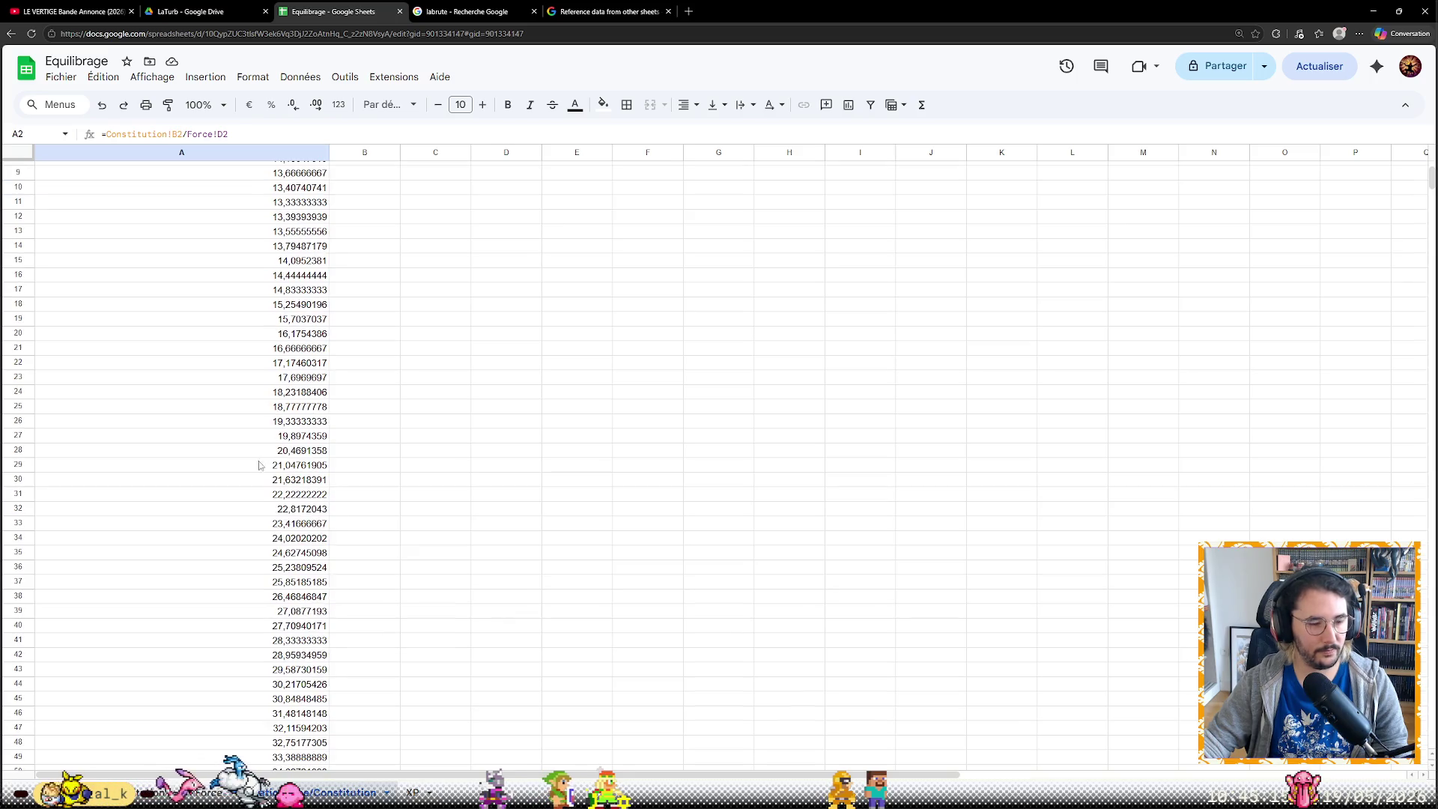
{"action": "scroll", "coordinate": [270, 698], "scroll_direction": "down", "scroll_amount": 5}
Select ratio column A and insert a line chart via Insertion > Graphique
{"action": "left_click", "coordinate": [305, 562]}
{"action": "scroll", "coordinate": [292, 539], "scroll_direction": "up", "scroll_amount": 8}
{"action": "left_click", "coordinate": [287, 188], "text": "shift"}
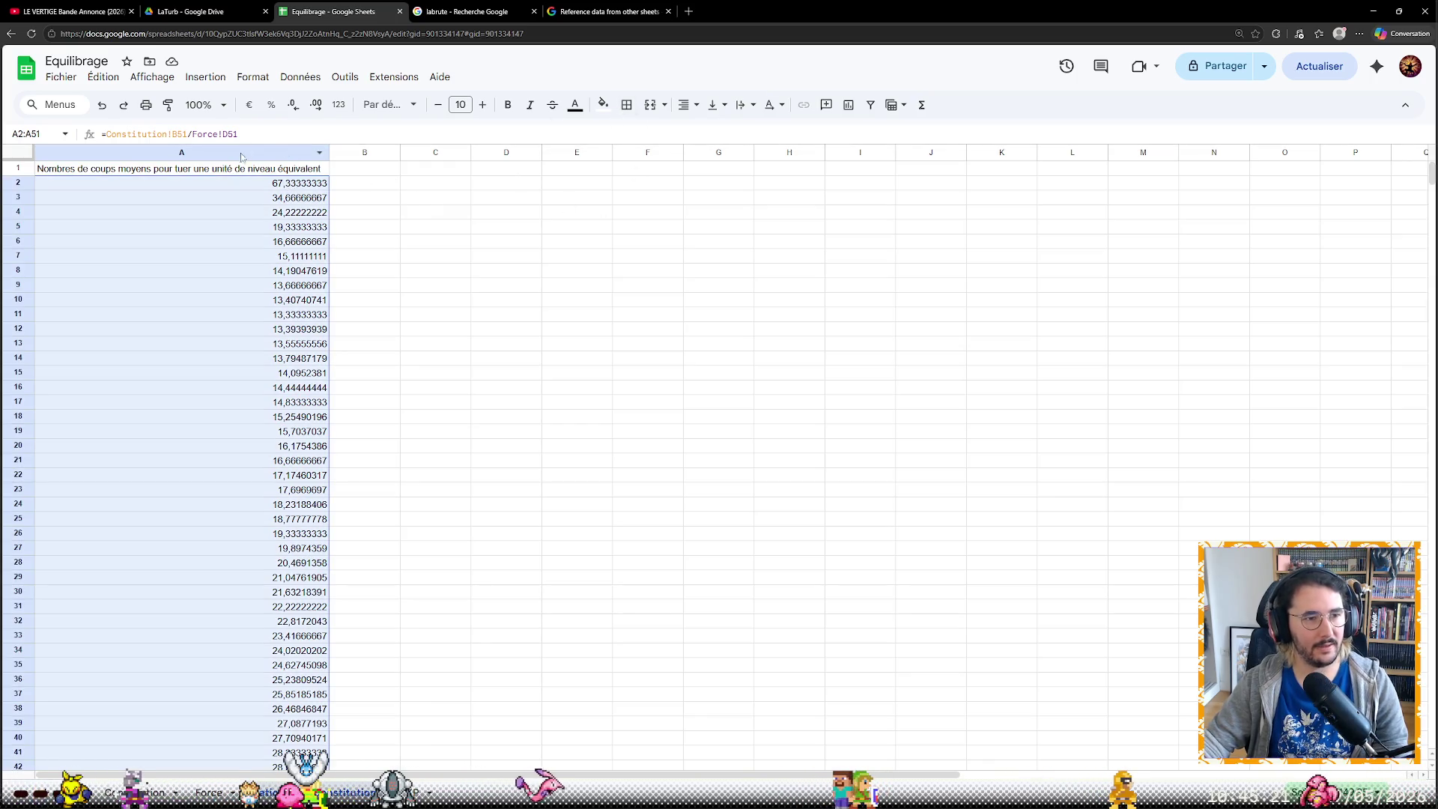
{"action": "left_click", "coordinate": [382, 213]}
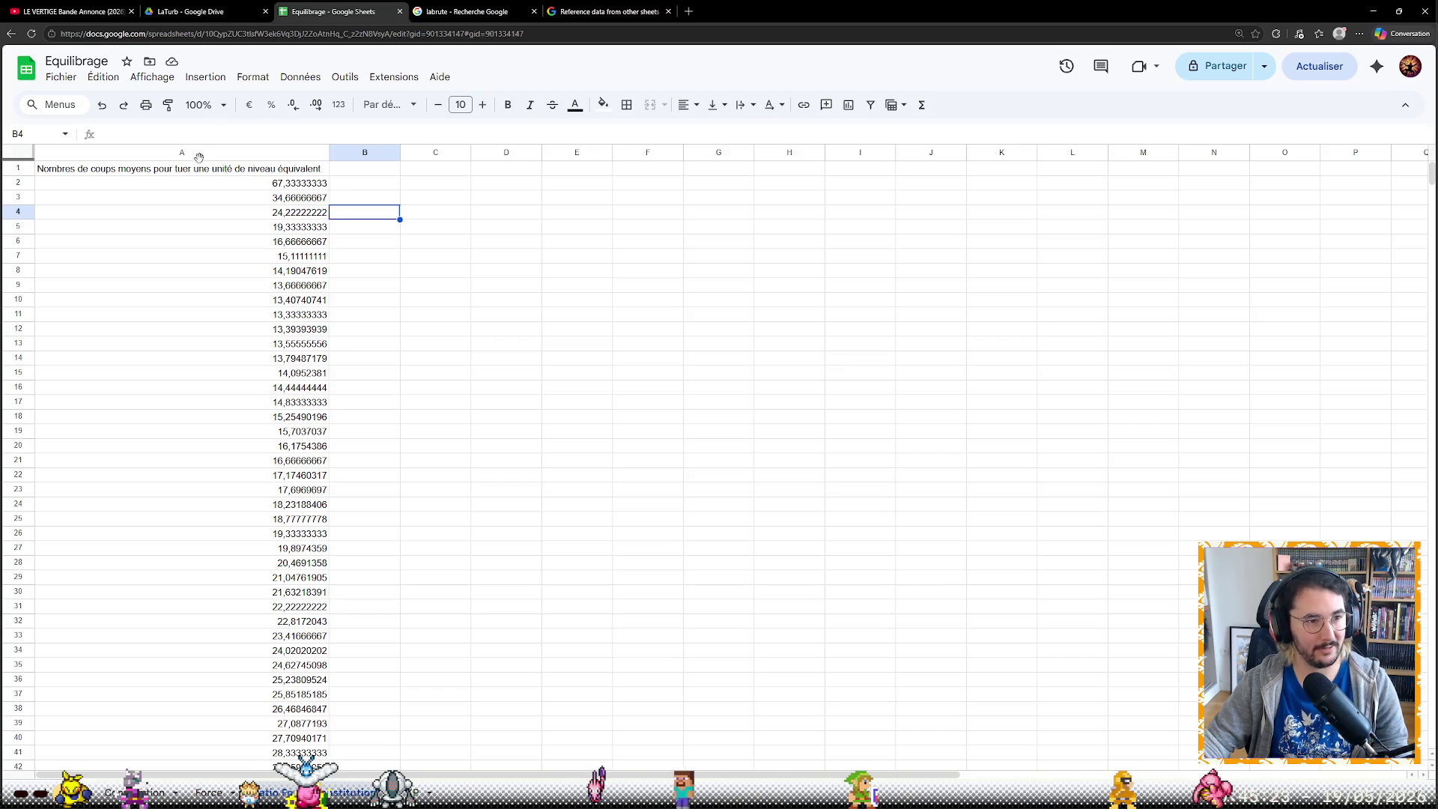
{"action": "left_click", "coordinate": [198, 154]}
{"action": "left_click", "coordinate": [206, 79]}
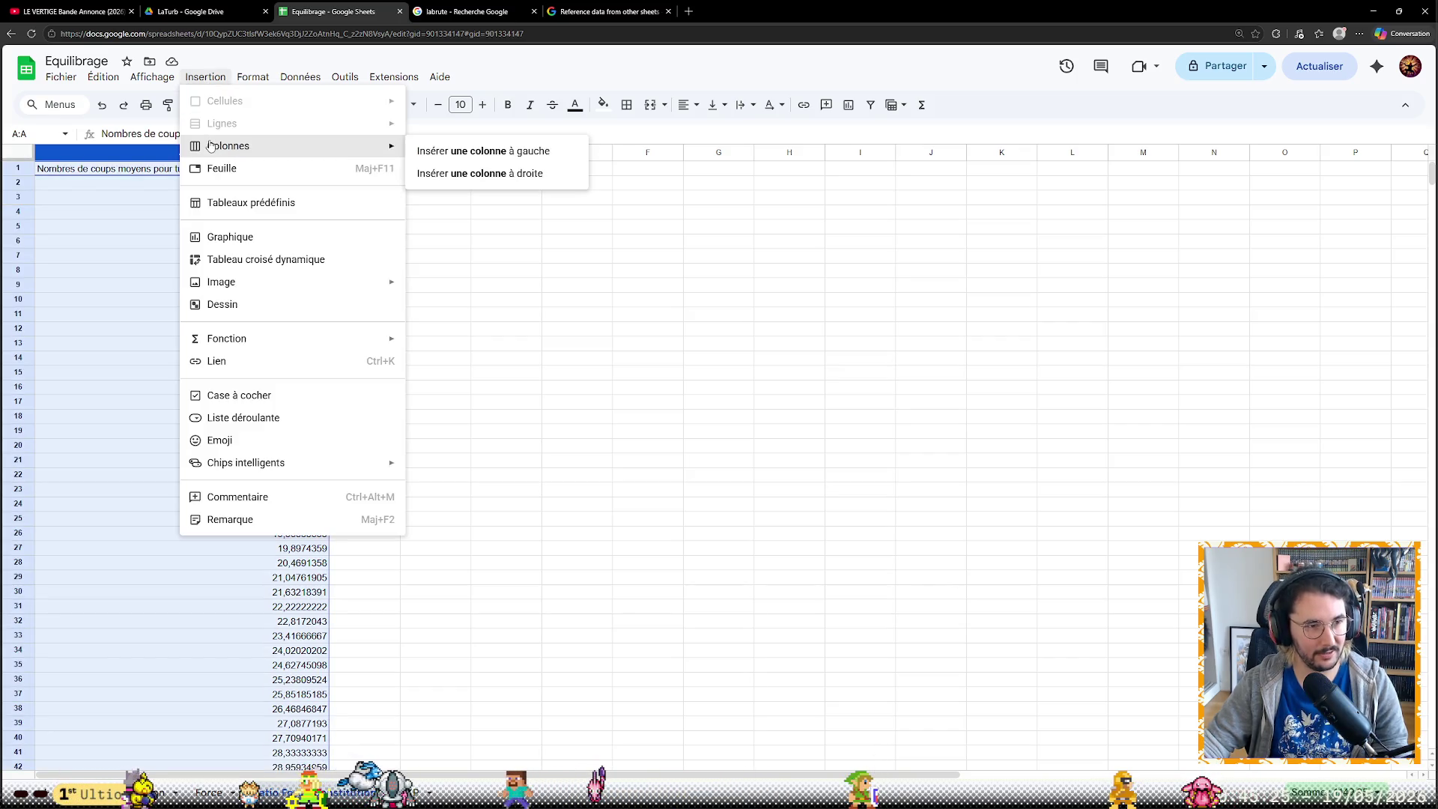
{"action": "left_click", "coordinate": [242, 237]}
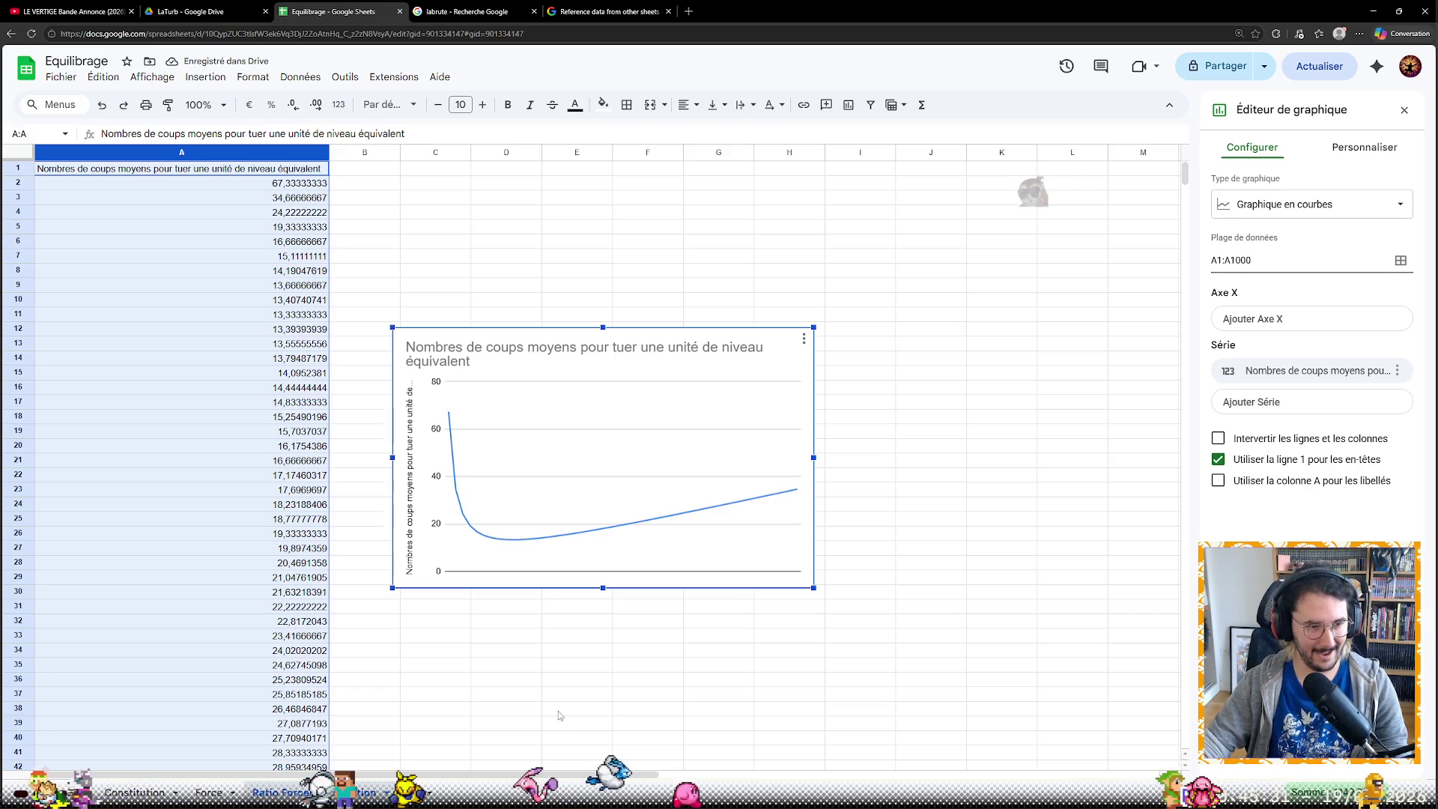
Compare with the Constitution sheet, recheck the A2 ratio formula, and select the new chart
{"action": "key", "text": "ctrl+shift+Page_Up"}
{"action": "key", "text": "ctrl+shift+Page_Up"}
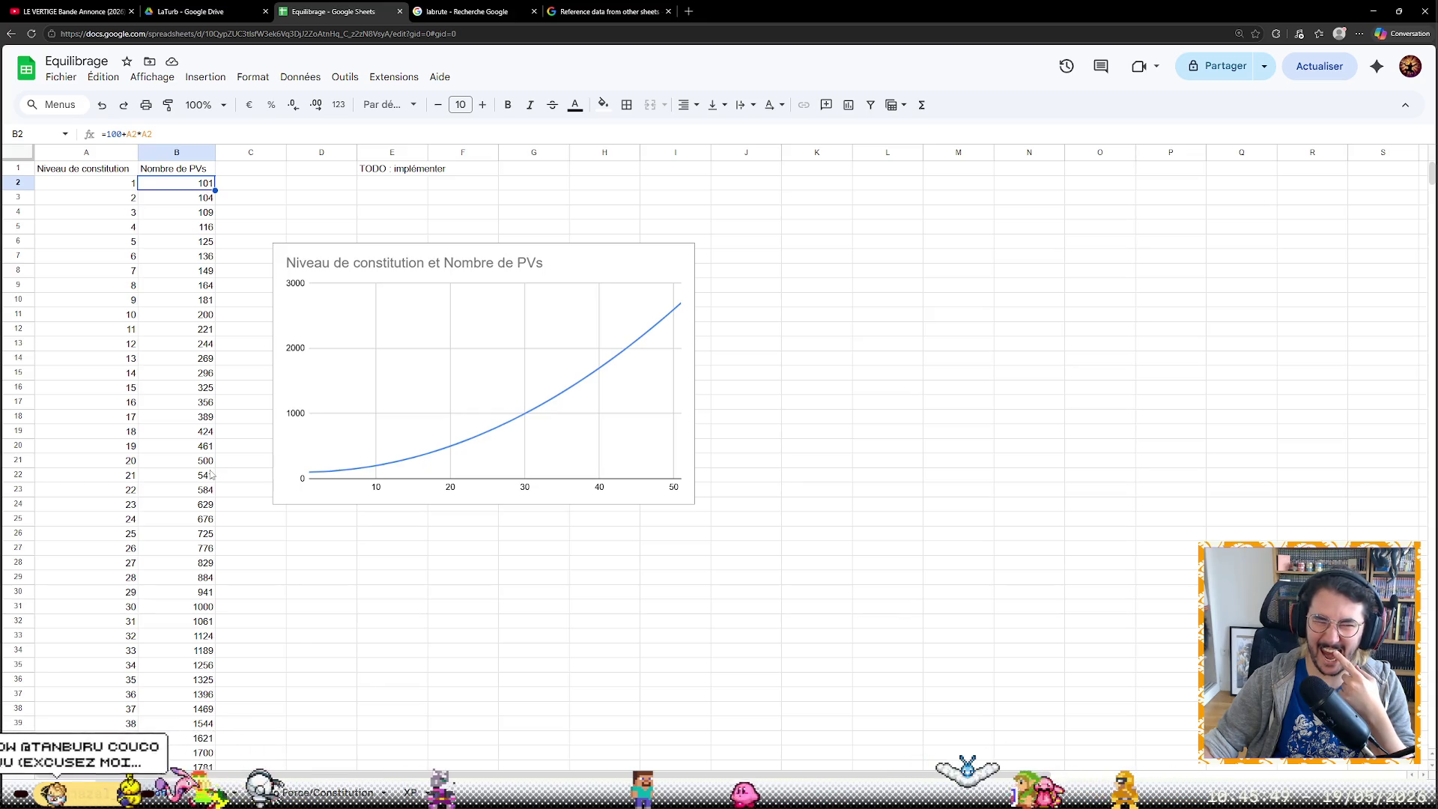
{"action": "left_click", "coordinate": [343, 792]}
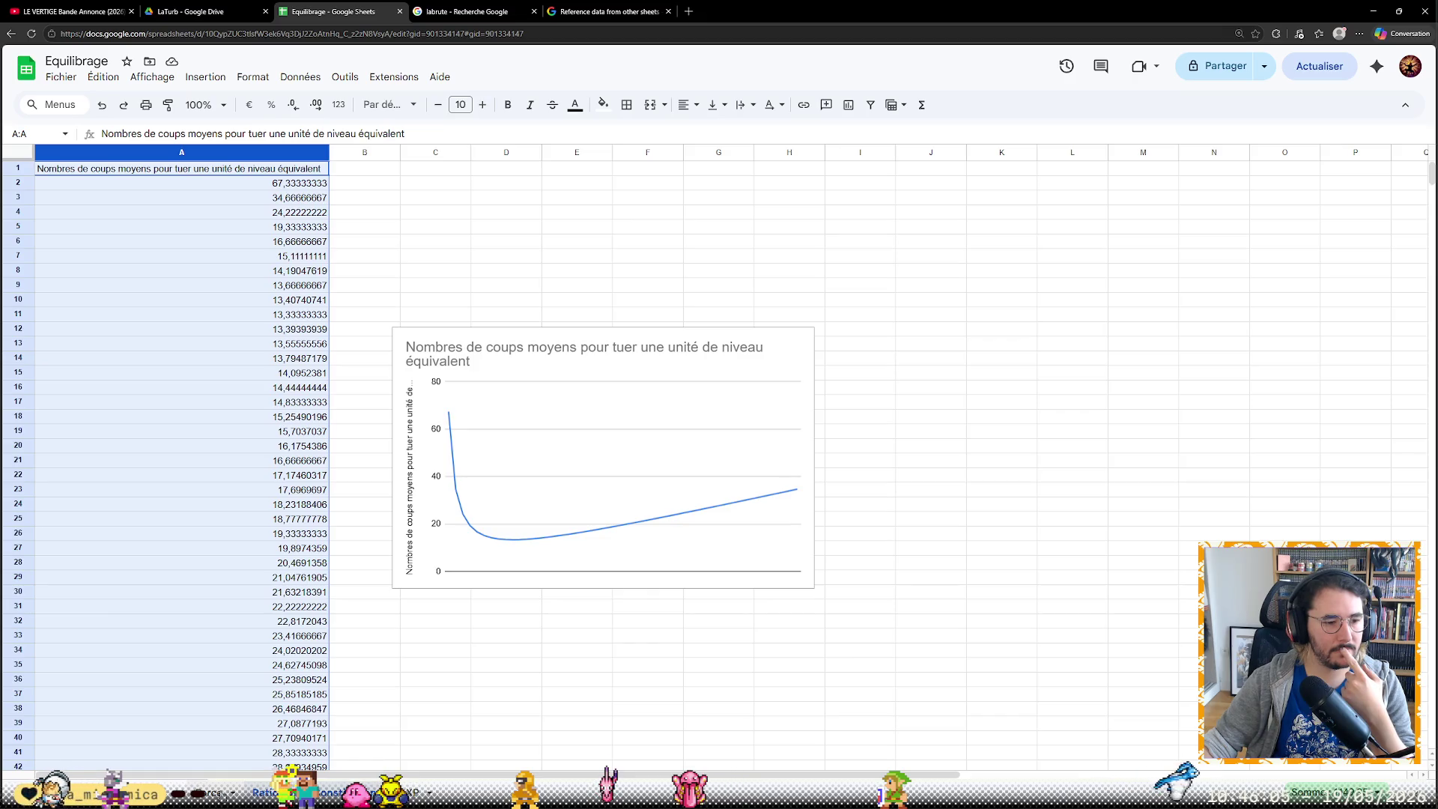
{"action": "left_click", "coordinate": [253, 187]}
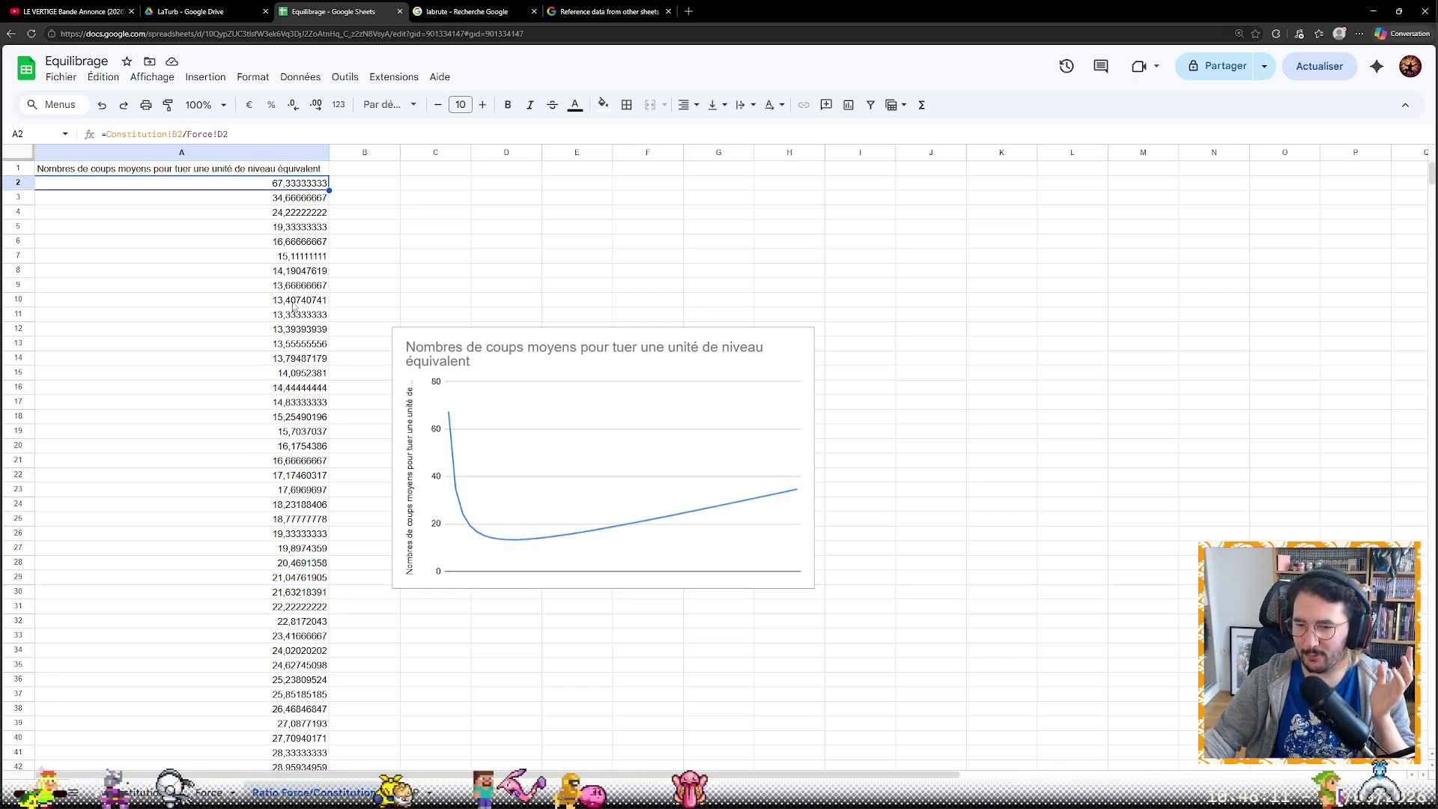
{"action": "left_click", "coordinate": [506, 370]}
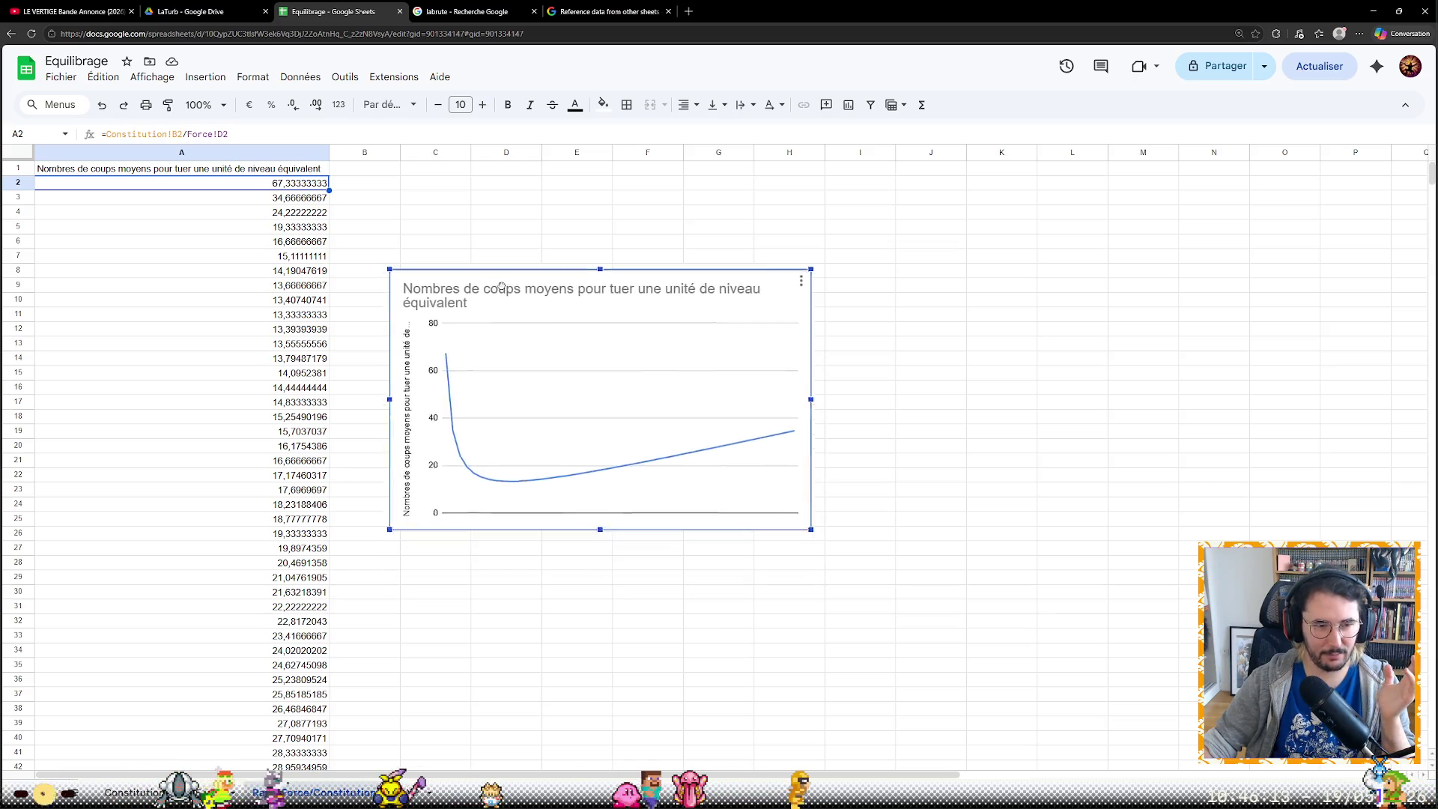
Drag the ratio chart up-left and enlarge it, then pick C1 for a note
{"action": "left_click_drag", "start_coordinate": [506, 371], "coordinate": [470, 234]}
{"action": "left_click_drag", "start_coordinate": [776, 450], "coordinate": [985, 578]}
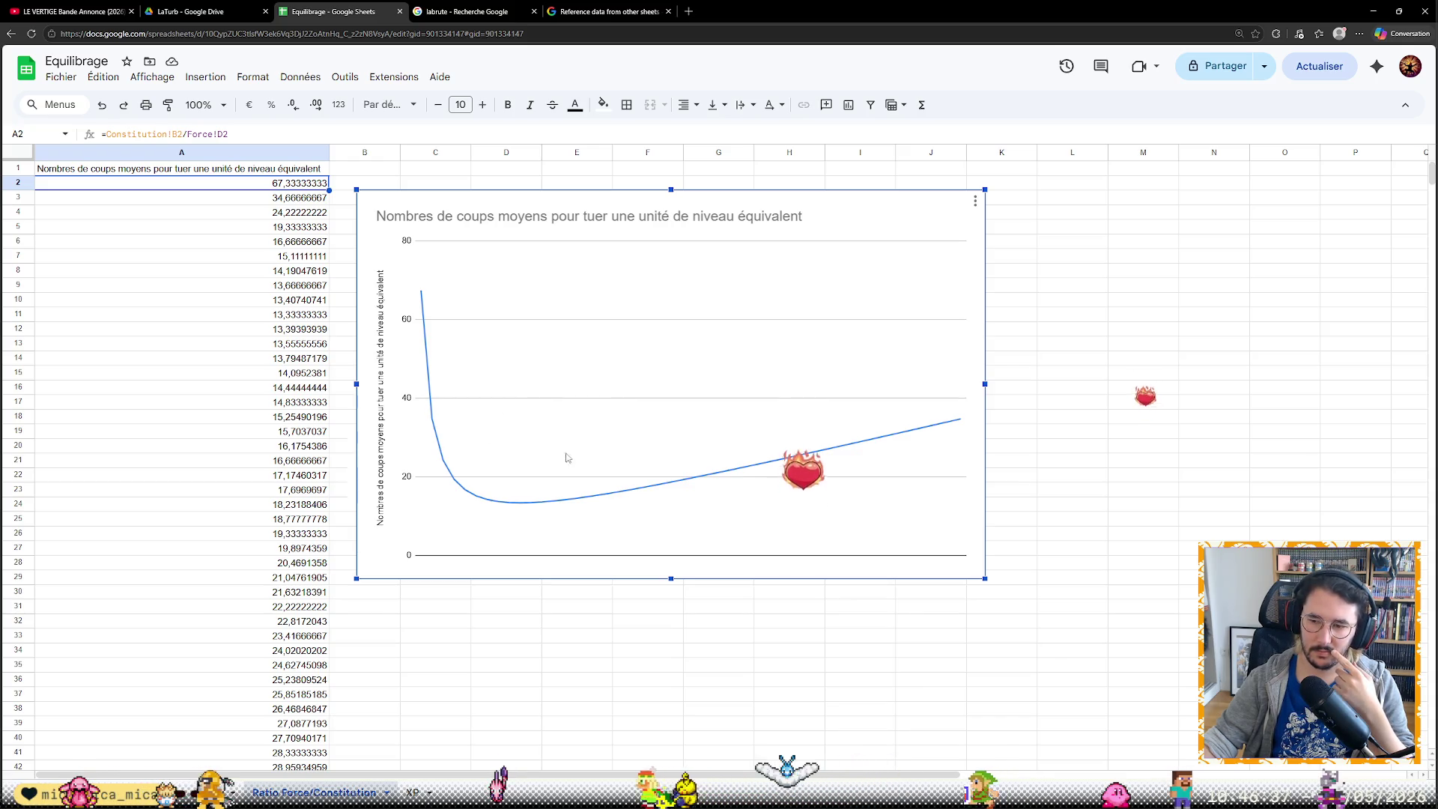
{"action": "key", "text": "ctrl+shift+Page_Up"}
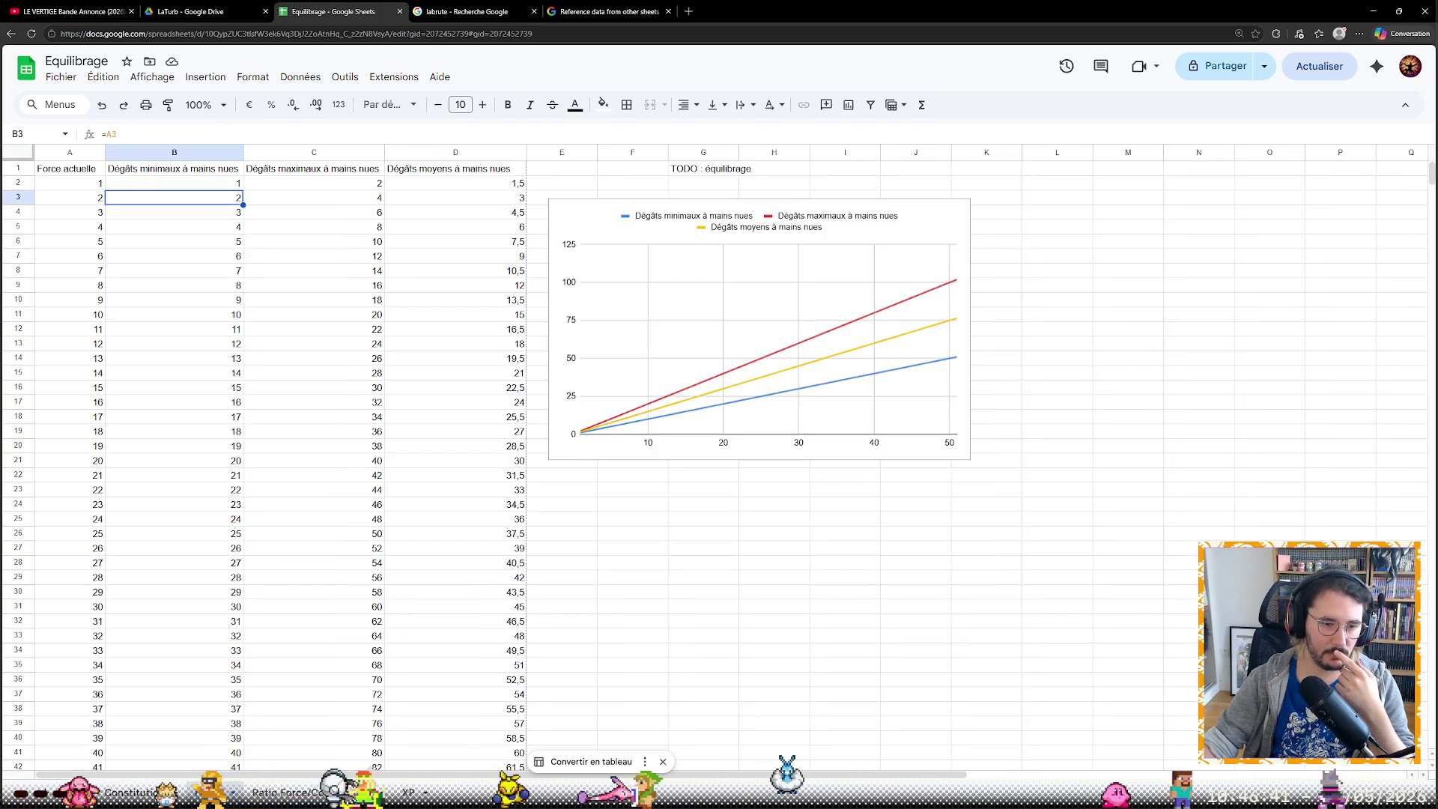
{"action": "key", "text": "ctrl+shift+Page_Down"}
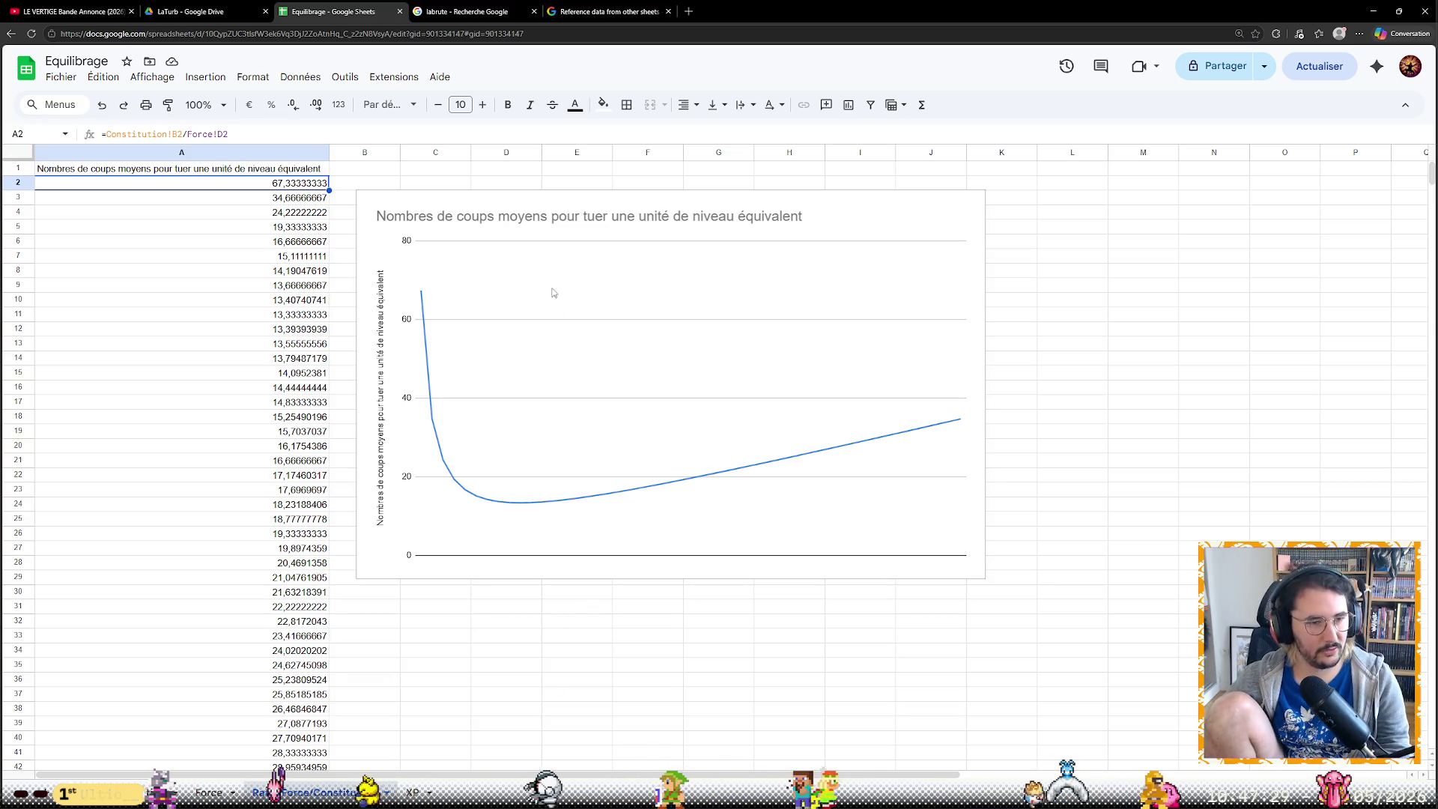
{"action": "left_click", "coordinate": [451, 167]}
{"action": "type", "text": "TODO : E"}
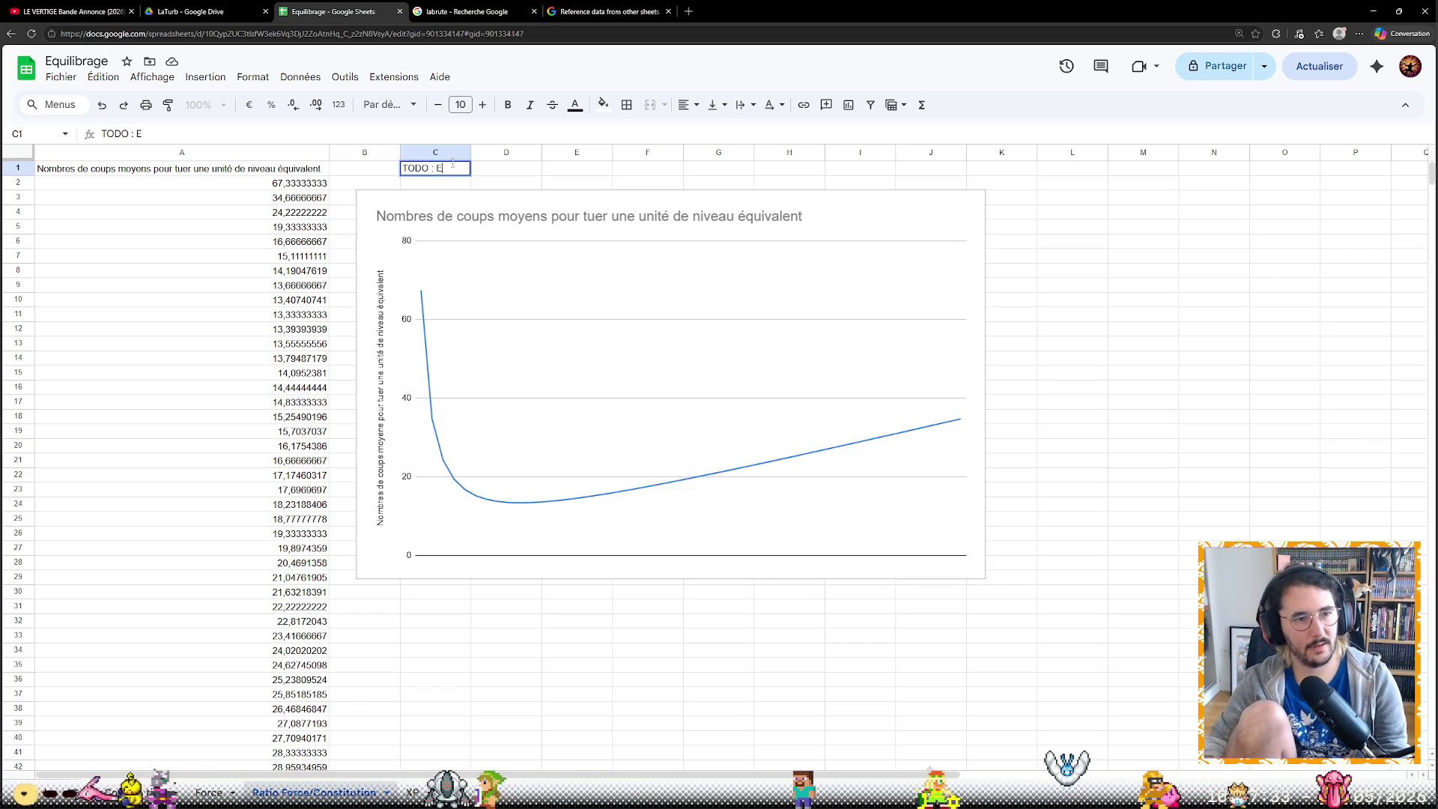
{"action": "type", "text": "quilibrafe"}
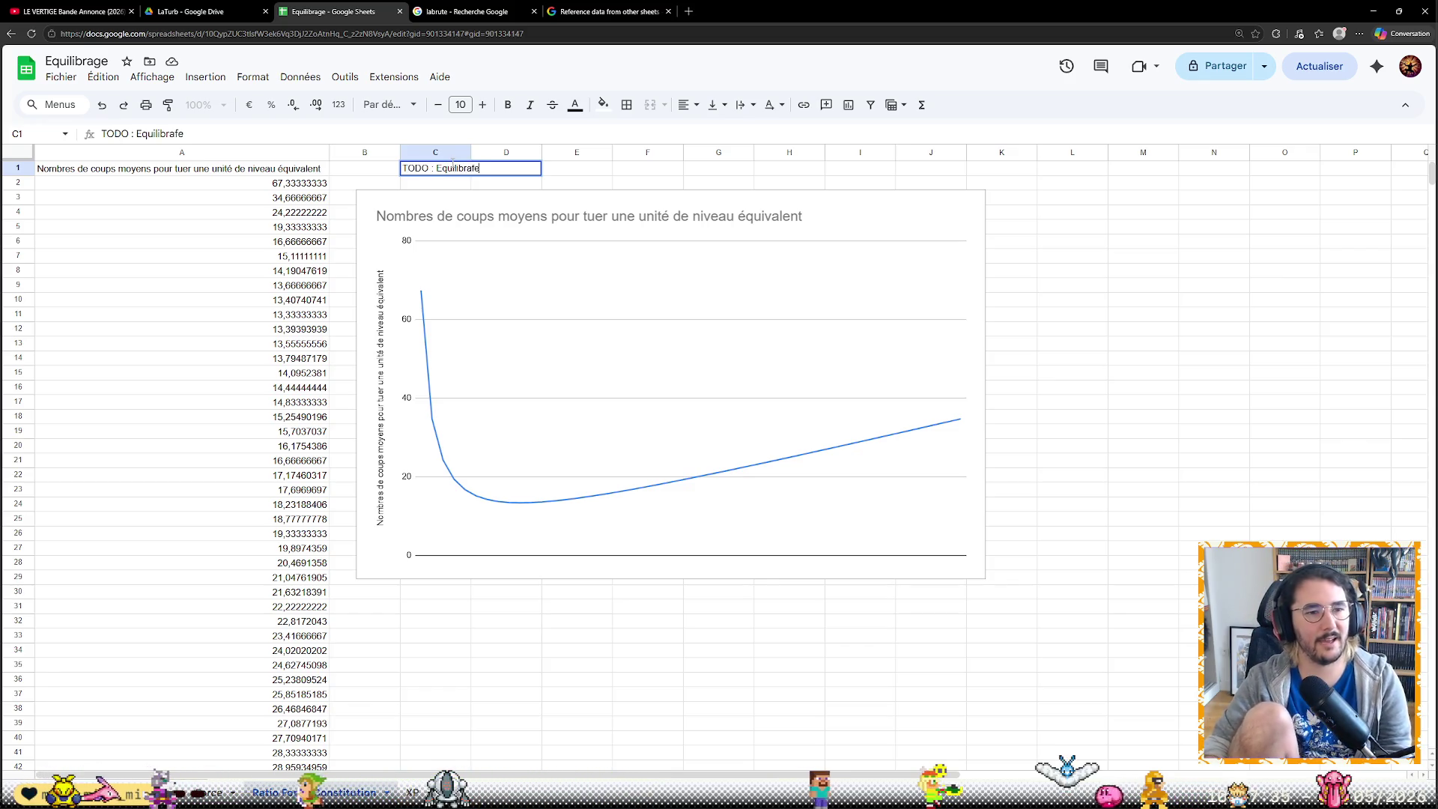
{"action": "type", "text": "ge"}
Confirm 'TODO : Equilibrage' in C1 and add a new blank sheet named Agilité after Force
{"action": "key", "text": "Return"}
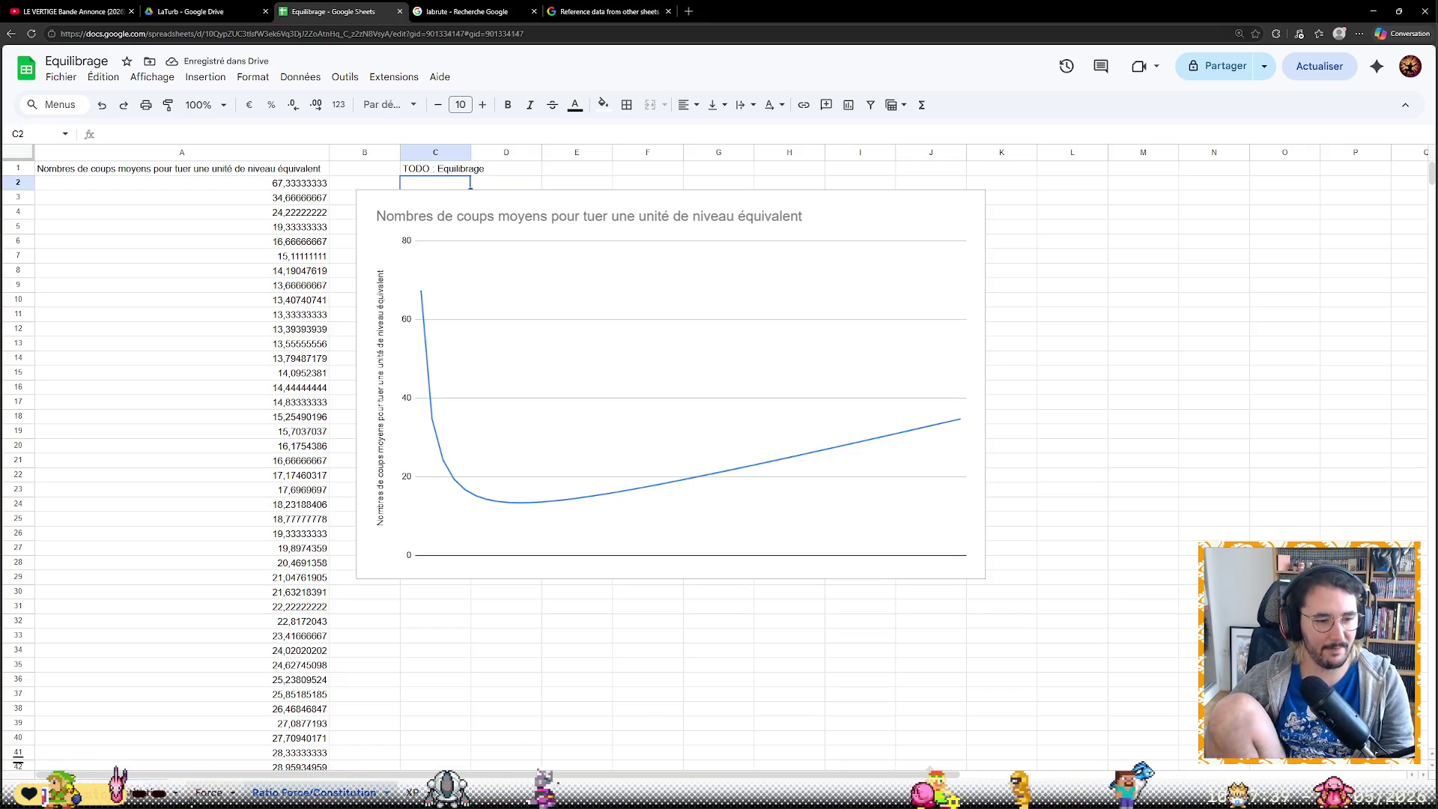
{"action": "right_click", "coordinate": [208, 791]}
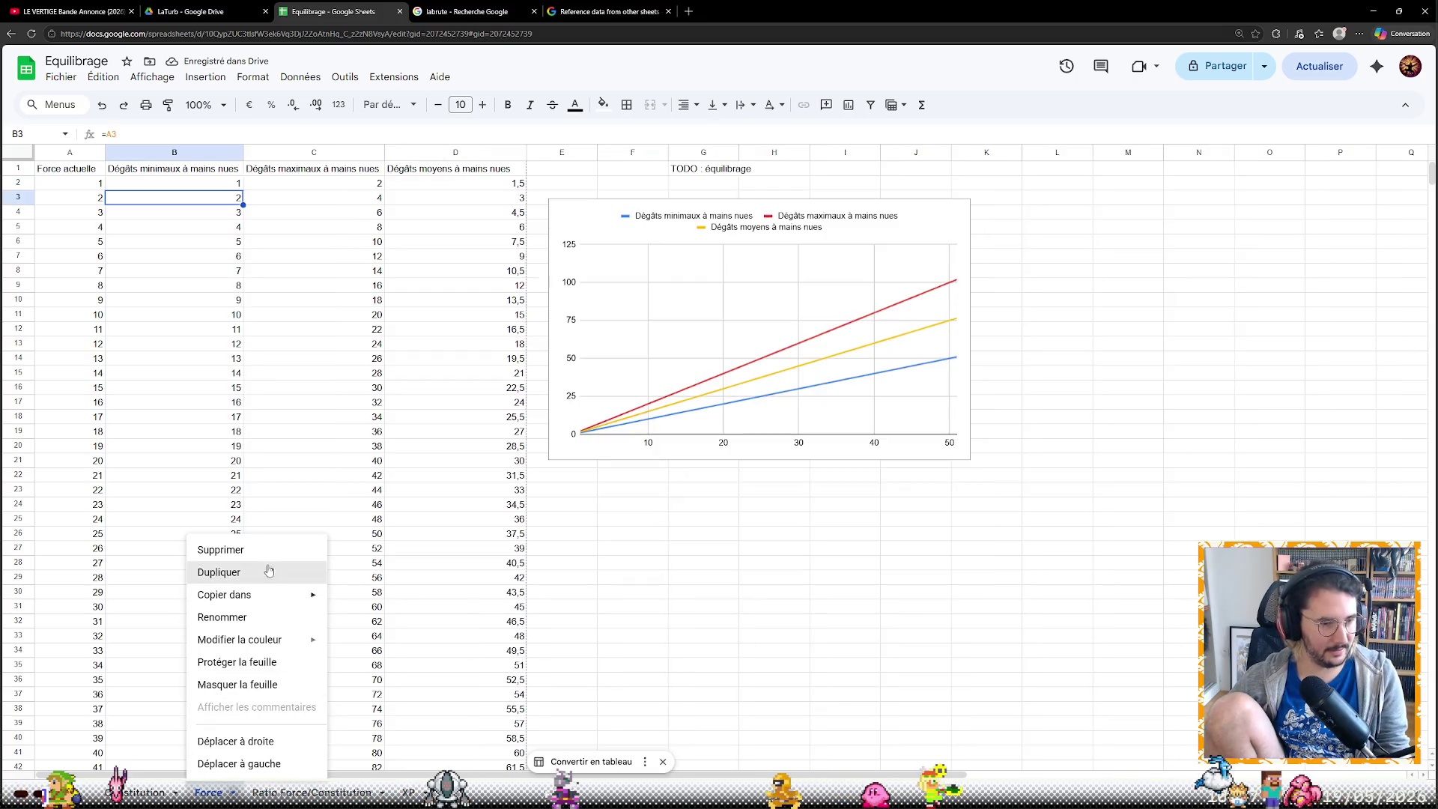
{"action": "key", "text": "shift+F11"}
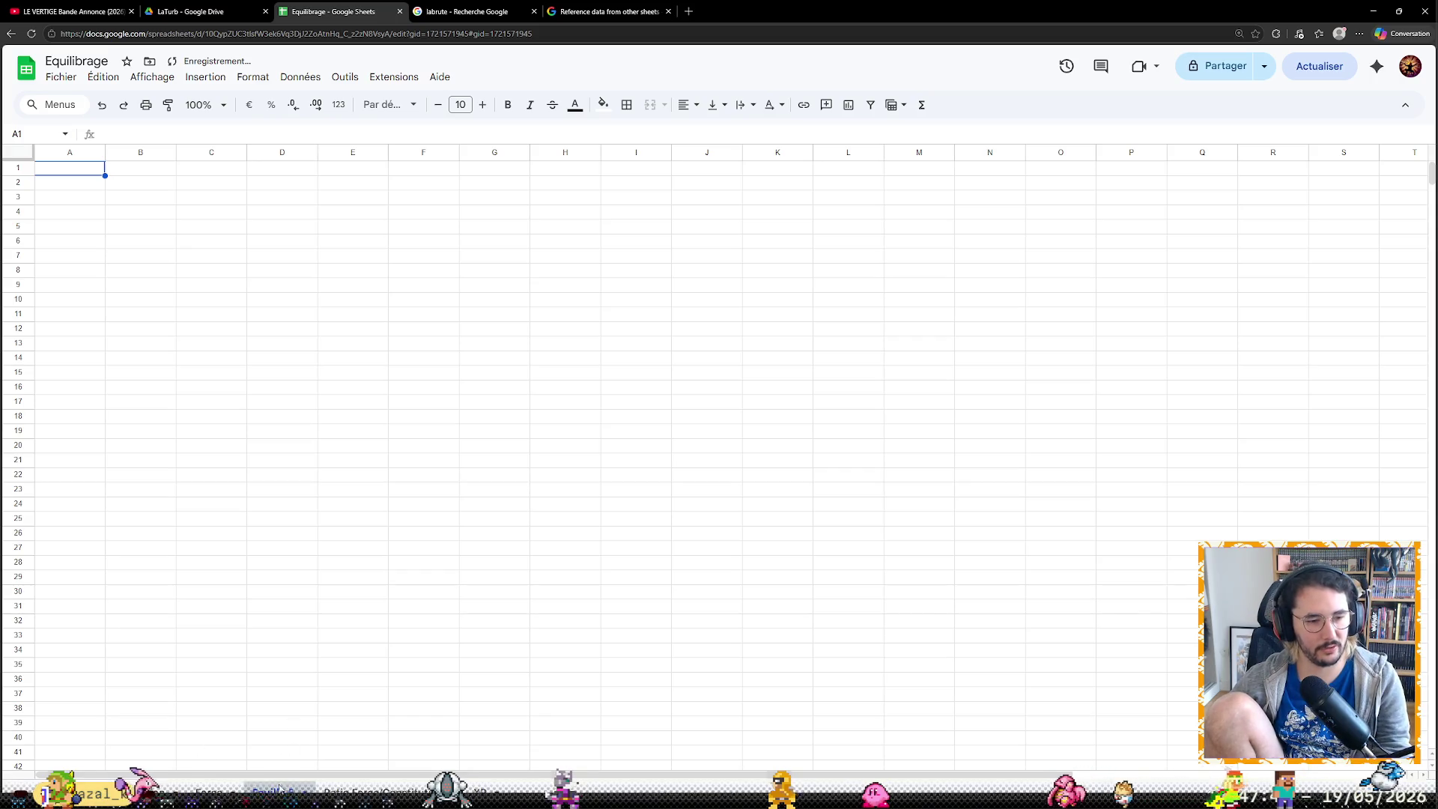
{"action": "type", "text": "Agilité"}
{"action": "key", "text": "Return"}
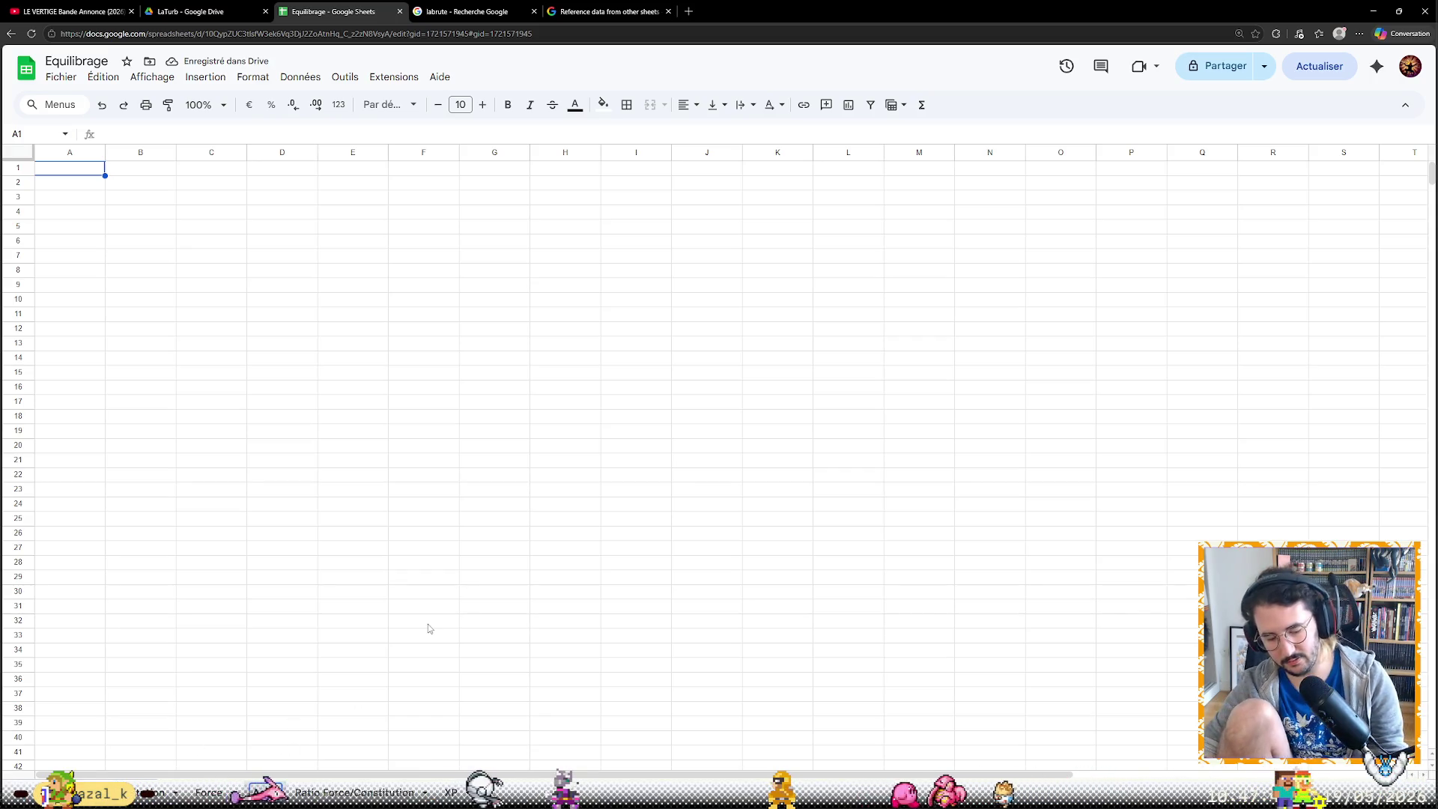
{"action": "key", "text": "Return"}
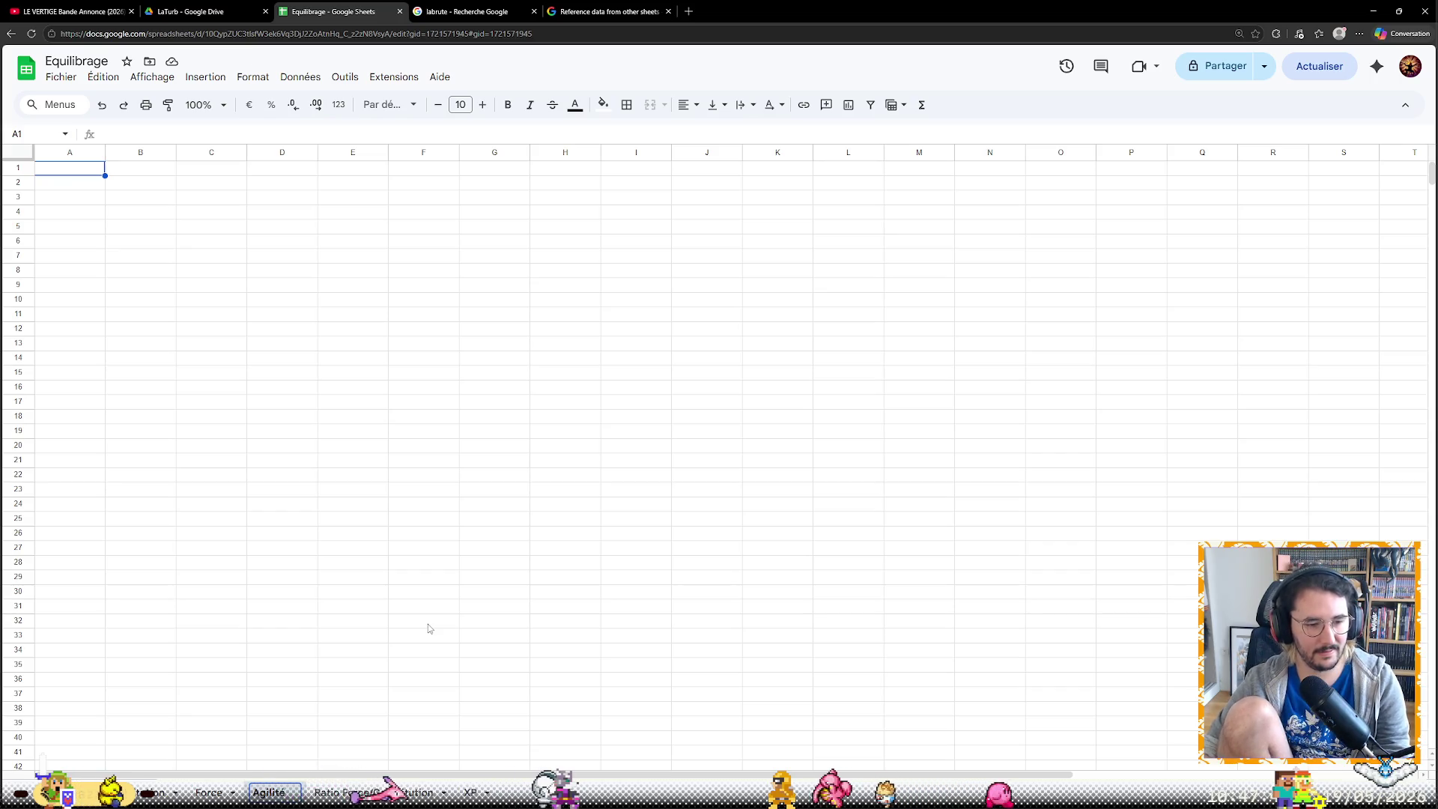
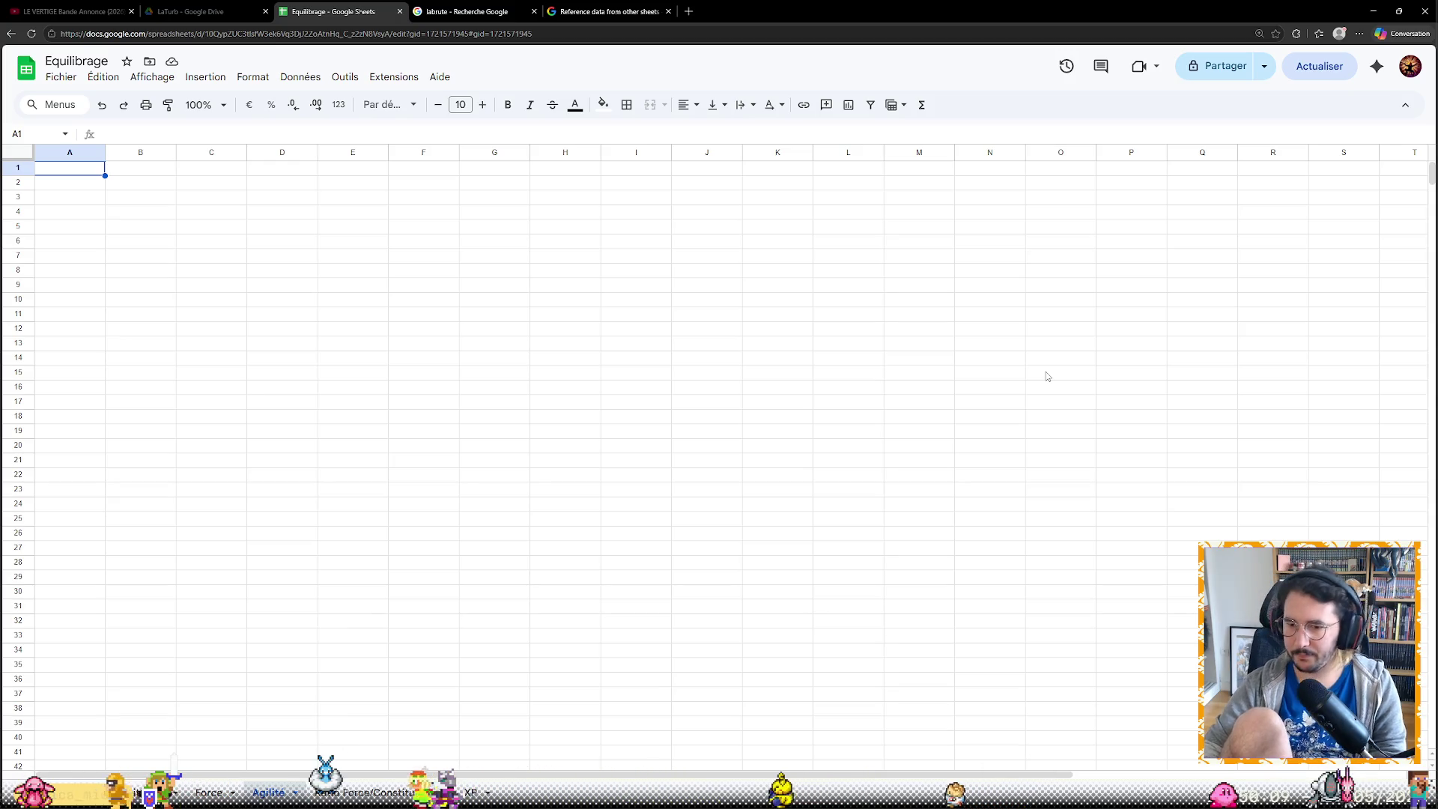
{"action": "type", "text": "Niveau d'agilité"}
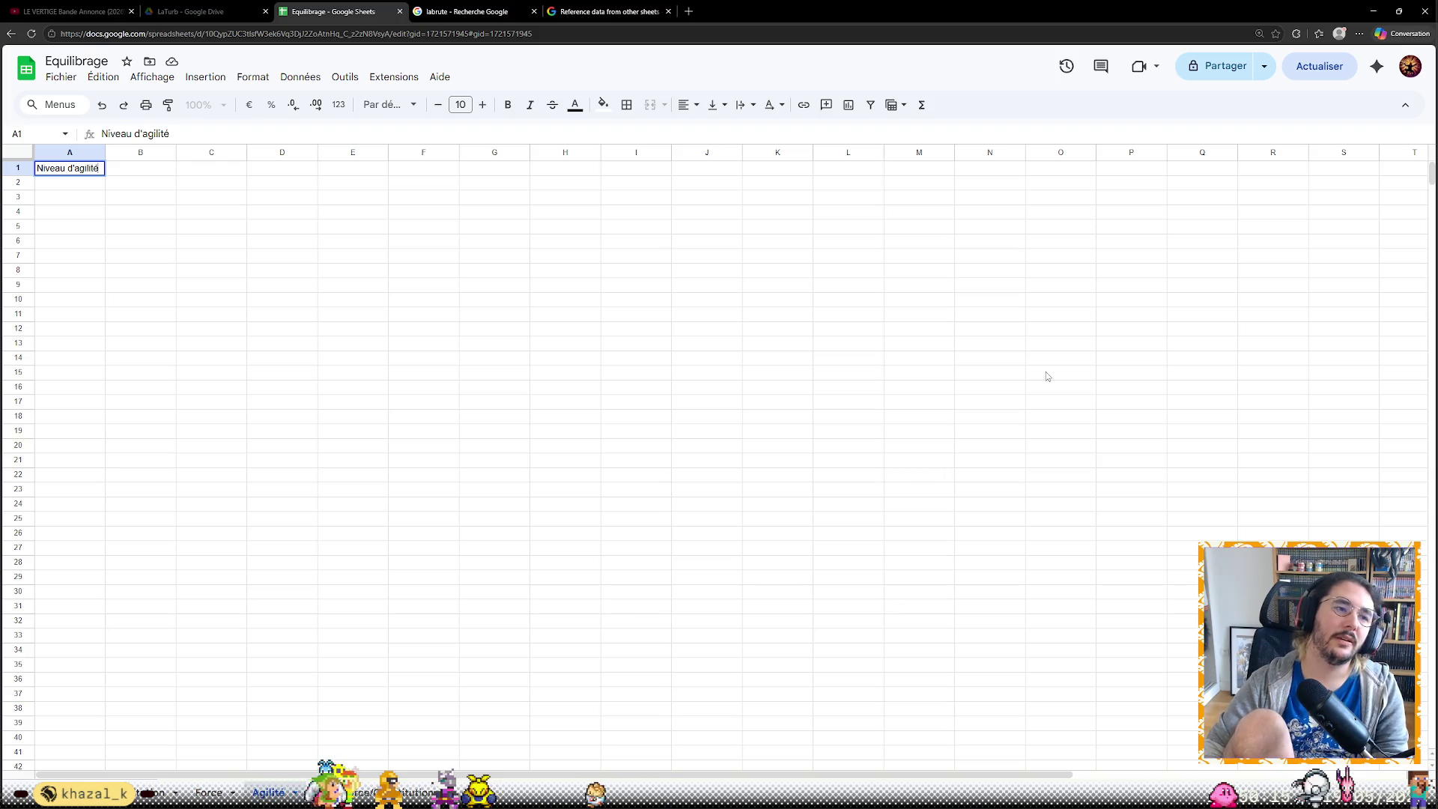
Enter the heading 'Niveau d'agilité' in A1 and levels 1, 2, 3 beneath it
{"action": "key", "text": "Return"}
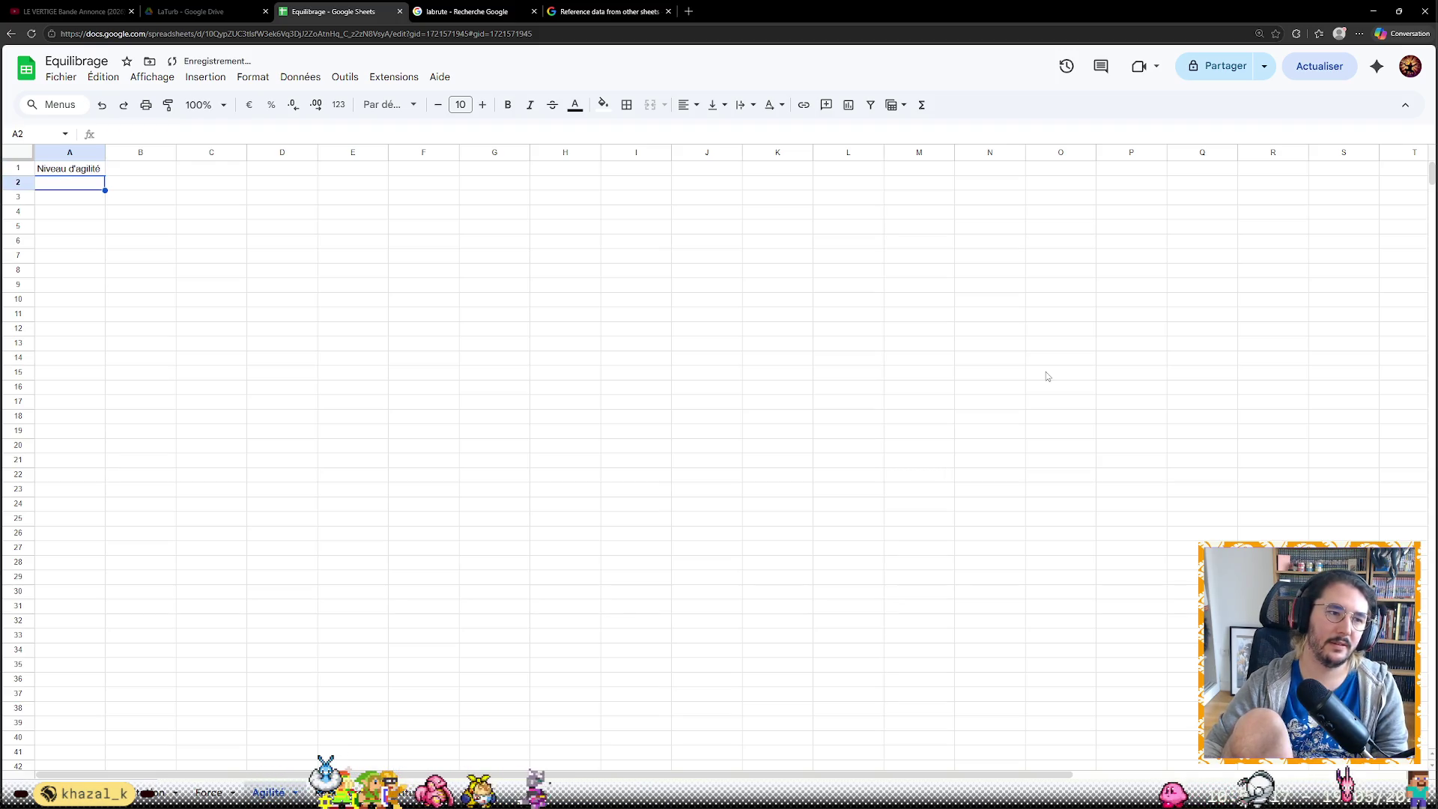
{"action": "type", "text": "1"}
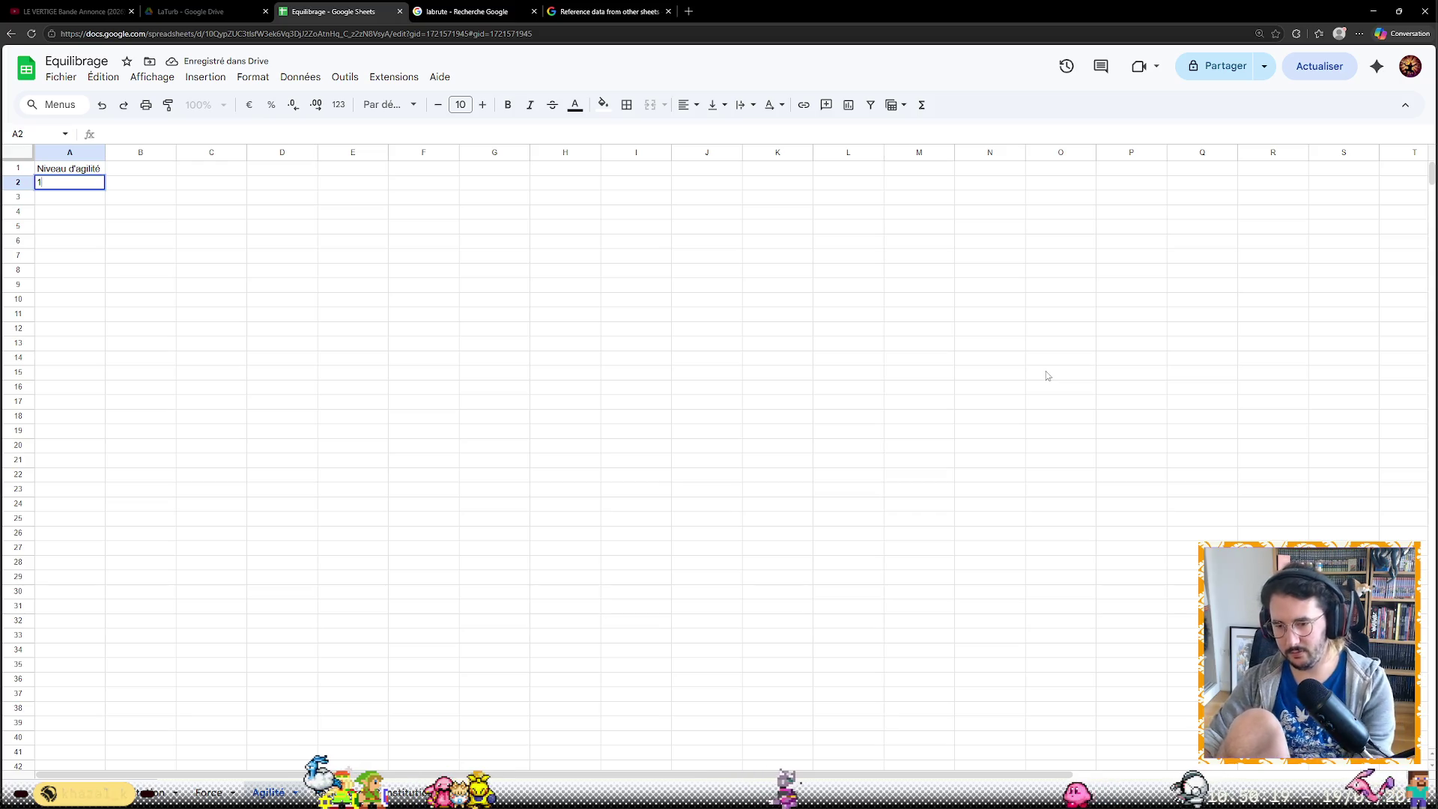
{"action": "key", "text": "Return"}
{"action": "type", "text": "2"}
{"action": "key", "text": "Return"}
{"action": "type", "text": "3"}
{"action": "left_click", "coordinate": [158, 254]}
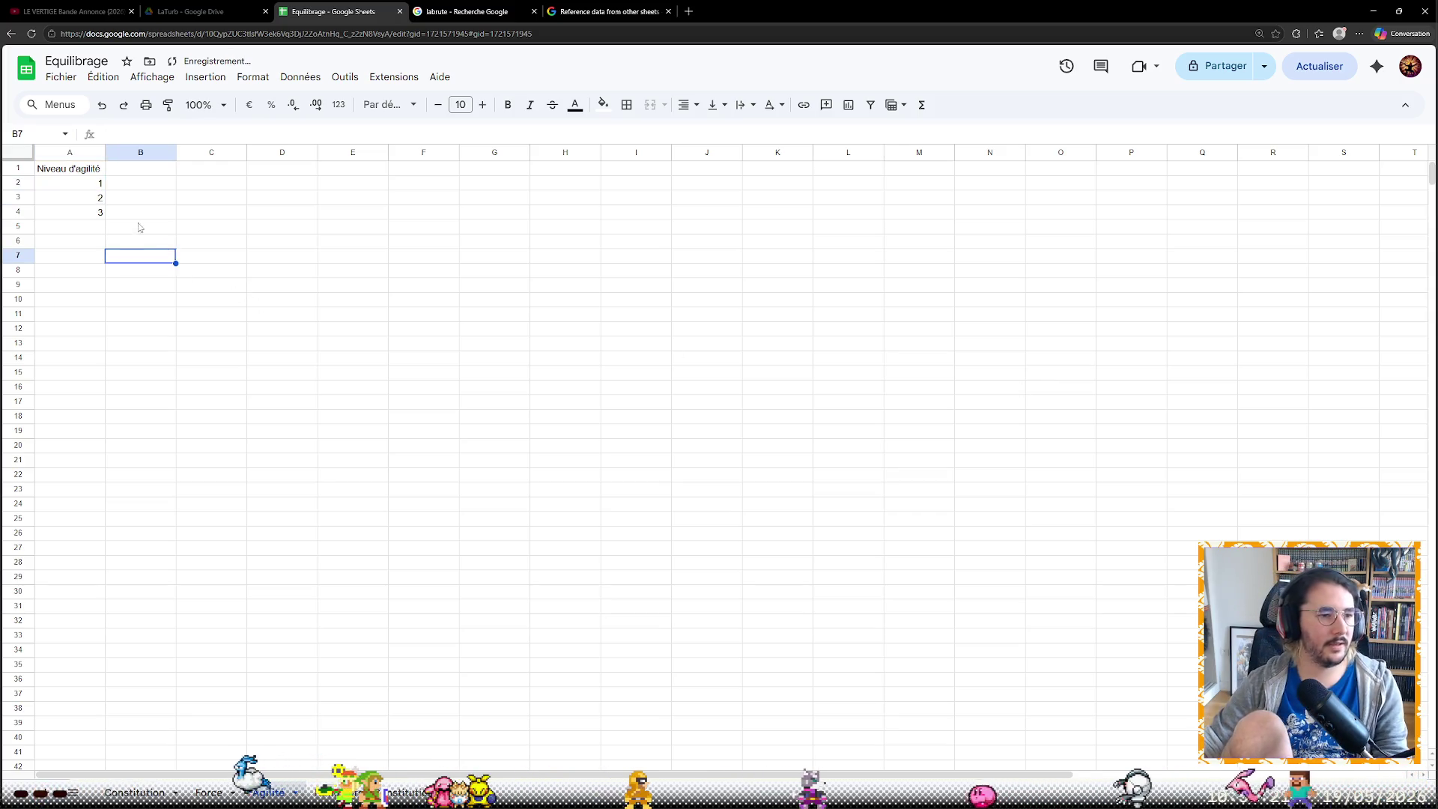
Extend the 1-3 series down the column to fill levels through 51
{"action": "mouse_move", "coordinate": [68, 182]}
{"action": "left_mouse_down"}
{"action": "mouse_move", "coordinate": [101, 214]}
{"action": "mouse_move", "coordinate": [84, 749]}
{"action": "left_mouse_up"}
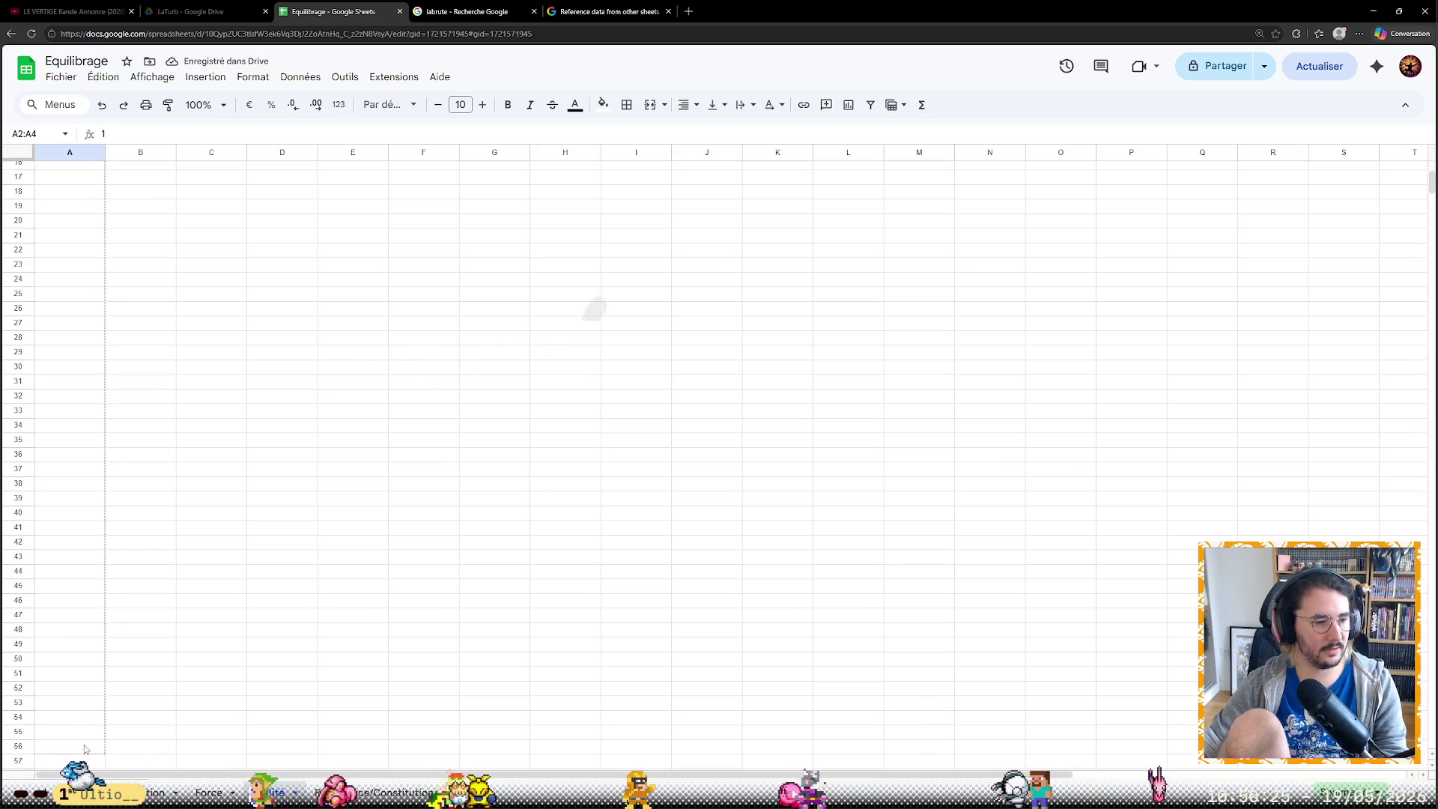
{"action": "left_click_drag", "start_coordinate": [85, 750], "coordinate": [89, 685]}
{"action": "left_click", "coordinate": [158, 649]}
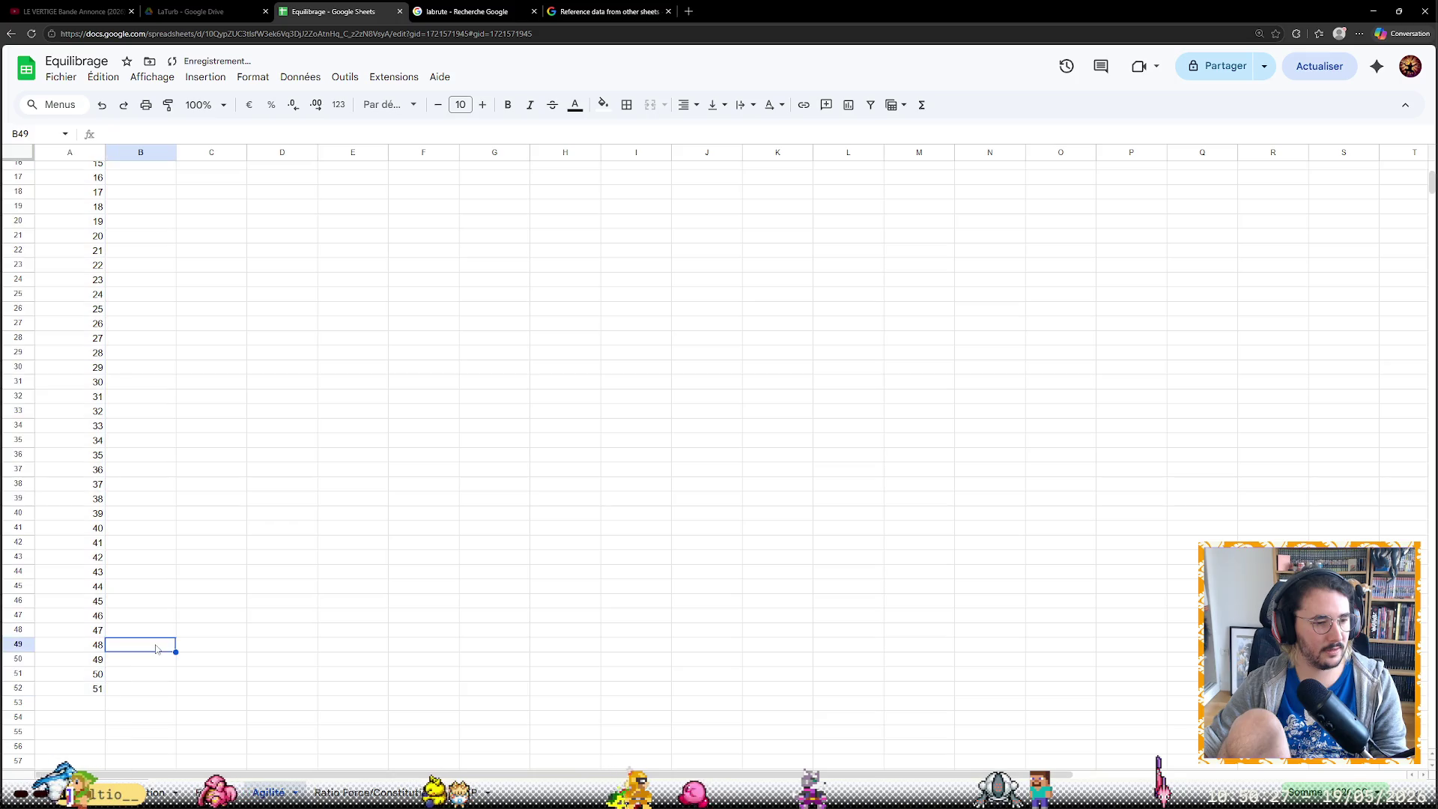
{"action": "scroll", "coordinate": [155, 658], "scroll_direction": "up", "scroll_amount": 5}
{"action": "left_click", "coordinate": [162, 167]}
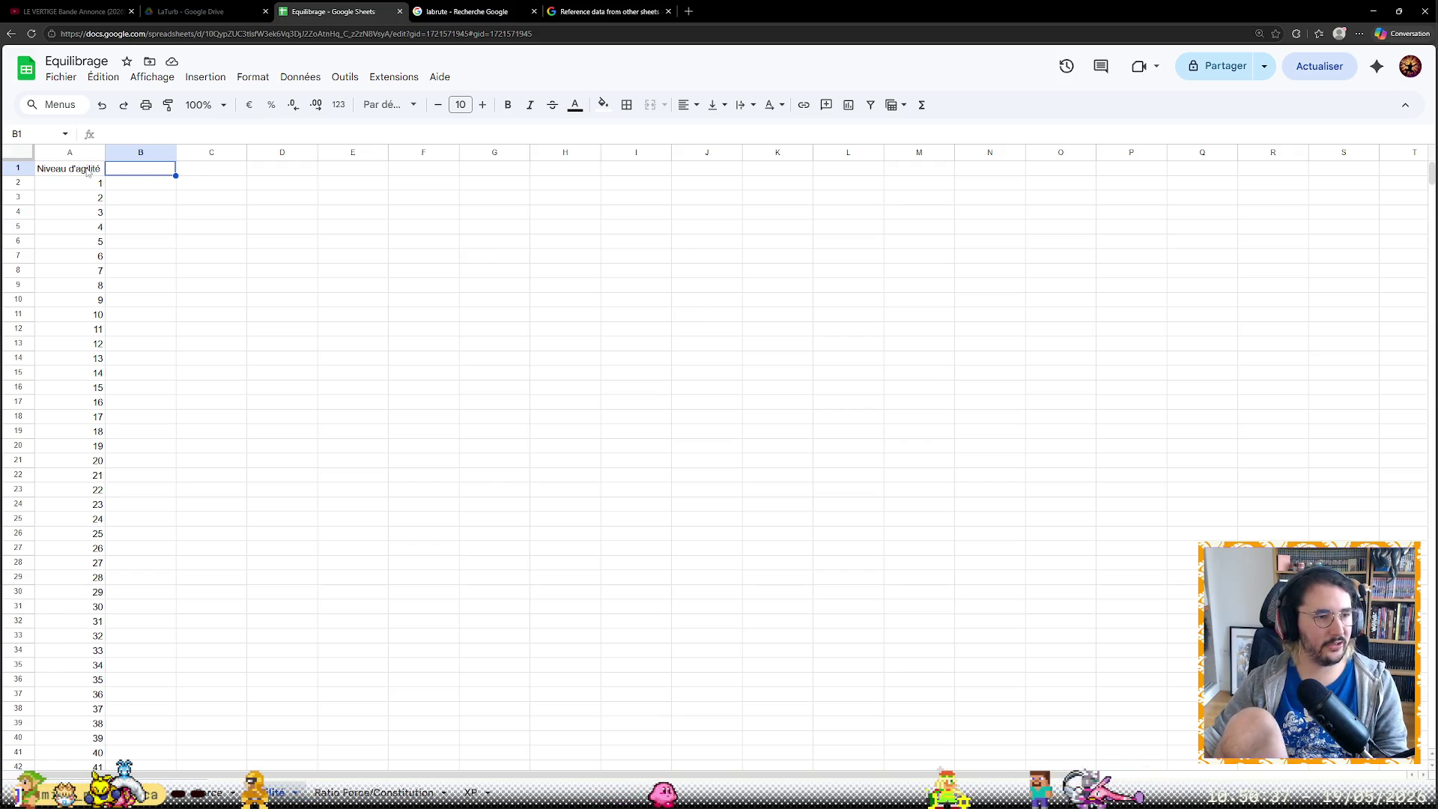
Head column B 'Nombre de tours en 100 tours' and widen it to fit the heading
{"action": "double_click", "coordinate": [159, 167]}
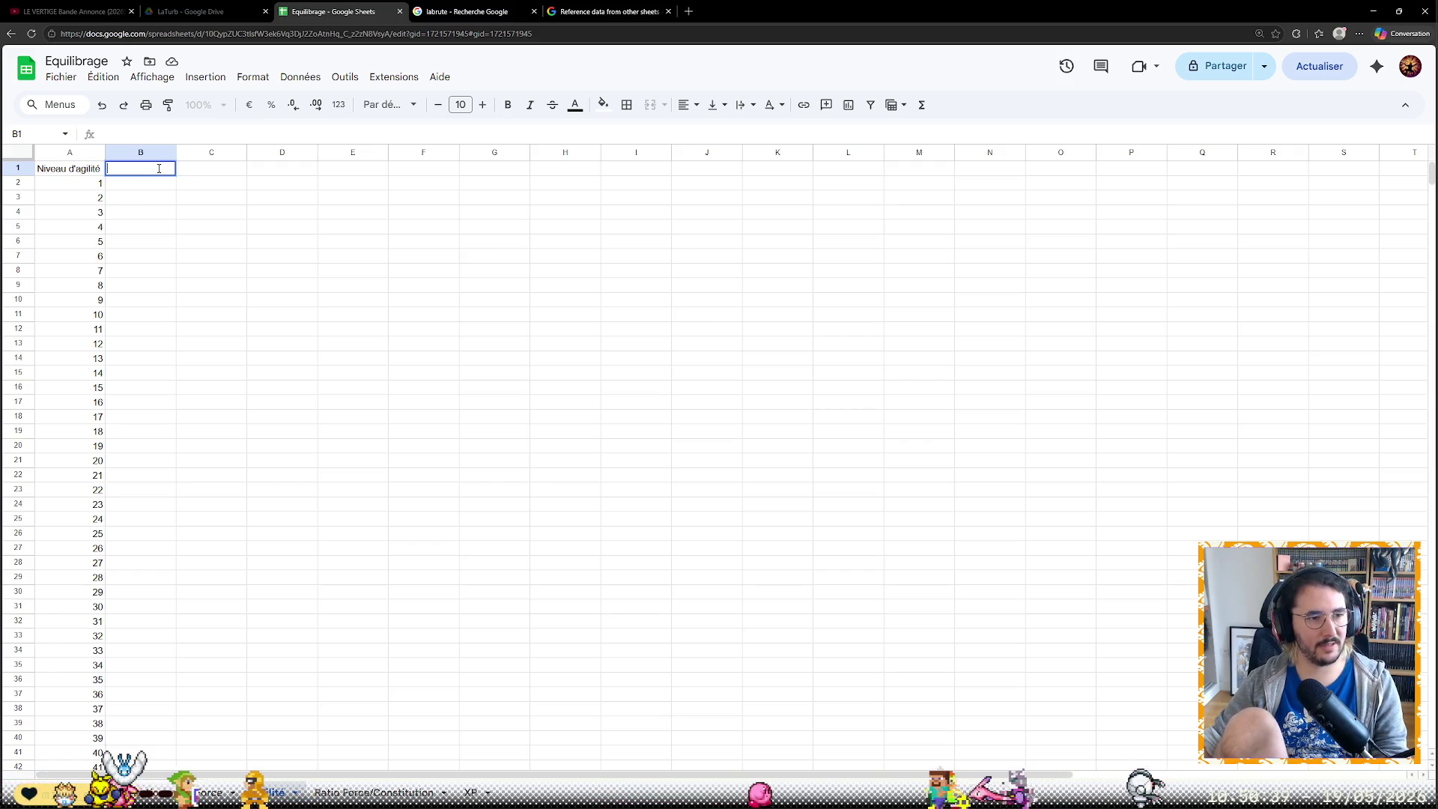
{"action": "type", "text": "Nombre de tours en"}
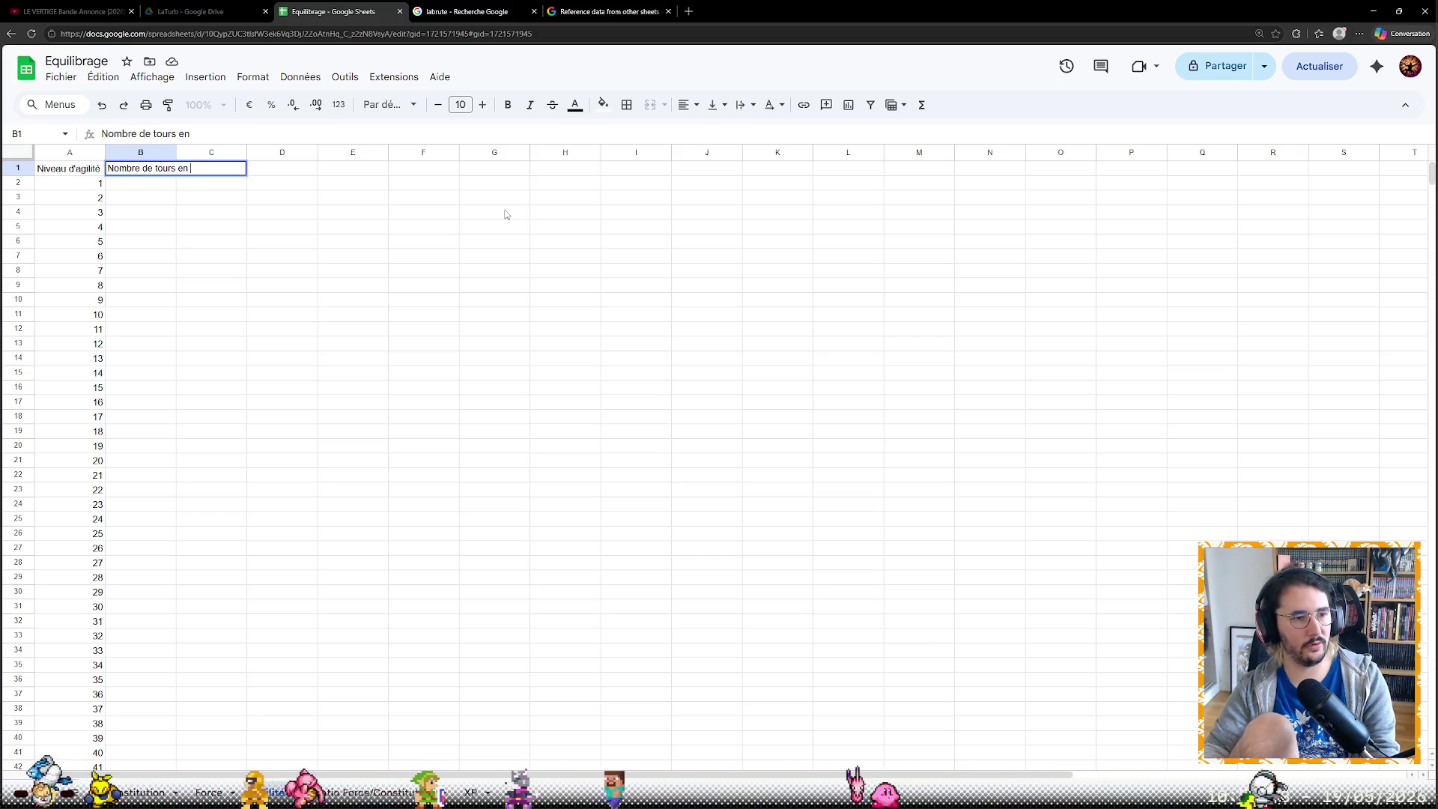
{"action": "type", "text": " 100 tours"}
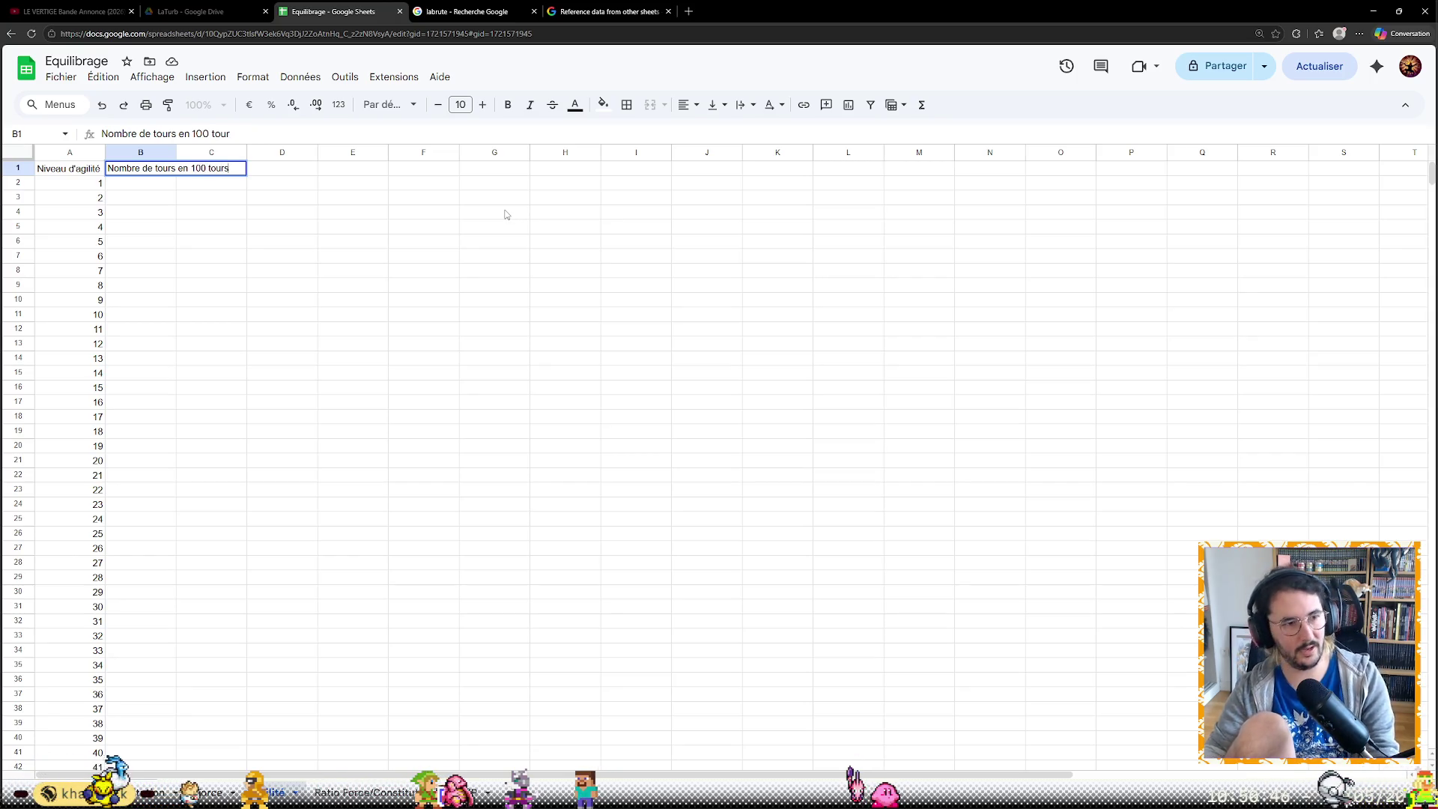
{"action": "key", "text": "Return"}
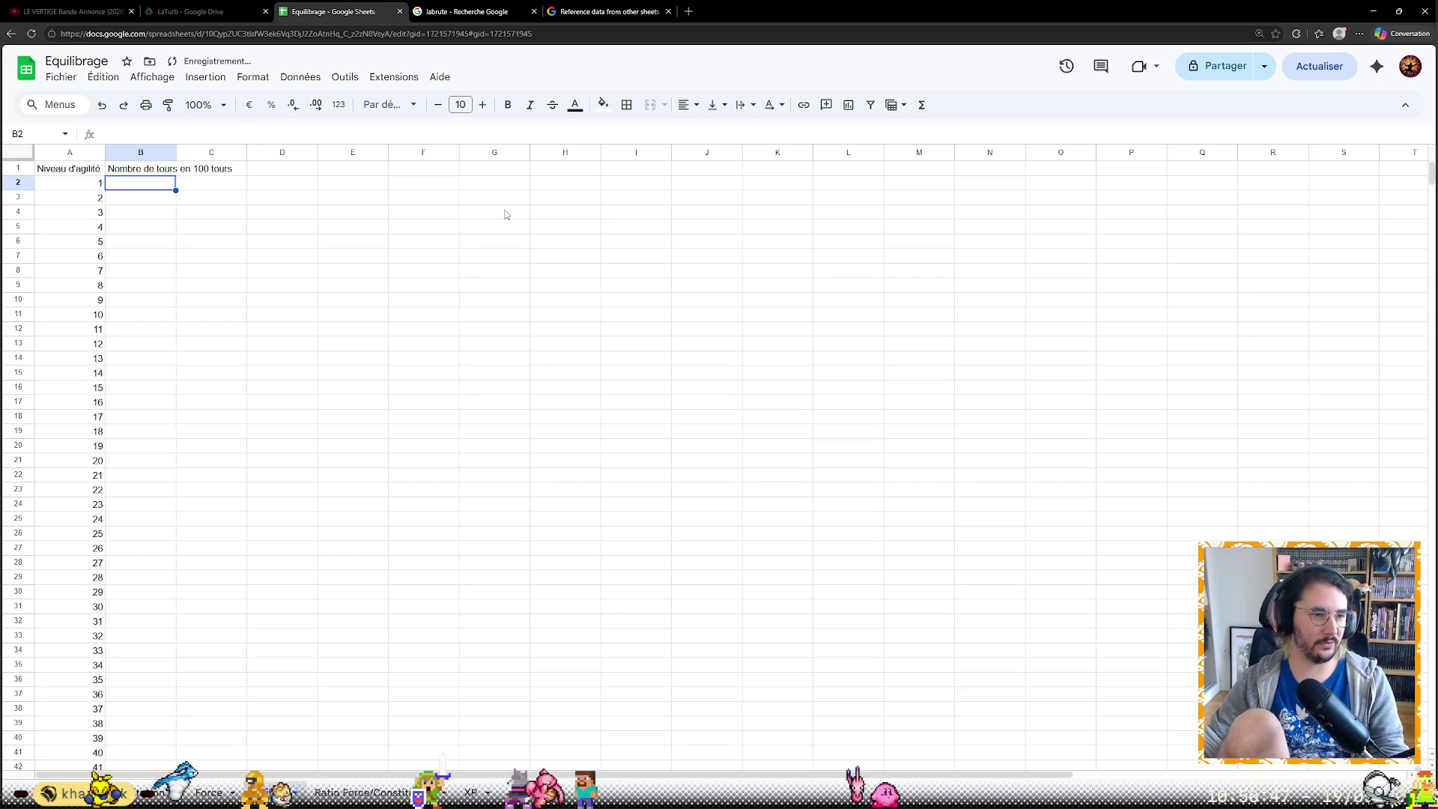
{"action": "left_click_drag", "start_coordinate": [176, 152], "coordinate": [240, 152]}
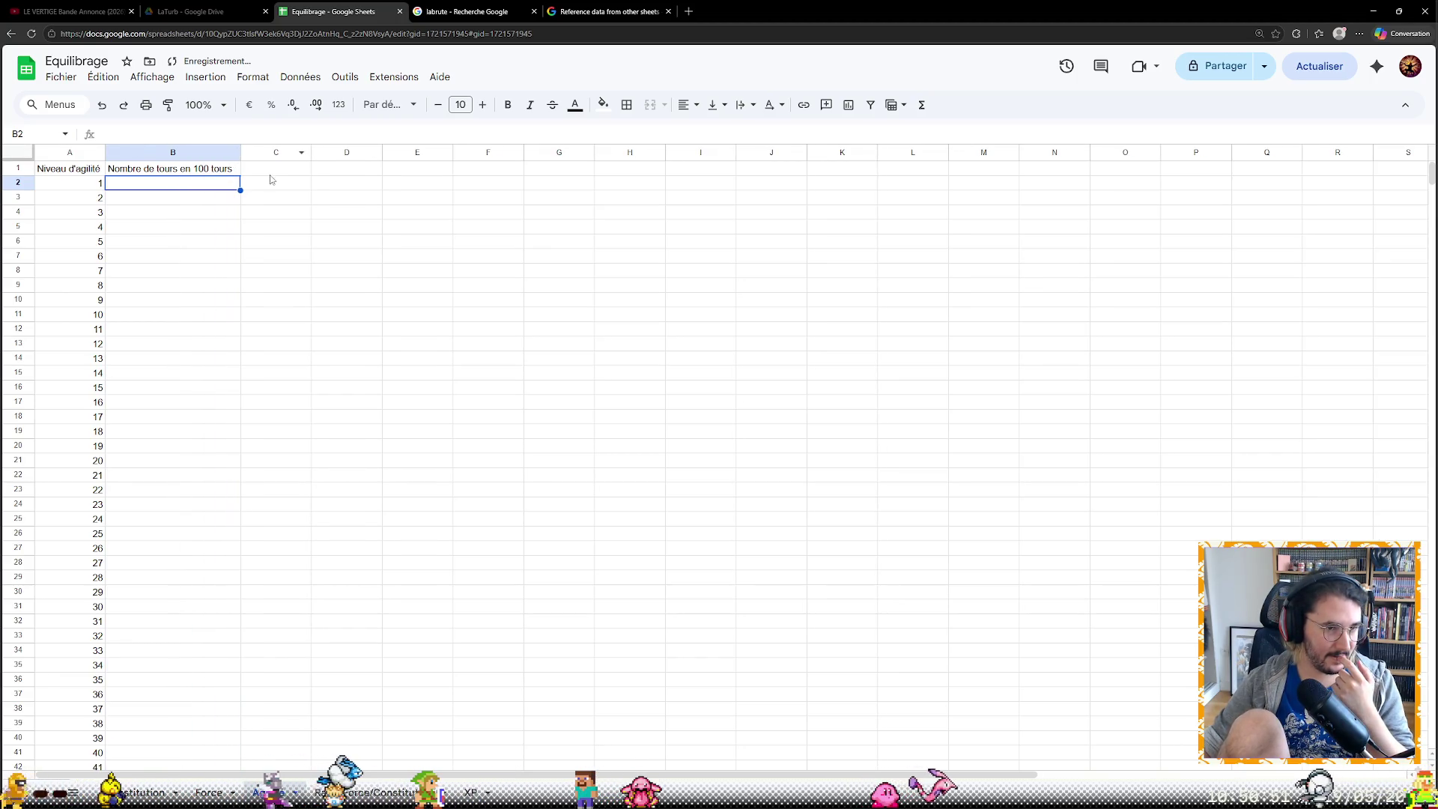
{"action": "left_click", "coordinate": [273, 177]}
{"action": "left_click", "coordinate": [236, 186]}
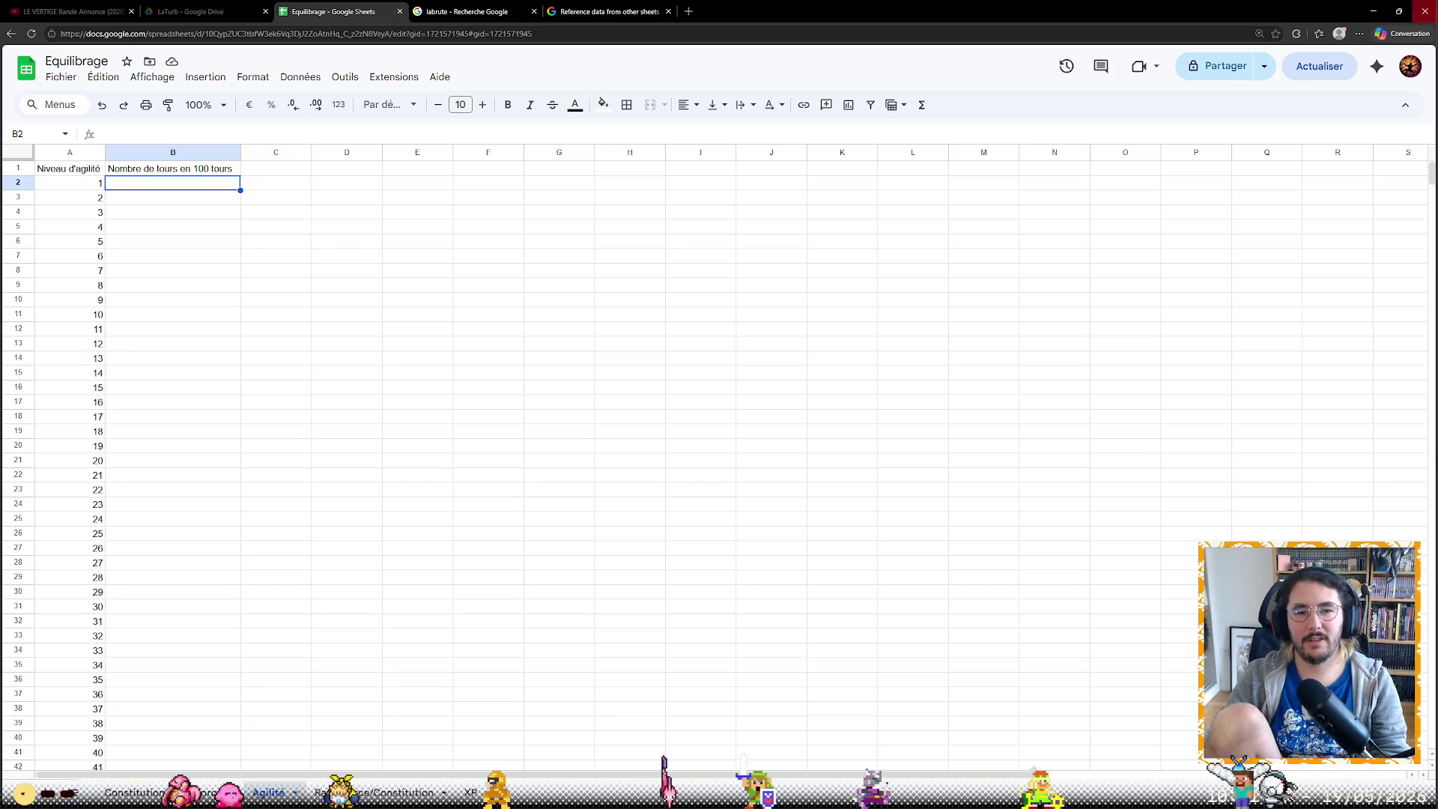
{"action": "mouse_move", "coordinate": [316, 795]}
{"action": "left_click", "coordinate": [245, 290]}
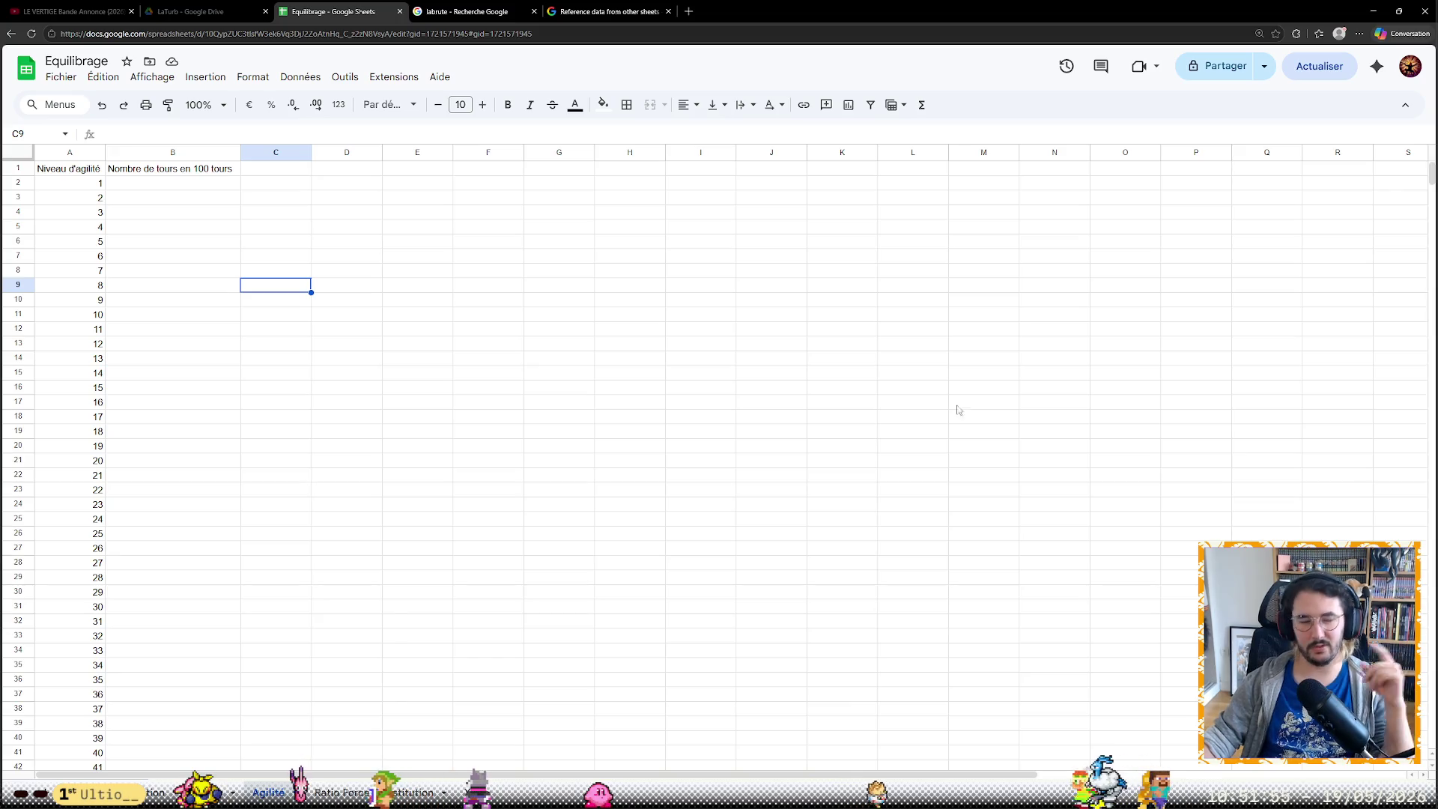
{"action": "left_click", "coordinate": [229, 182]}
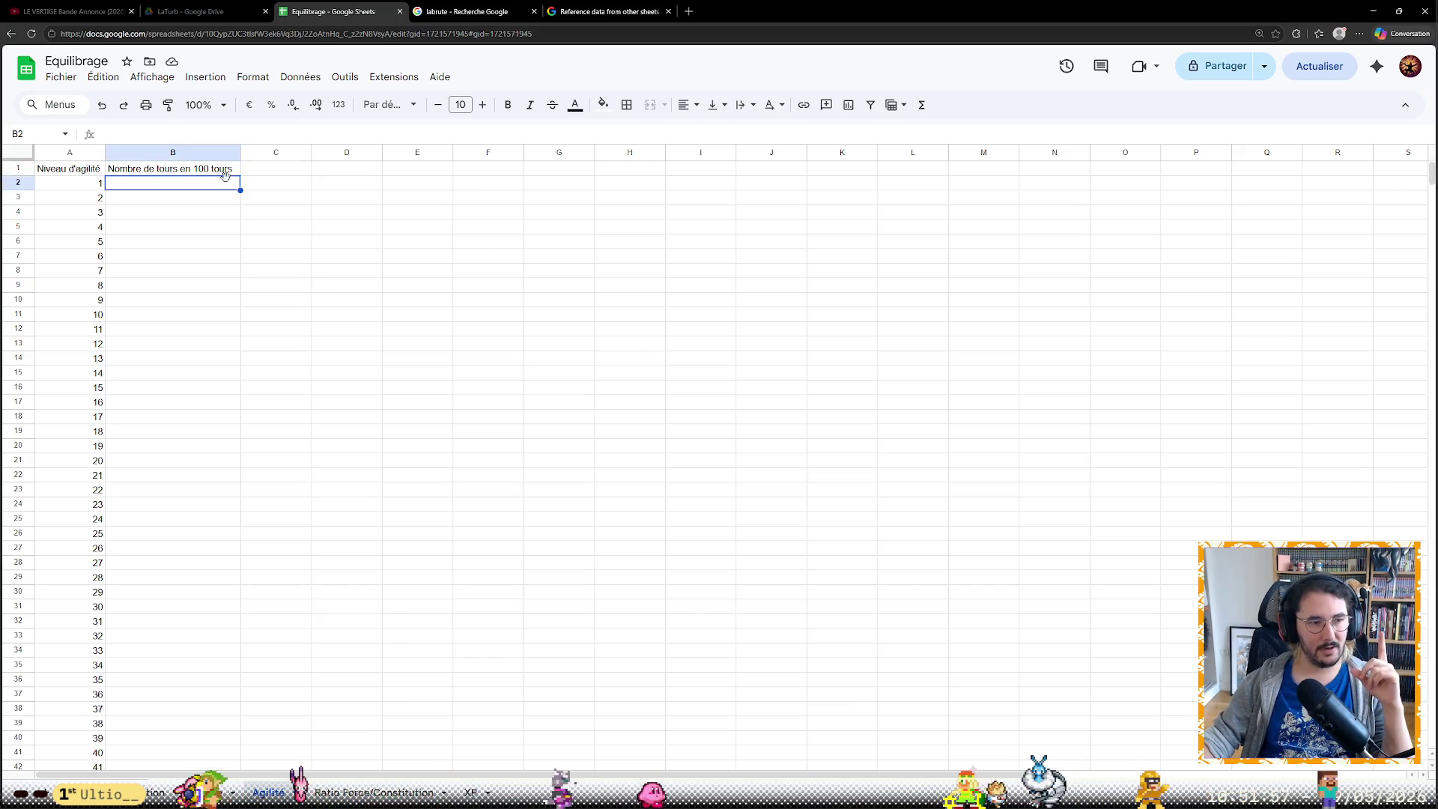
{"action": "left_click", "coordinate": [228, 168]}
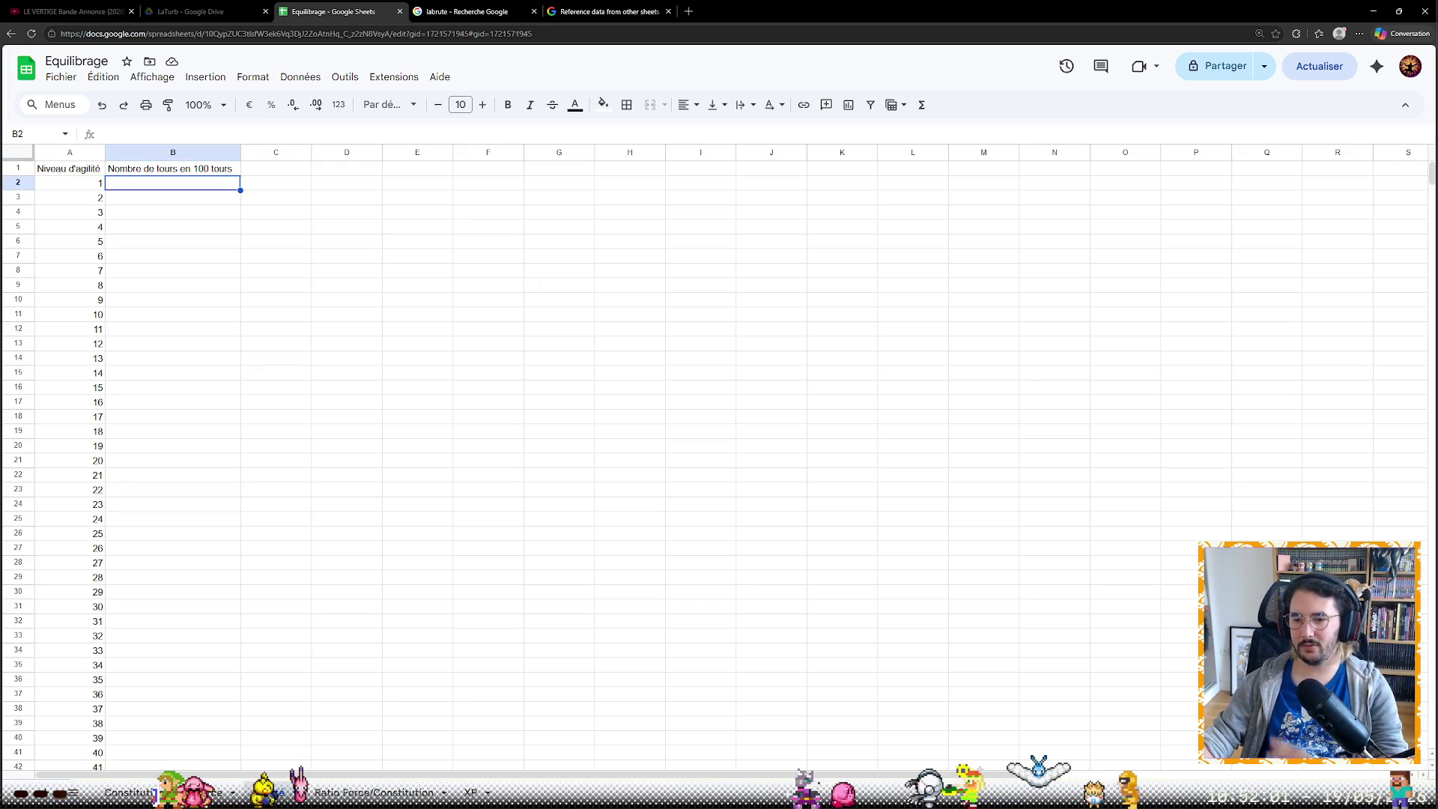
{"action": "key", "text": "super+Left"}
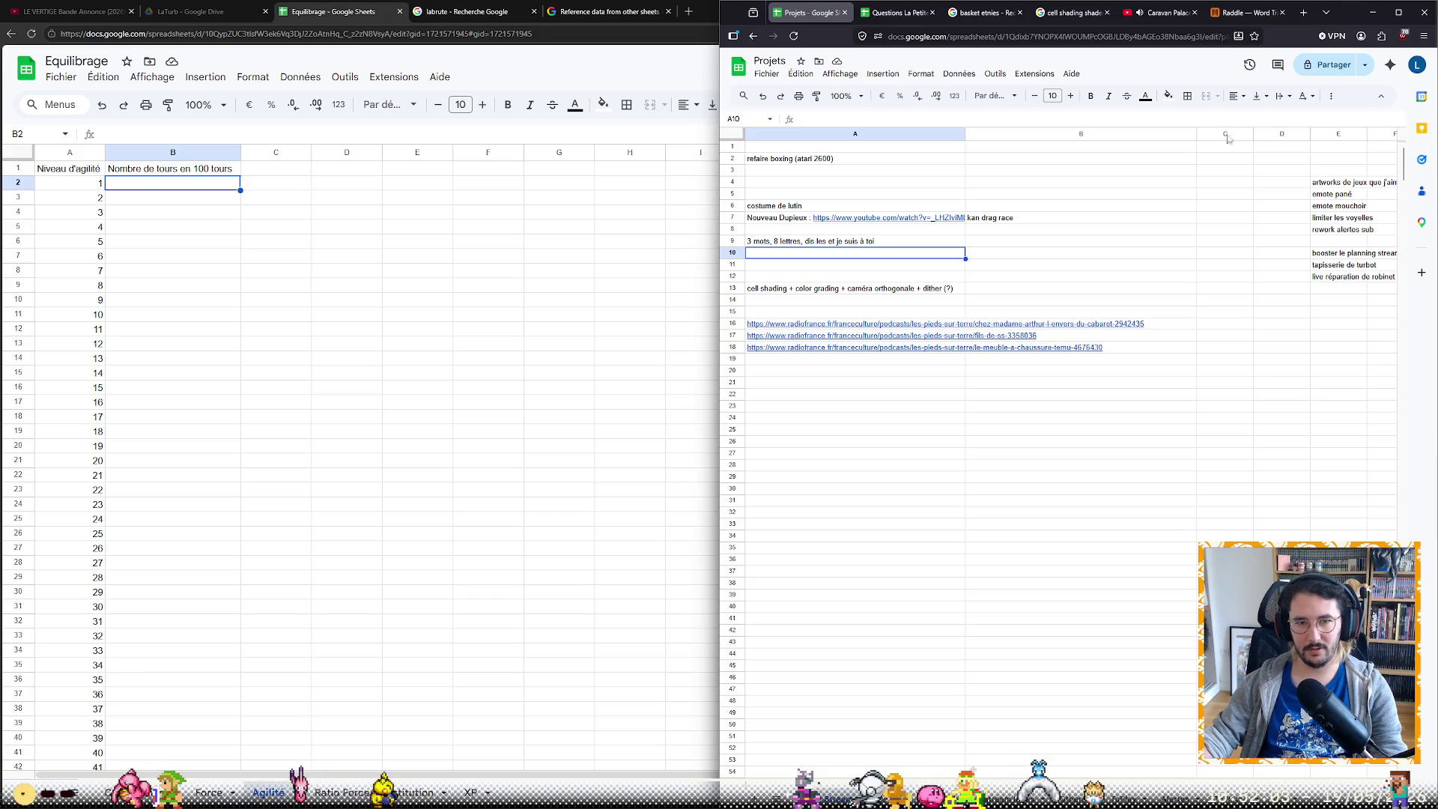
Switch the second window to YouTube and maximize the spreadsheet window again
{"action": "left_click", "coordinate": [1162, 14]}
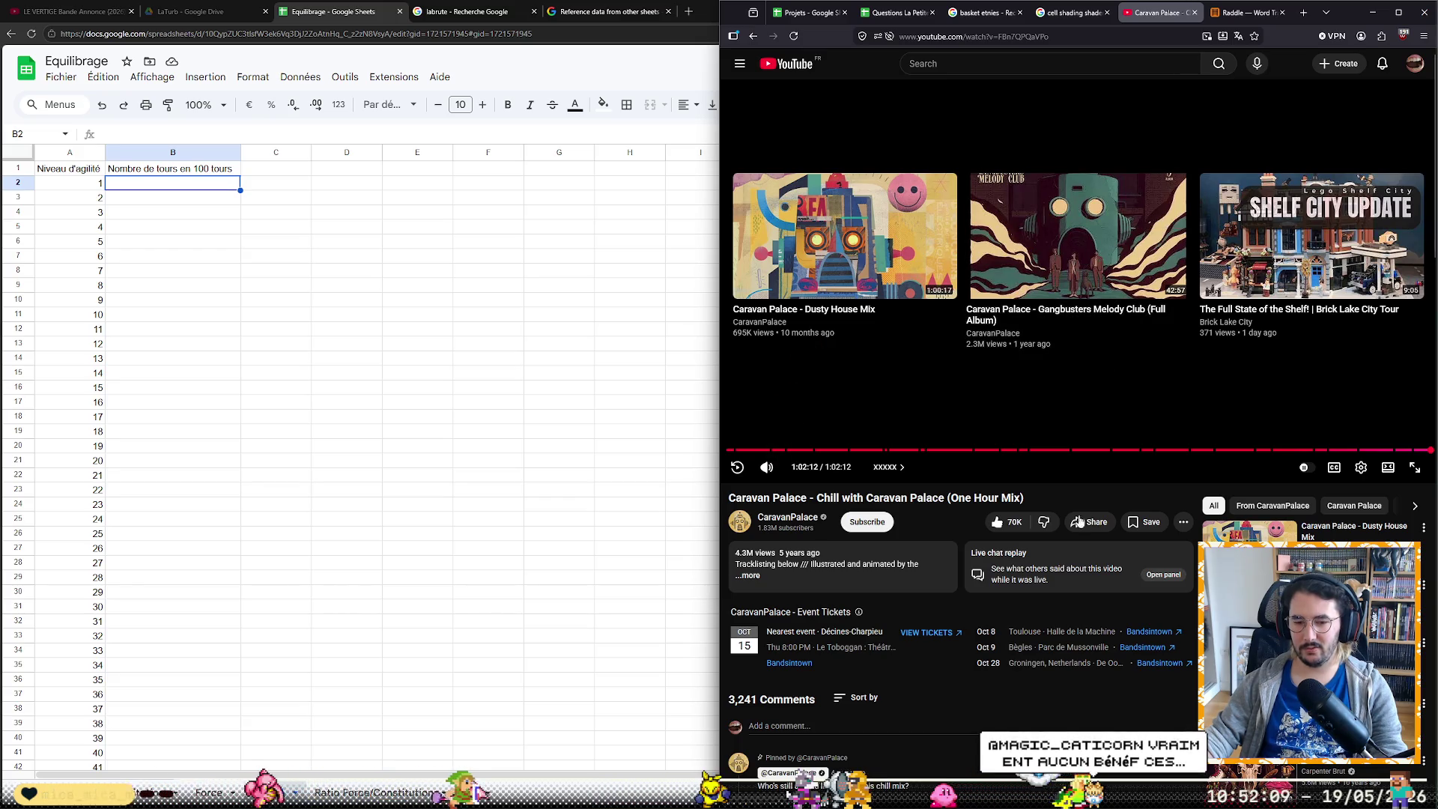
{"action": "scroll", "coordinate": [1058, 637], "scroll_direction": "down", "scroll_amount": 2}
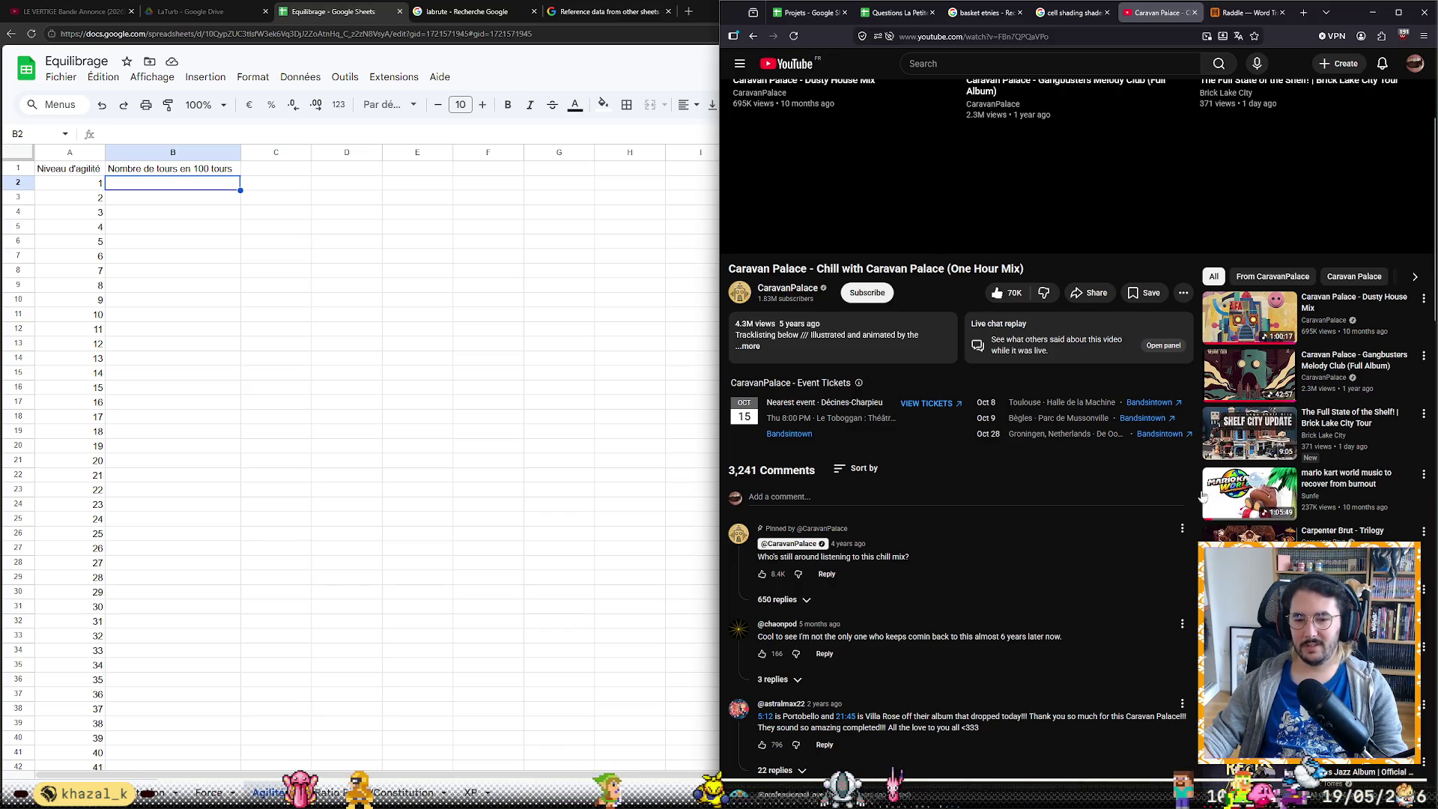
{"action": "scroll", "coordinate": [1010, 605], "scroll_direction": "down", "scroll_amount": 2}
{"action": "scroll", "coordinate": [1011, 606], "scroll_direction": "down", "scroll_amount": 2}
{"action": "scroll", "coordinate": [1021, 598], "scroll_direction": "down", "scroll_amount": 2}
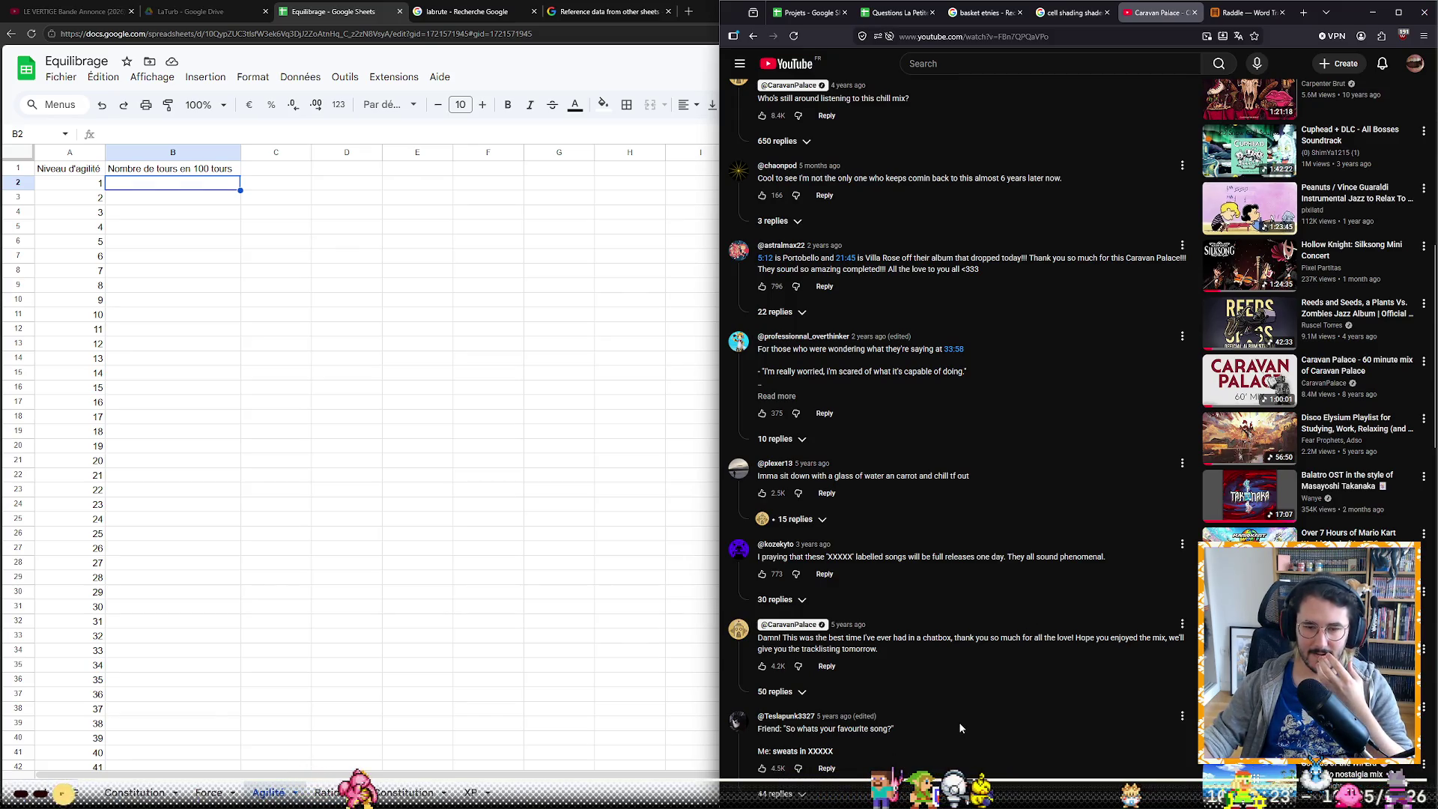
{"action": "scroll", "coordinate": [960, 729], "scroll_direction": "up", "scroll_amount": 5}
{"action": "scroll", "coordinate": [948, 711], "scroll_direction": "up", "scroll_amount": 3}
{"action": "mouse_move", "coordinate": [1020, 393]}
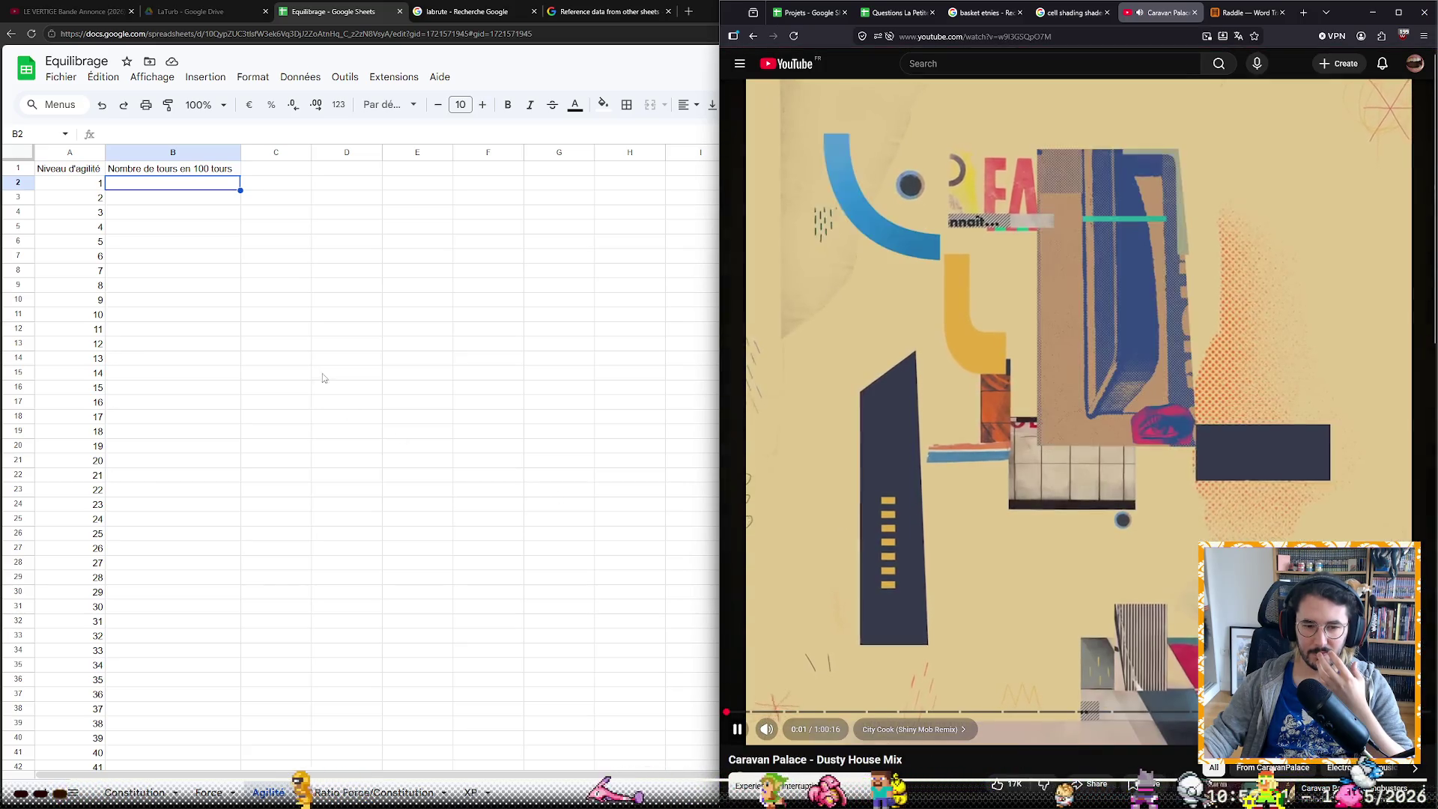
{"action": "left_click", "coordinate": [386, 341]}
{"action": "key", "text": "super+Up"}
{"action": "left_click", "coordinate": [219, 188]}
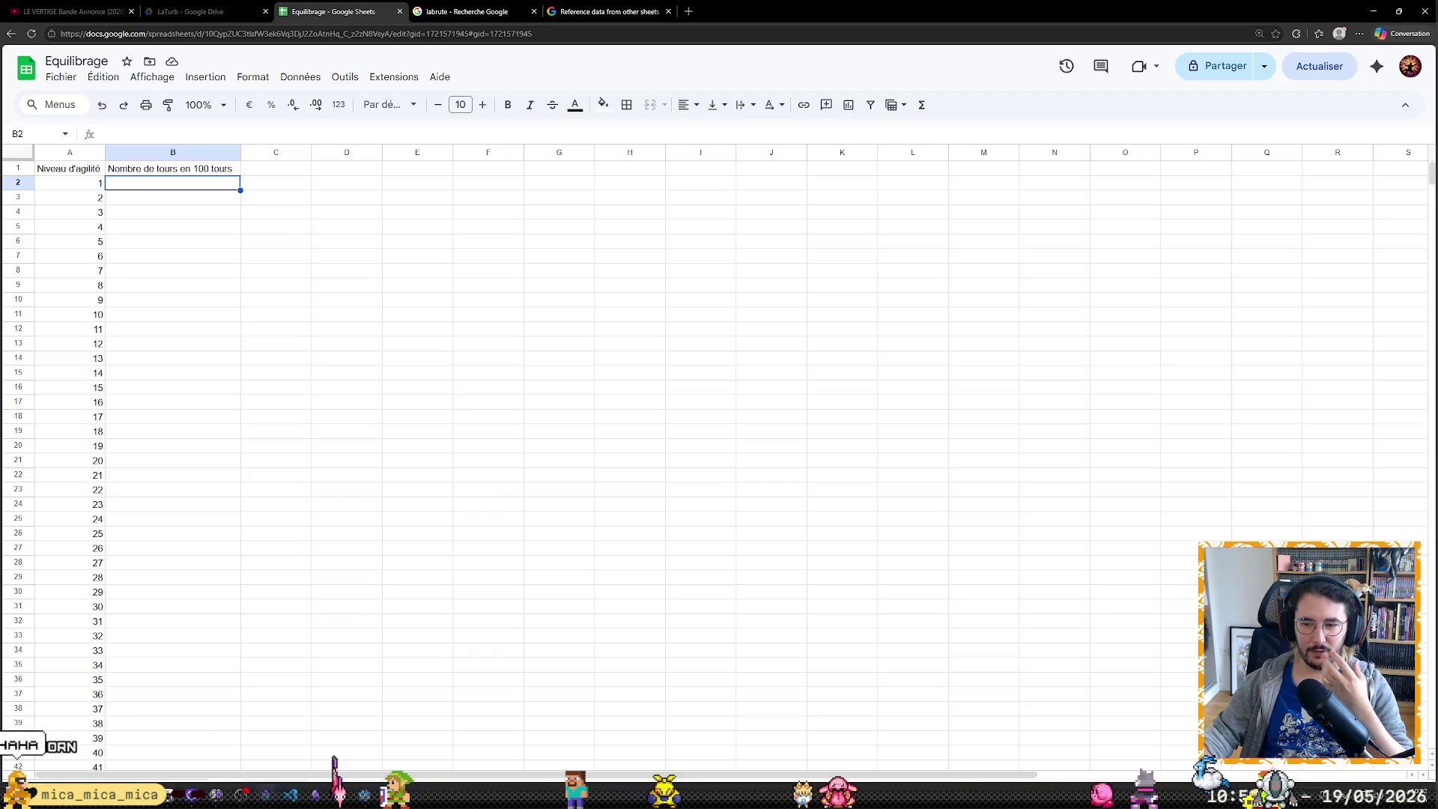
Start the Caravan Palace Dusty House Mix playing and bring the spreadsheet back to front
{"action": "key", "text": "alt+Tab"}
{"action": "mouse_move", "coordinate": [967, 450]}
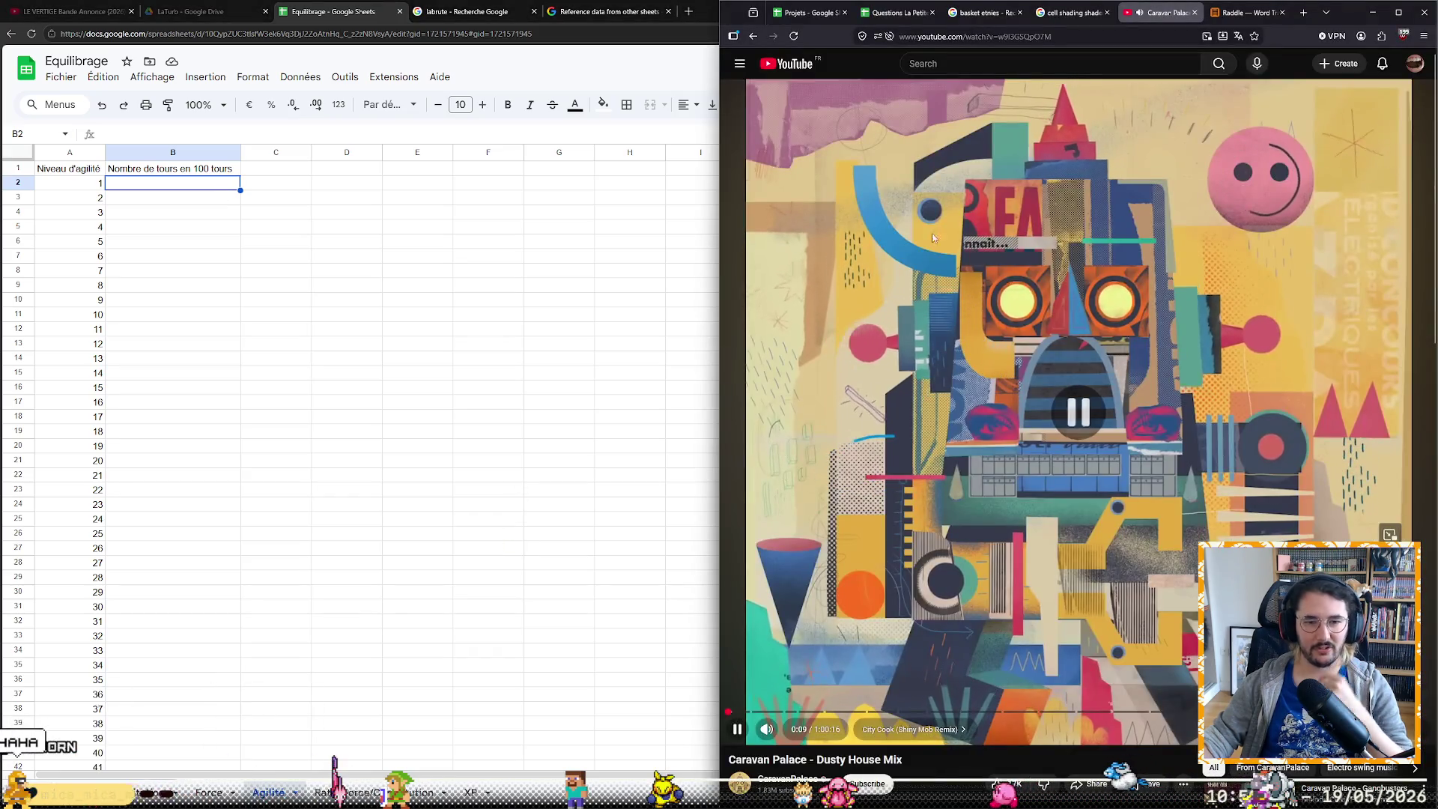
{"action": "type", "text": "archive"}
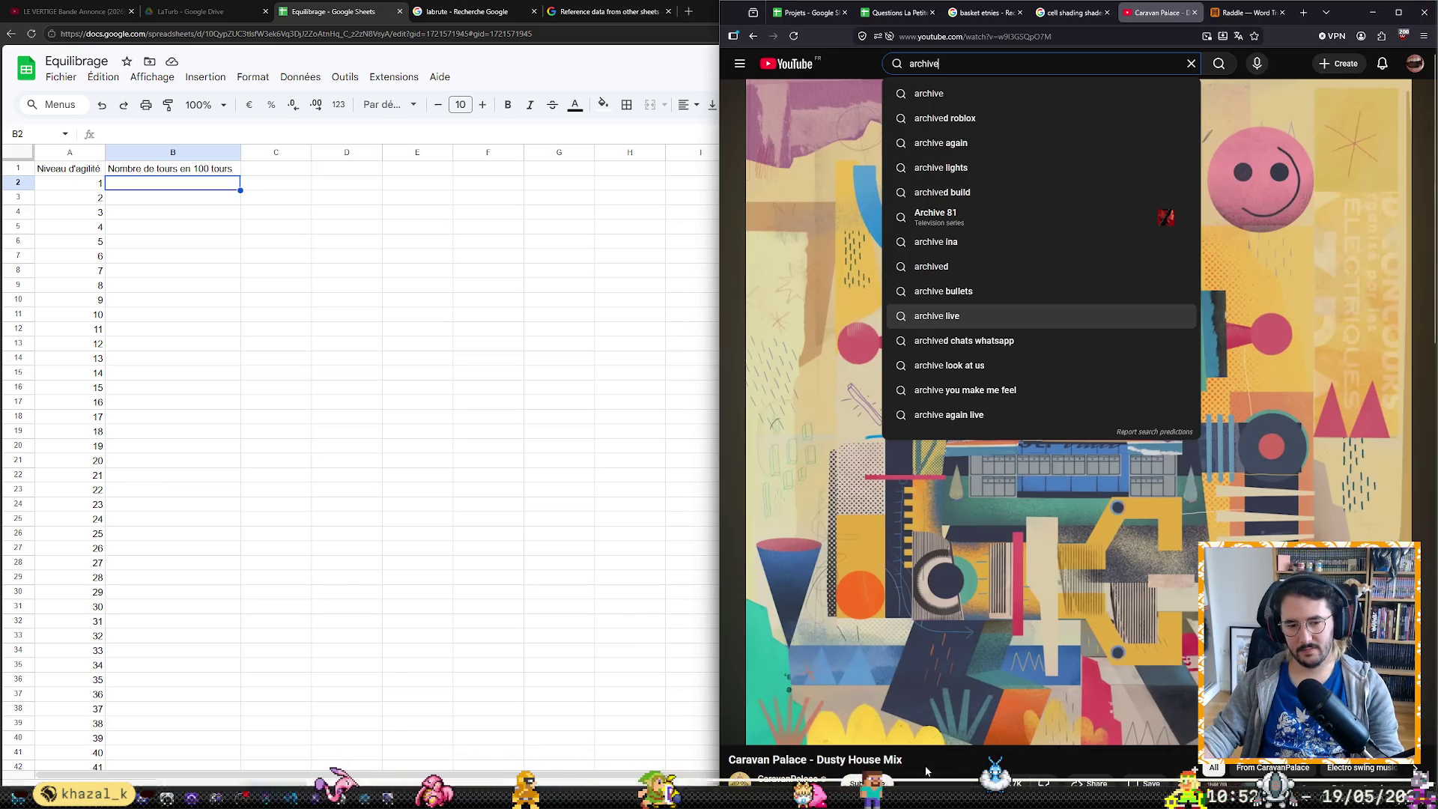
{"action": "left_click", "coordinate": [1041, 543]}
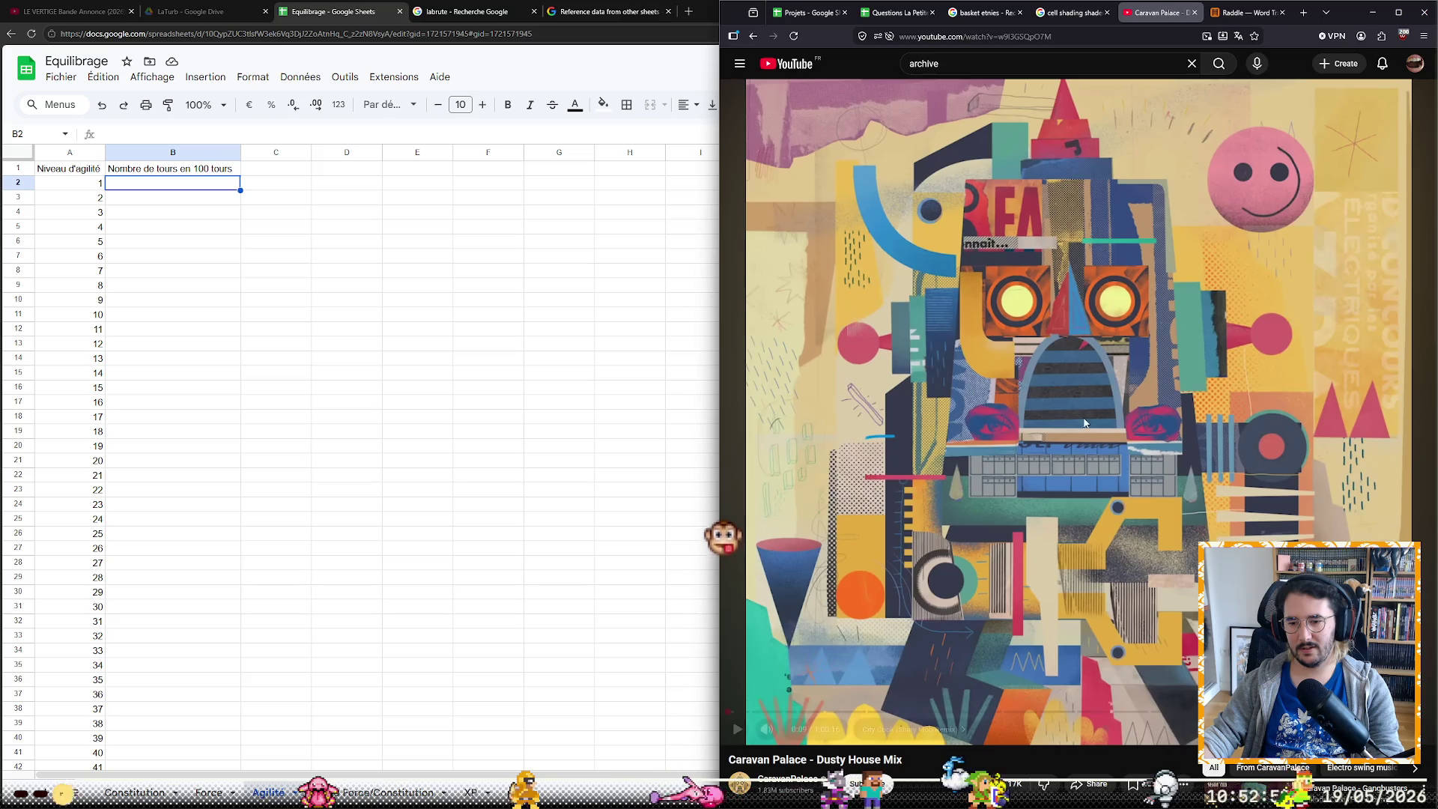
{"action": "left_click", "coordinate": [1100, 385]}
{"action": "left_click", "coordinate": [417, 388]}
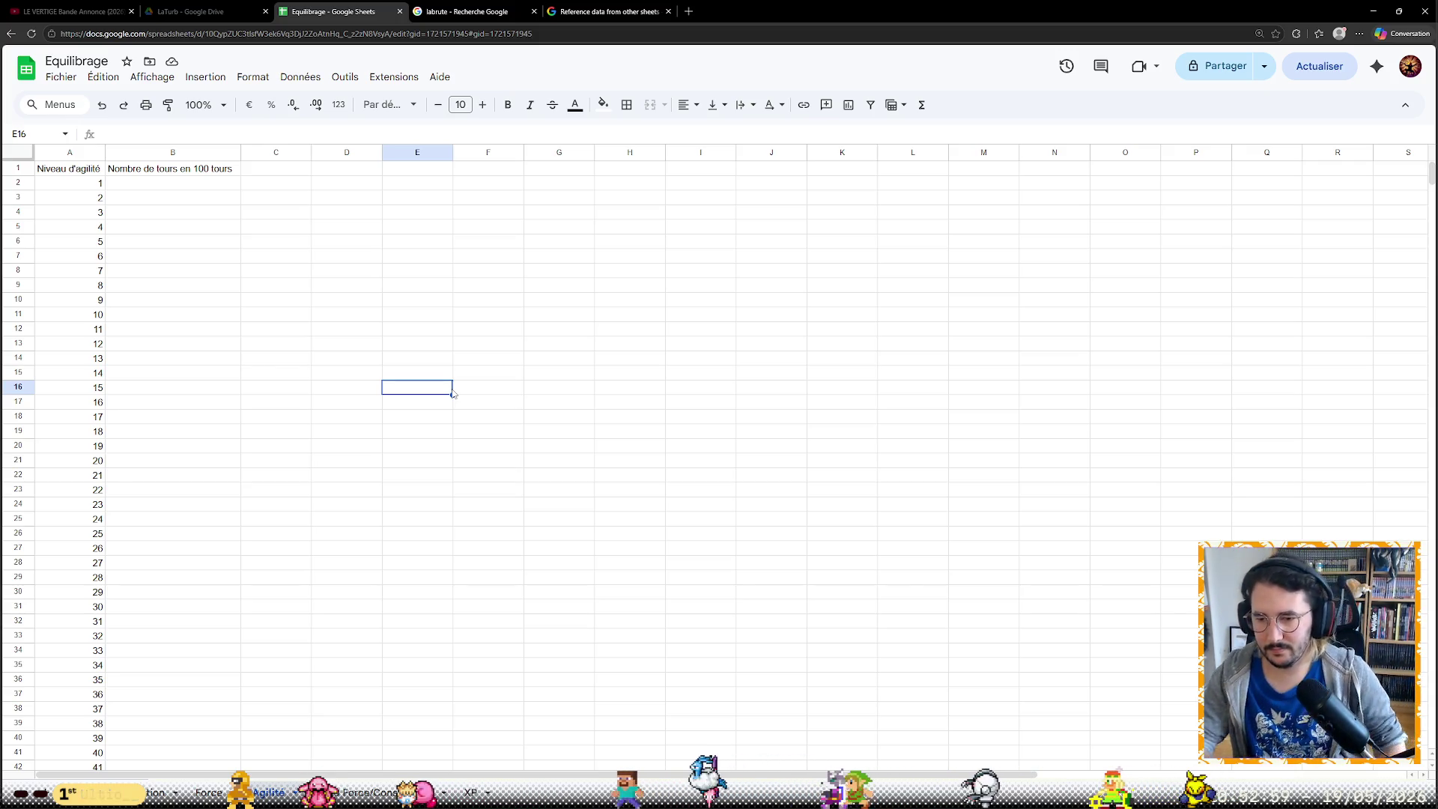
{"action": "key", "text": "Left"}
{"action": "key", "text": "Up"}
{"action": "key", "text": "Up"}
{"action": "key", "text": "Left"}
{"action": "key", "text": "Up"}
{"action": "key", "text": "Up"}
{"action": "key", "text": "Left"}
{"action": "key", "text": "Up"}
{"action": "key", "text": "Up"}
{"action": "key", "text": "Up"}
{"action": "key", "text": "Up"}
{"action": "key", "text": "Up"}
{"action": "key", "text": "Up"}
{"action": "key", "text": "Up"}
{"action": "key", "text": "Up"}
{"action": "key", "text": "Up"}
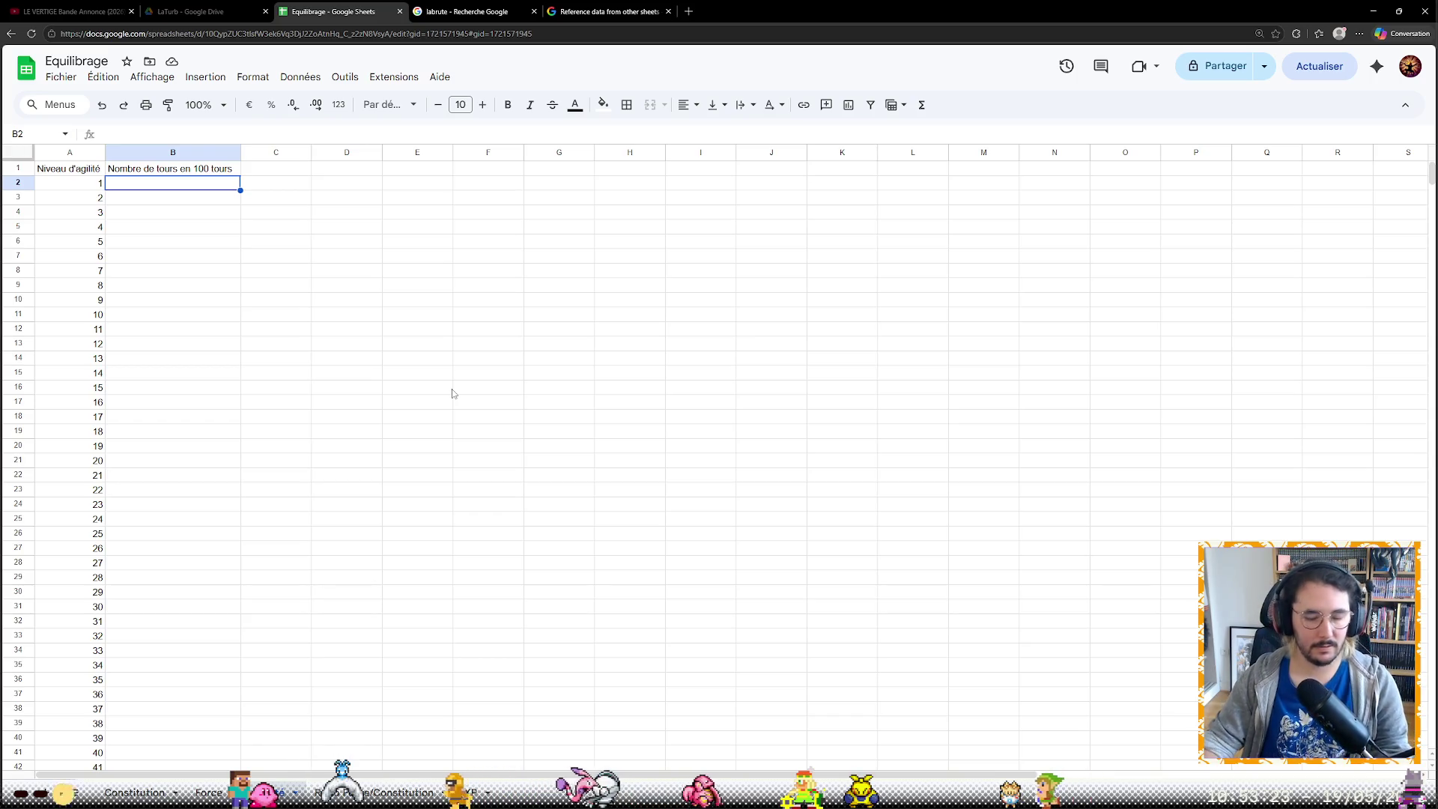
{"action": "key", "text": "Down"}
{"action": "key", "text": "Up"}
{"action": "key", "text": "Right"}
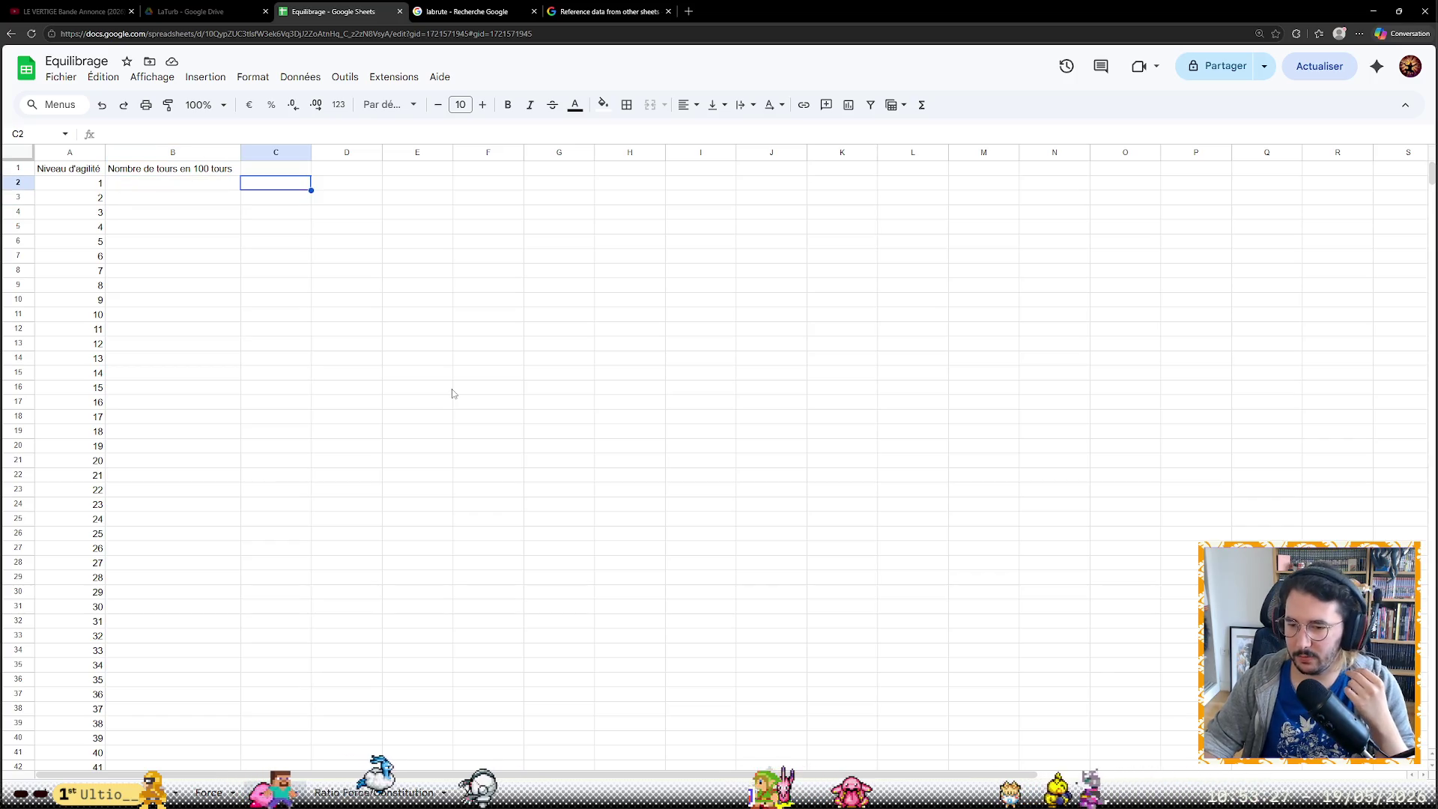
{"action": "key", "text": "Left"}
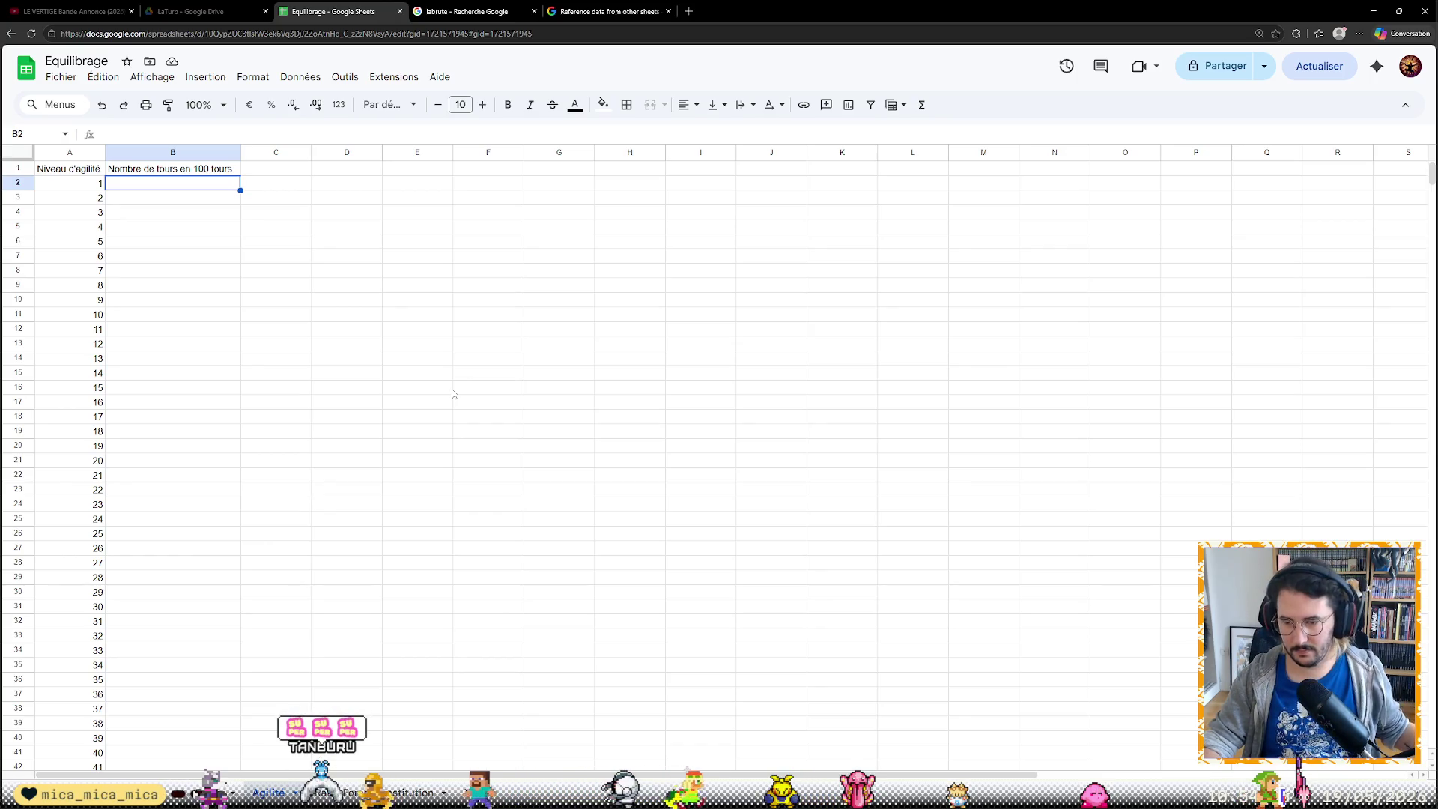
{"action": "key", "text": "Down"}
{"action": "key", "text": "Up"}
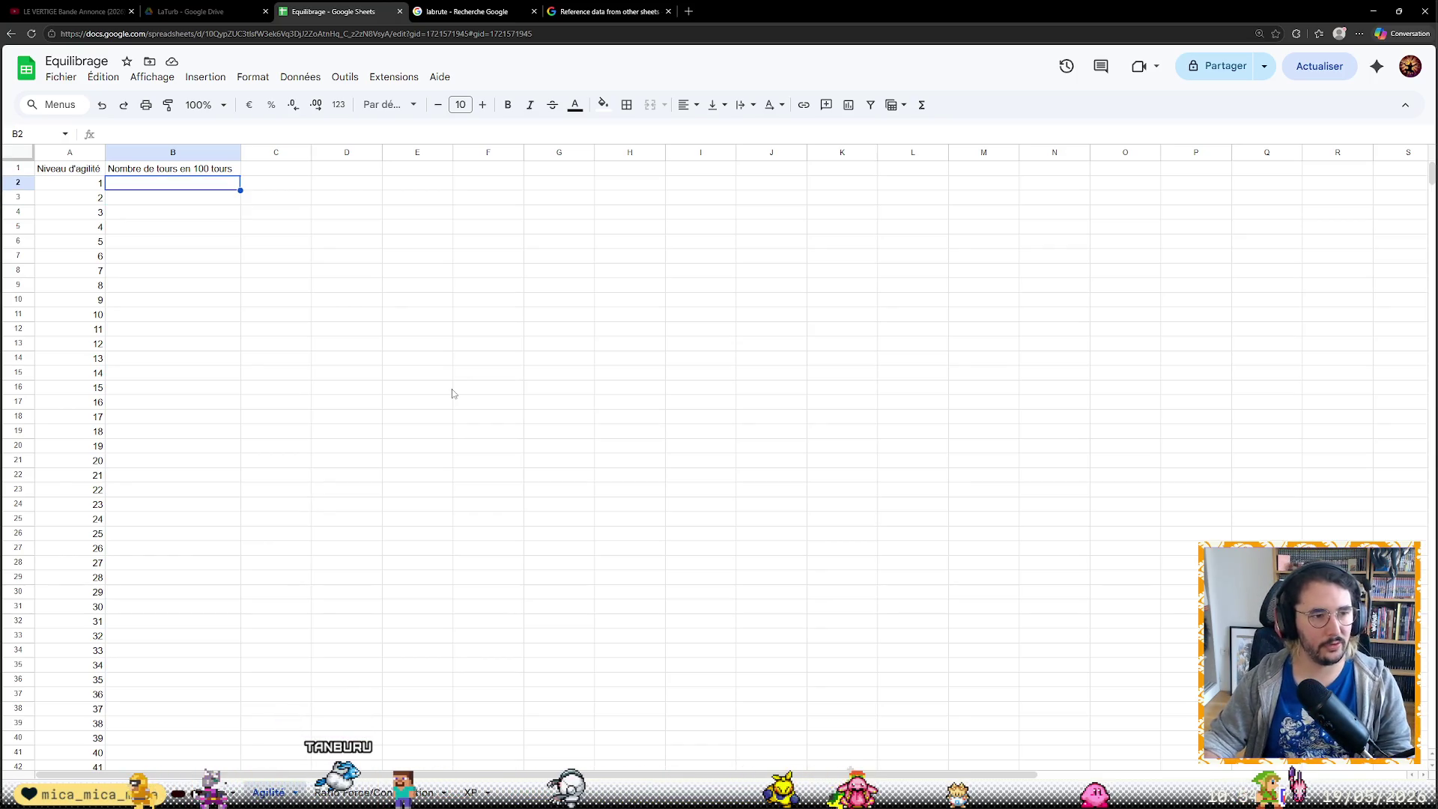
{"action": "key", "text": "Right"}
{"action": "key", "text": "Left"}
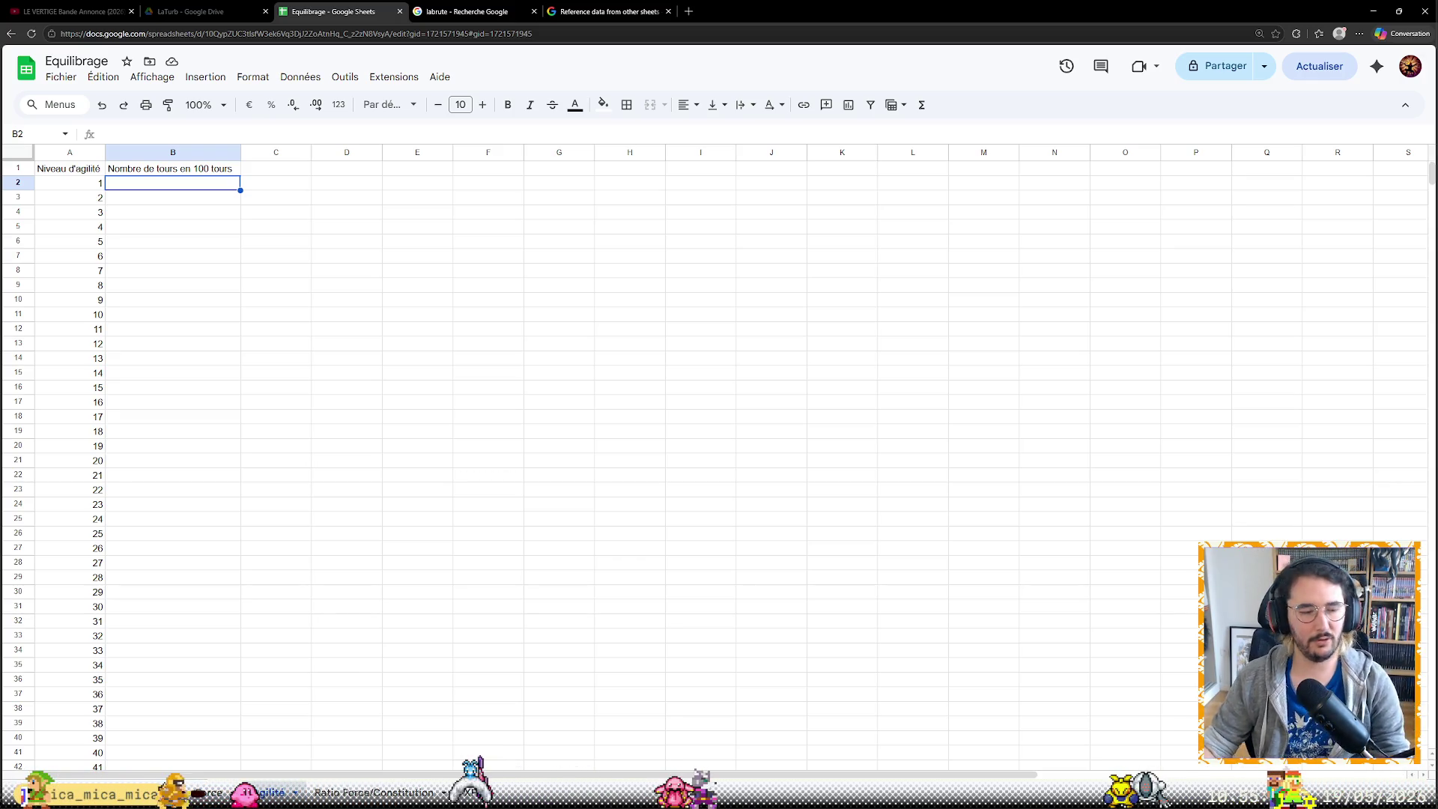
{"action": "mouse_move", "coordinate": [93, 796]}
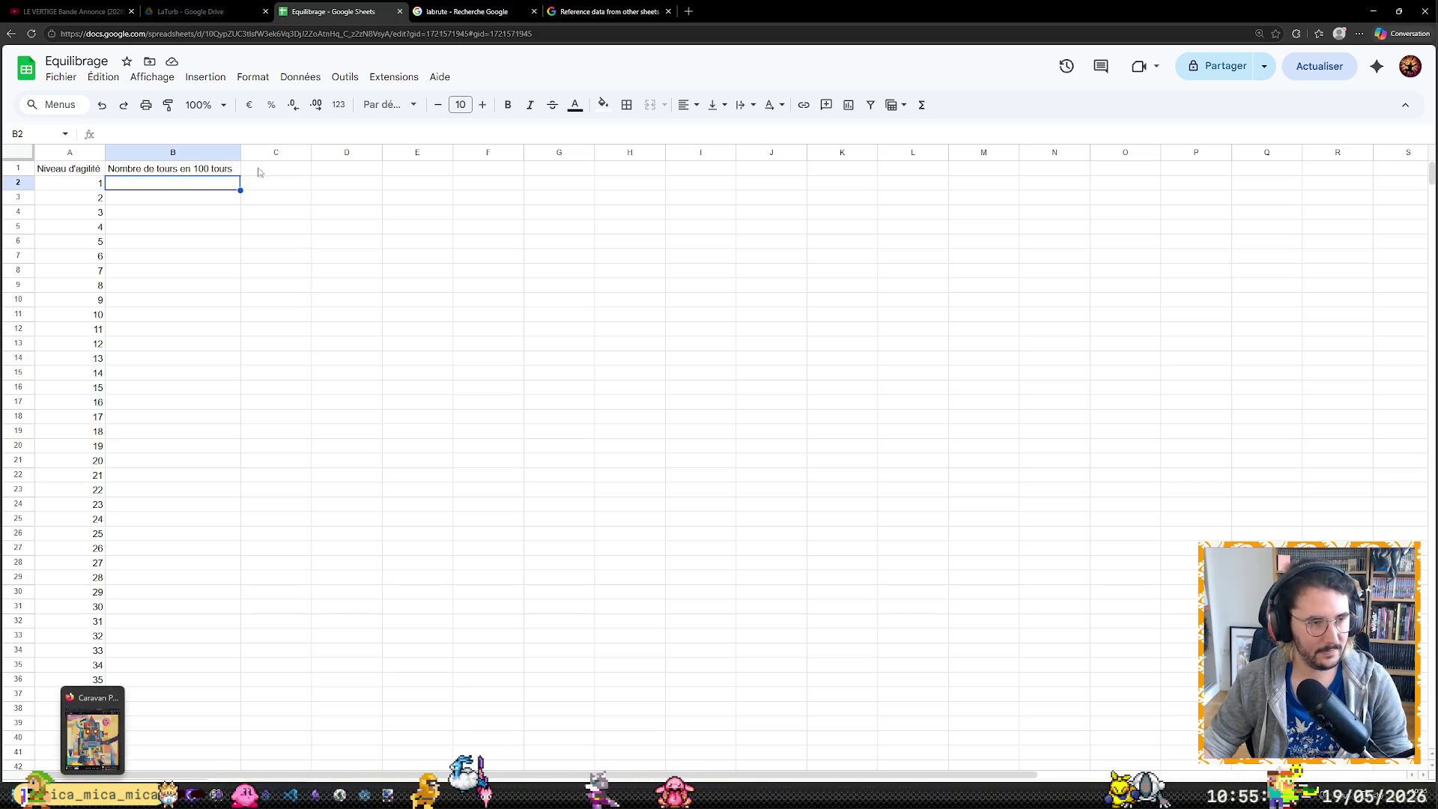
{"action": "left_click", "coordinate": [266, 200]}
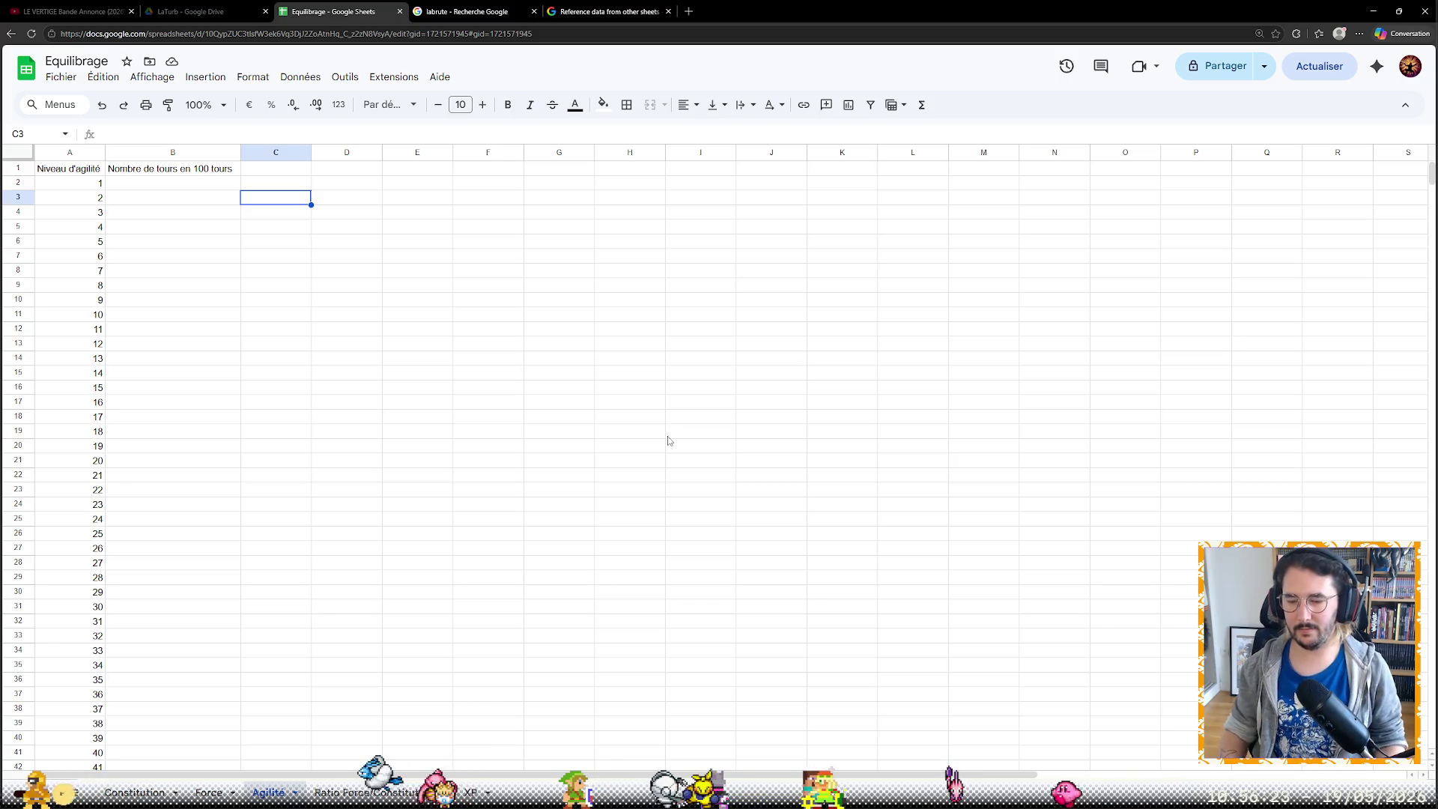
{"action": "key", "text": "Left"}
{"action": "key", "text": "Up"}
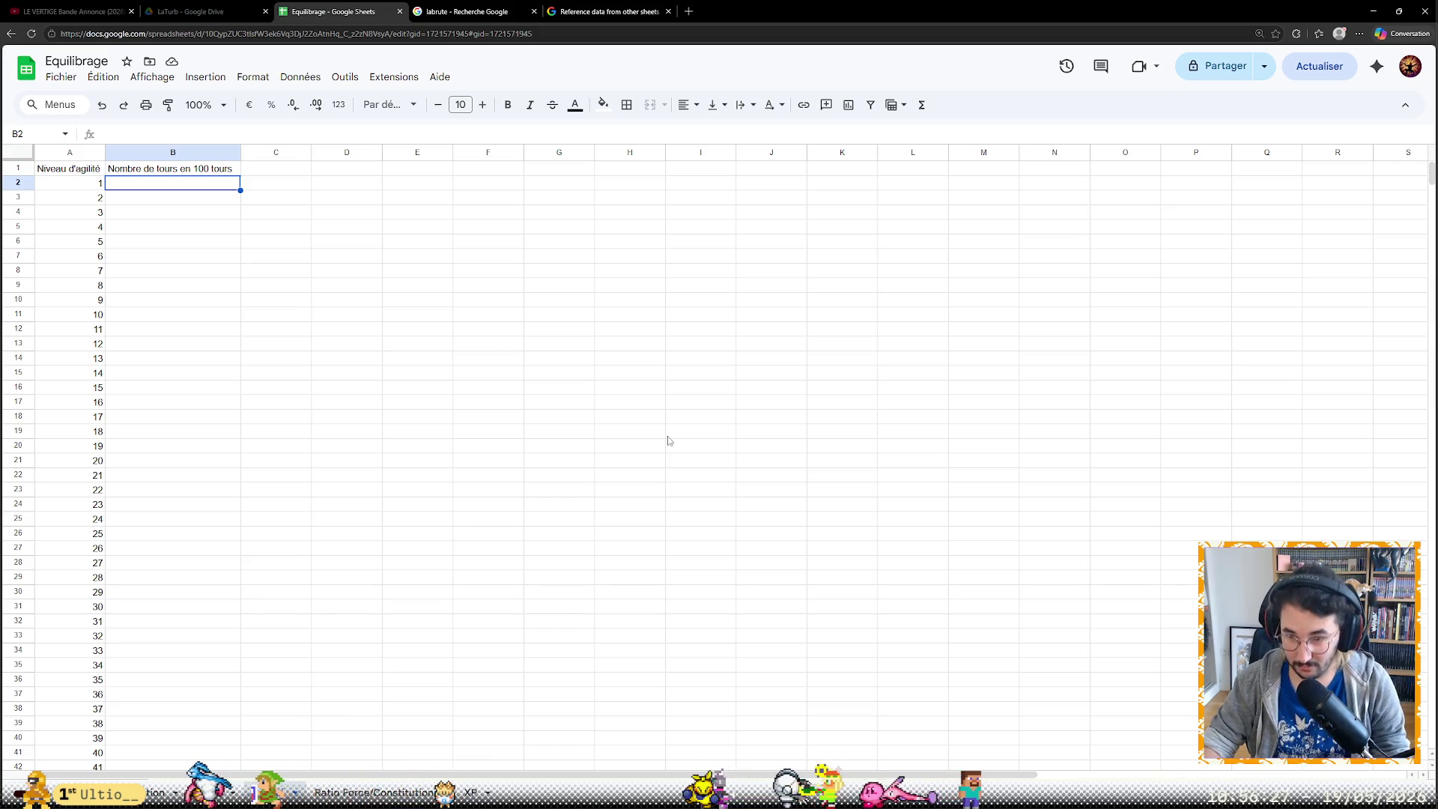
{"action": "key", "text": "Down"}
{"action": "key", "text": "Down"}
{"action": "key", "text": "Down"}
{"action": "key", "text": "Down"}
{"action": "key", "text": "Down"}
{"action": "key", "text": "Down"}
{"action": "key", "text": "Up"}
{"action": "key", "text": "Up"}
{"action": "key", "text": "Up"}
{"action": "key", "text": "Up"}
{"action": "key", "text": "Up"}
{"action": "key", "text": "Up"}
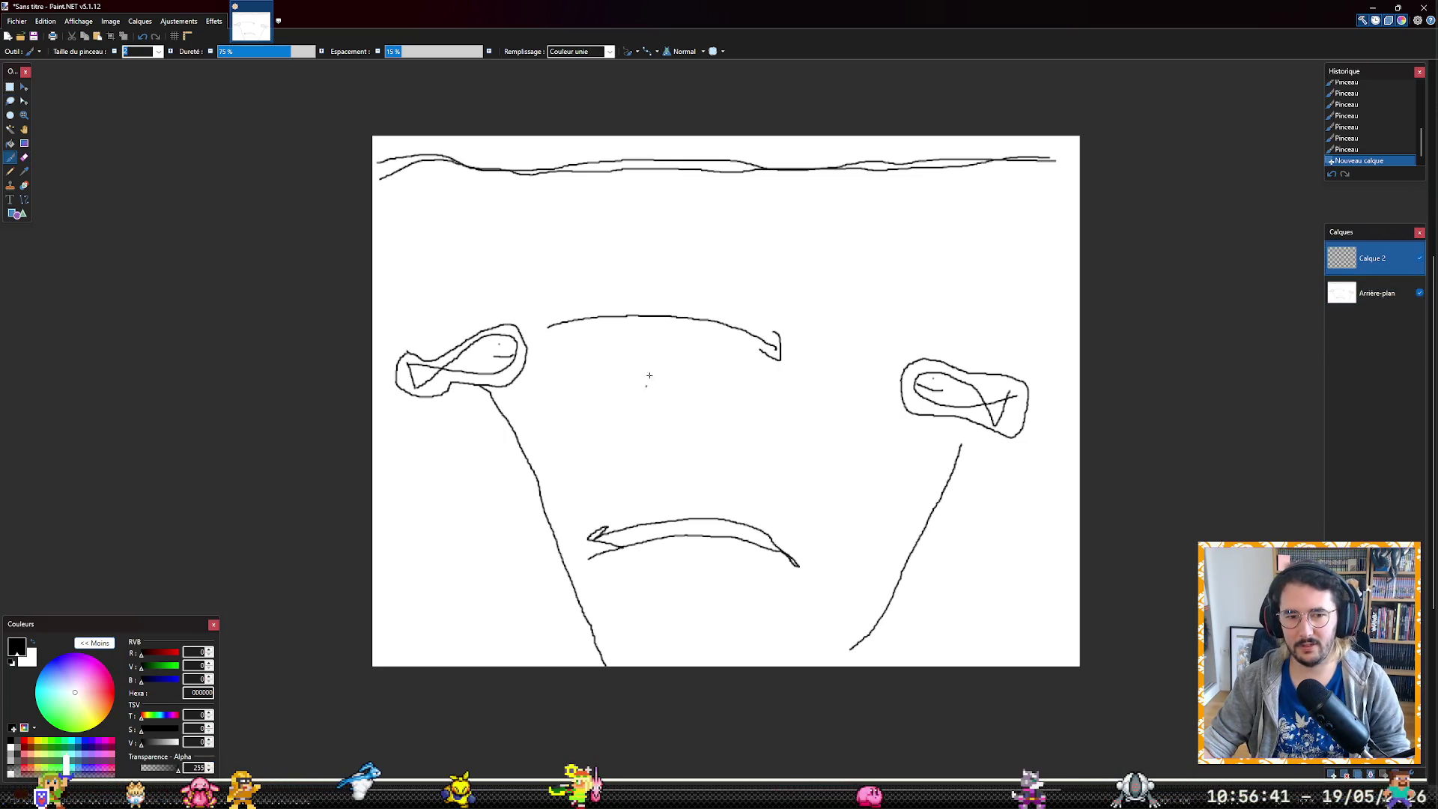
Hide the background layer and fill the new layer with plain white
{"action": "left_click", "coordinate": [1419, 293]}
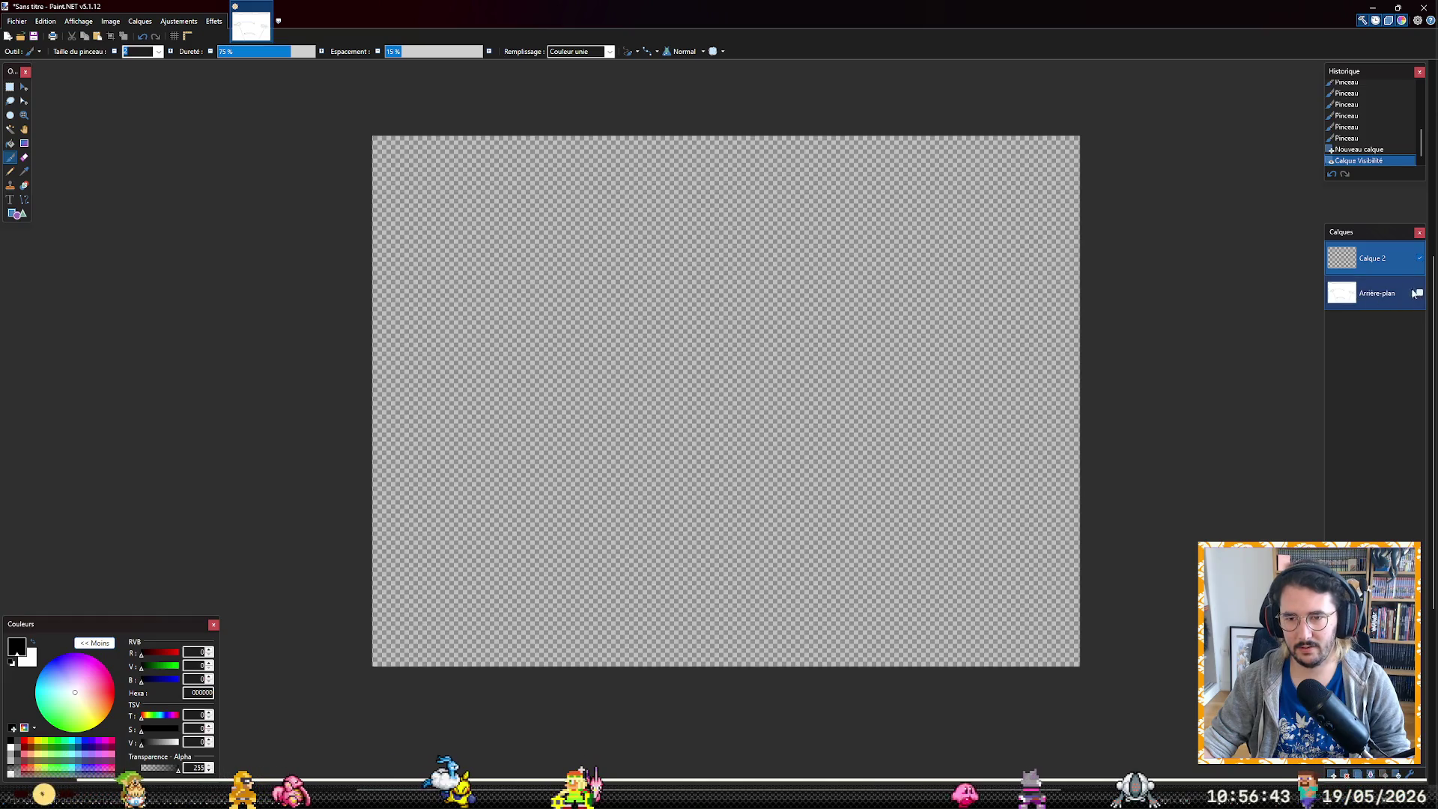
{"action": "key", "text": "f"}
{"action": "left_click", "coordinate": [899, 322]}
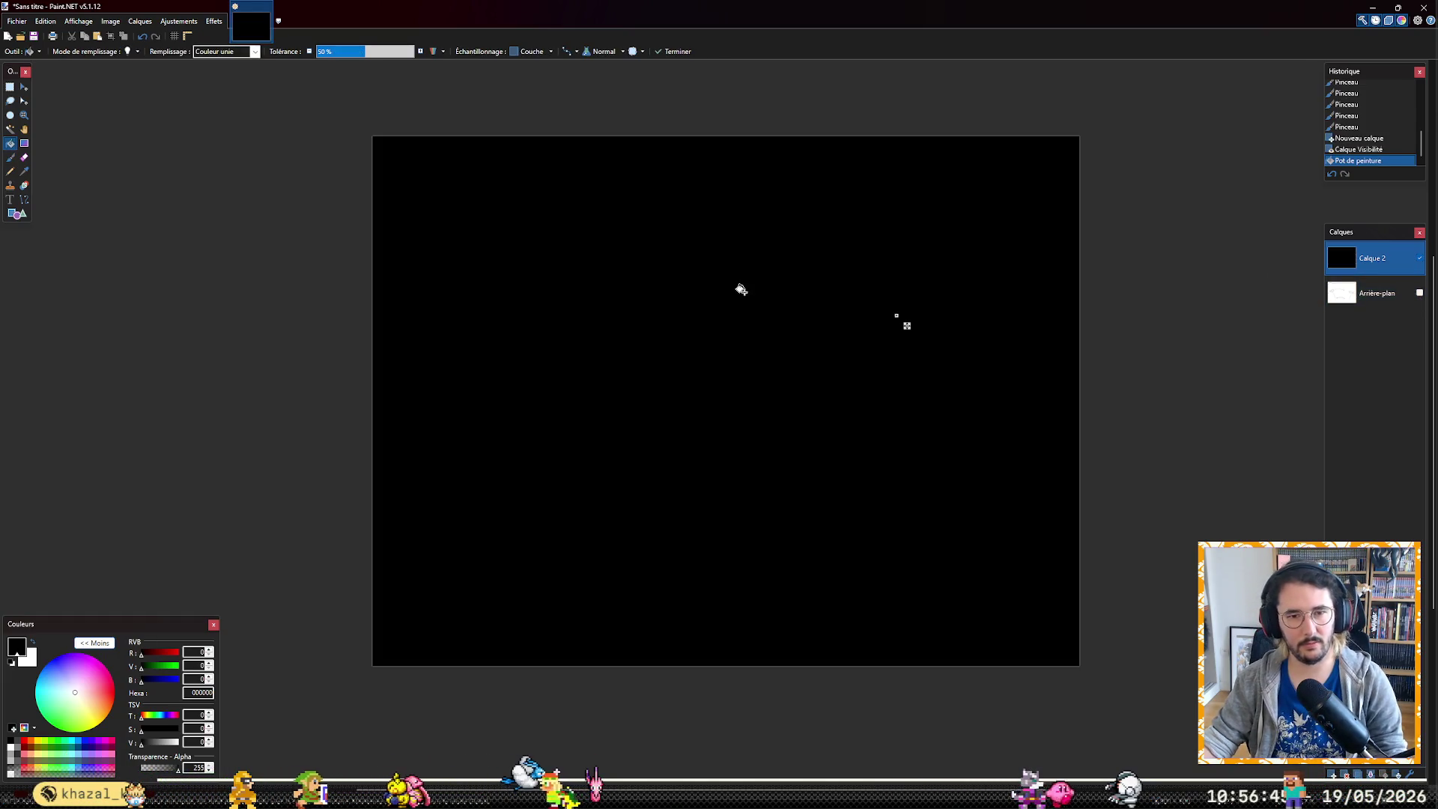
{"action": "right_click", "coordinate": [754, 300]}
Sketch a curve that rises then flattens with a long horizontal line above it
{"action": "key", "text": "b"}
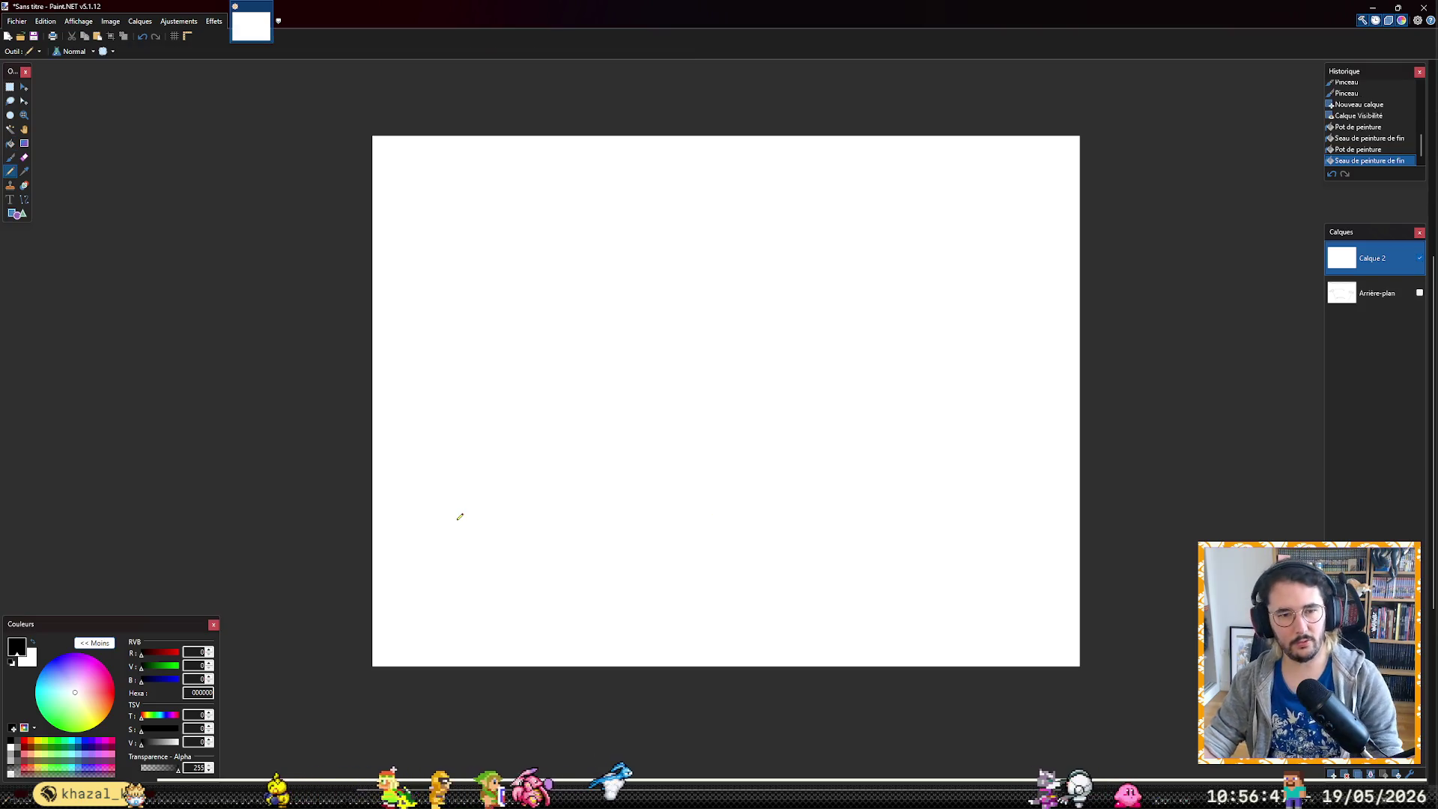
{"action": "mouse_move", "coordinate": [496, 497]}
{"action": "left_mouse_down"}
{"action": "mouse_move", "coordinate": [681, 399]}
{"action": "mouse_move", "coordinate": [837, 387]}
{"action": "left_mouse_up"}
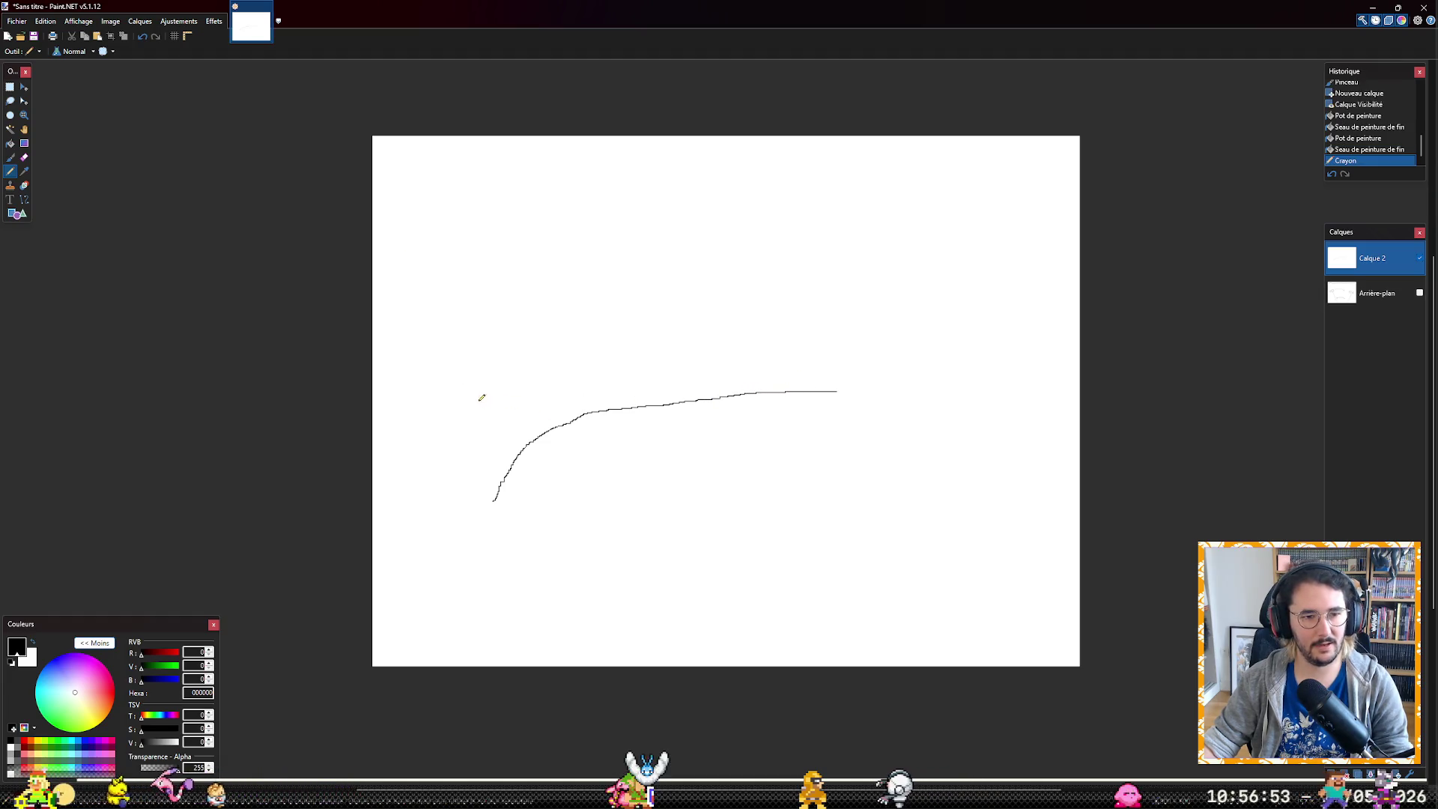
{"action": "left_click_drag", "start_coordinate": [915, 384], "coordinate": [914, 385]}
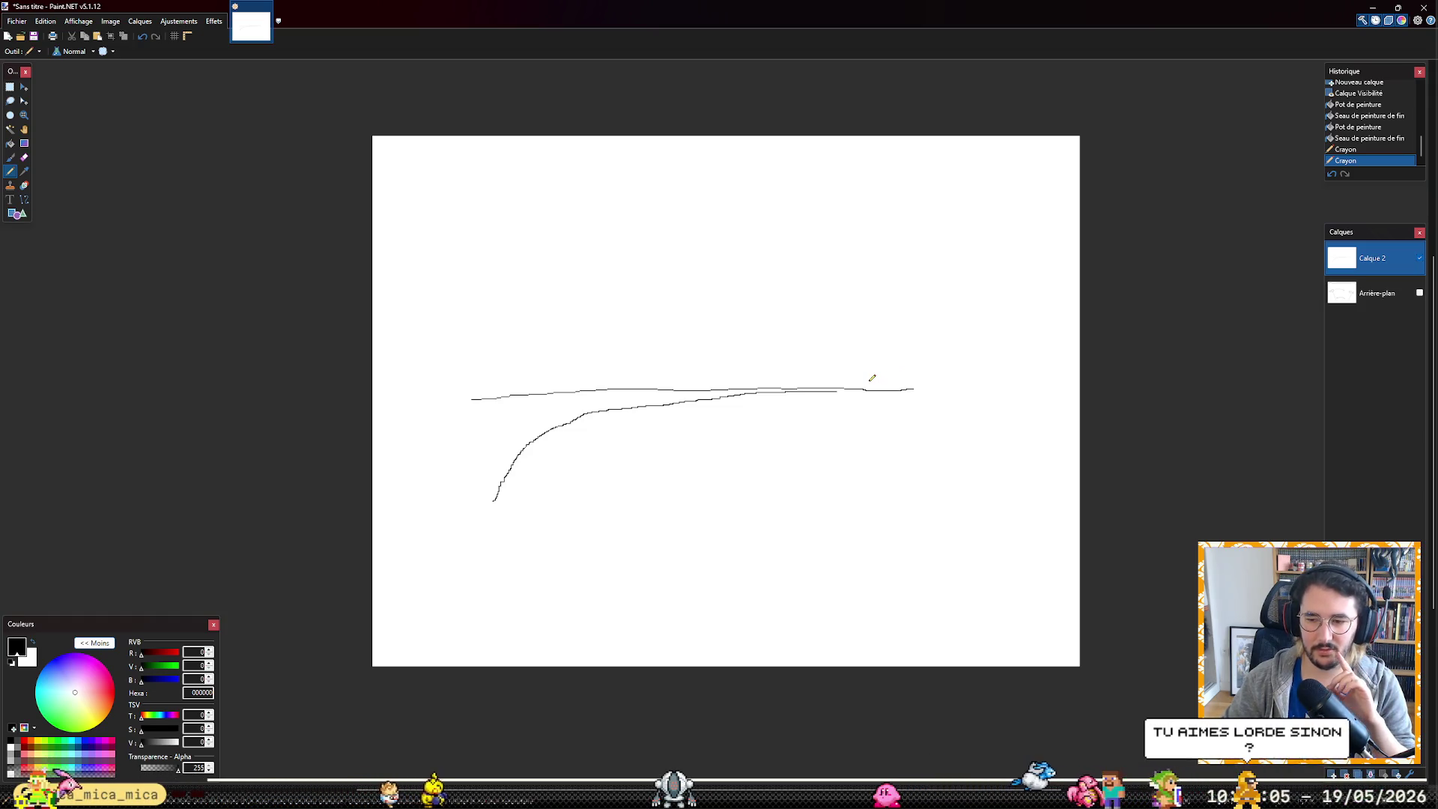
{"action": "left_click_drag", "start_coordinate": [877, 379], "coordinate": [901, 380]}
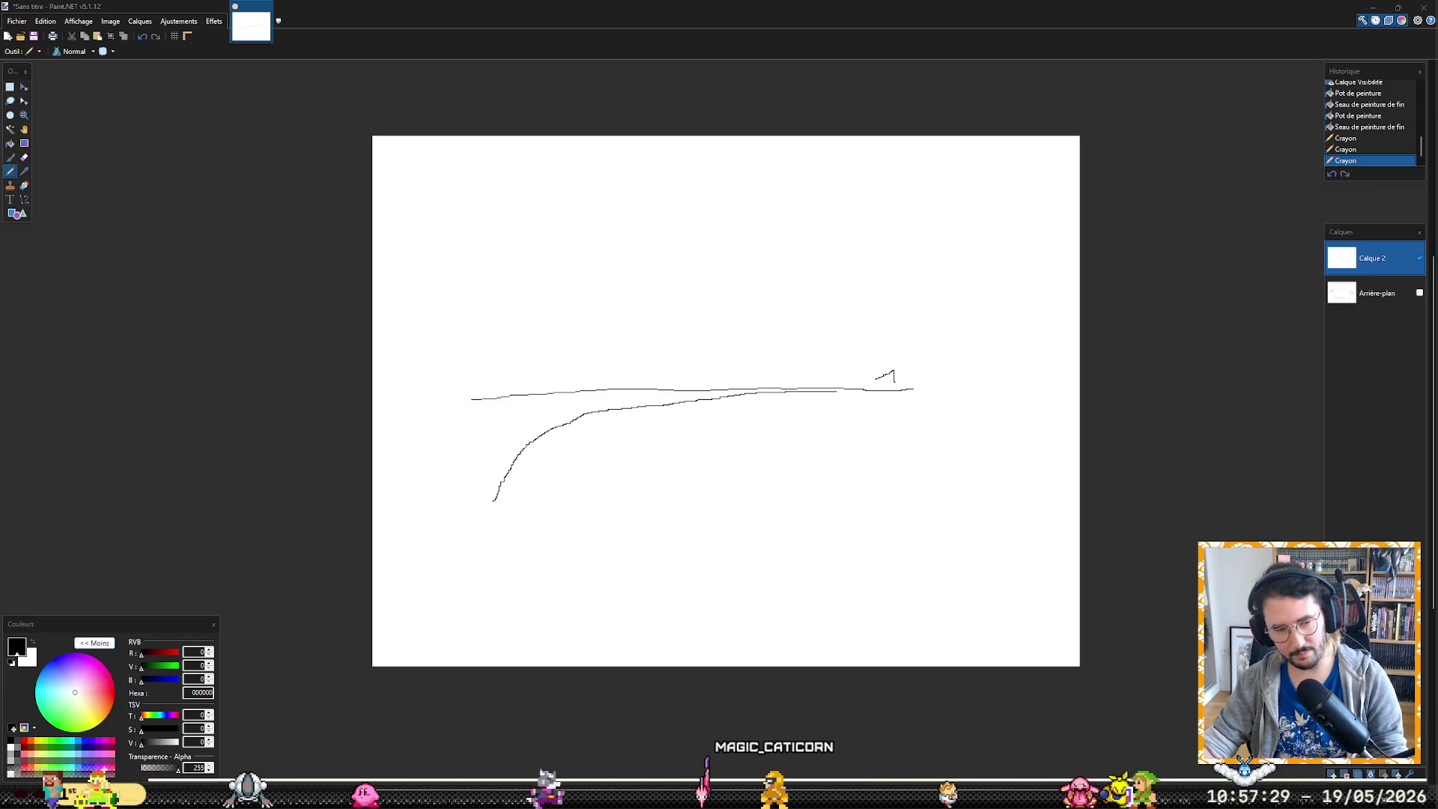
{"action": "left_click", "coordinate": [857, 717]}
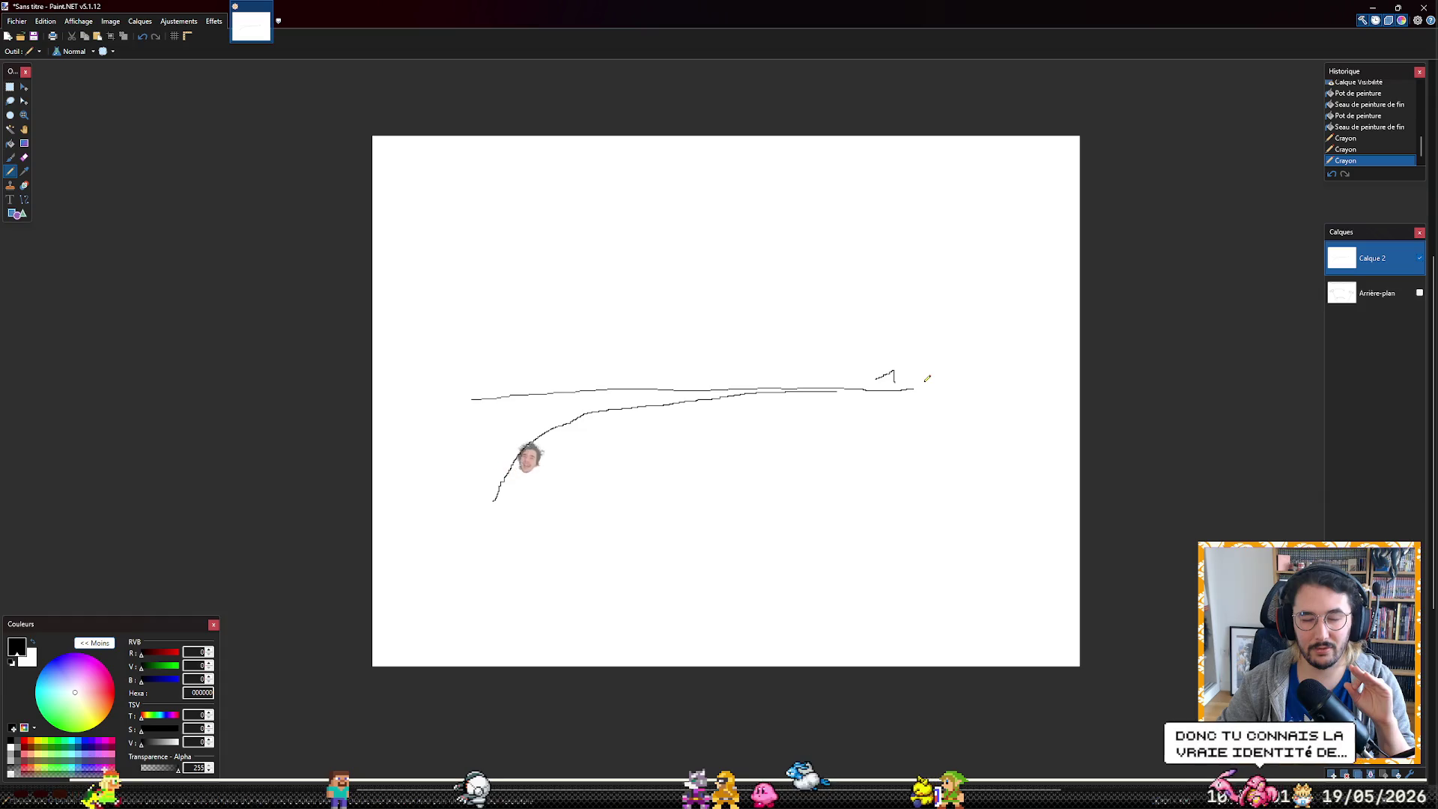
Draw a vertical stroke right of the sketch and switch back to the Equilibrage spreadsheet
{"action": "mouse_move", "coordinate": [933, 357]}
{"action": "left_mouse_down"}
{"action": "mouse_move", "coordinate": [942, 476]}
{"action": "mouse_move", "coordinate": [1001, 454]}
{"action": "left_mouse_up"}
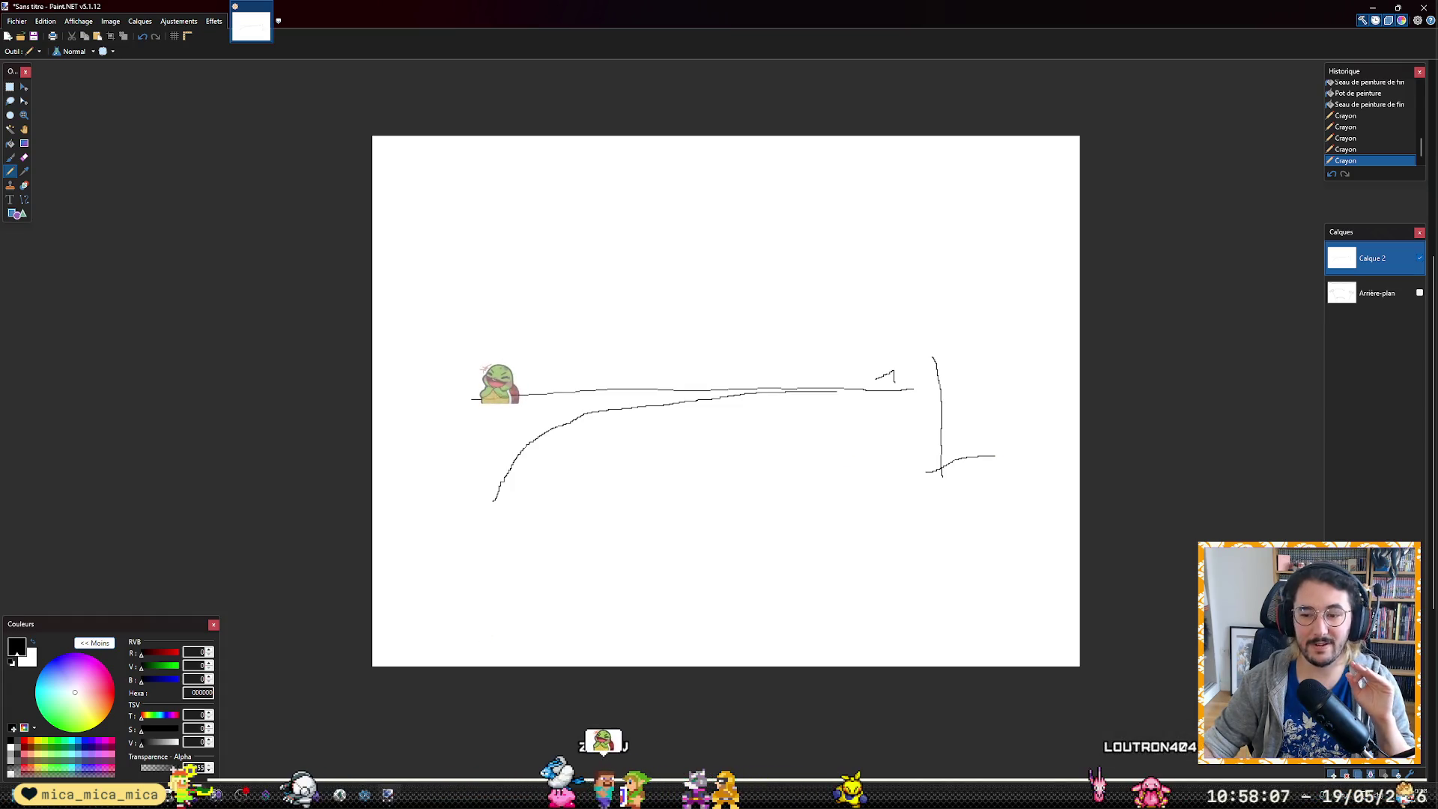
{"action": "key", "text": "alt+Tab"}
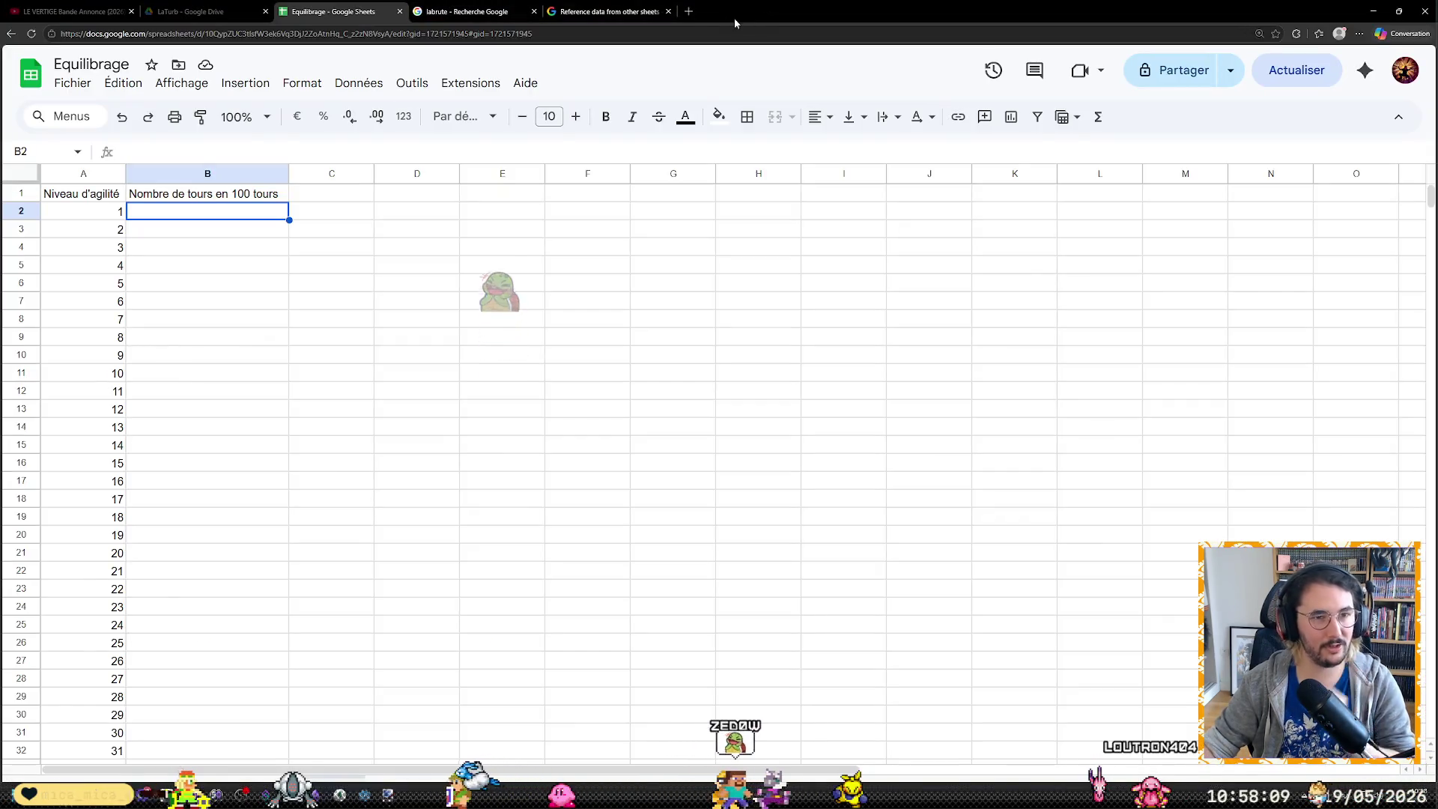
Load the Pure Heroine YouTube playlist in a new tab and return to the spreadsheet
{"action": "left_click", "coordinate": [688, 12]}
{"action": "key", "text": "ctrl+v"}
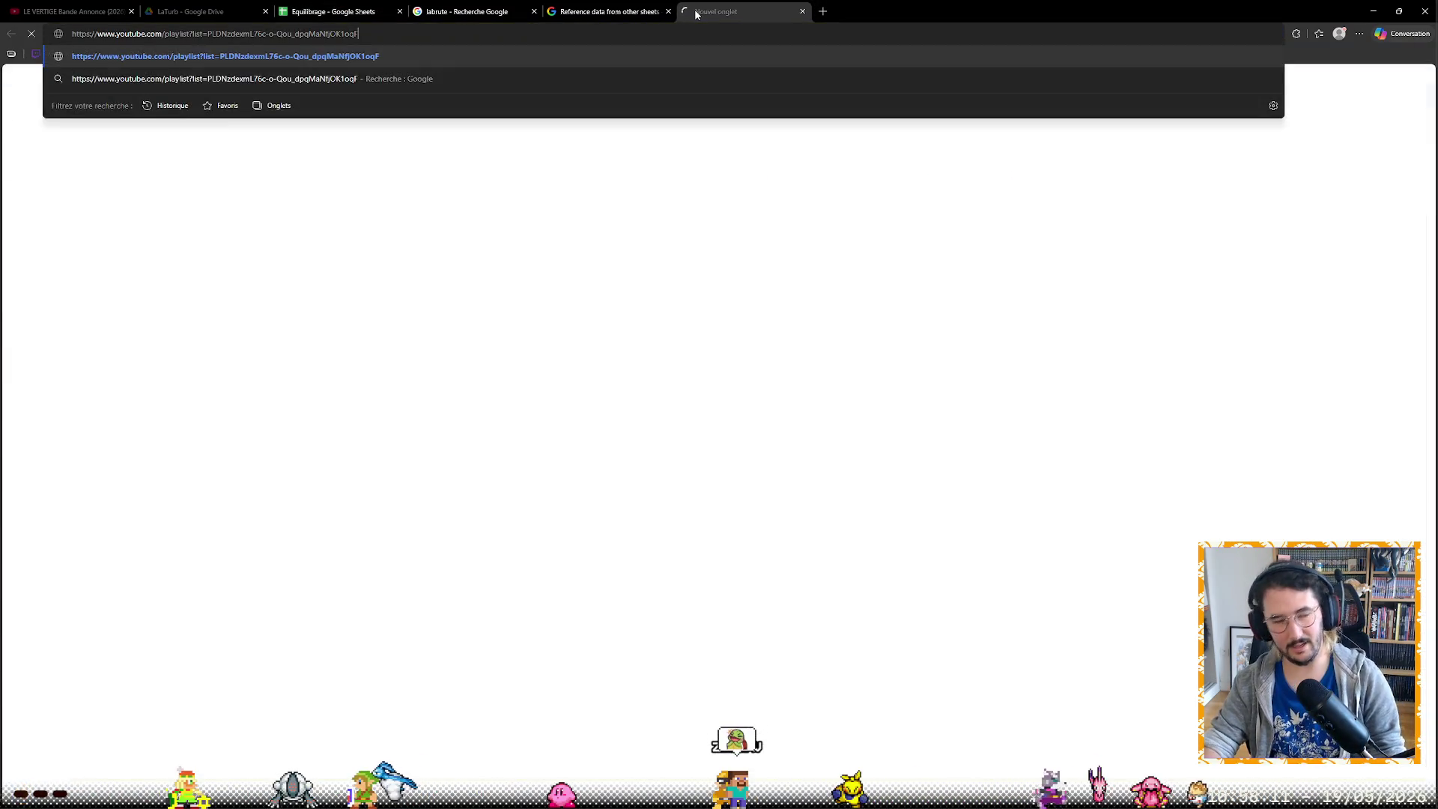
{"action": "key", "text": "Return"}
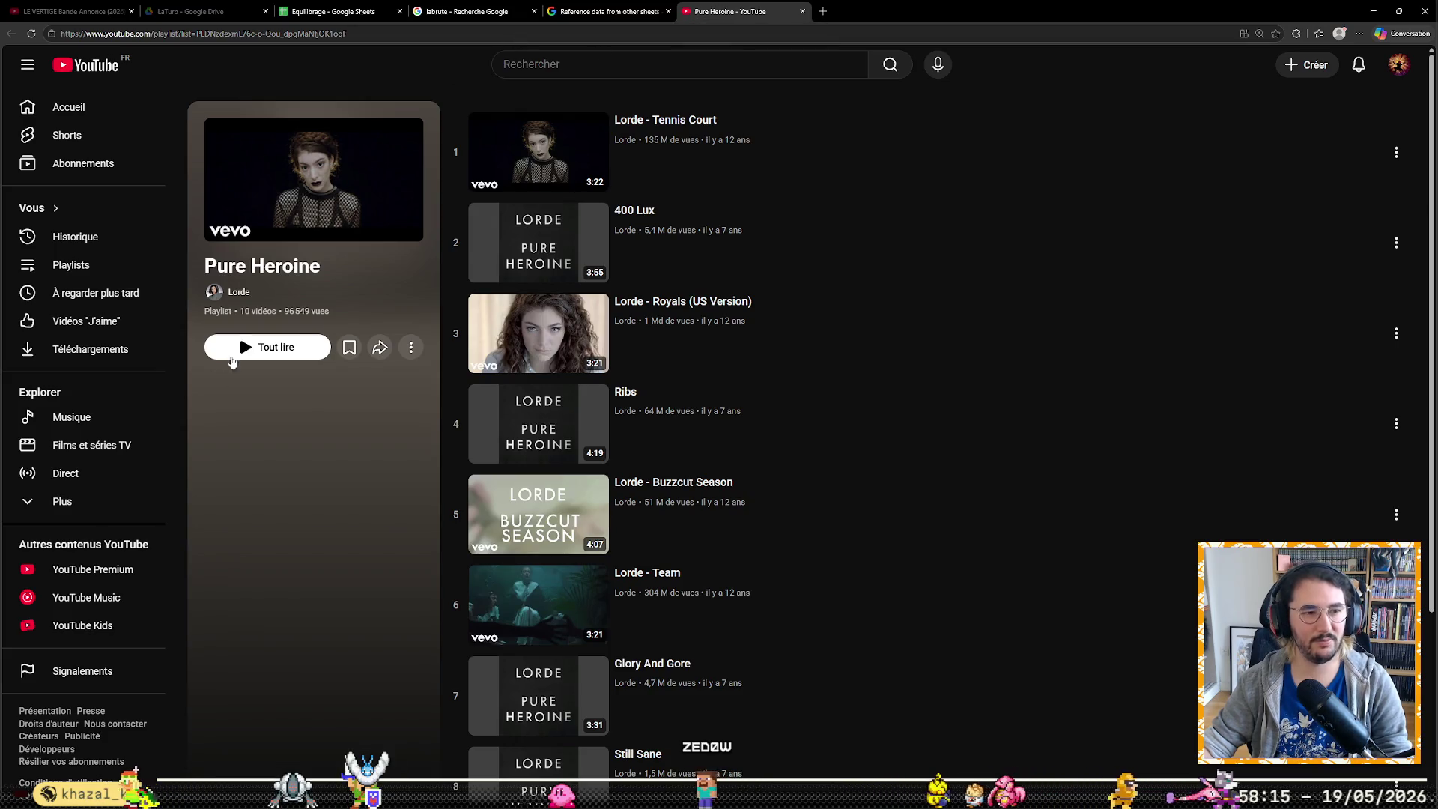
{"action": "left_click", "coordinate": [391, 7]}
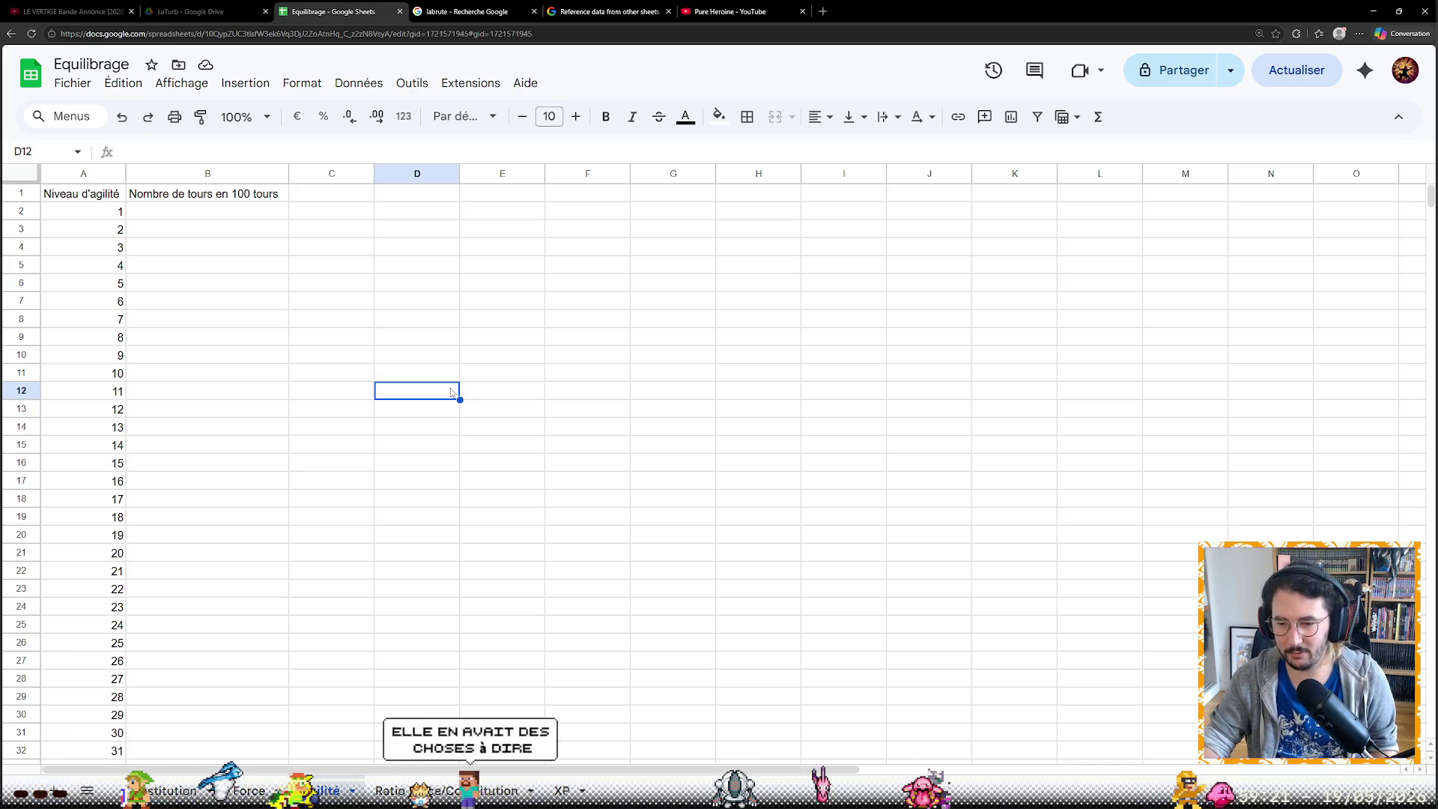
Move to cell B2 and begin a formula reading '=1/'
{"action": "key", "text": "Left"}
{"action": "key", "text": "Left"}
{"action": "key", "text": "Up"}
{"action": "key", "text": "Up"}
{"action": "key", "text": "Up"}
{"action": "key", "text": "Up"}
{"action": "key", "text": "Up"}
{"action": "key", "text": "Up"}
{"action": "key", "text": "Up"}
{"action": "key", "text": "Up"}
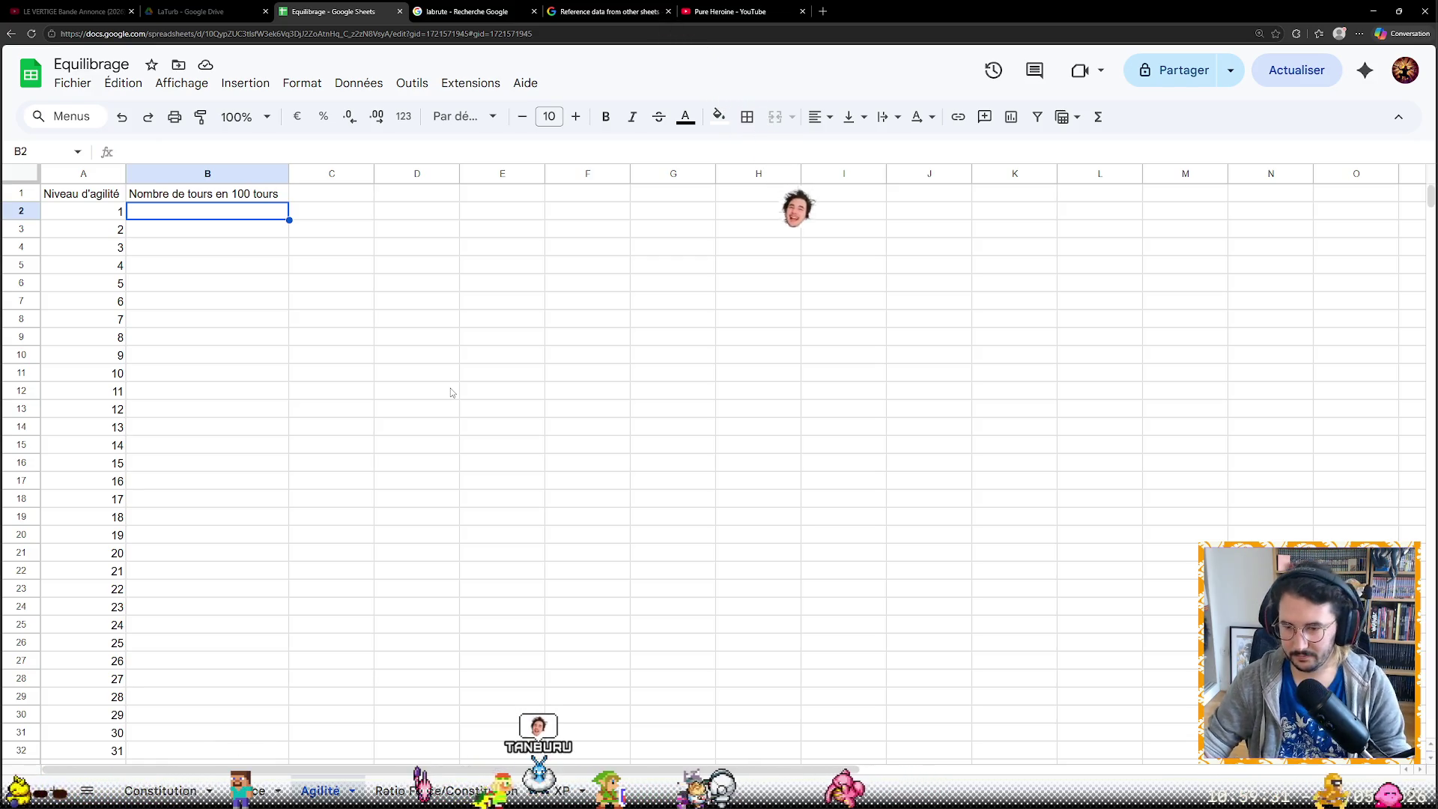
{"action": "left_click", "coordinate": [357, 152]}
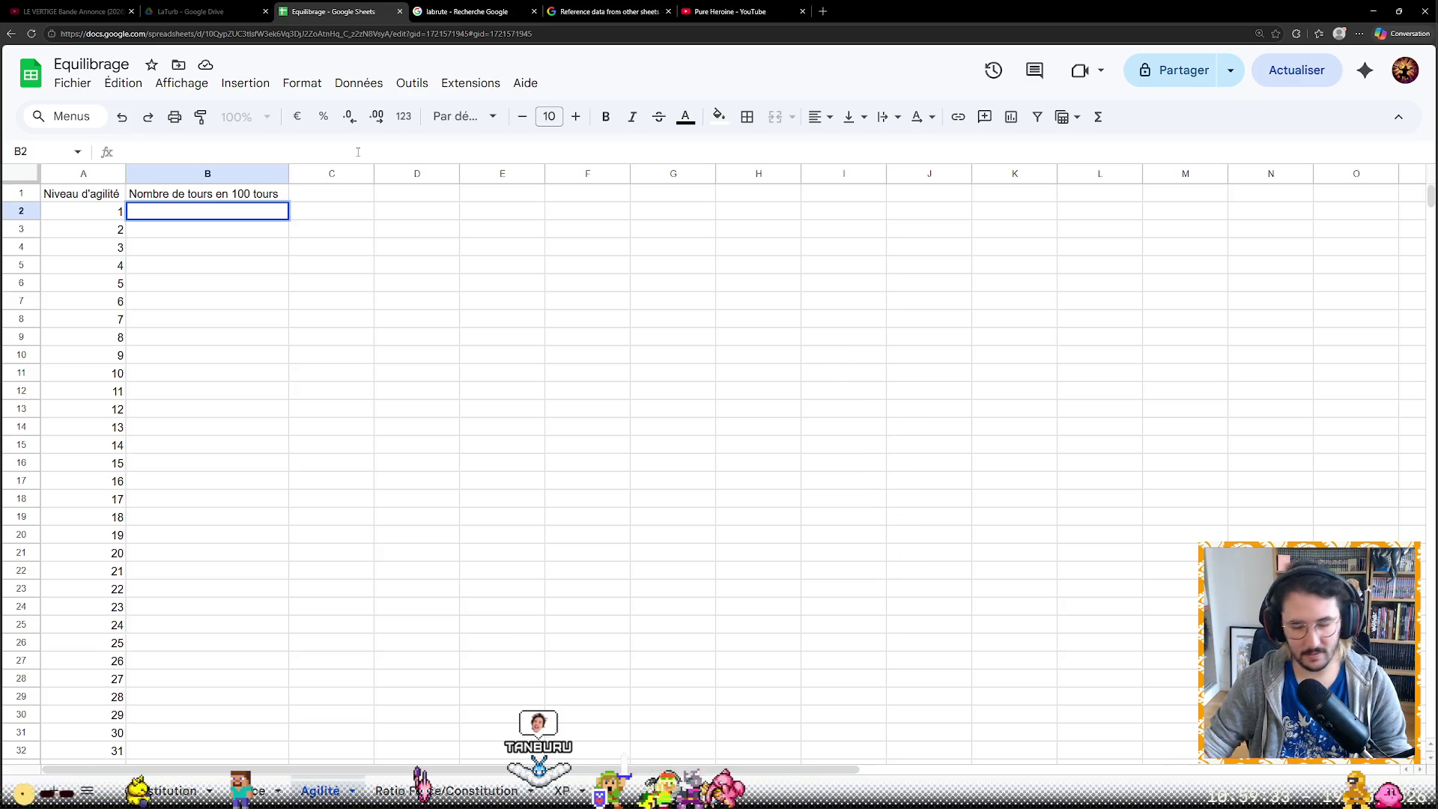
{"action": "type", "text": "=1/"}
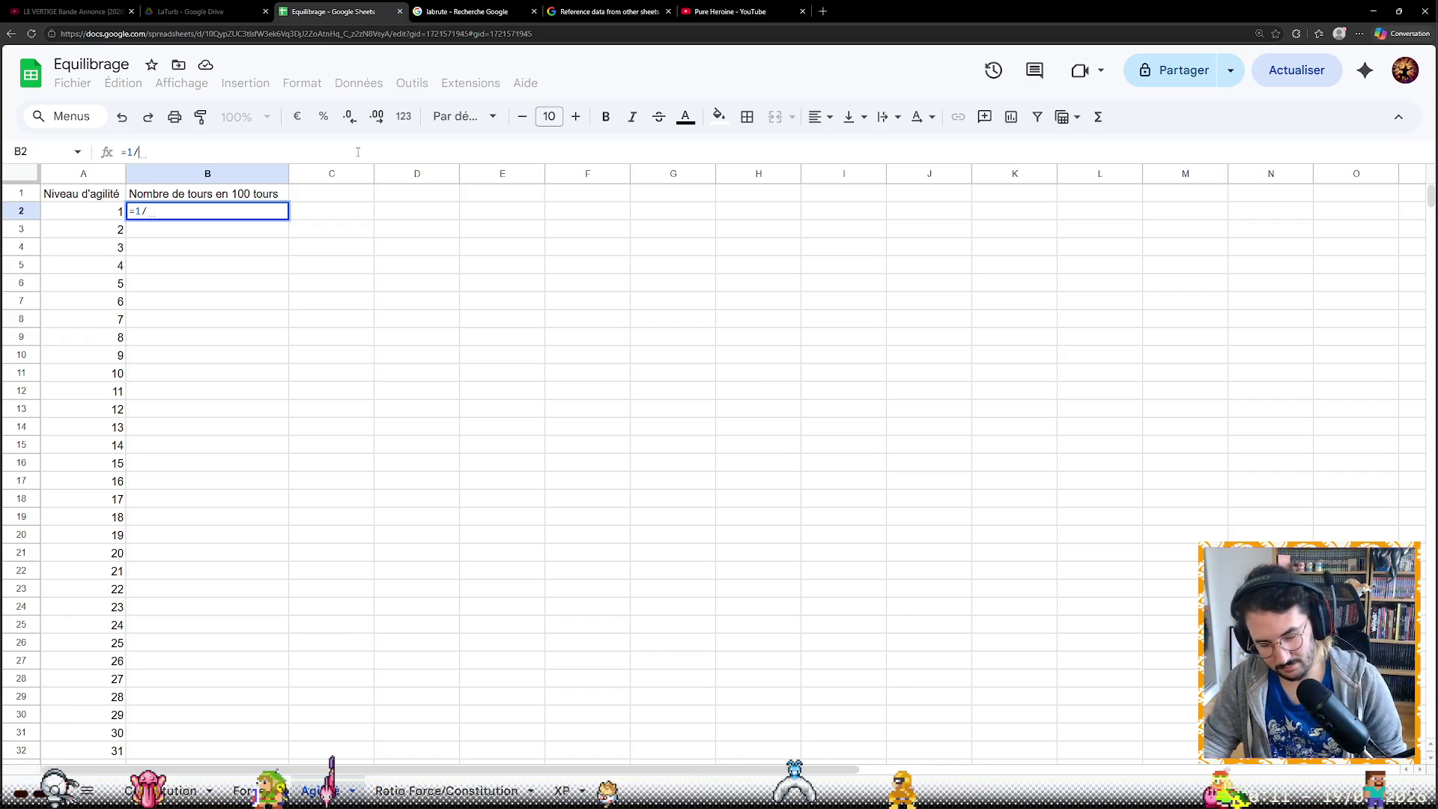
{"action": "type", "text": "A2"}
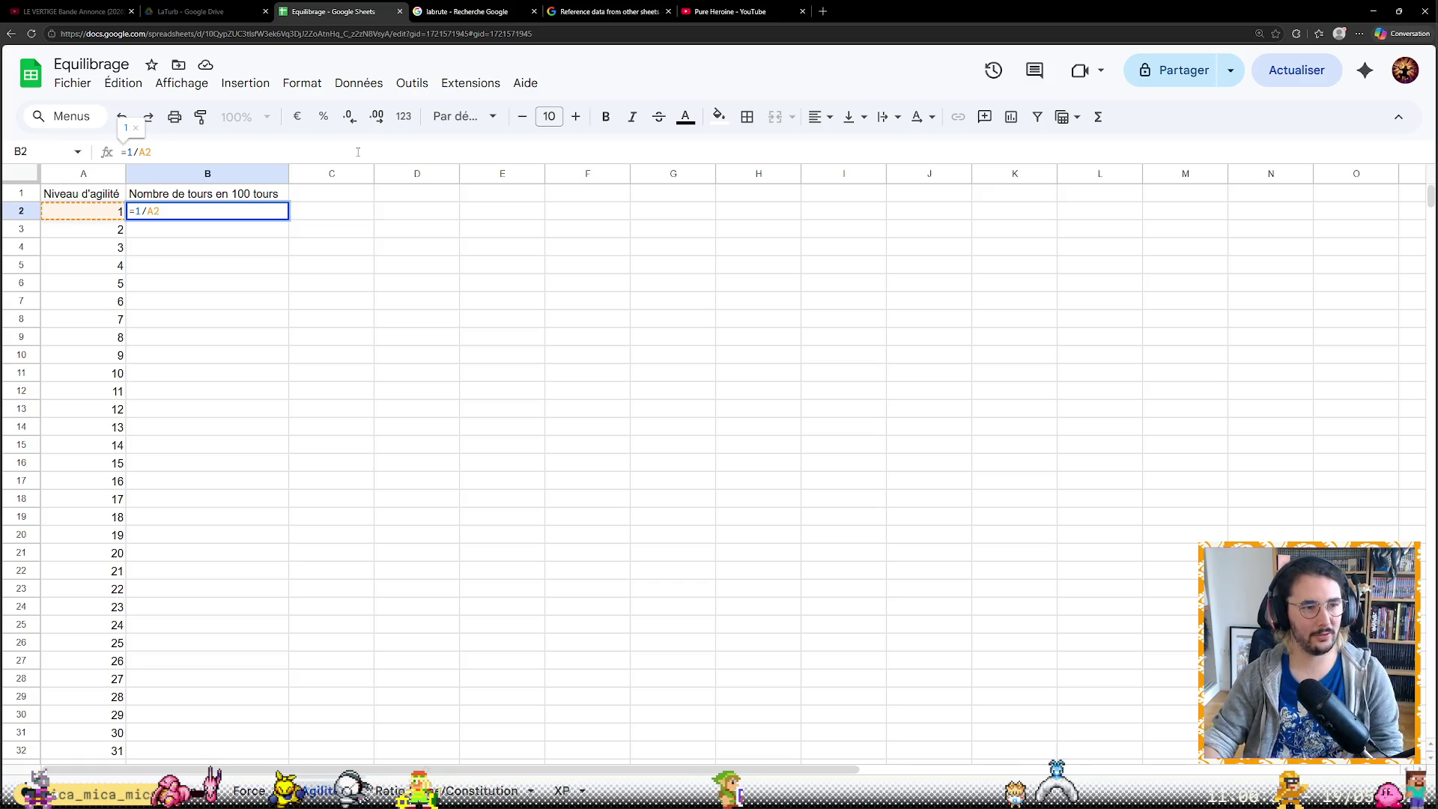
Erase the division and square-root attempts until B2 holds only '=', then start a web search tab
{"action": "key", "text": "BackSpace"}
{"action": "key", "text": "BackSpace"}
{"action": "type", "text": "$"}
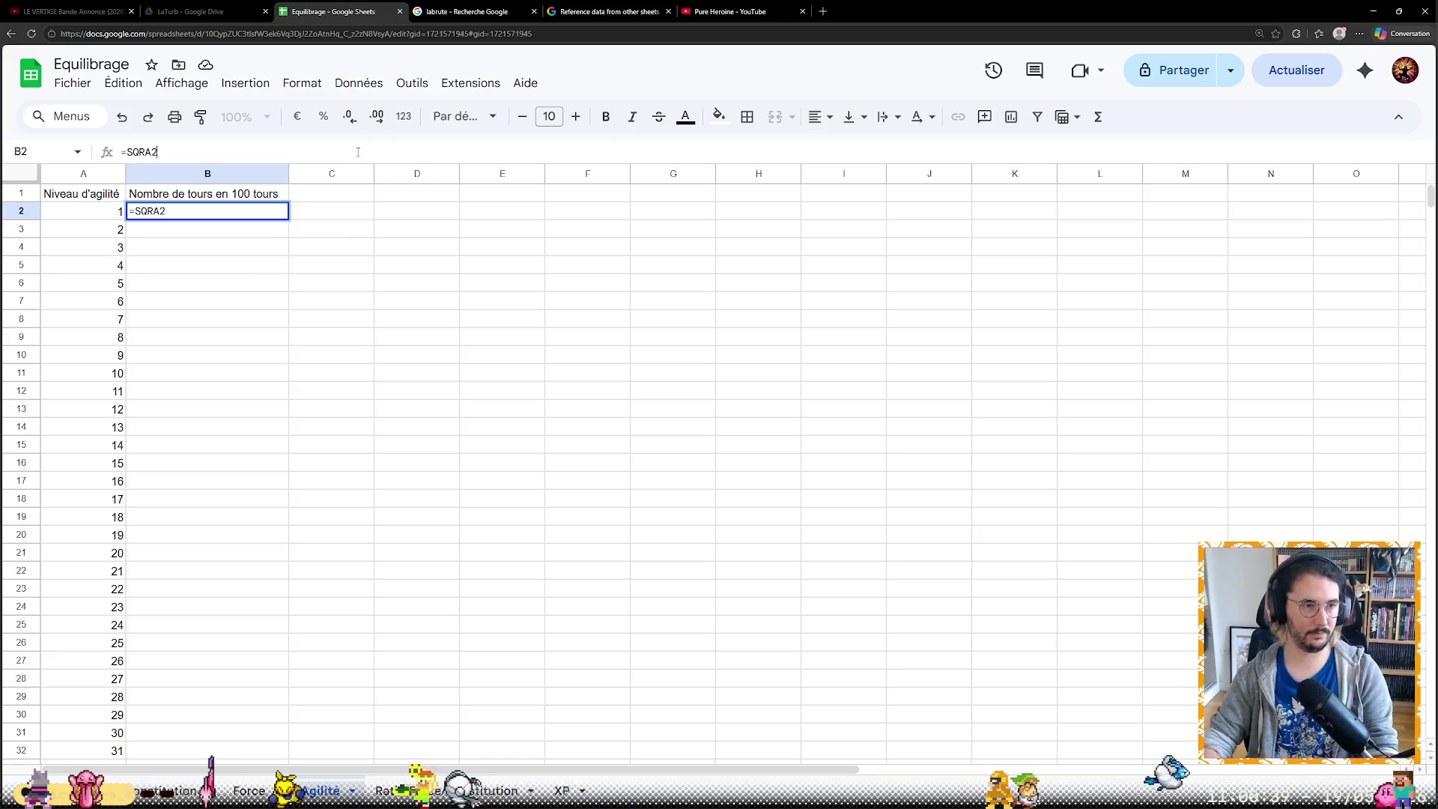
{"action": "key", "text": "BackSpace"}
{"action": "key", "text": "BackSpace"}
{"action": "key", "text": "BackSpace"}
{"action": "key", "text": "BackSpace"}
{"action": "key", "text": "BackSpace"}
{"action": "type", "text": "D"}
{"action": "key", "text": "BackSpace"}
{"action": "type", "text": "SQ"}
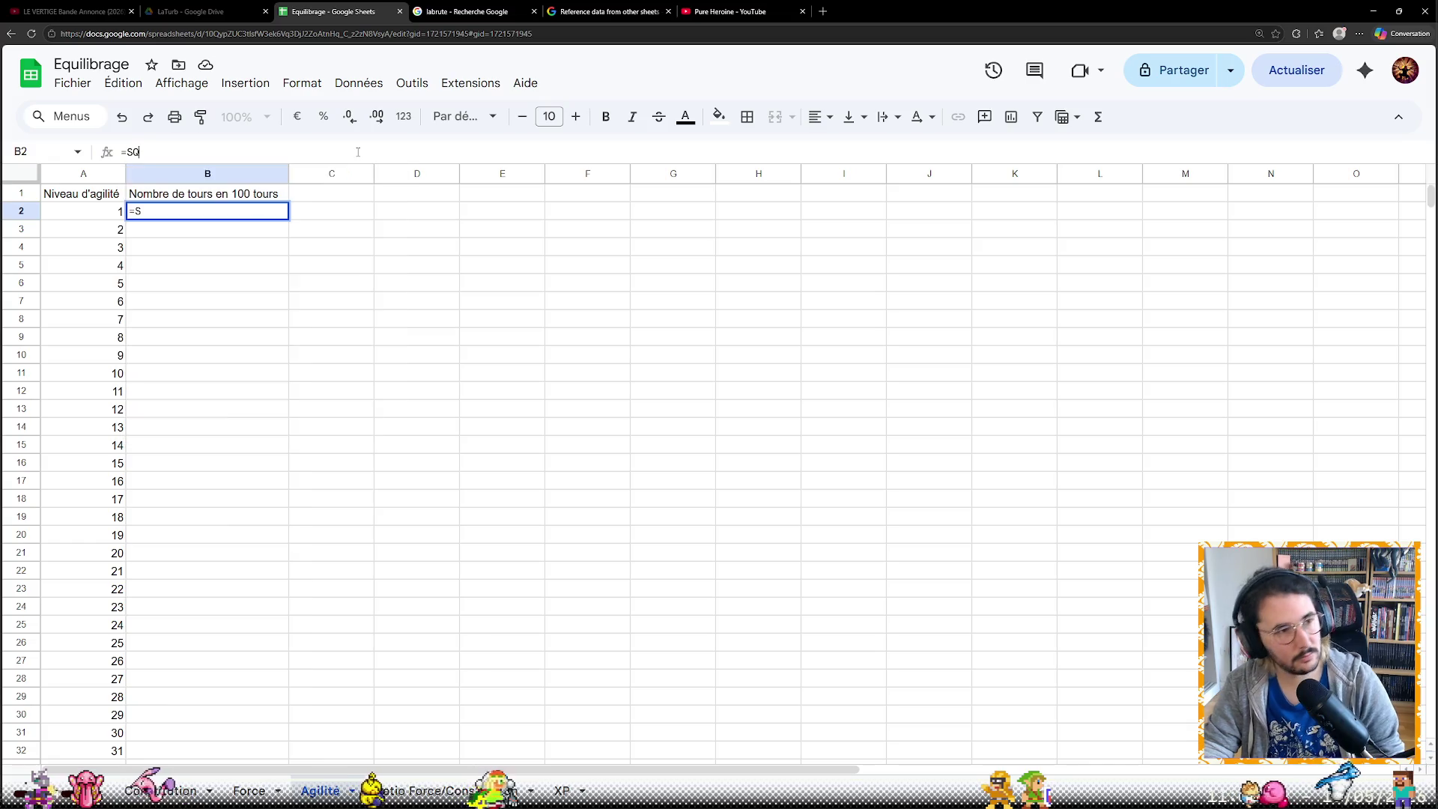
{"action": "key", "text": "BackSpace"}
{"action": "key", "text": "BackSpace"}
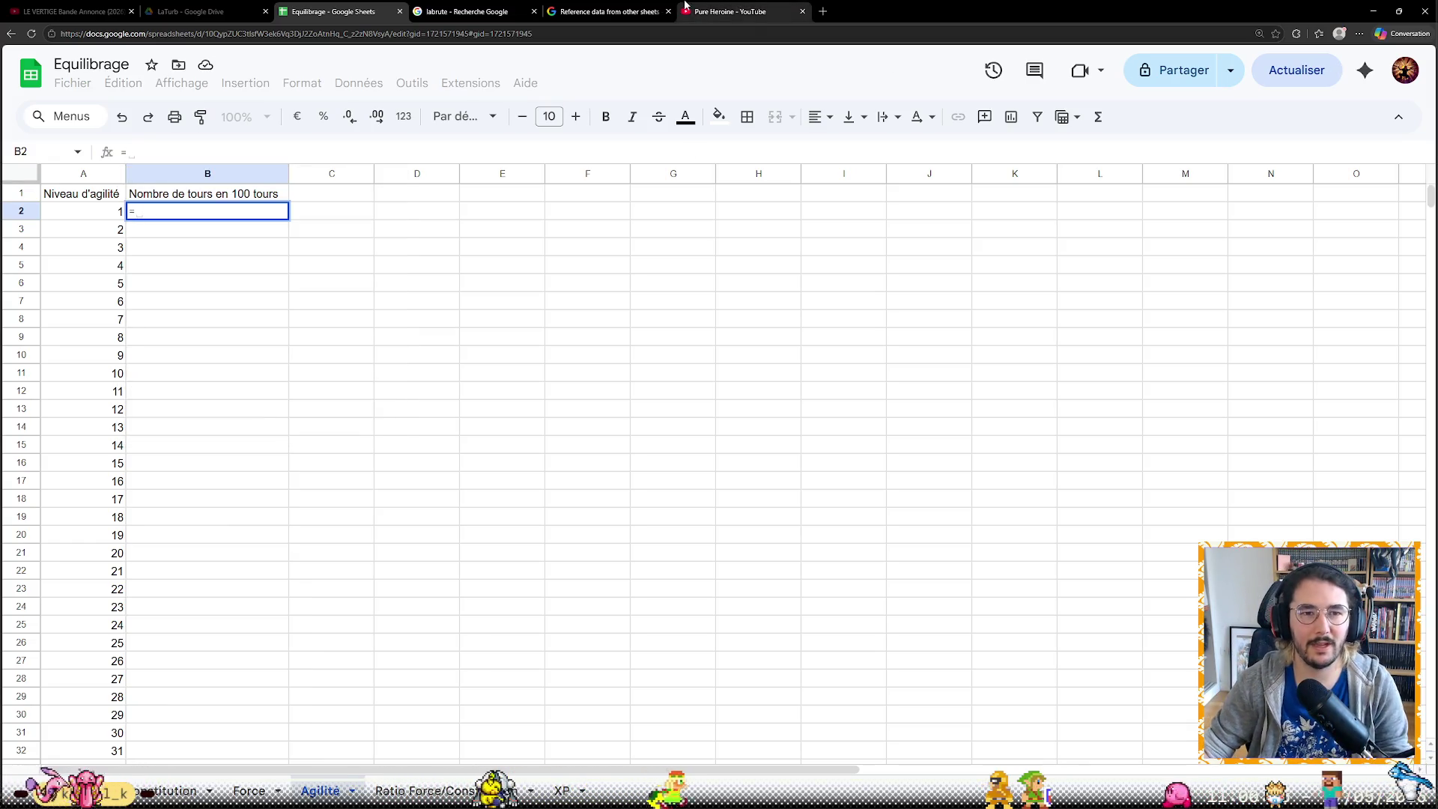
{"action": "left_click", "coordinate": [825, 10]}
{"action": "type", "text": "go"}
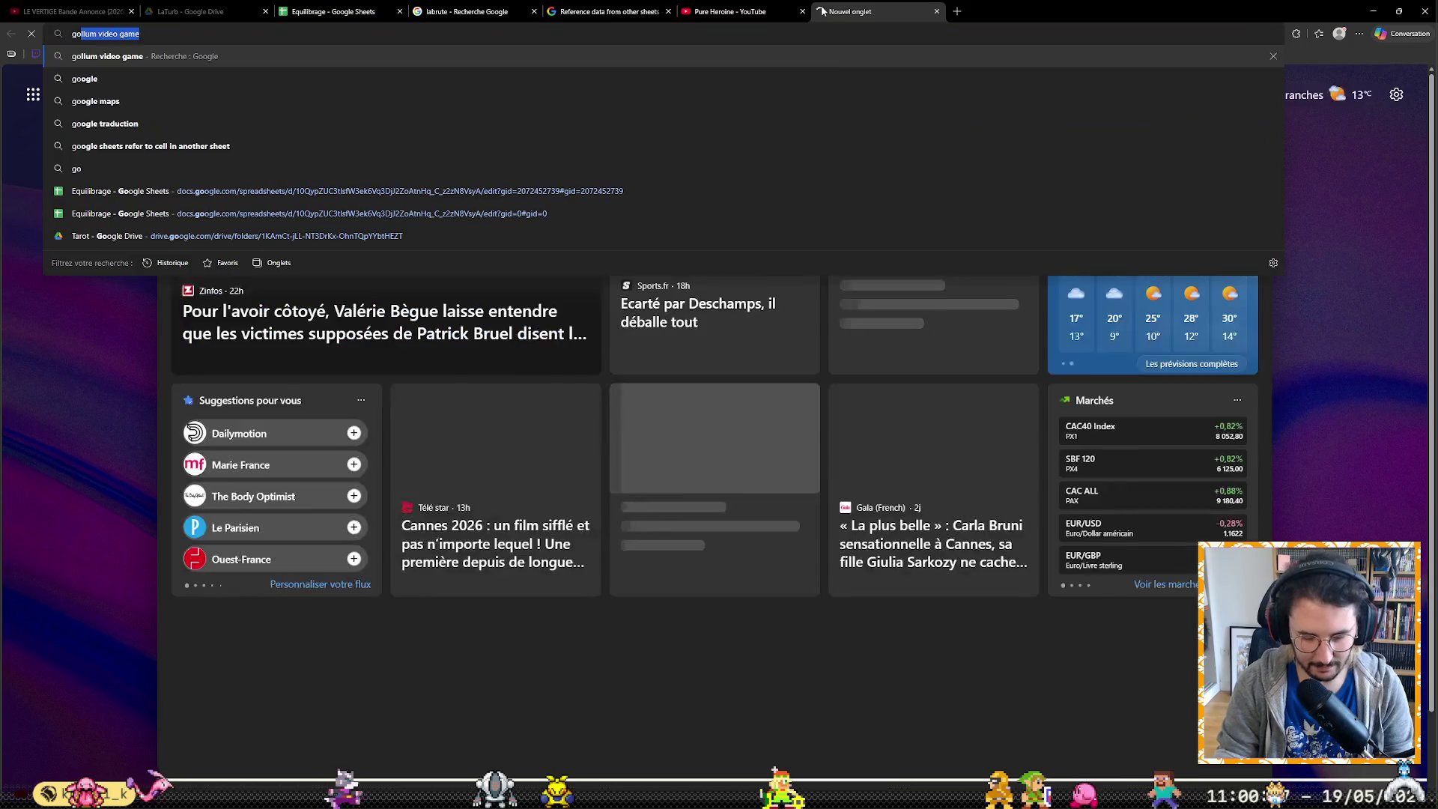
{"action": "type", "text": "ogle sheet"}
{"action": "type", "text": "s"}
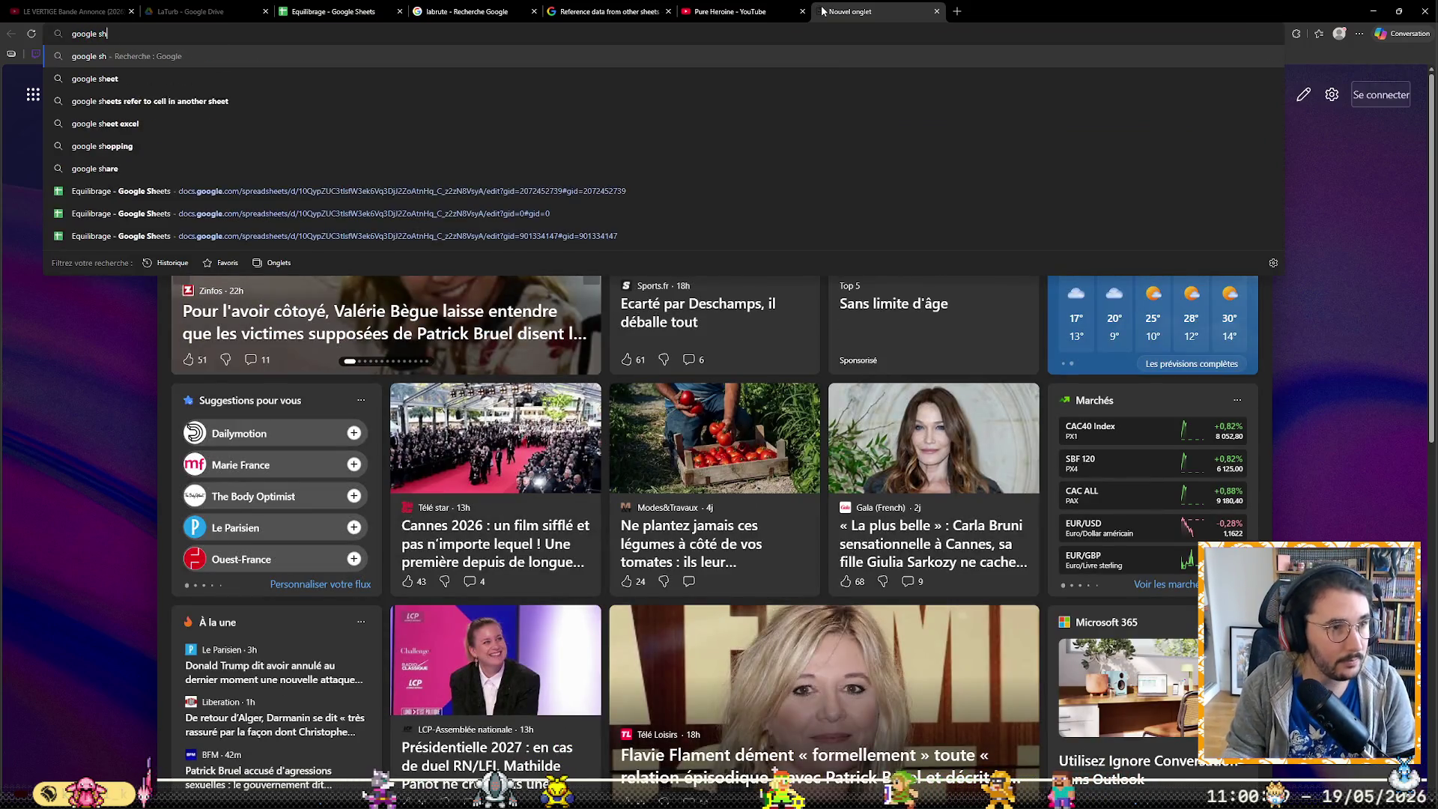
{"action": "type", "text": " squ"}
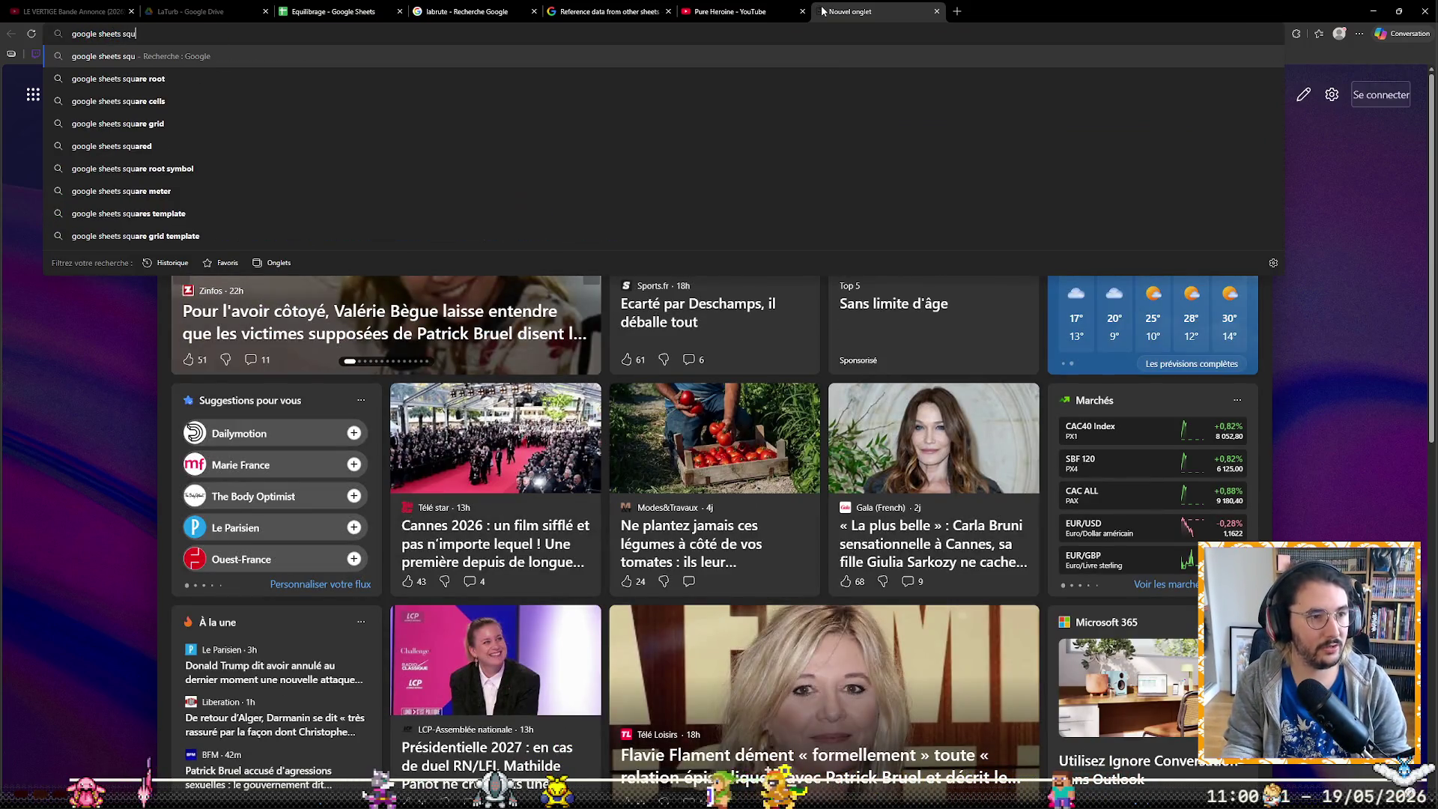
{"action": "type", "text": "are root"}
Search Google for 'google sheets square root' and return to the spreadsheet
{"action": "key", "text": "Return"}
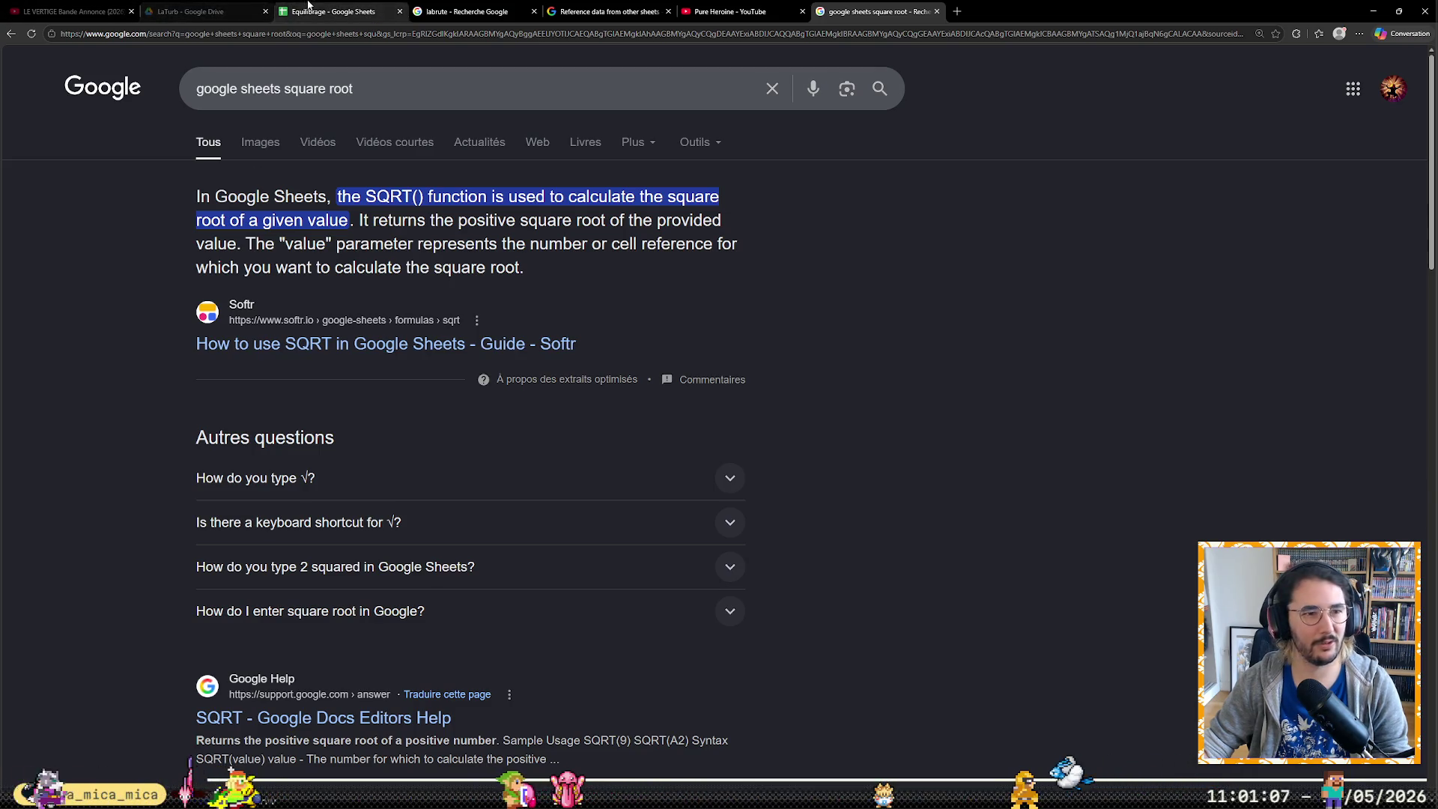
{"action": "left_click", "coordinate": [334, 12]}
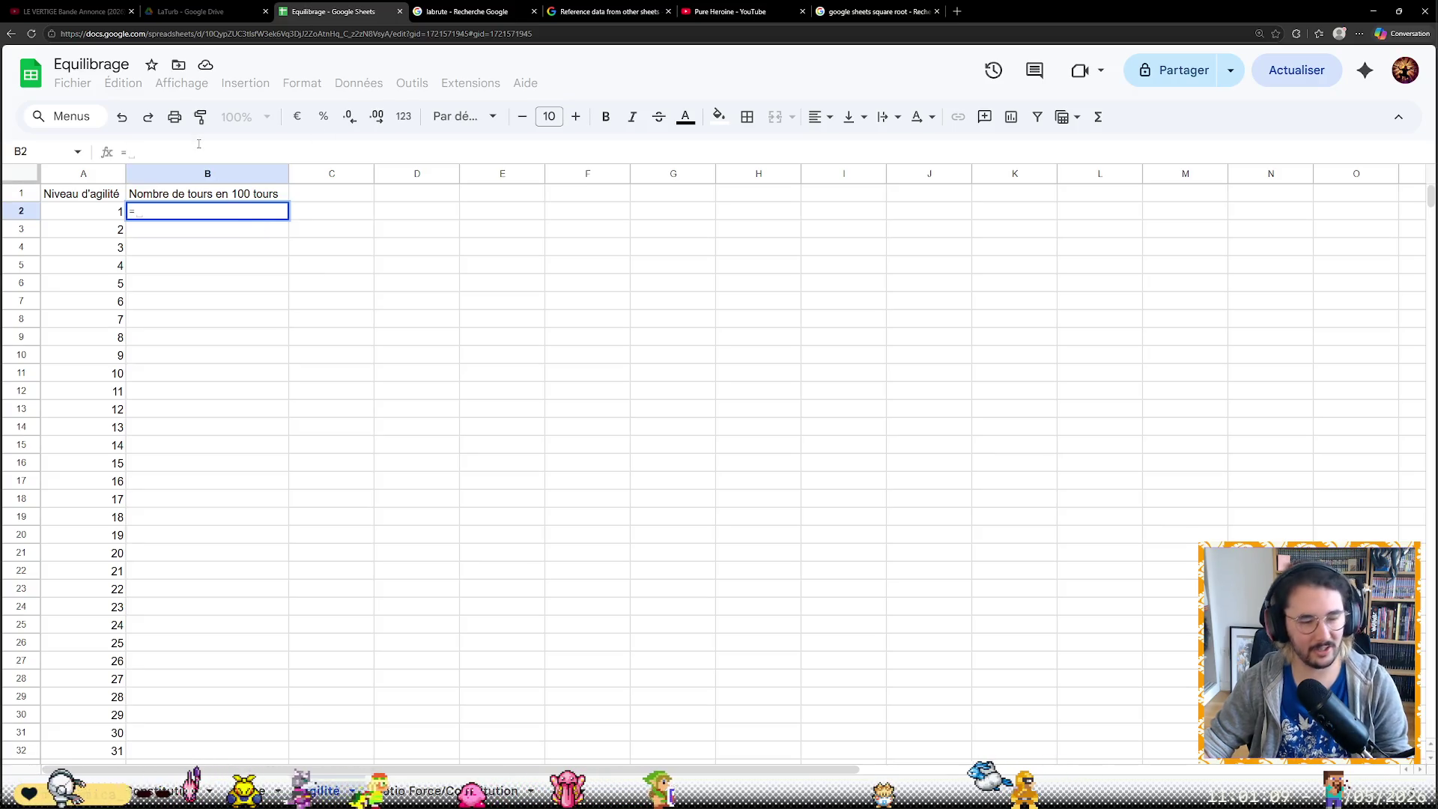
{"action": "type", "text": "SQRT("}
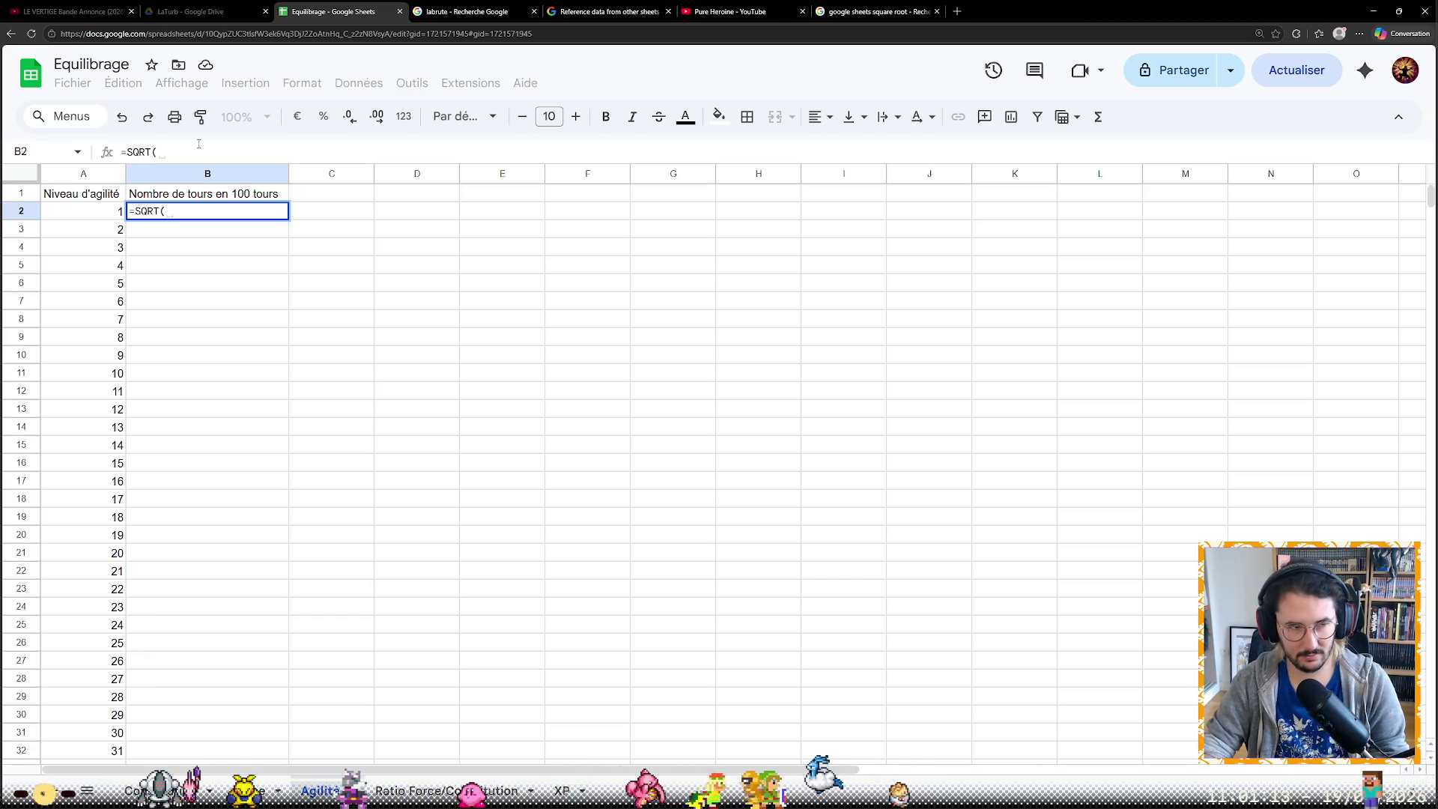
{"action": "type", "text": "A2"}
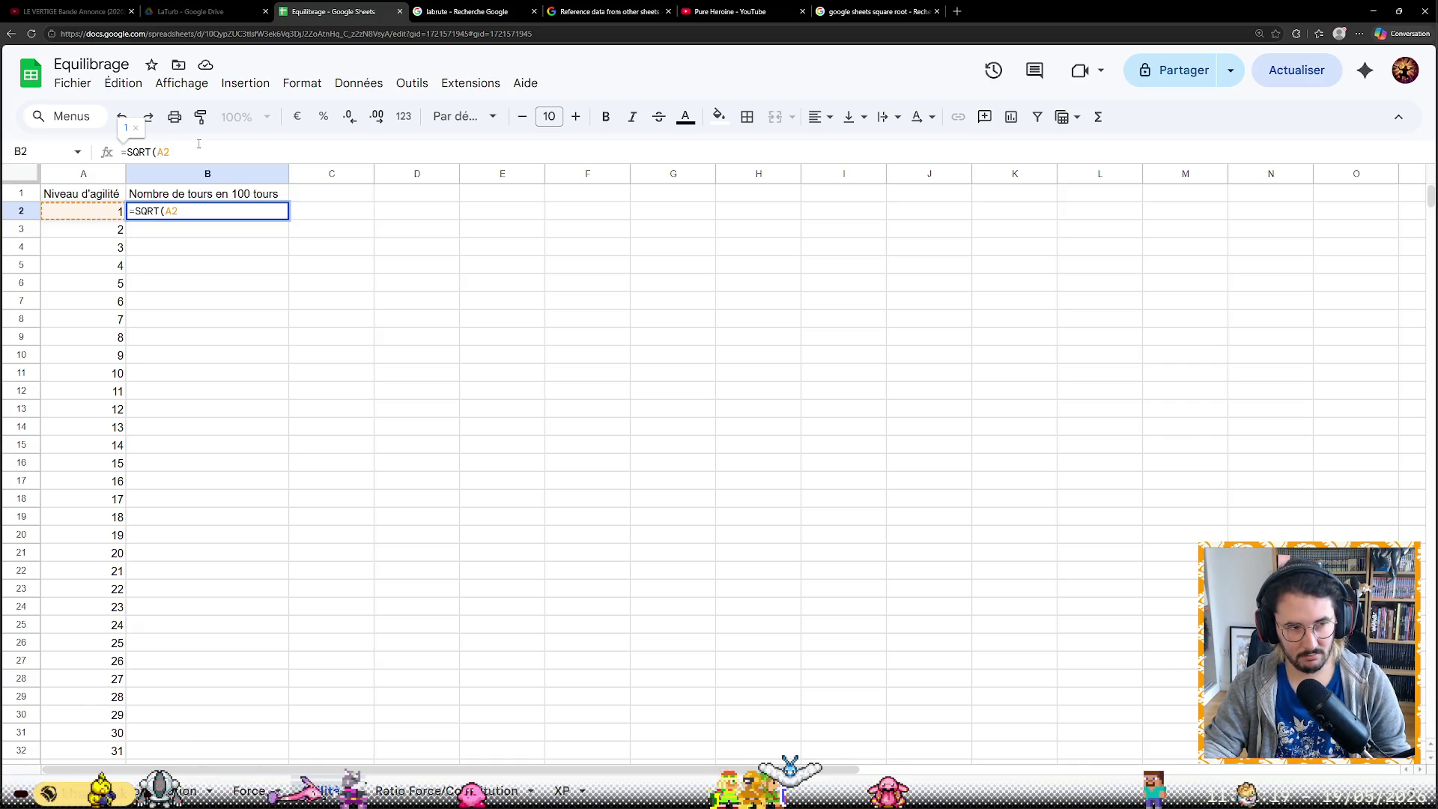
{"action": "type", "text": ")"}
Enter =SQRT(A2) in B2 and fill it down to row 52
{"action": "left_click", "coordinate": [292, 214]}
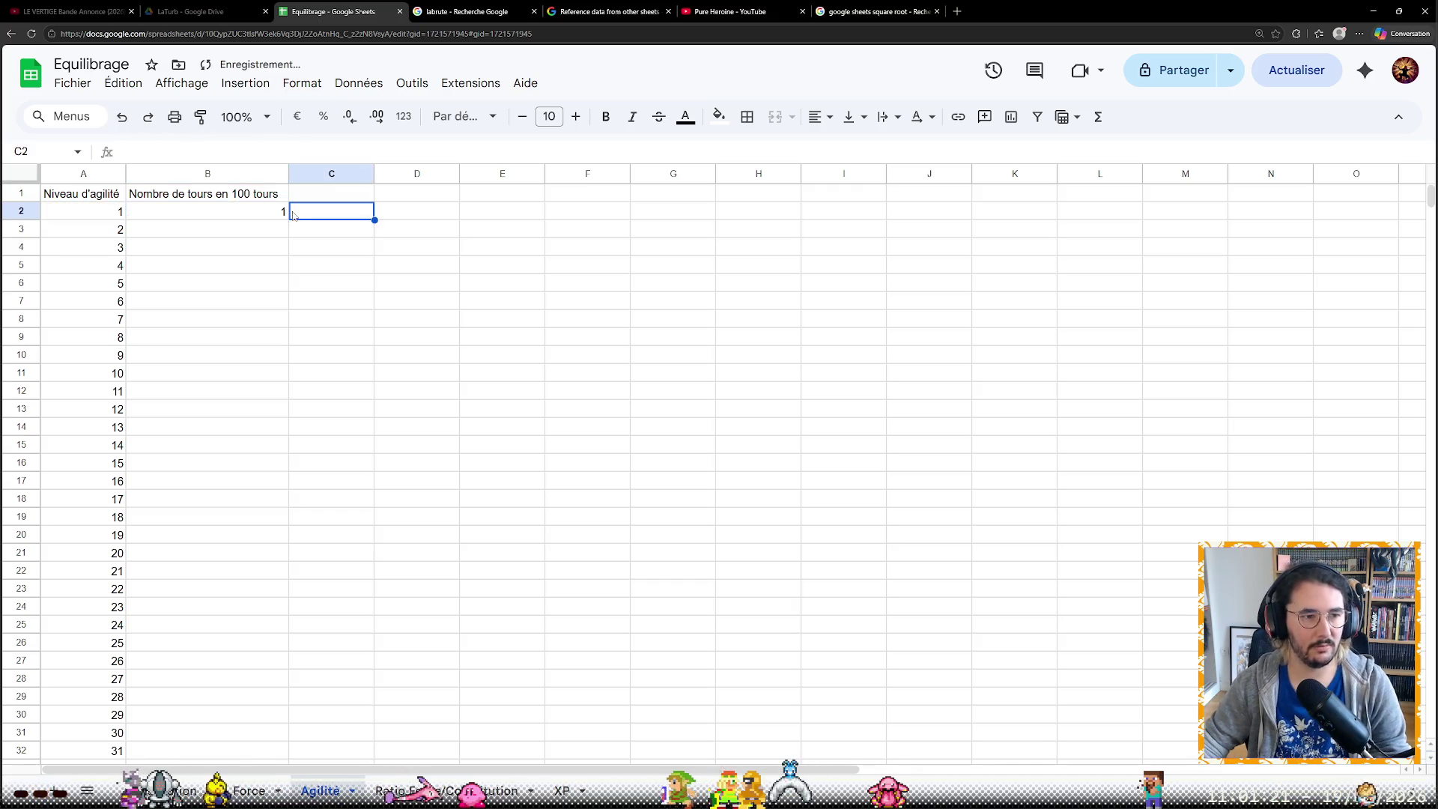
{"action": "left_click", "coordinate": [278, 213]}
{"action": "left_click_drag", "start_coordinate": [285, 267], "coordinate": [282, 327]}
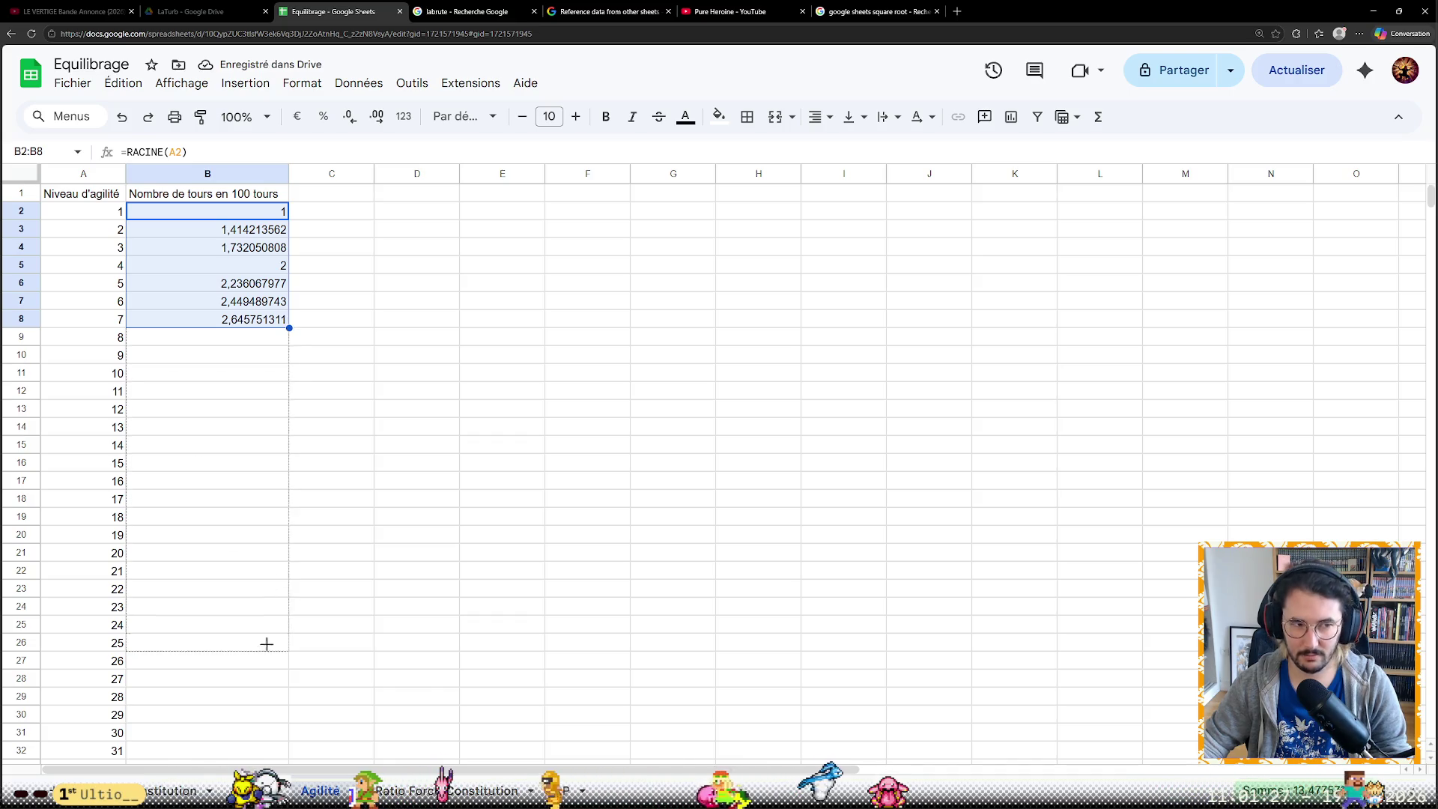
{"action": "left_click_drag", "start_coordinate": [269, 641], "coordinate": [270, 638]}
{"action": "scroll", "coordinate": [304, 571], "scroll_direction": "down", "scroll_amount": 4}
{"action": "scroll", "coordinate": [283, 348], "scroll_direction": "down", "scroll_amount": 1}
{"action": "left_click_drag", "start_coordinate": [286, 312], "coordinate": [266, 575]}
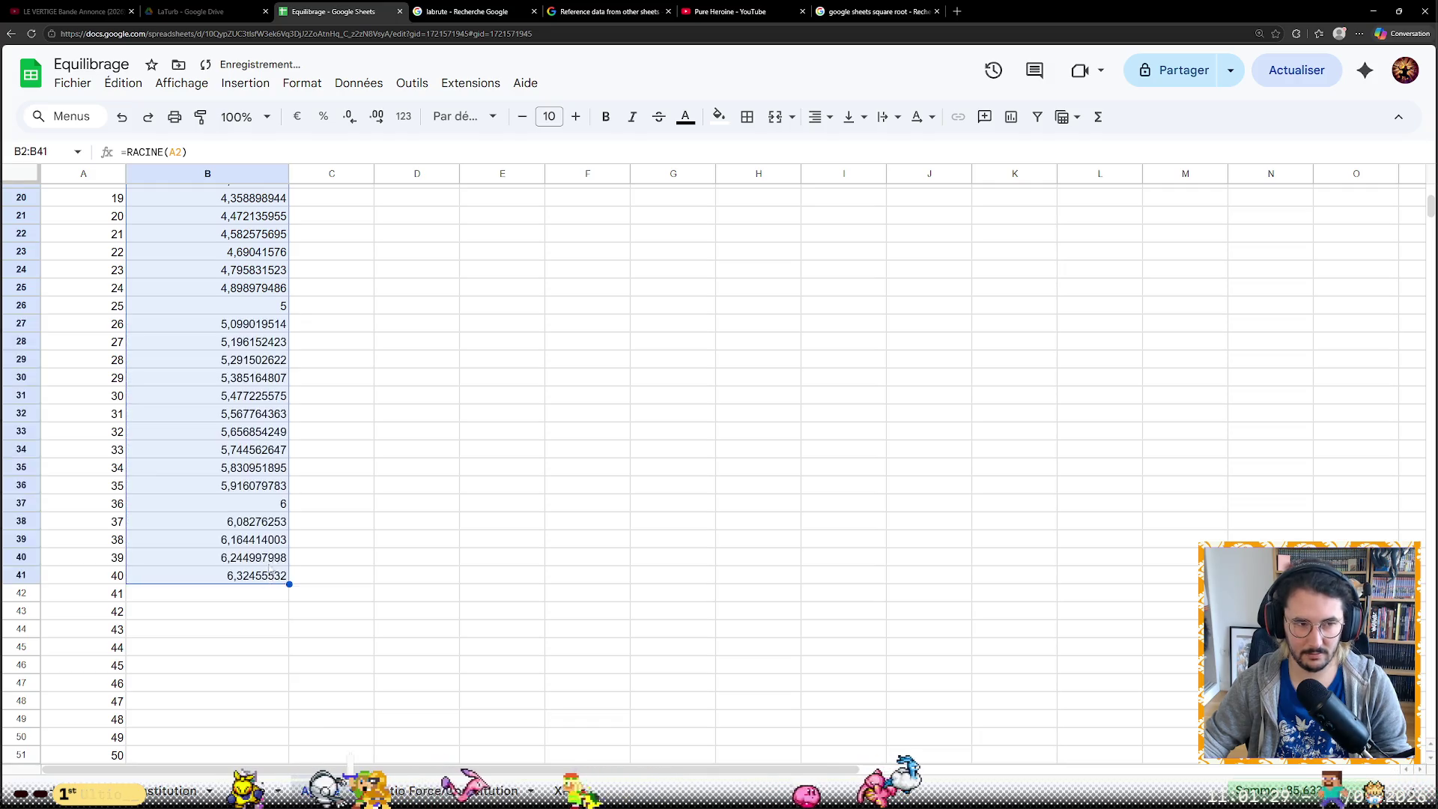
{"action": "scroll", "coordinate": [263, 575], "scroll_direction": "down", "scroll_amount": 6}
{"action": "left_click_drag", "start_coordinate": [289, 247], "coordinate": [268, 438]}
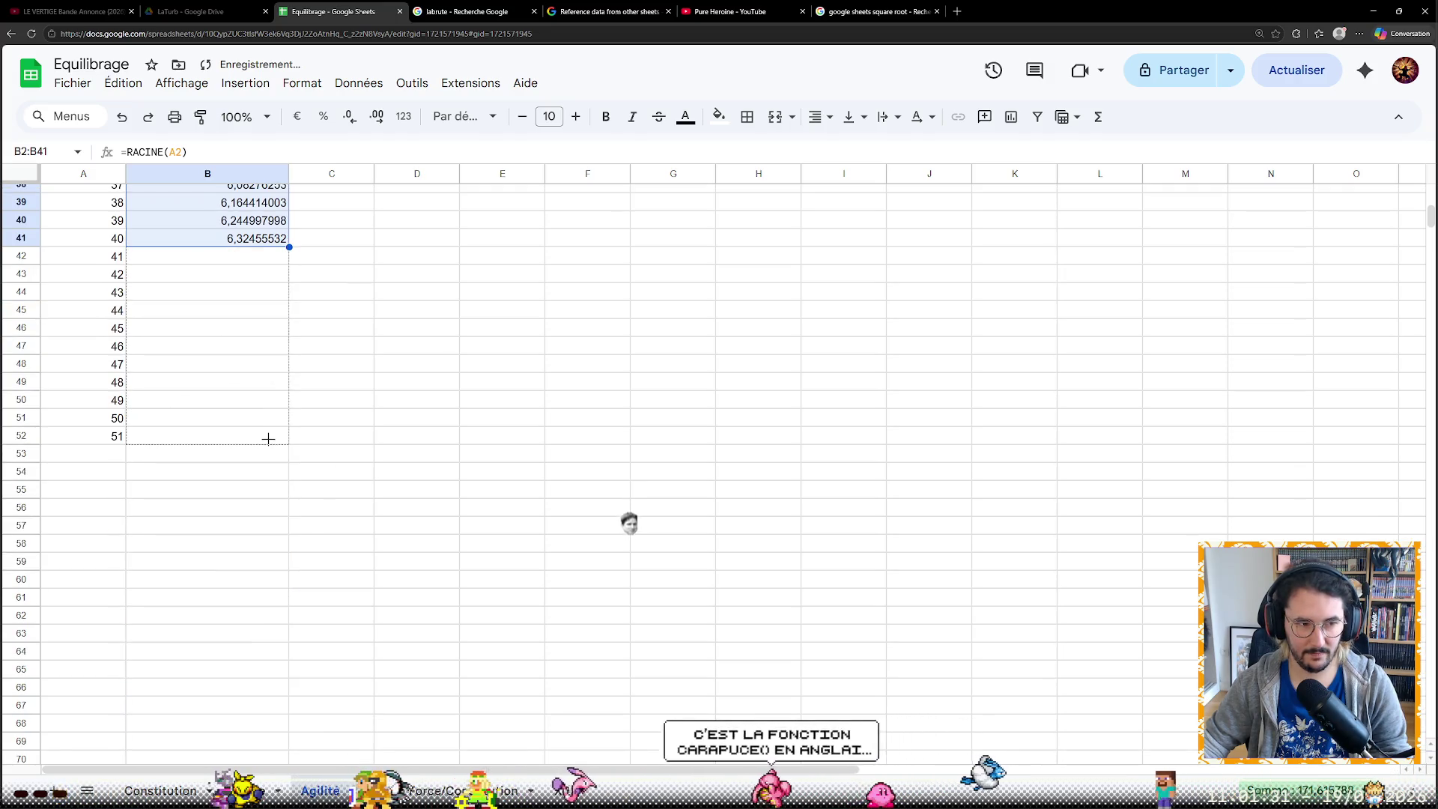
{"action": "left_click", "coordinate": [416, 438]}
{"action": "scroll", "coordinate": [427, 539], "scroll_direction": "up", "scroll_amount": 12}
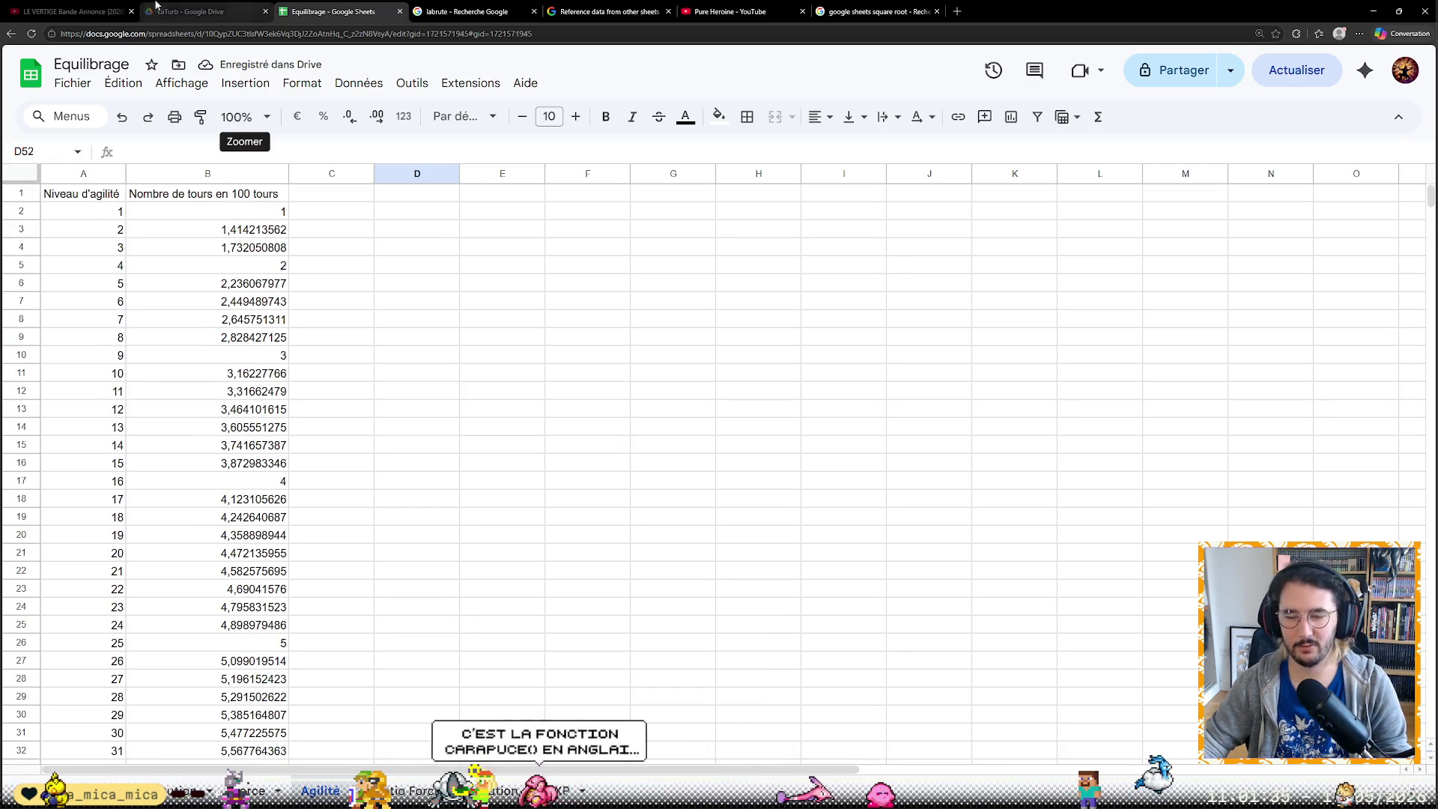
Insert a line chart from columns A:B via Insertion > Graphique
{"action": "left_click_drag", "start_coordinate": [98, 176], "coordinate": [144, 169]}
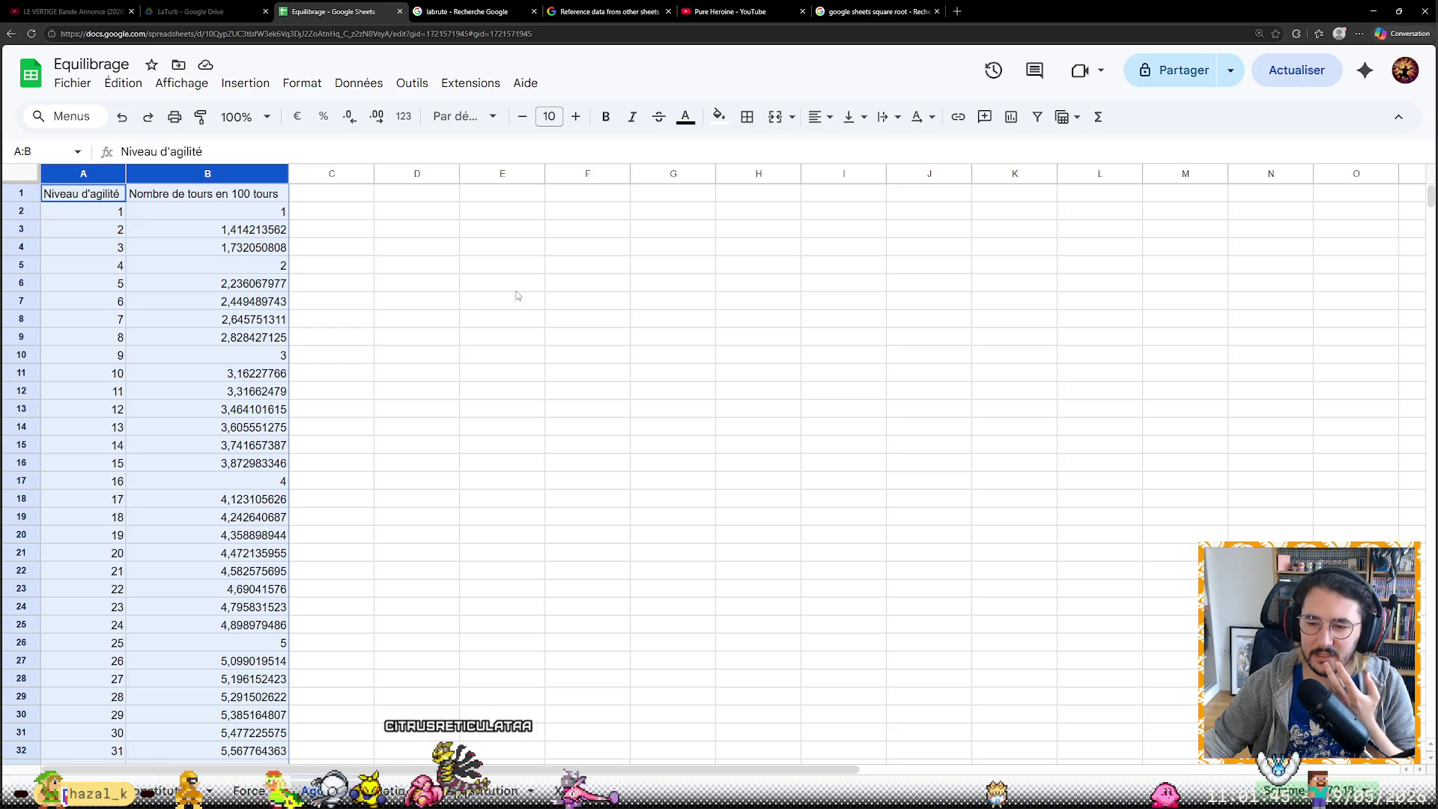
{"action": "left_click", "coordinate": [267, 86]}
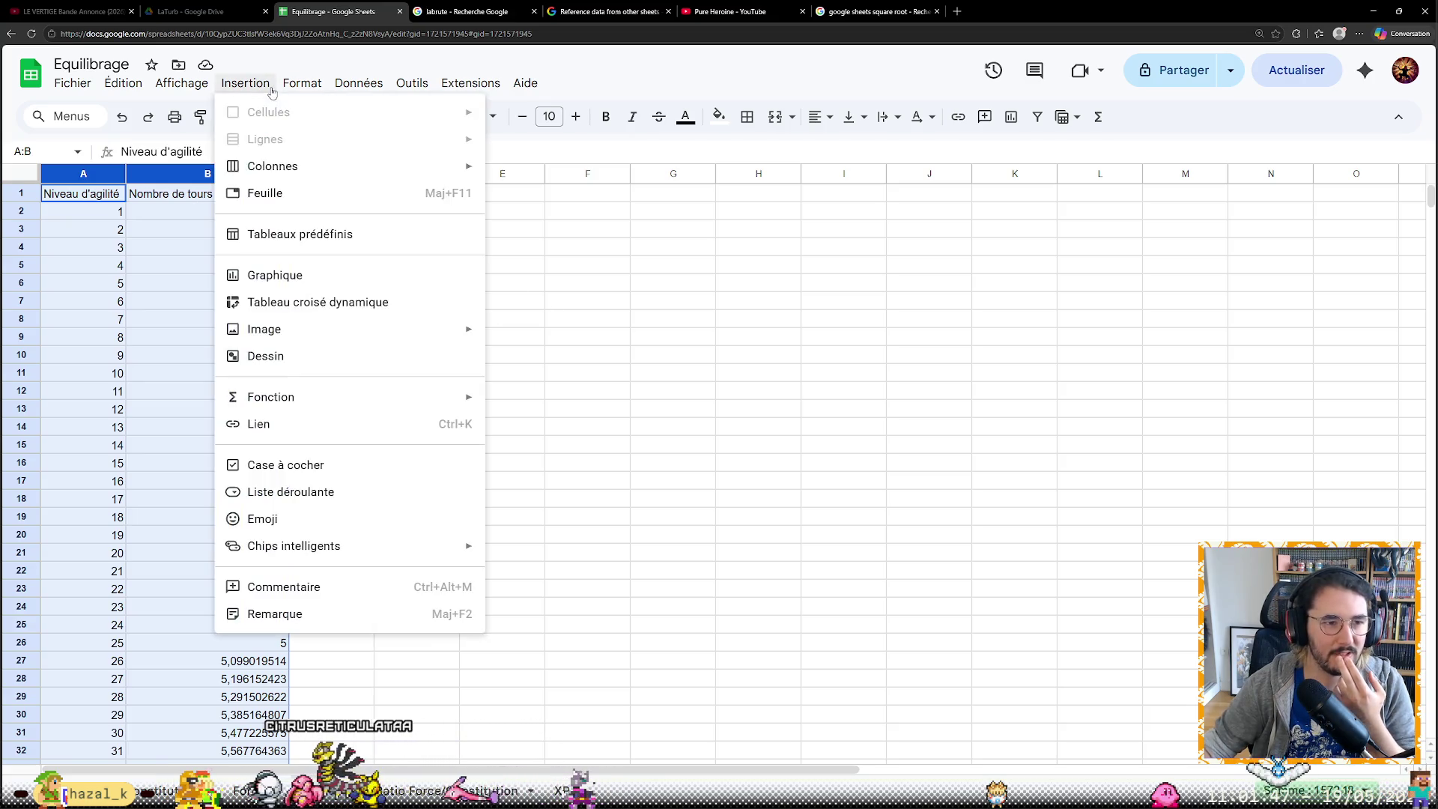
{"action": "key", "text": "Escape"}
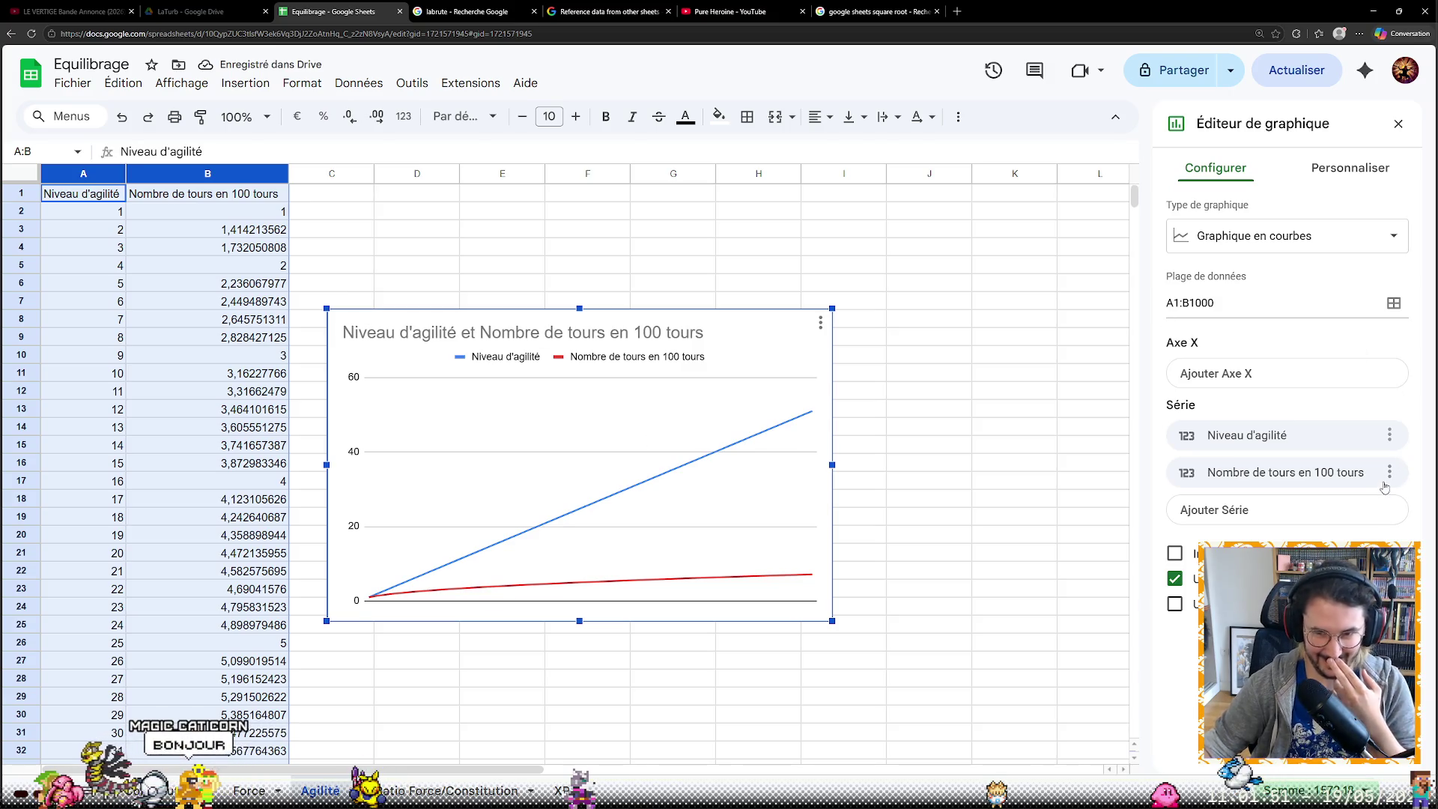
Remove the Niveau d'agilité series so only Nombre de tours en 100 tours is plotted
{"action": "left_click", "coordinate": [1389, 435]}
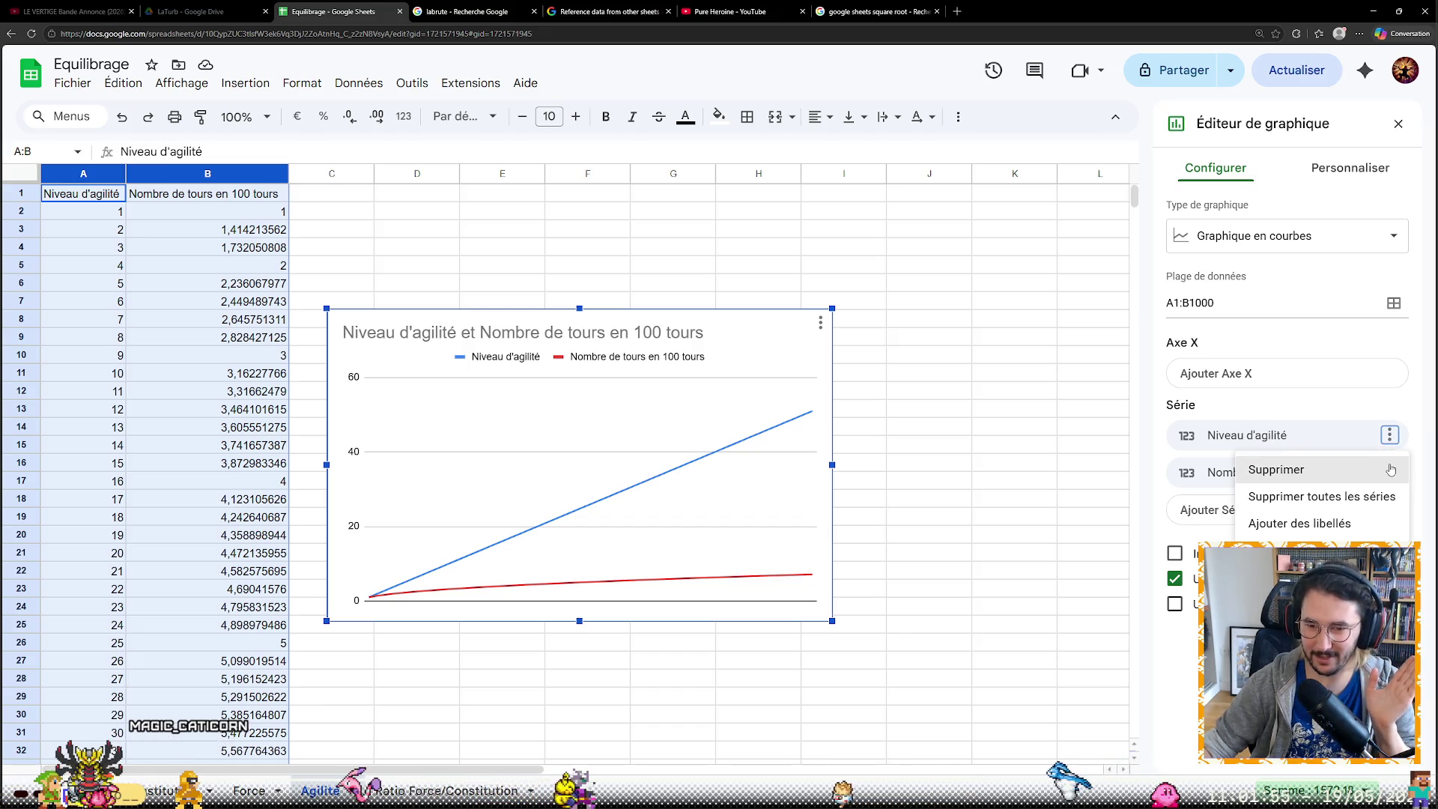
{"action": "left_click", "coordinate": [1253, 465]}
{"action": "left_click", "coordinate": [744, 656]}
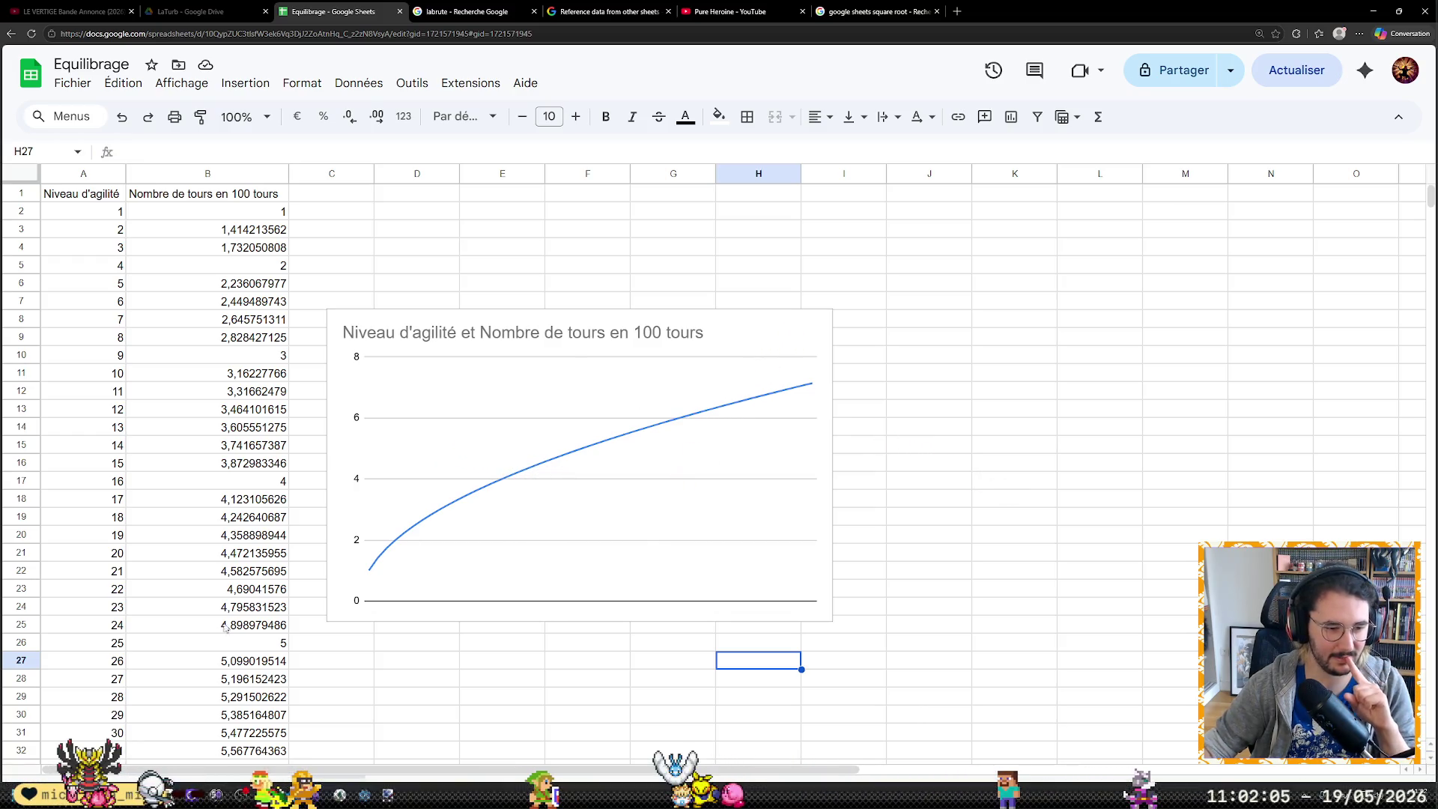
{"action": "left_click", "coordinate": [186, 792]}
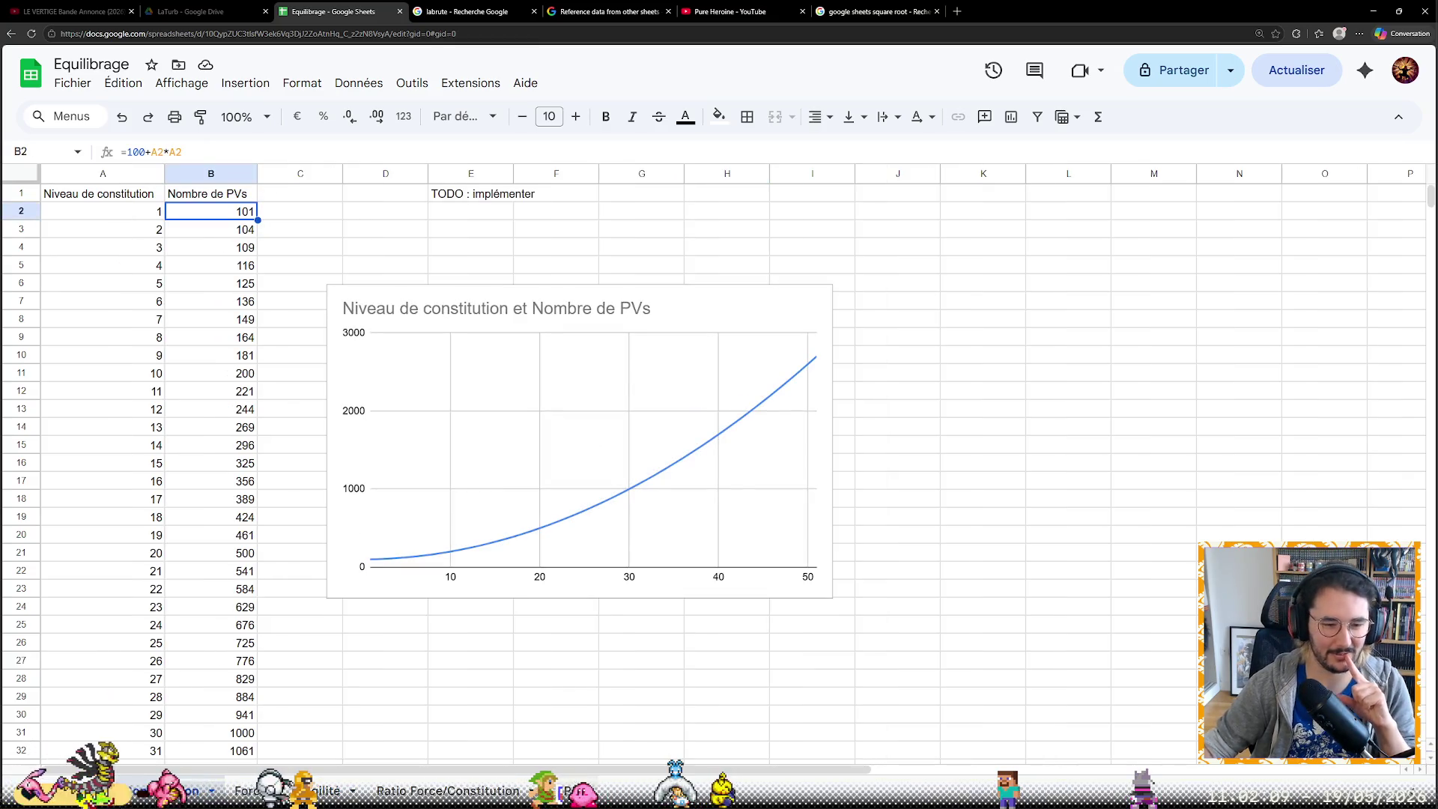
{"action": "left_click", "coordinate": [561, 791]}
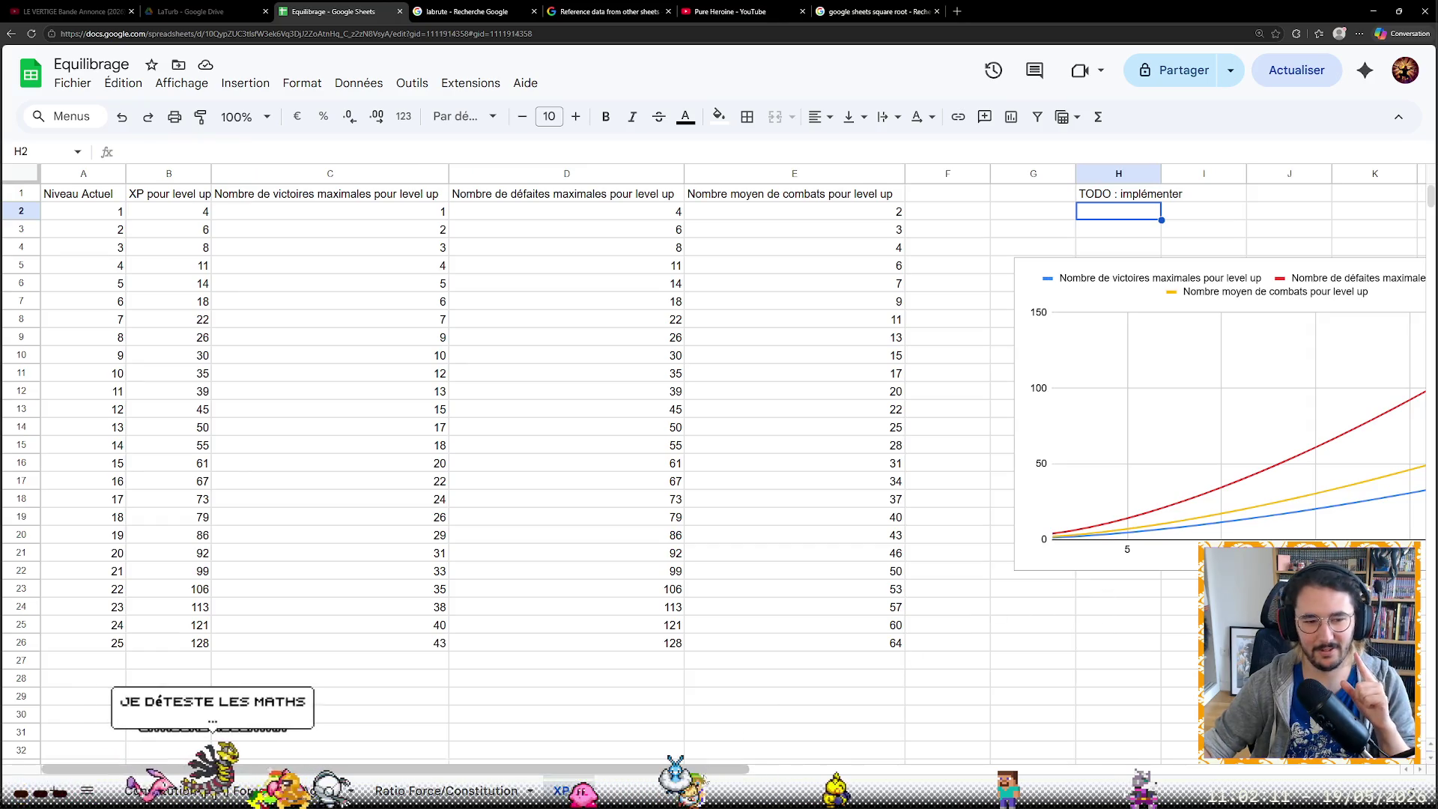
{"action": "mouse_move", "coordinate": [705, 769]}
{"action": "left_mouse_down"}
{"action": "mouse_move", "coordinate": [862, 772]}
{"action": "mouse_move", "coordinate": [675, 771]}
{"action": "left_mouse_up"}
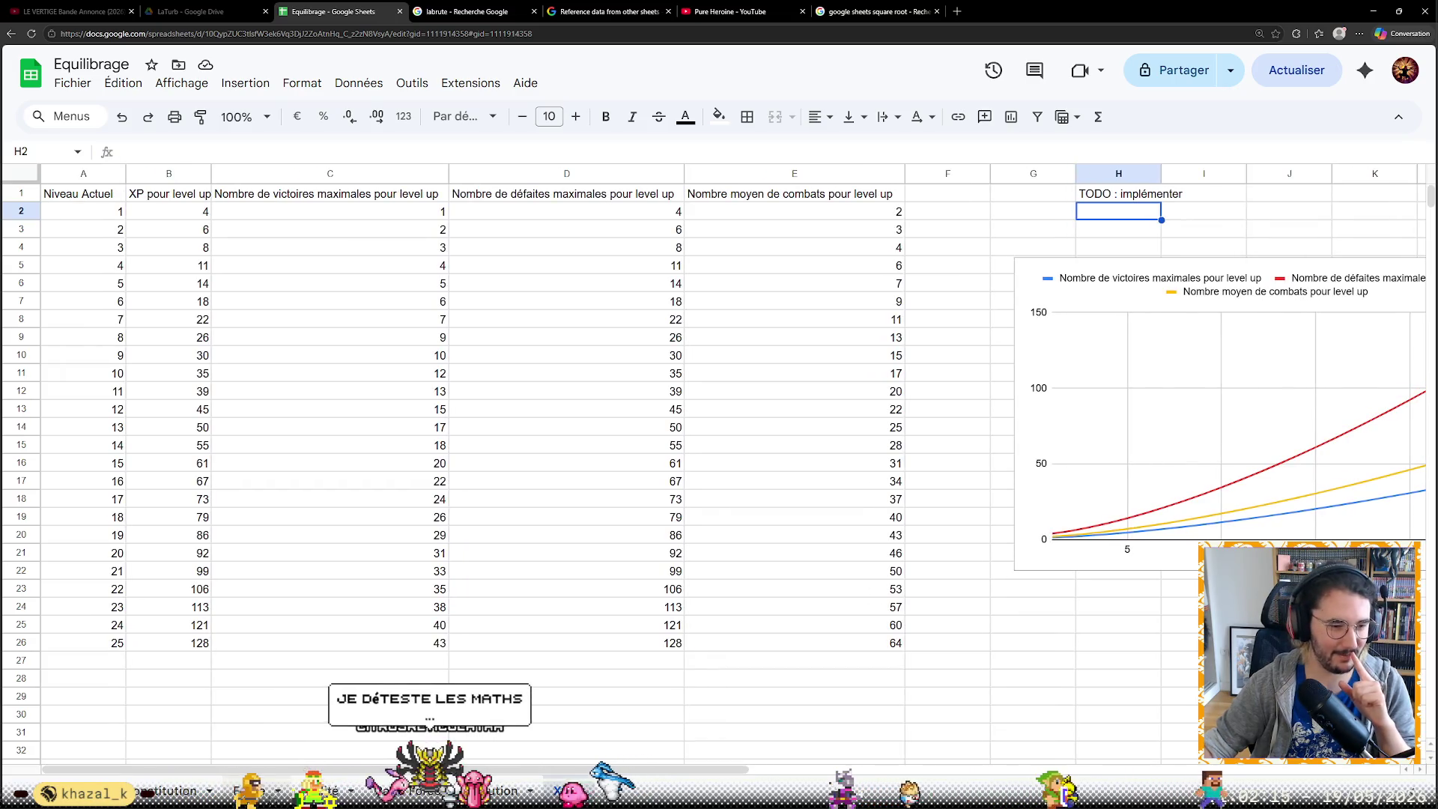
{"action": "left_click", "coordinate": [248, 791]}
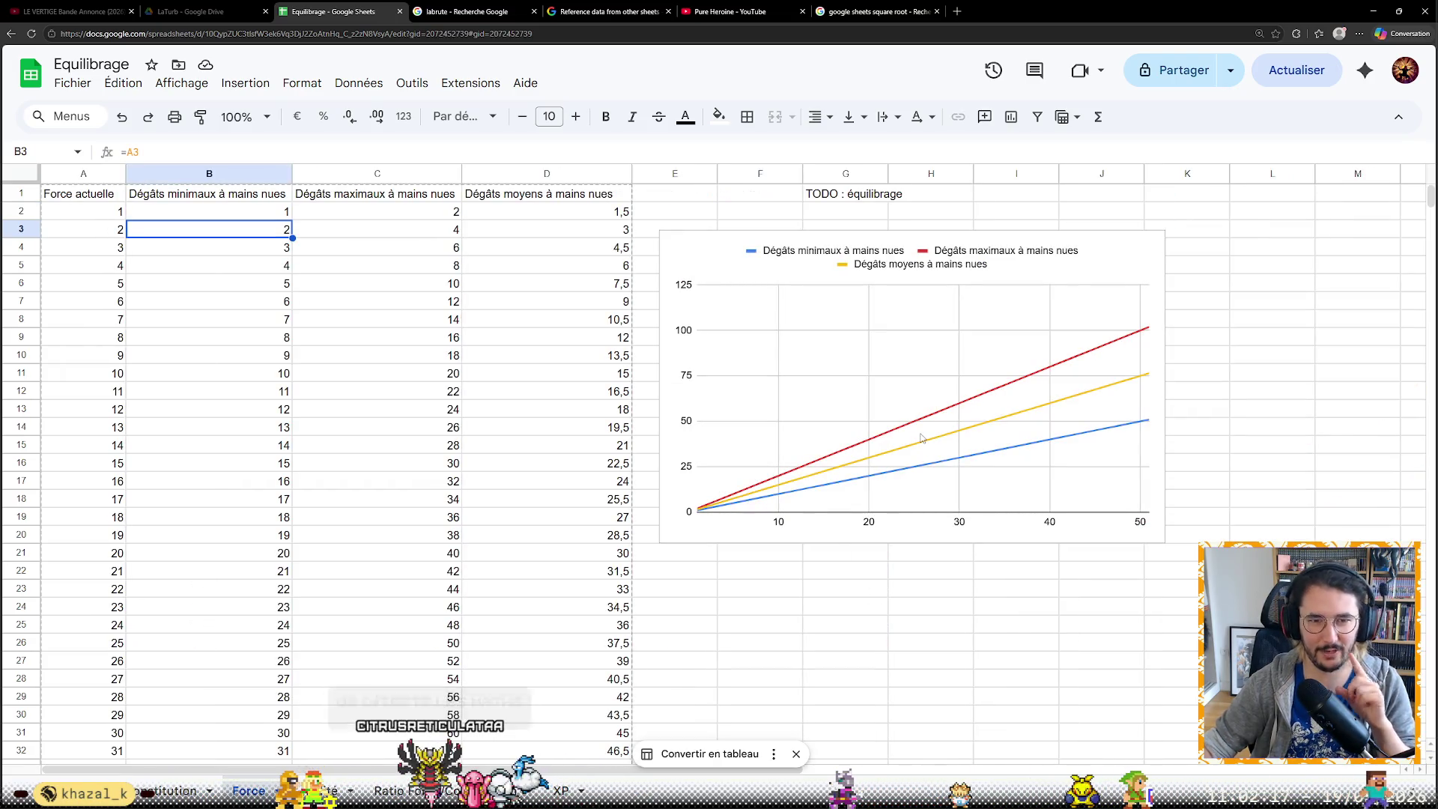
{"action": "left_click", "coordinate": [426, 791]}
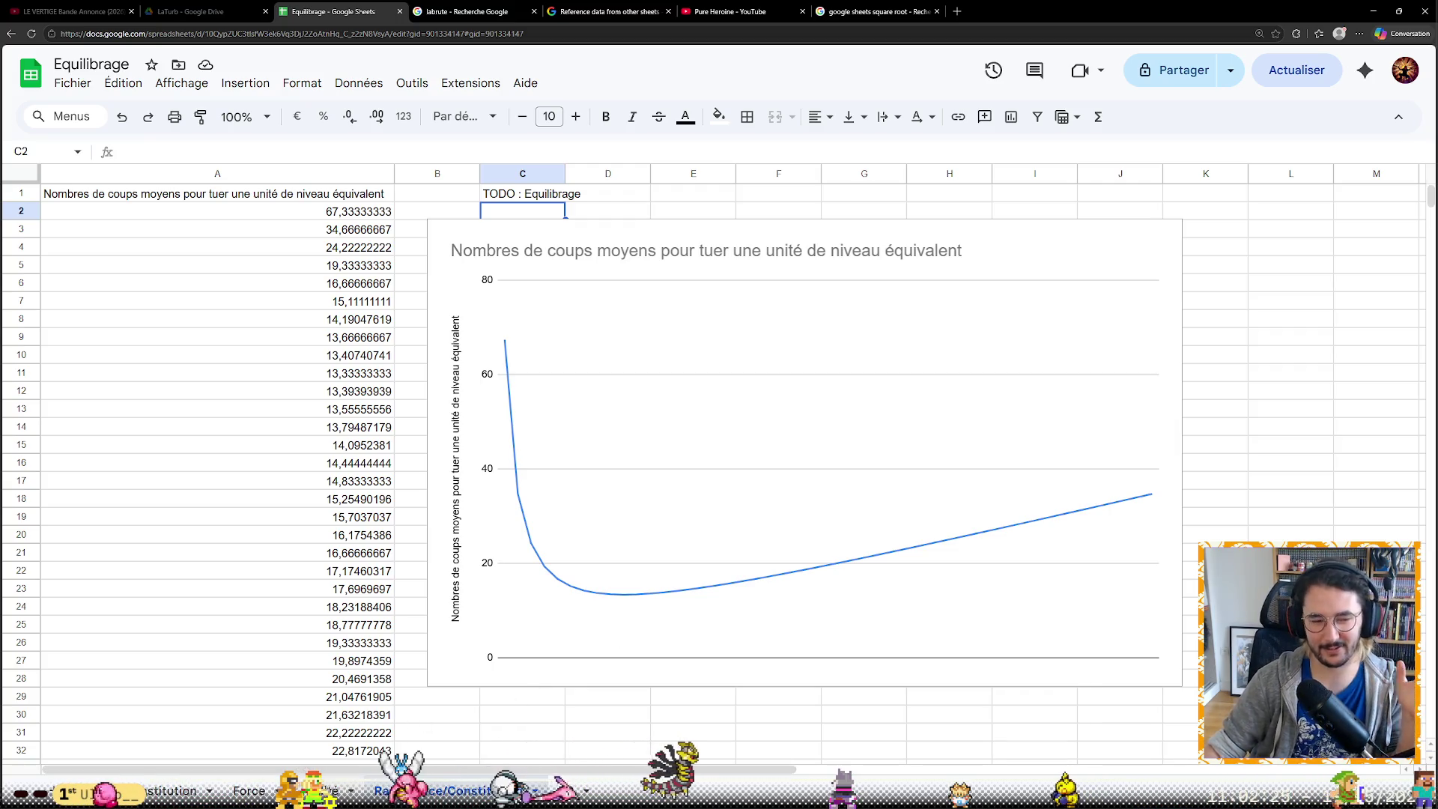
{"action": "key", "text": "ctrl+shift+Page_Down"}
{"action": "key", "text": "ctrl+shift+Page_Up"}
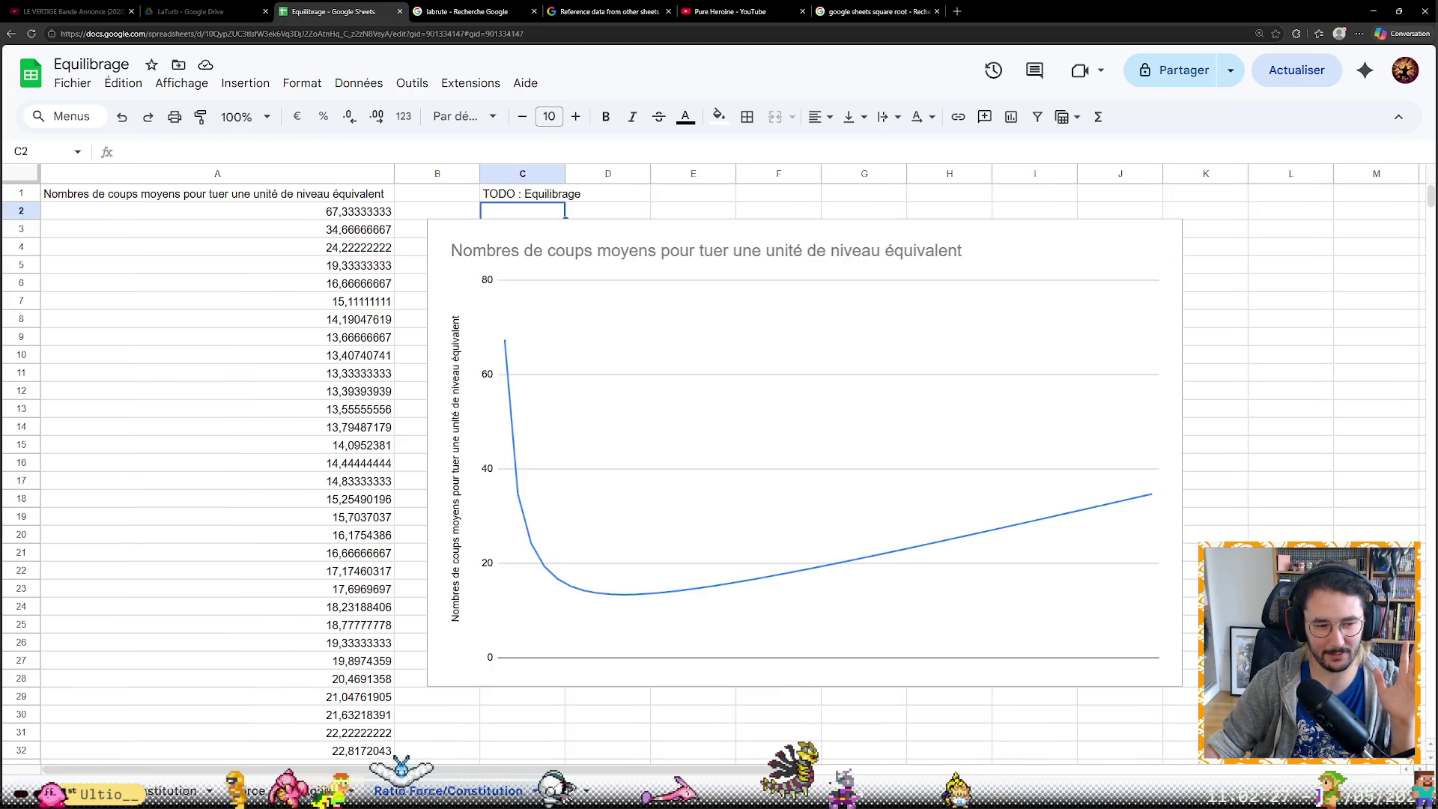
{"action": "key", "text": "ctrl+shift+Page_Down"}
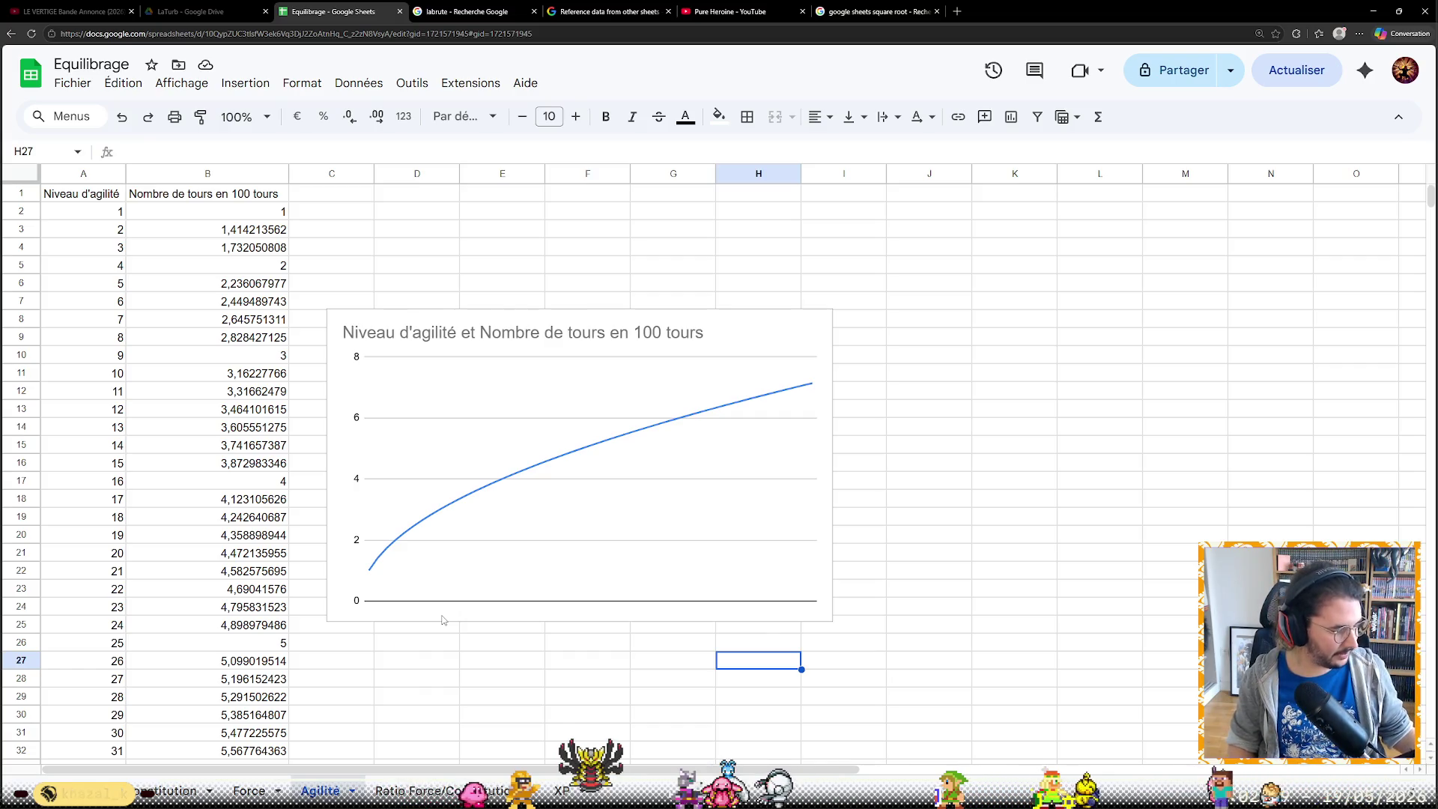
{"action": "left_click", "coordinate": [506, 514]}
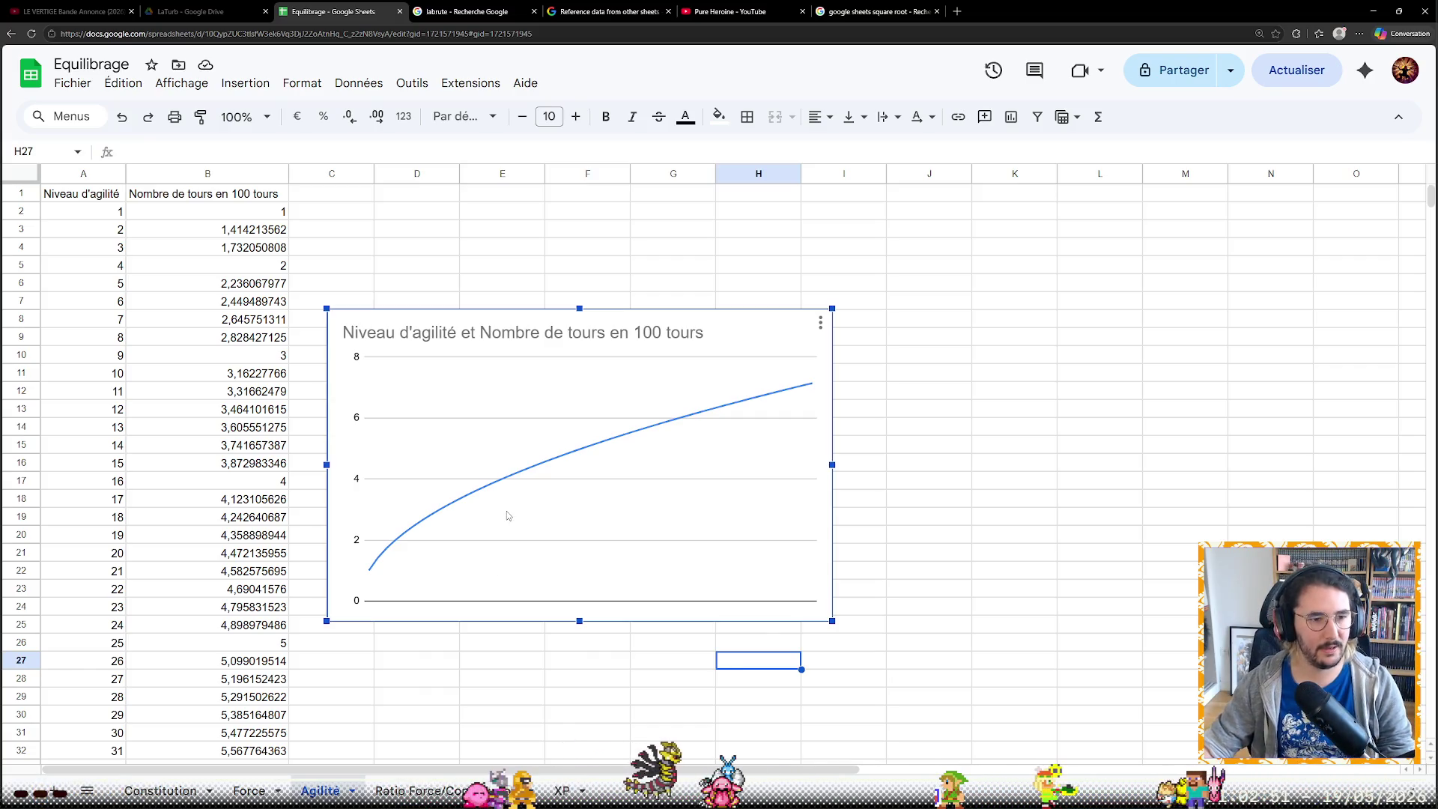